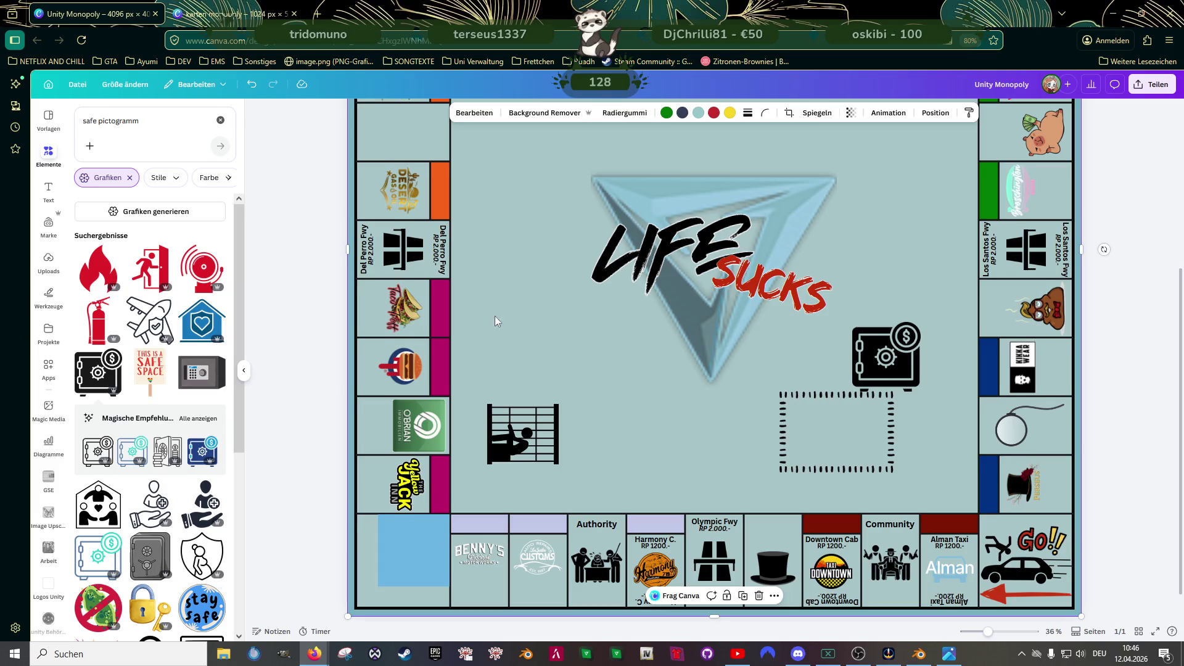
- Duplicate the Community label below itself and retype the copy as 'Chest'
left_click(595, 393)
scroll(880, 540, "up", 3, "ctrl")
scroll(888, 543, "up", 3, "ctrl")
scroll(893, 543, "up", 2, "ctrl")
left_click(949, 479)
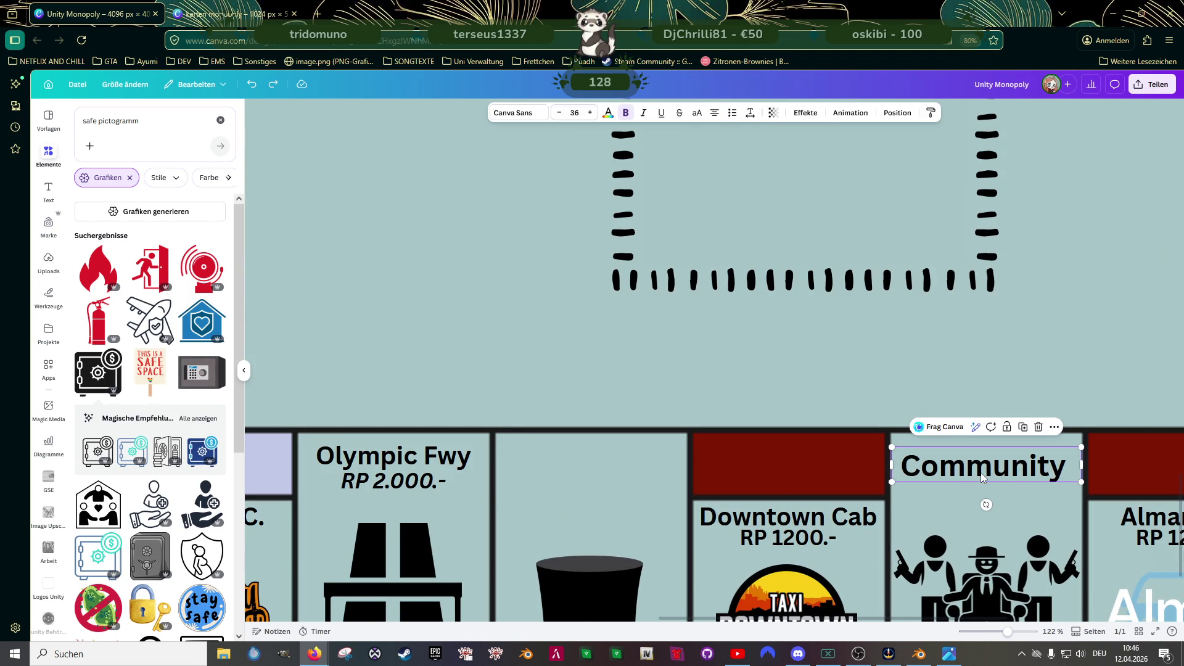
left_click_drag(990, 481, 981, 491, "alt")
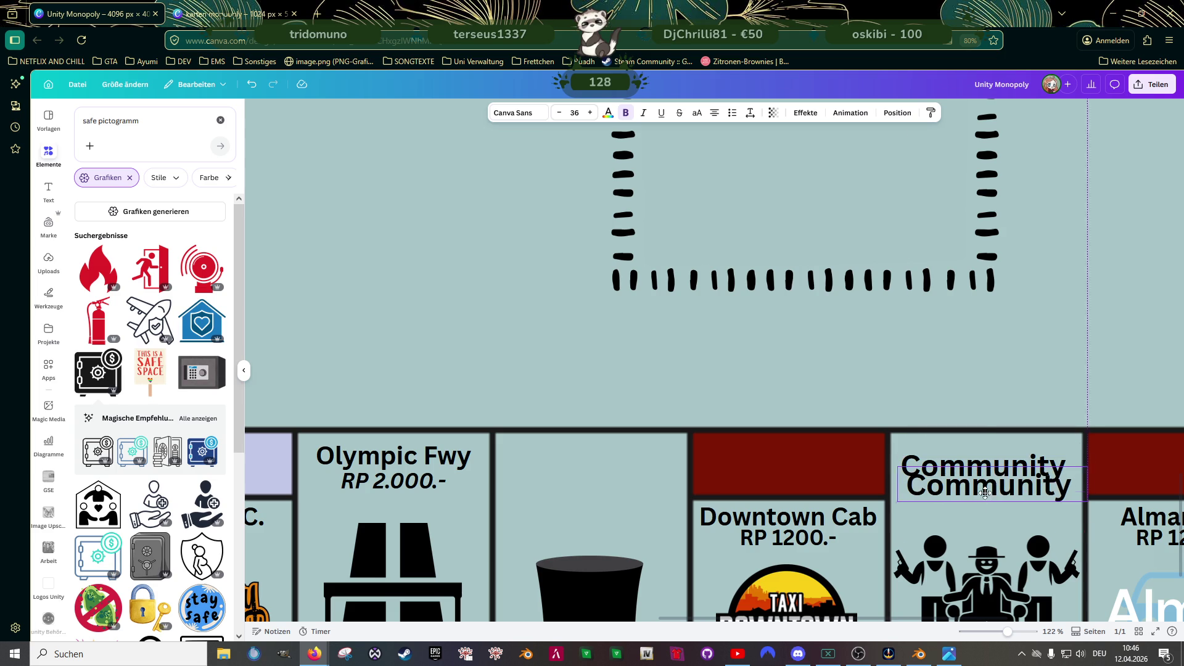
double_click(982, 491)
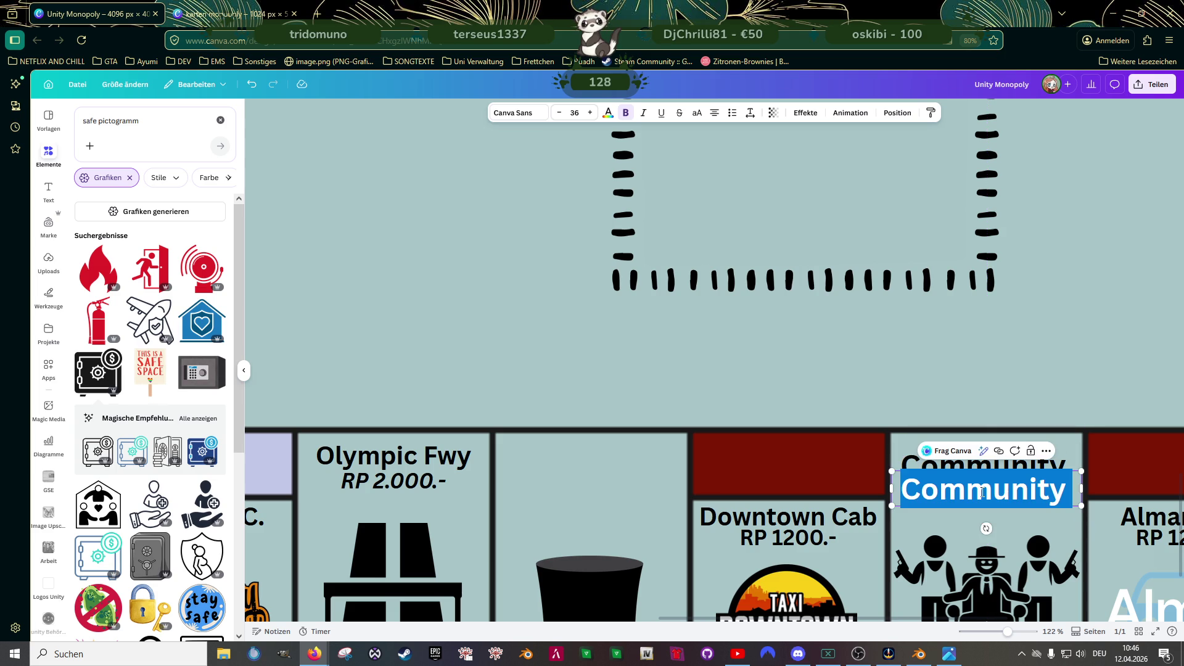
type("Chest")
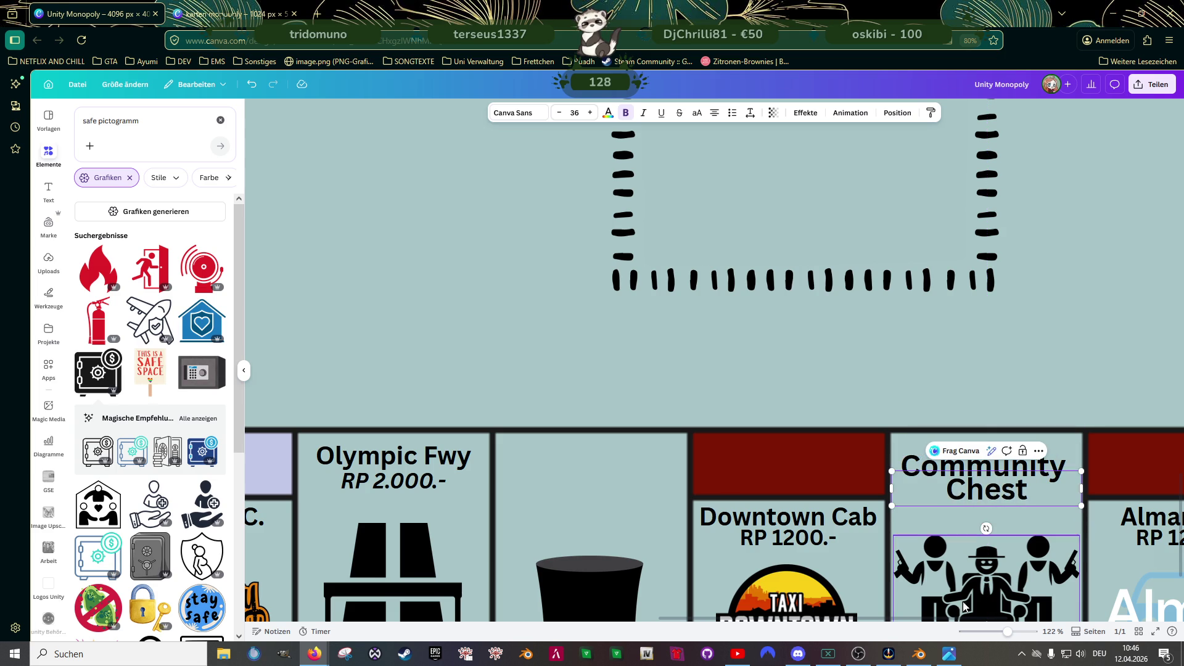
scroll(974, 552, "up", 5)
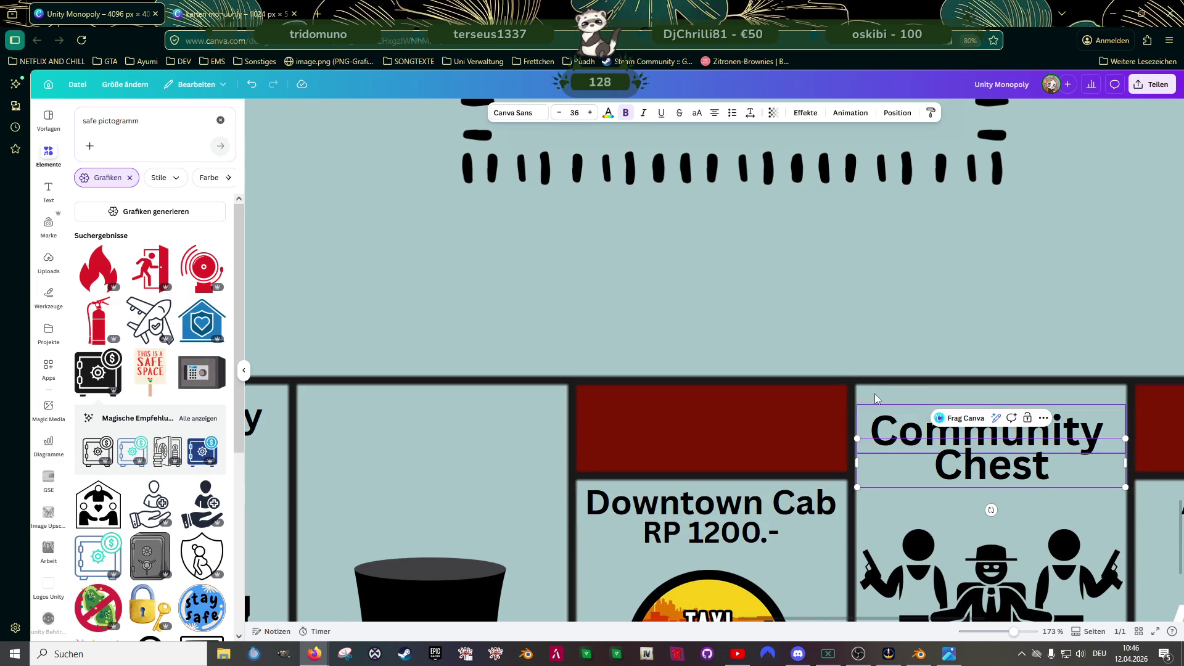
left_click(889, 345)
left_click(988, 469)
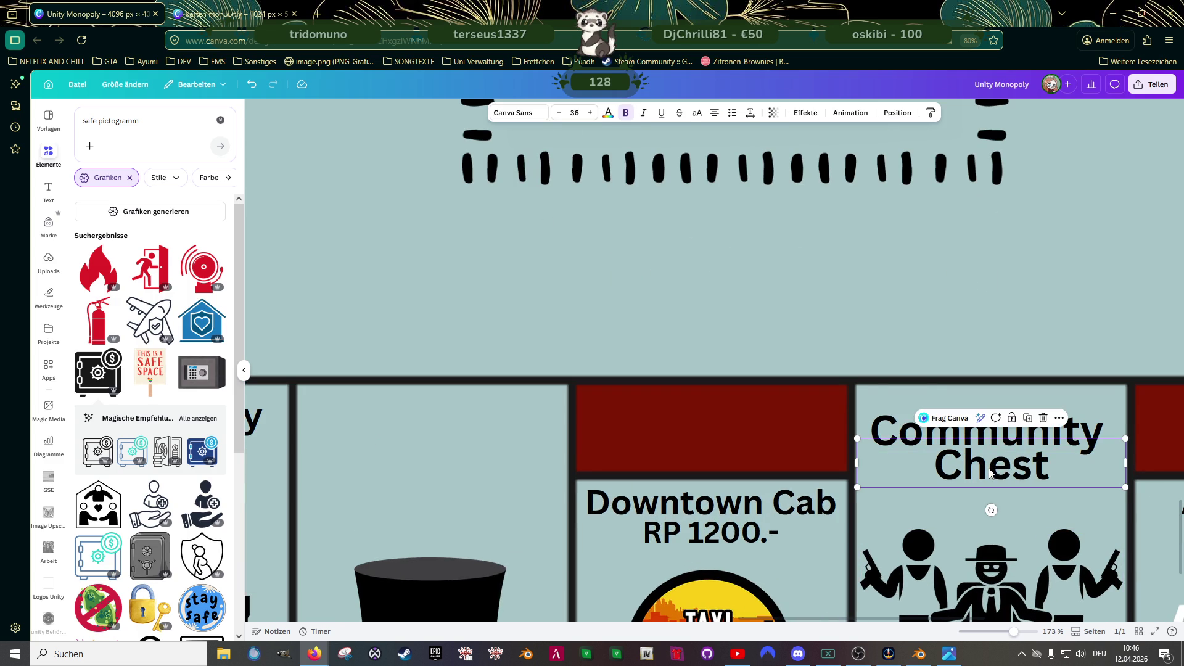
left_click_drag(990, 474, 989, 476)
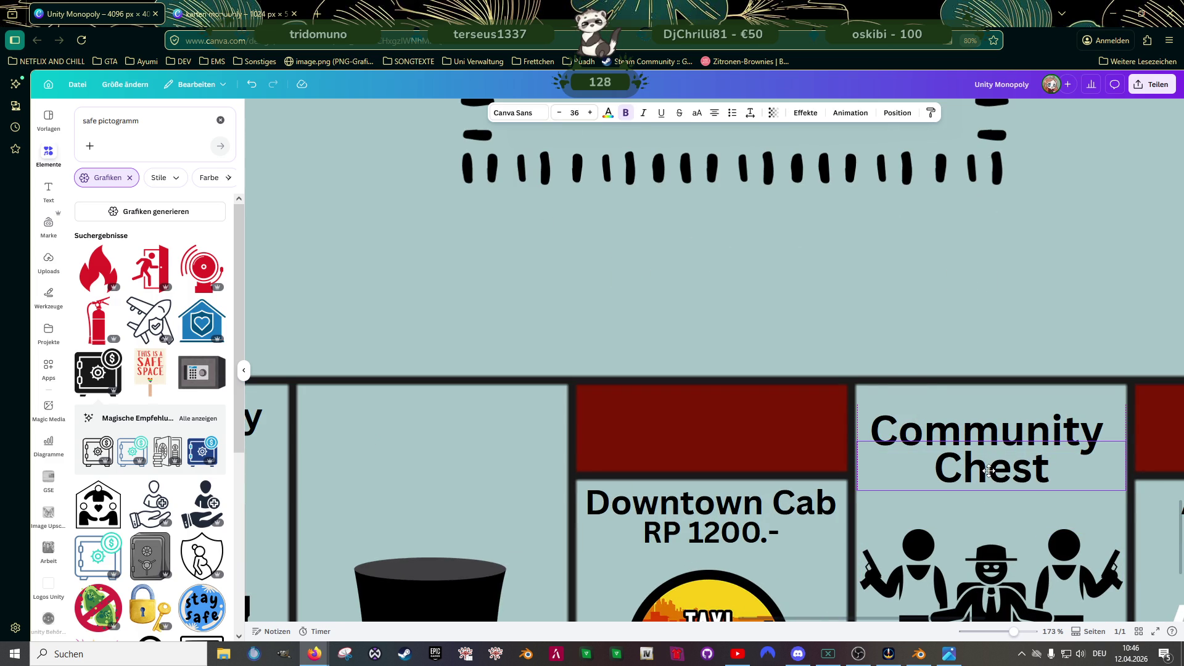
- Set the Community Chest label's font size to 31
scroll(512, 479, "down", 3, "ctrl")
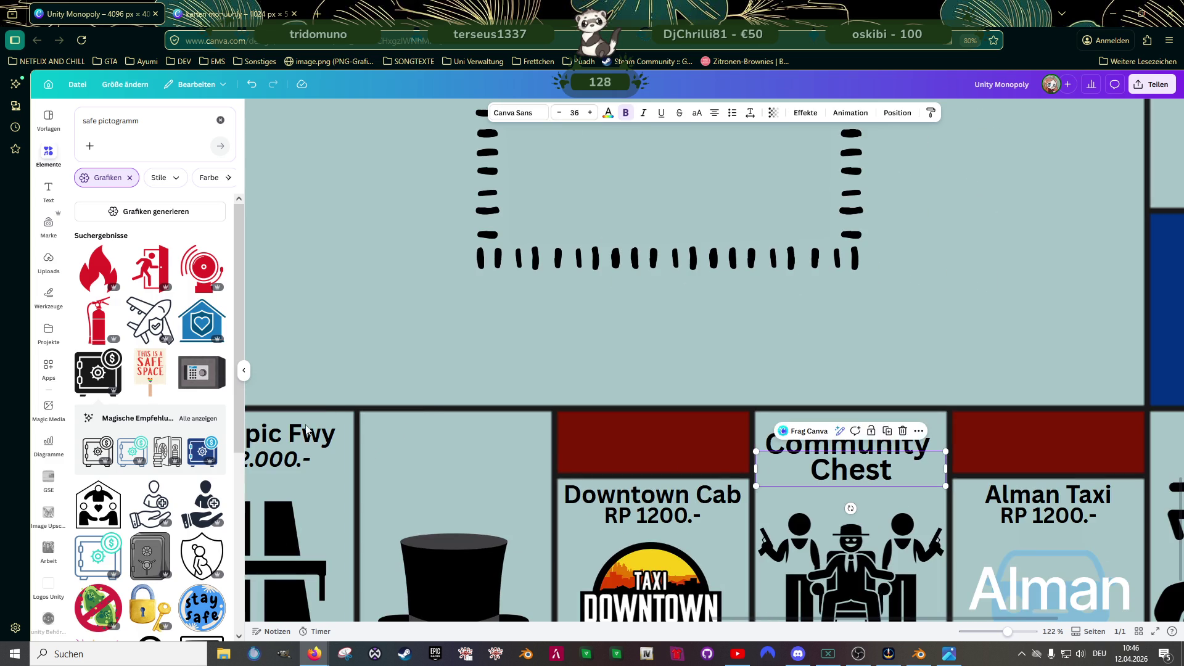
left_click(302, 431)
double_click(302, 432)
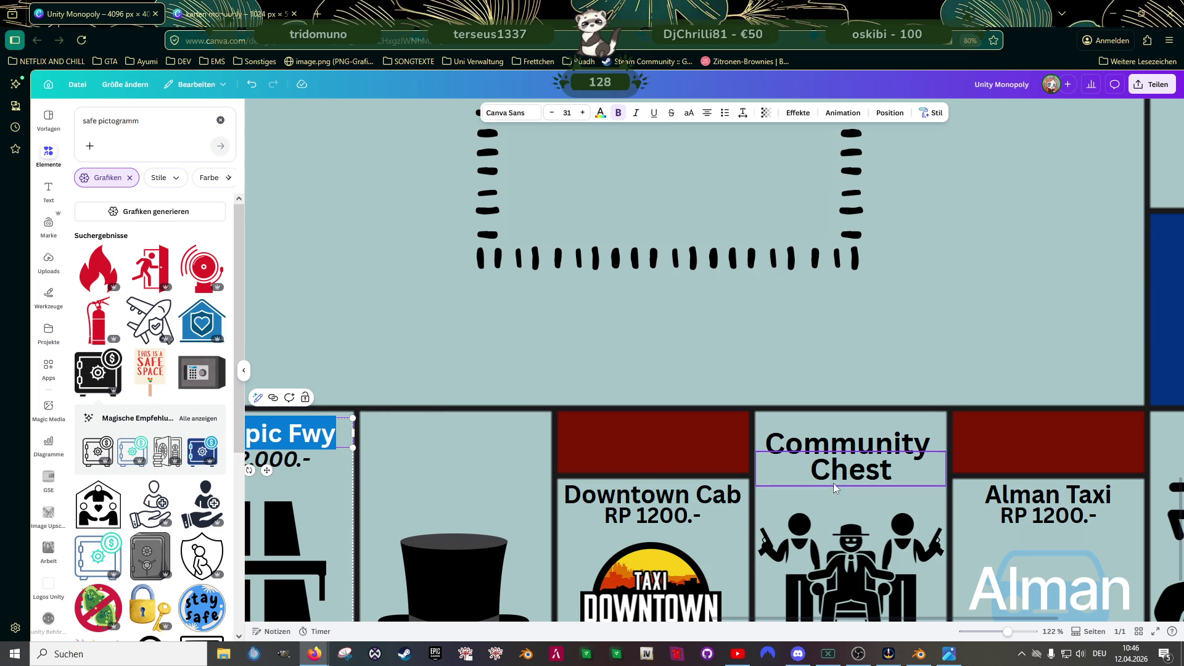
left_click(870, 444)
double_click(870, 444)
left_click(856, 442)
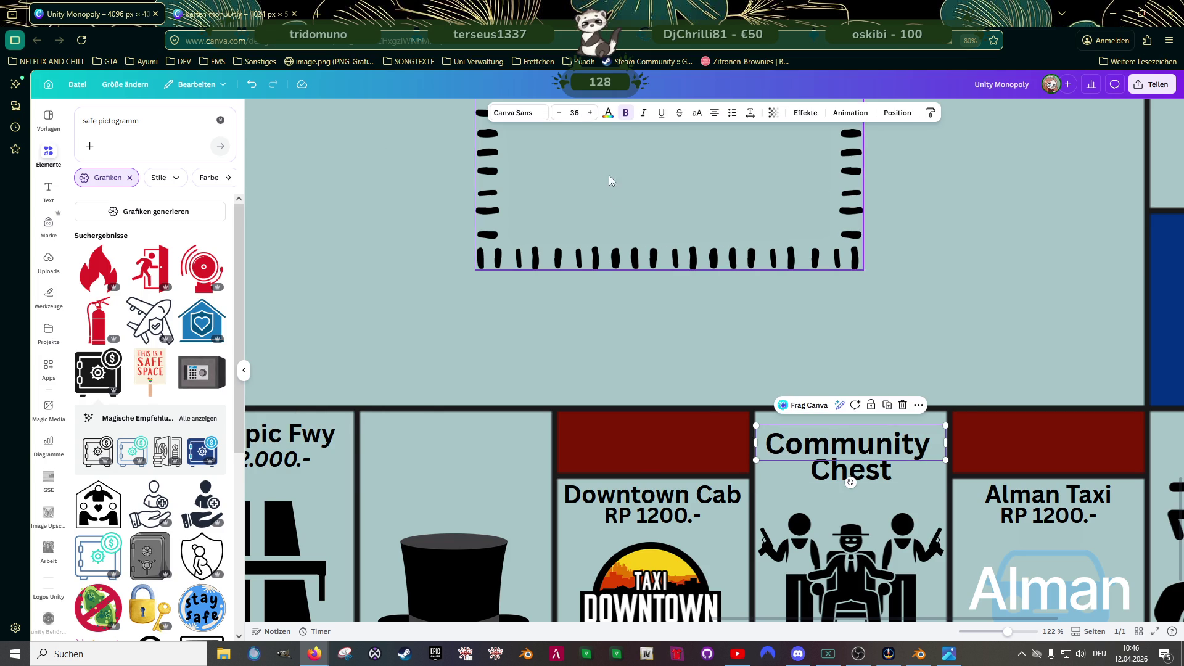
left_click(559, 113)
left_click(559, 112)
left_click(559, 112)
left_click(559, 113)
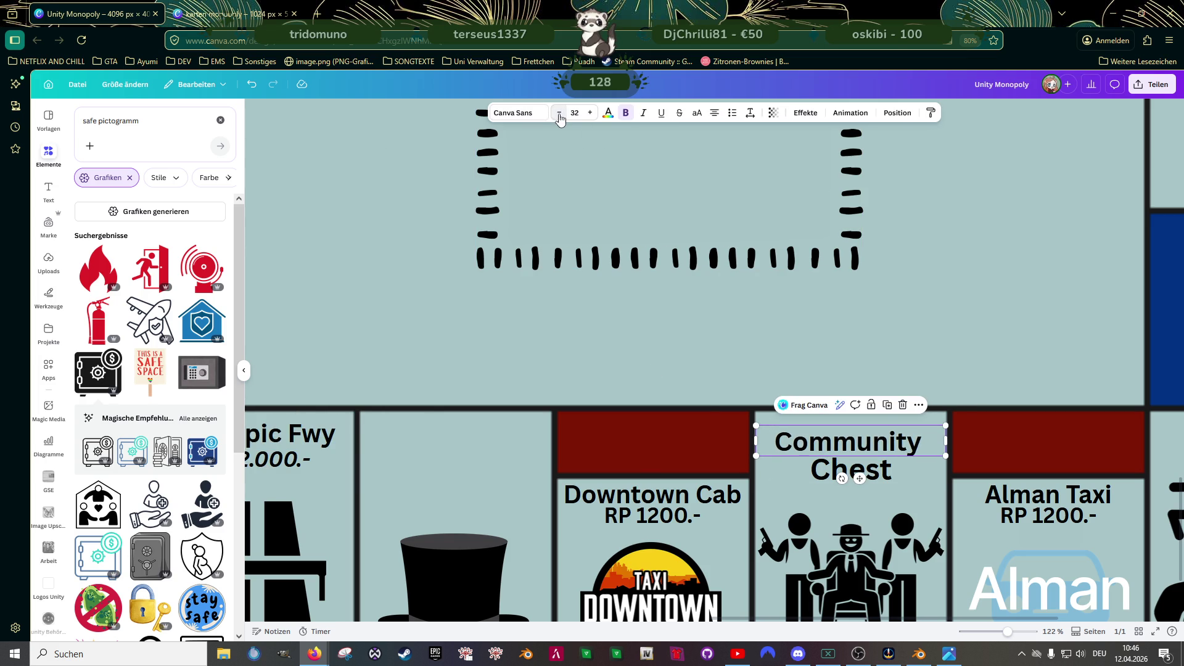
left_click(559, 113)
key("ctrl+z")
key("ctrl+z")
key("ctrl+z")
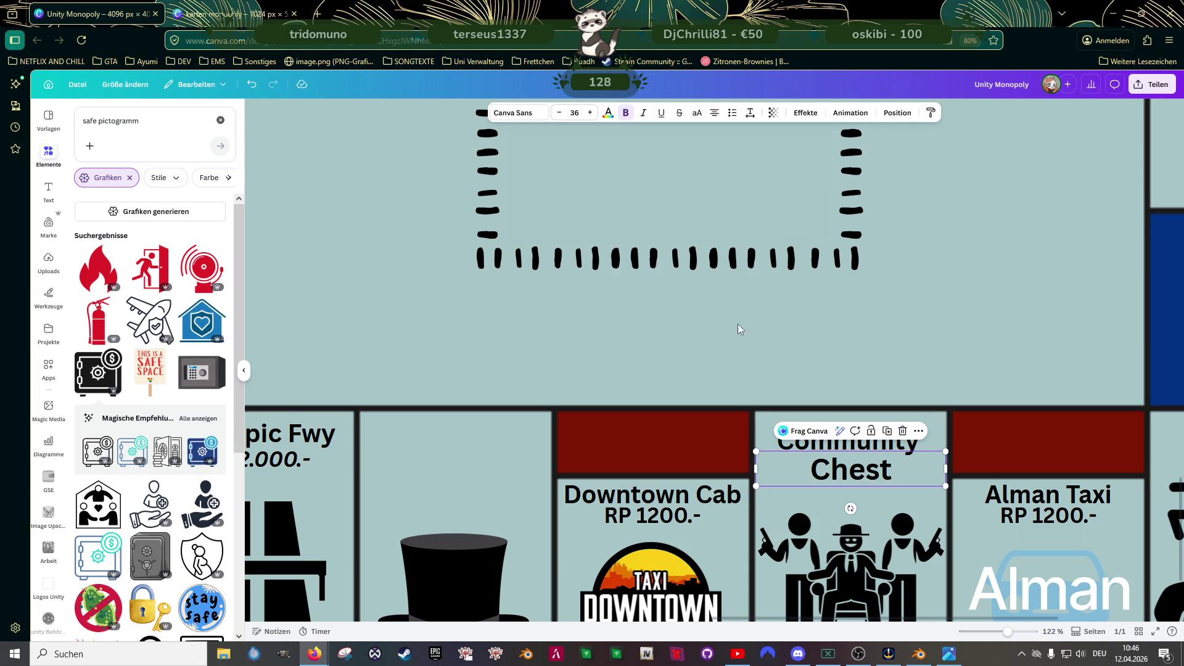
left_click(569, 114)
type("31")
key("Return")
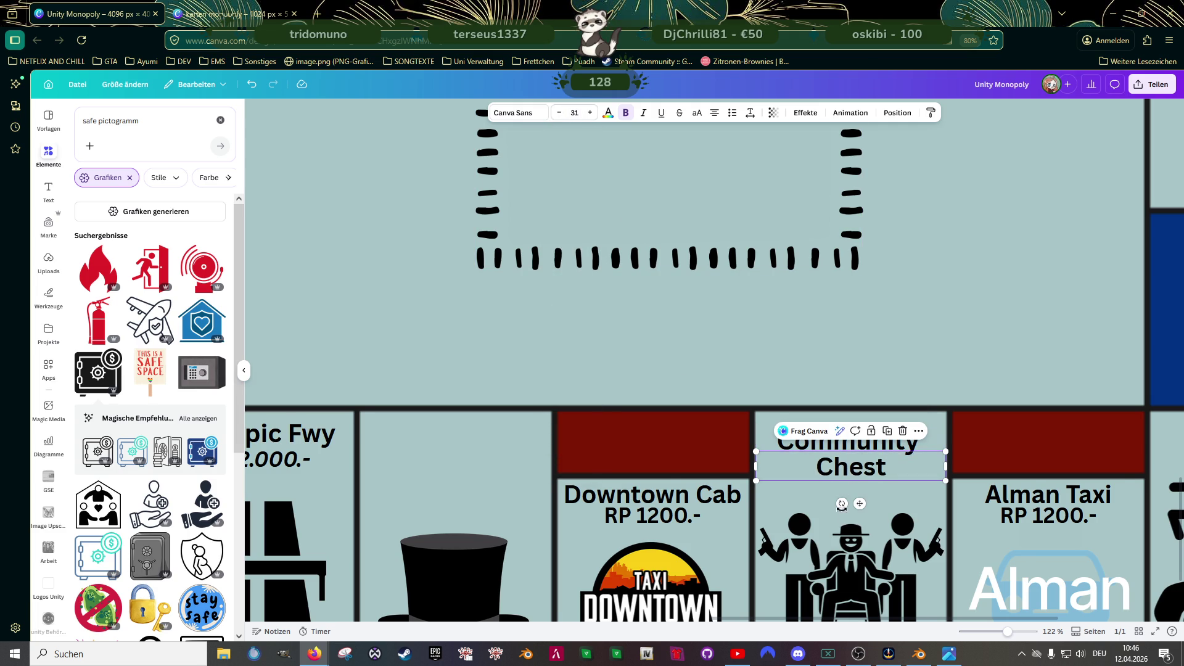
- Centre the Chest line under Community and move the label lower, centred in its tile
scroll(842, 507, "up", 2)
left_click(849, 429)
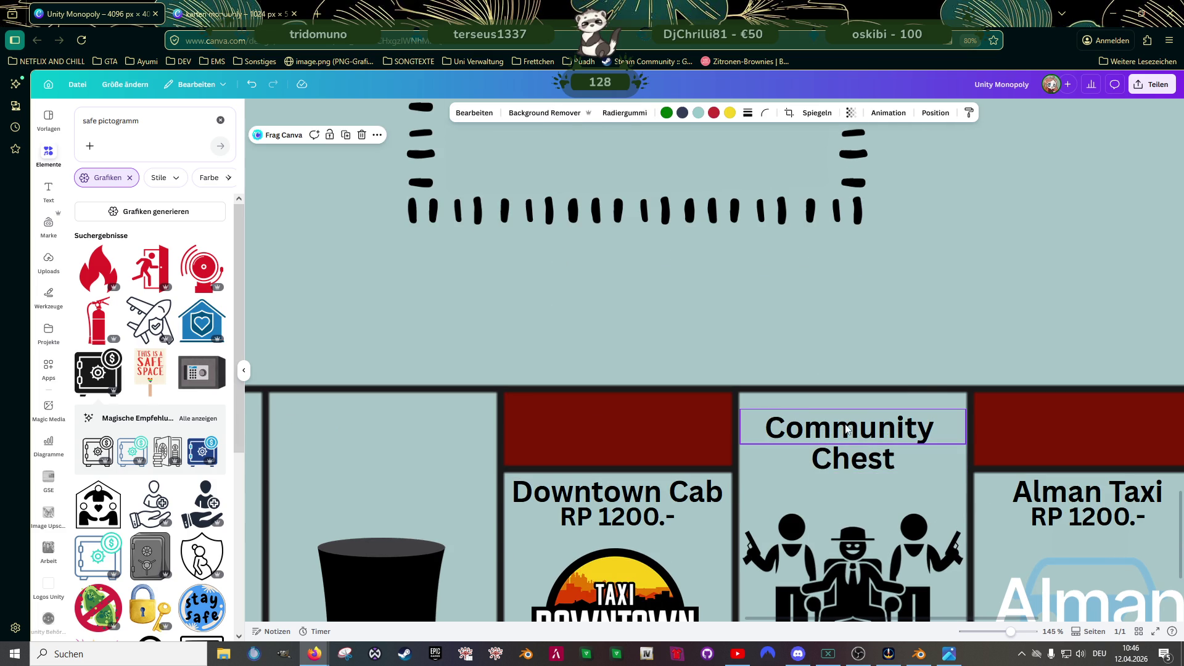
left_click(862, 458)
left_click_drag(865, 464, 865, 455)
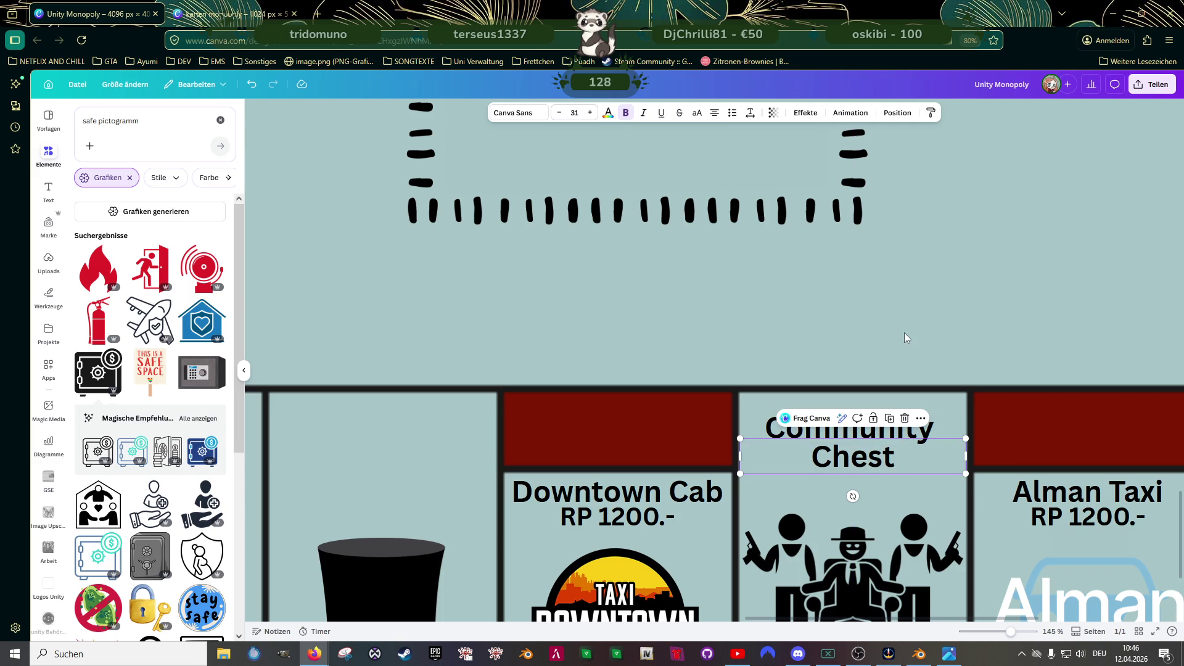
left_click(904, 332)
left_click(865, 431)
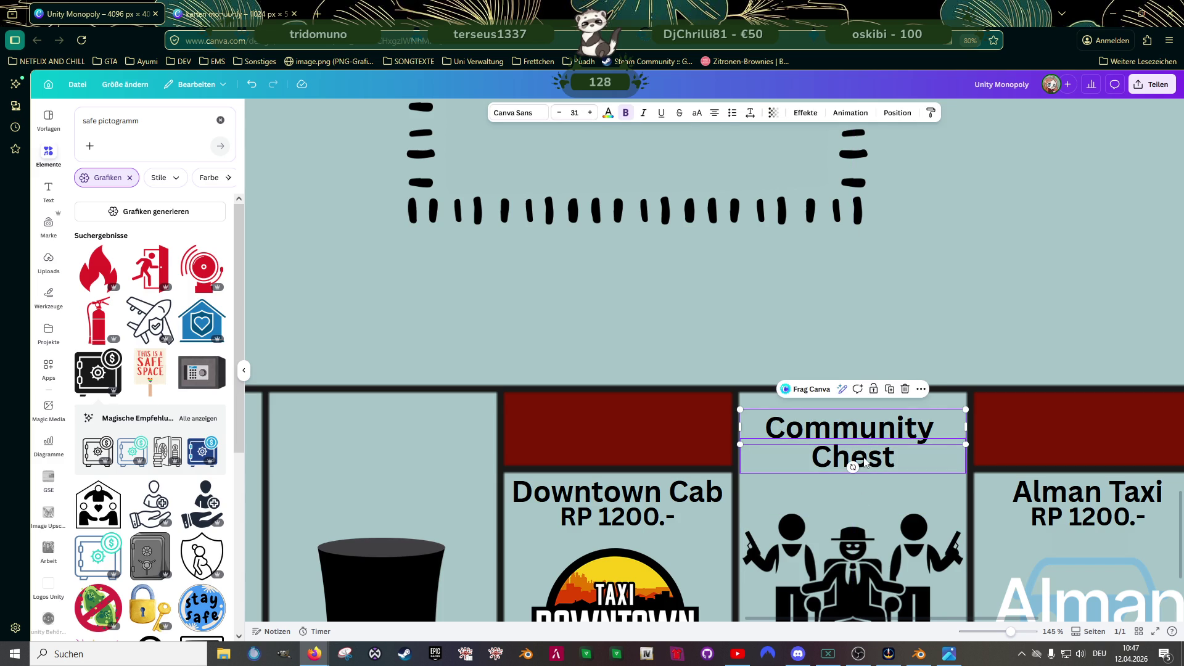
left_click_drag(842, 448, 842, 457)
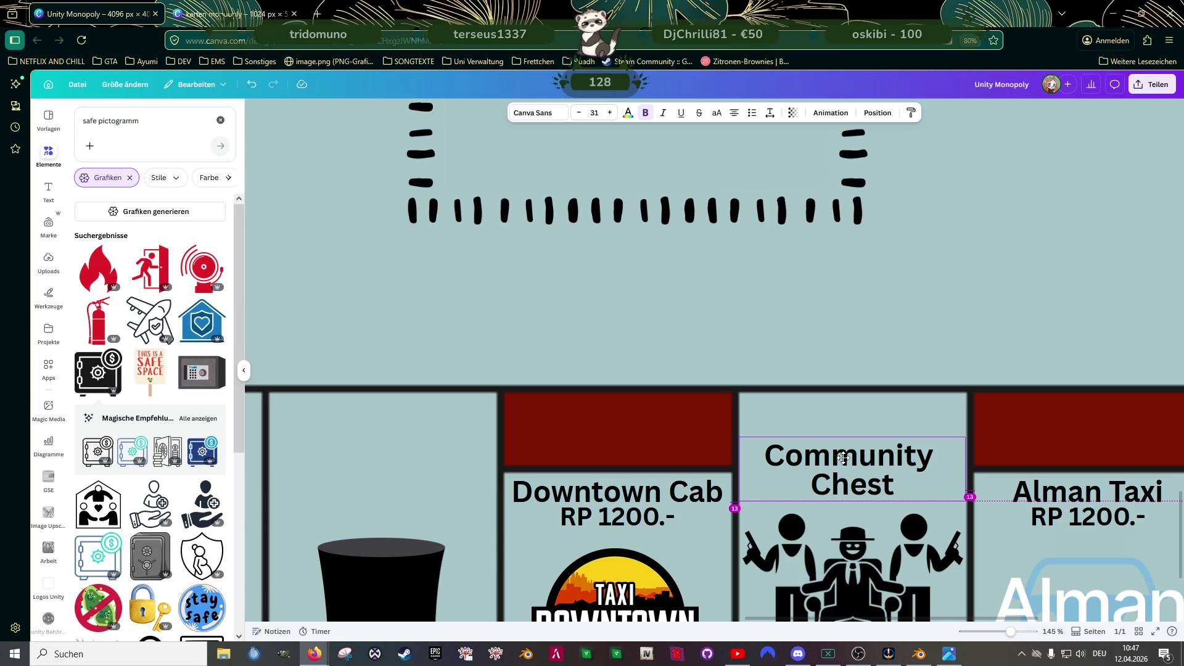
left_click_drag(843, 456, 844, 457)
scroll(844, 457, "down", 5)
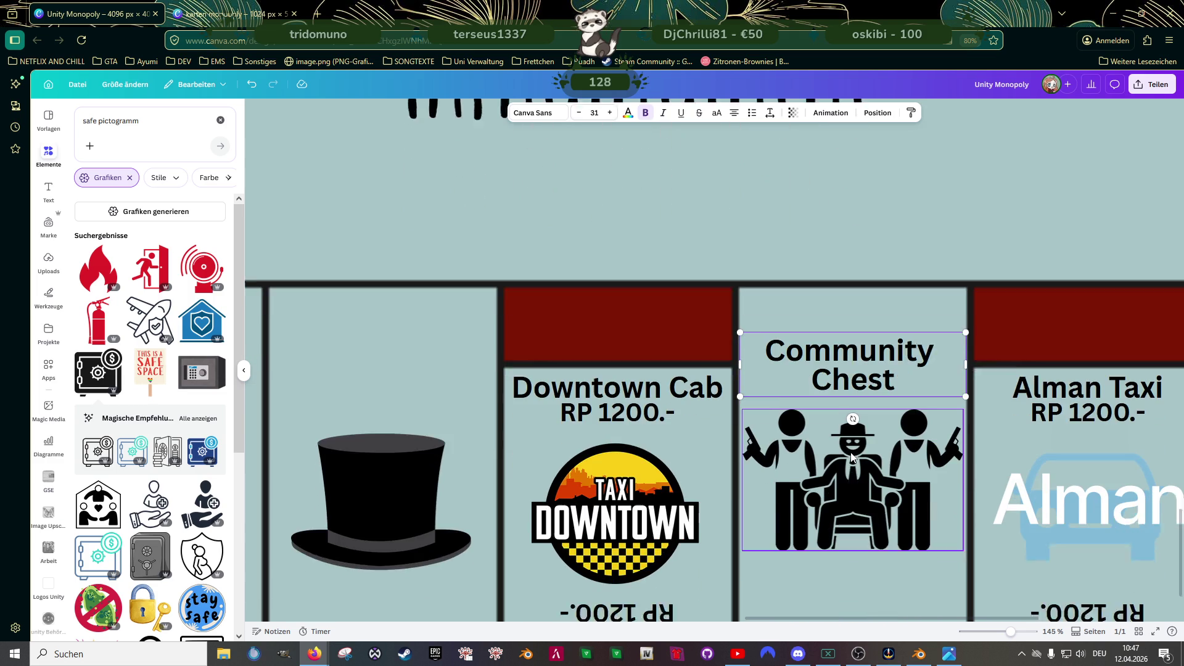
left_click(853, 423)
scroll(844, 486, "down", 4)
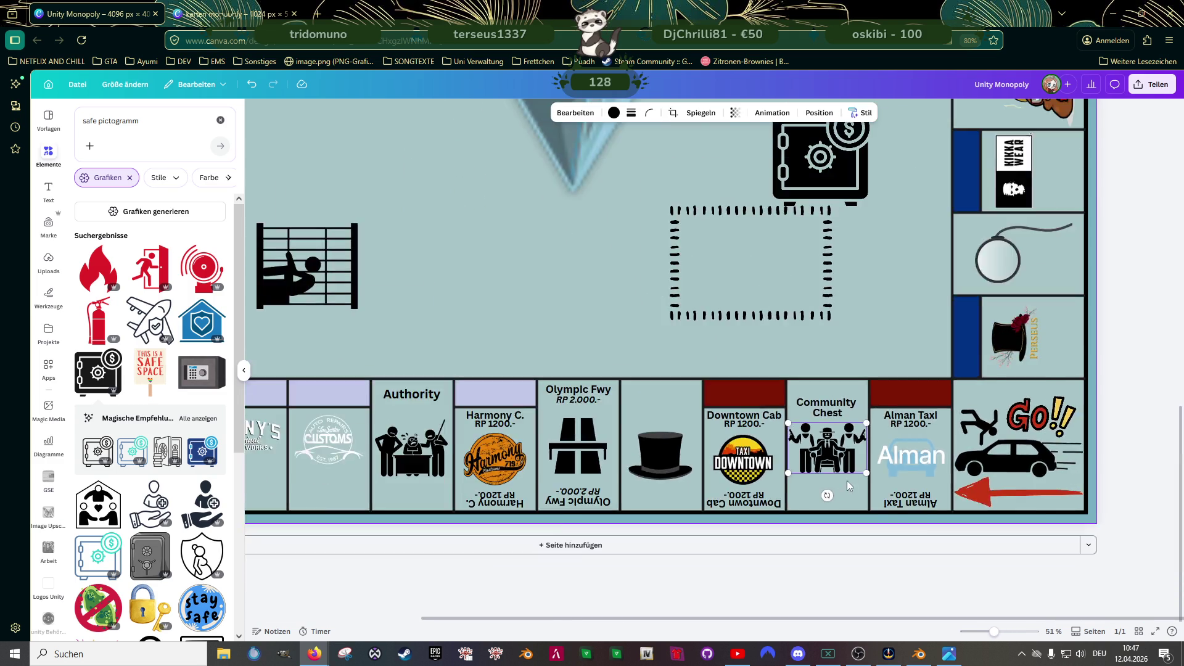
- Delete the mobster pictogram and shrink the safe pictogram into the Community Chest tile
key("Delete")
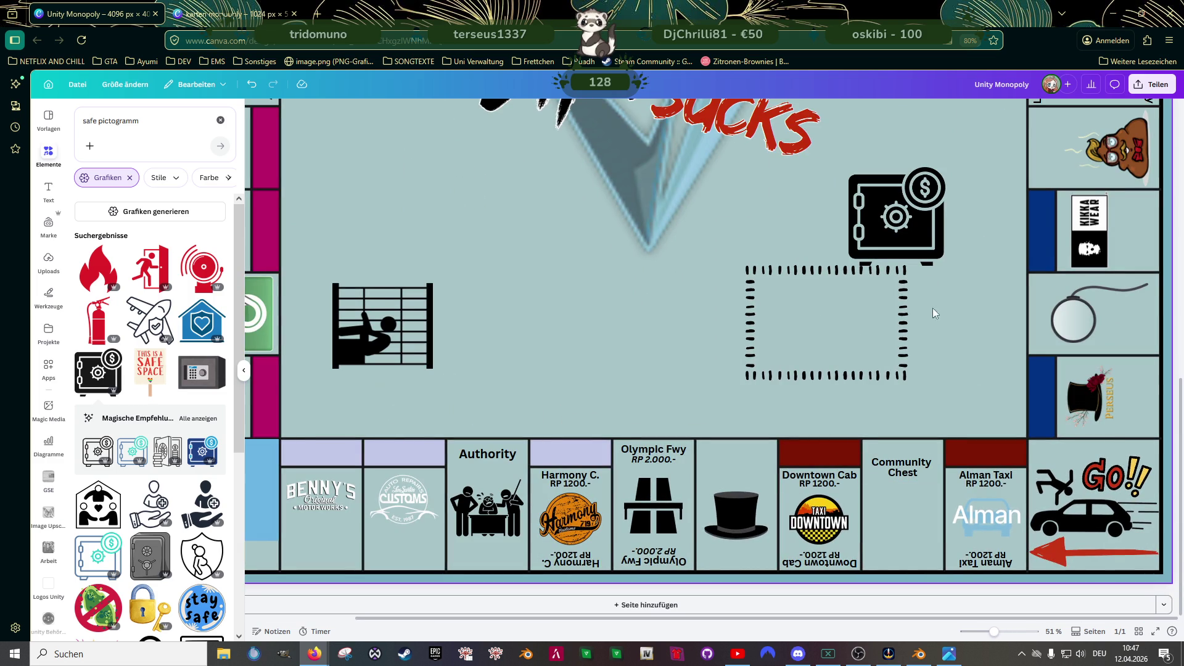
left_click(914, 223)
mouse_move(946, 166)
left_mouse_down()
mouse_move(925, 189)
mouse_move(914, 510)
mouse_move(930, 496)
left_mouse_up()
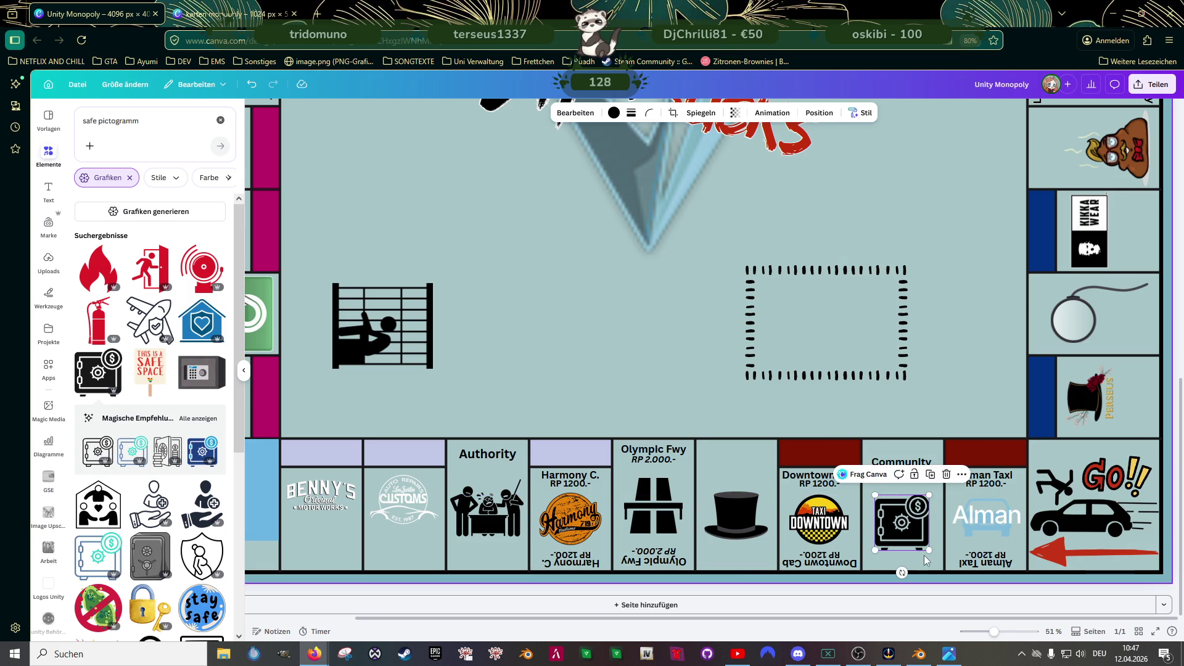
scroll(922, 555, "up", 5)
left_click_drag(894, 502, 893, 502)
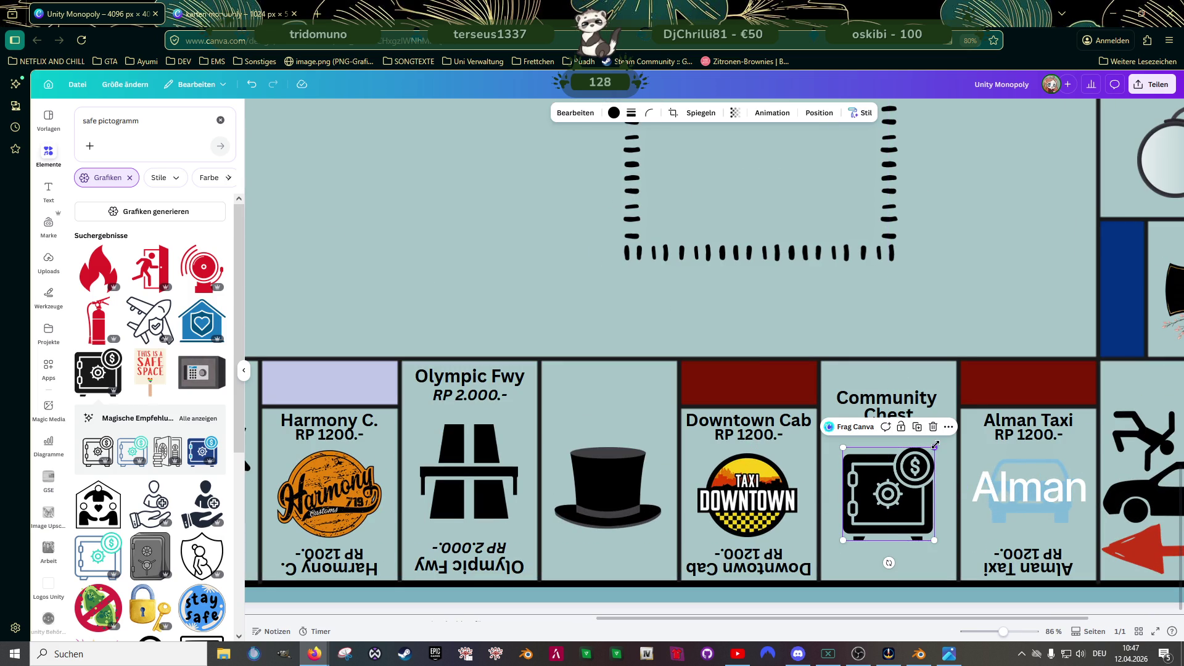
left_click_drag(934, 449, 924, 458)
left_click_drag(899, 498, 905, 491)
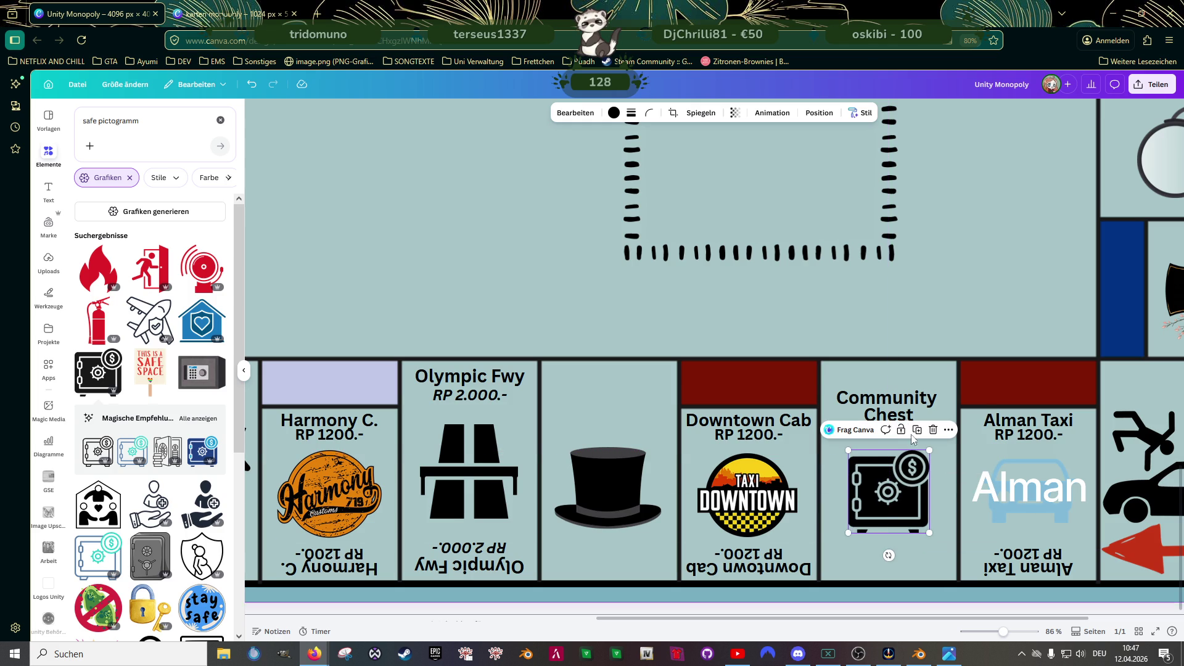
- Group the safe with the Community Chest label
left_click(895, 409, "shift")
left_click(865, 368)
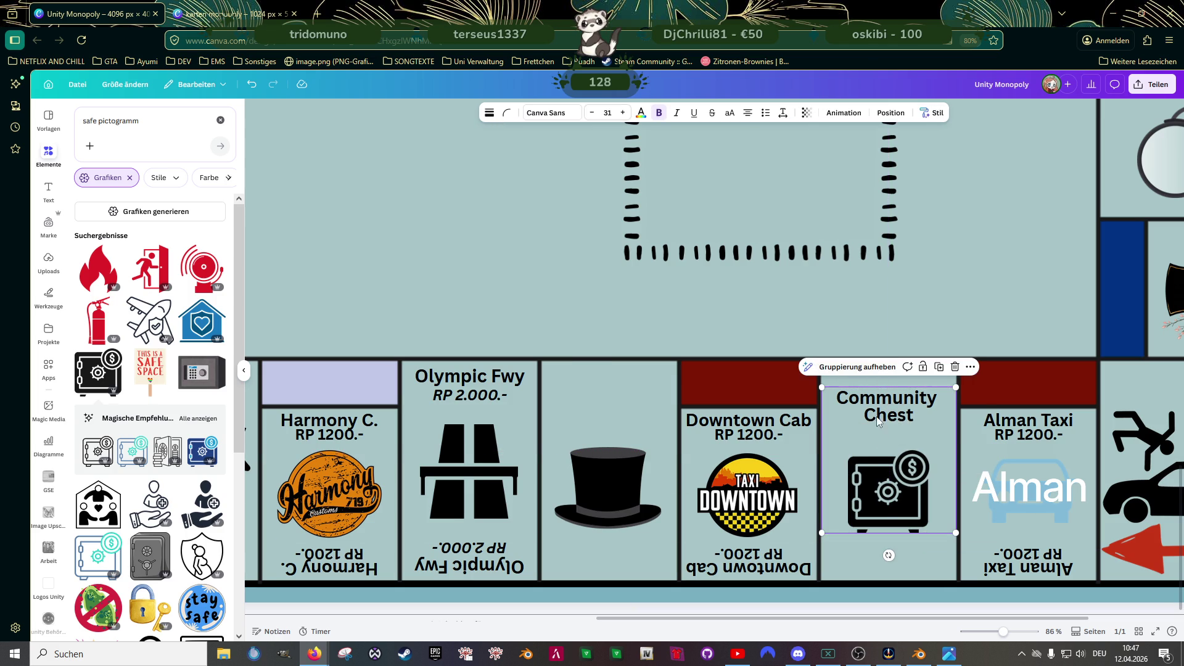
left_click(586, 304)
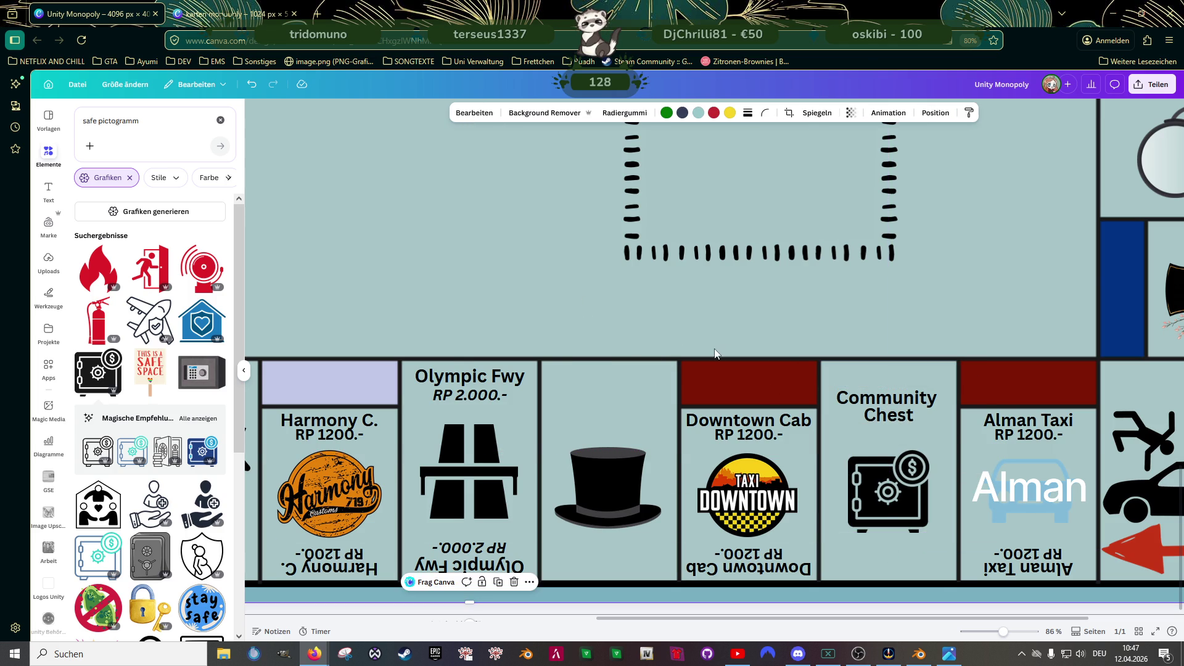
scroll(734, 338, "down", 2)
scroll(733, 338, "down", 1)
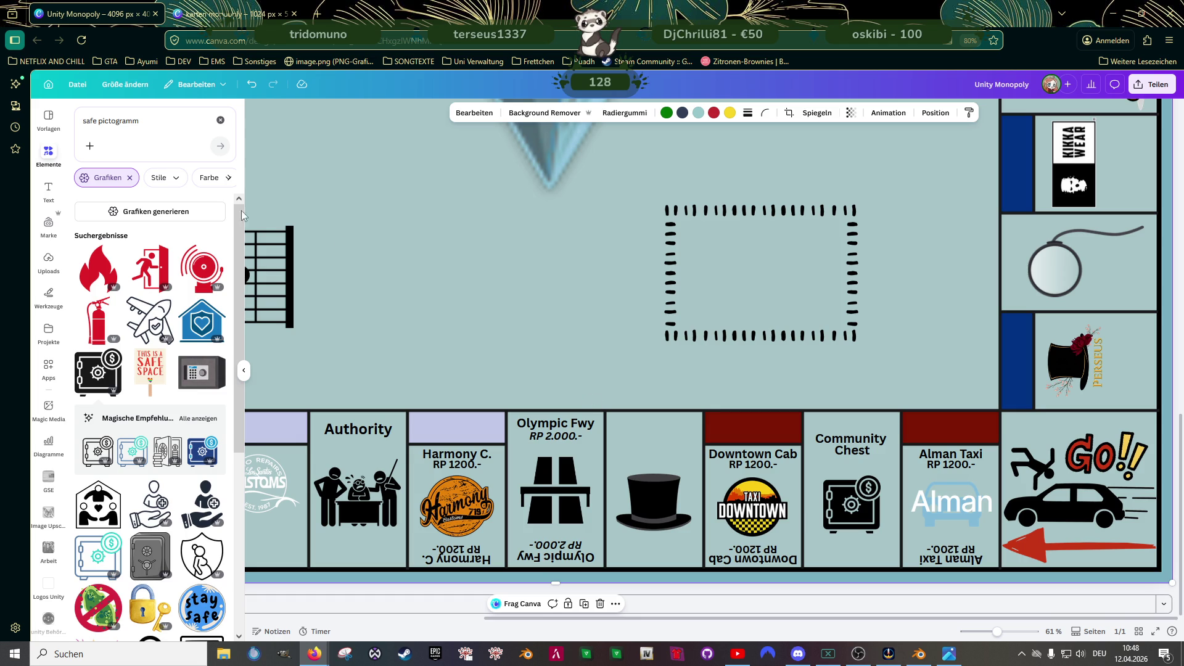
- Search the graphics for 'gun' pictograms and browse the results
double_click(96, 123)
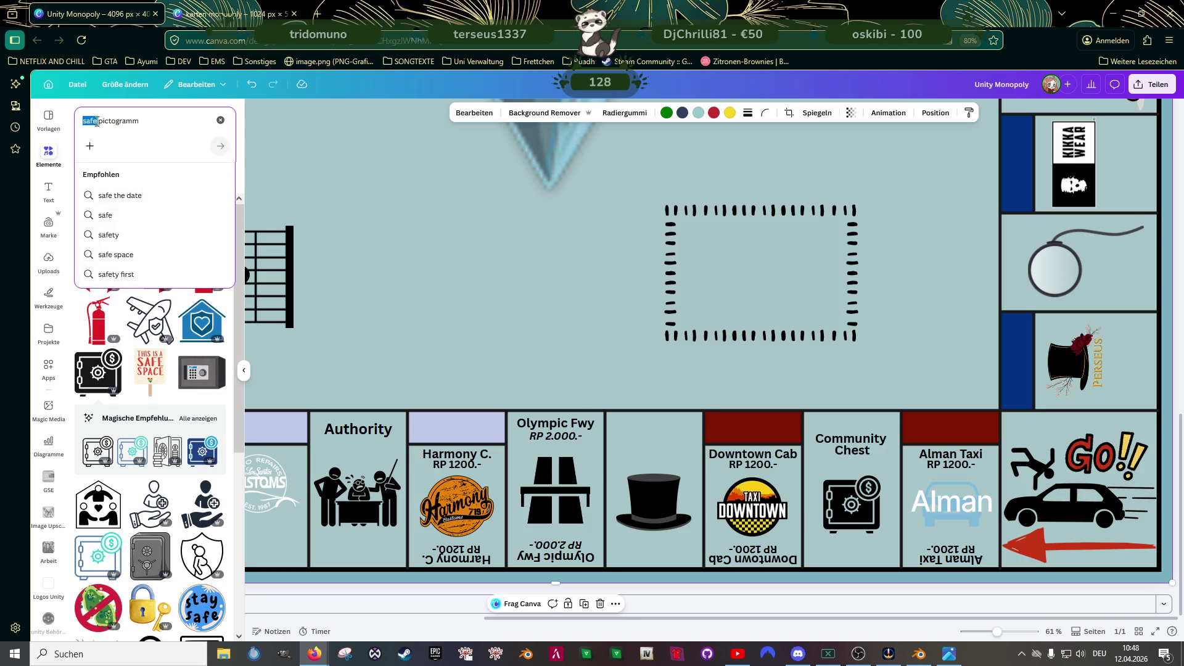
type("gun")
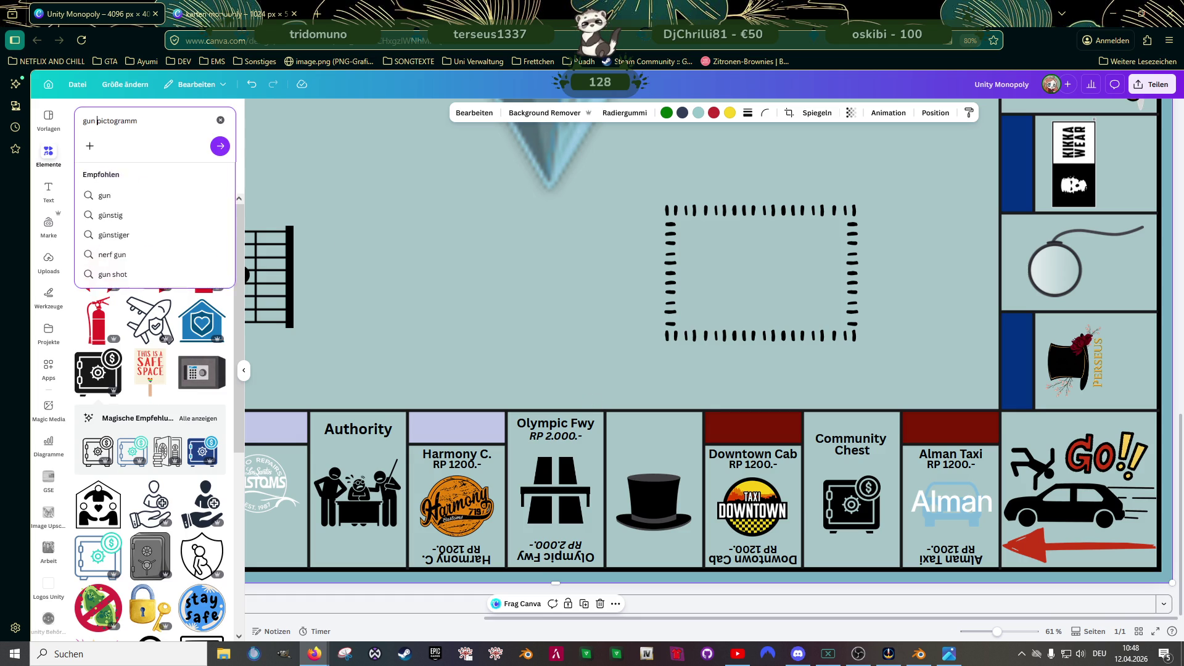
key("Return")
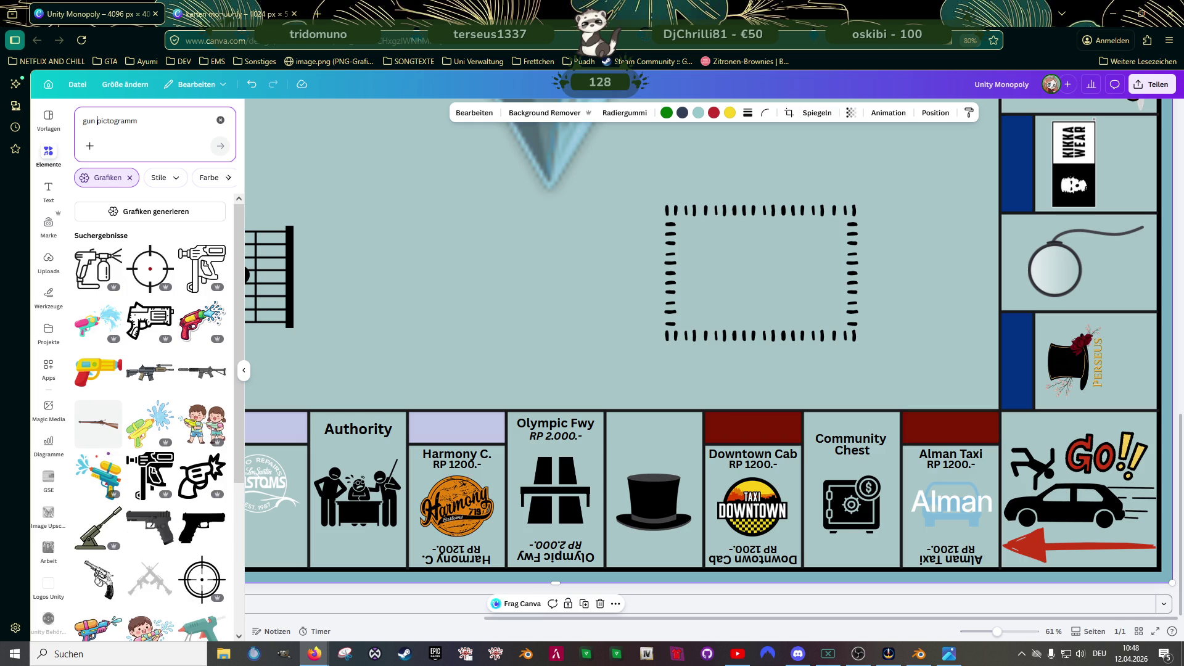
scroll(167, 418, "down", 3)
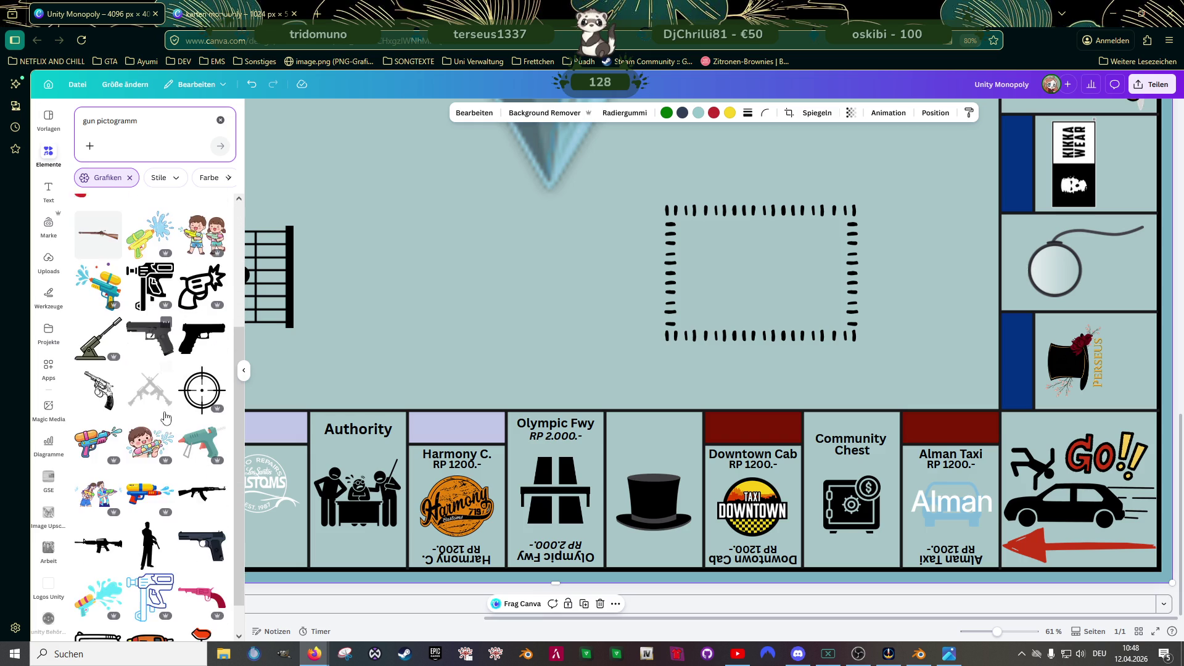
scroll(165, 418, "down", 2)
scroll(165, 417, "down", 2)
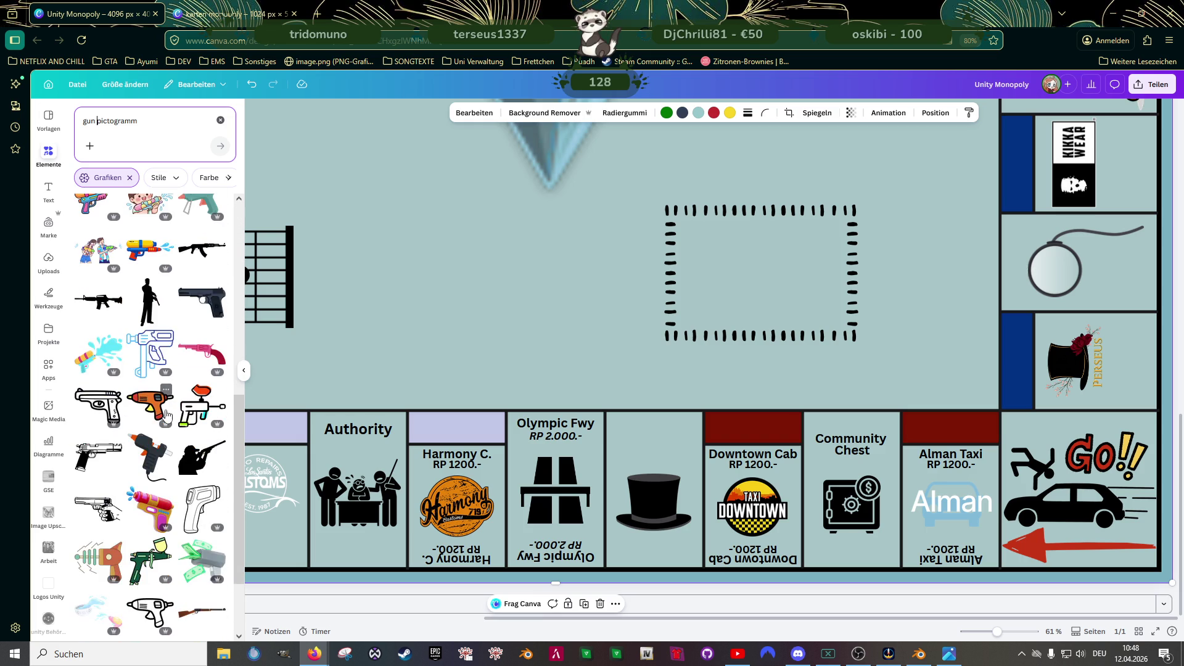
scroll(166, 413, "down", 2)
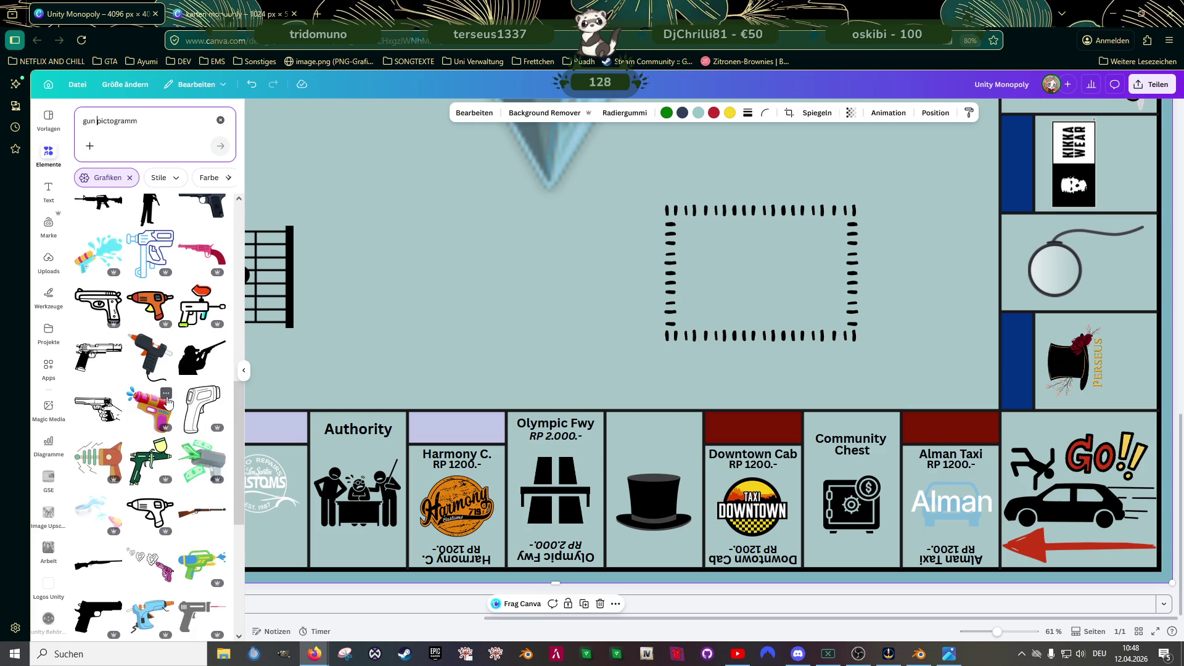
scroll(167, 401, "up", 4)
scroll(164, 396, "up", 3)
scroll(165, 395, "up", 2)
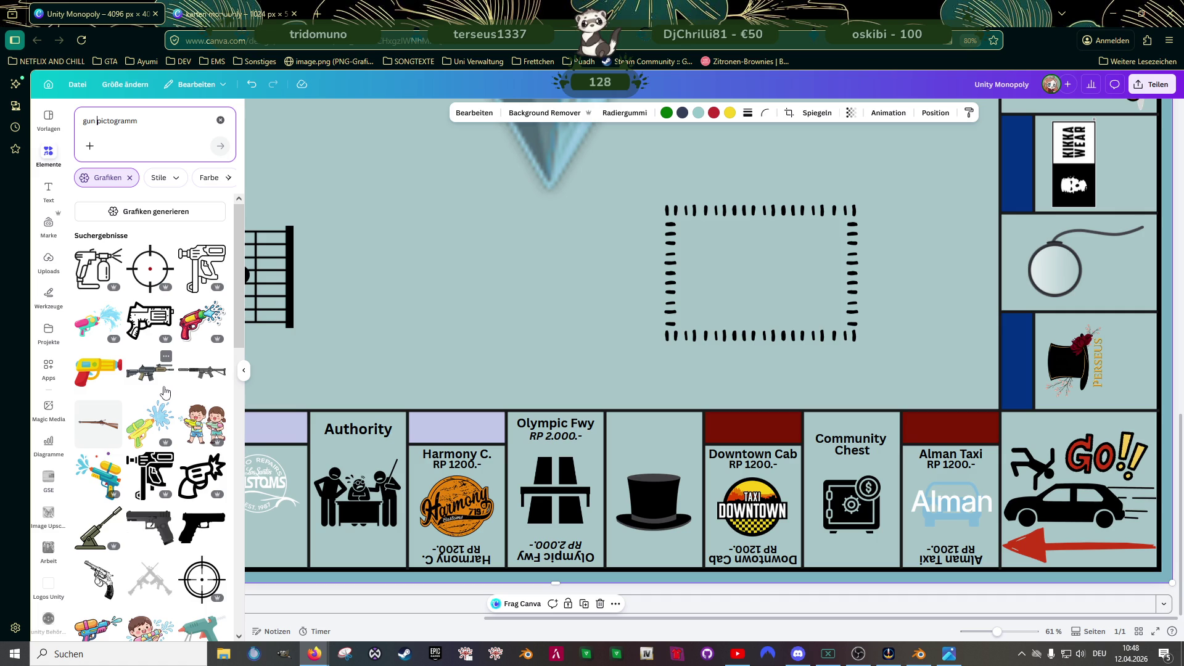
- Change the search to 'thief' pictograms and browse the results
key("BackSpace")
key("BackSpace")
key("BackSpace")
key("BackSpace")
type("thief")
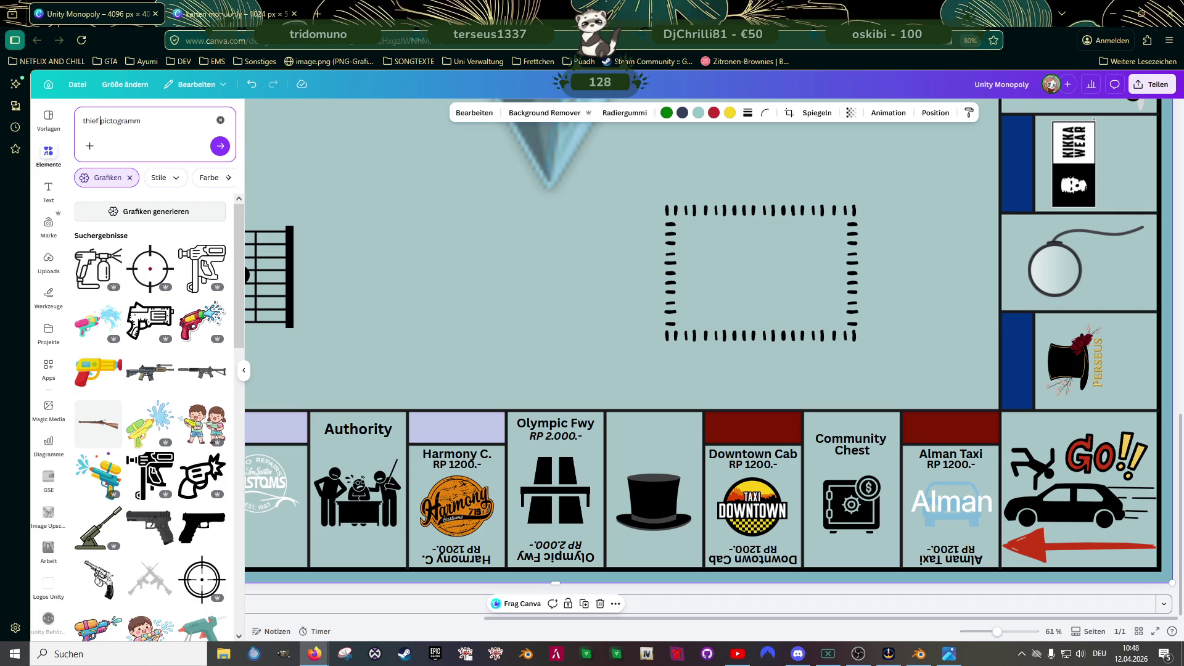
key("Return")
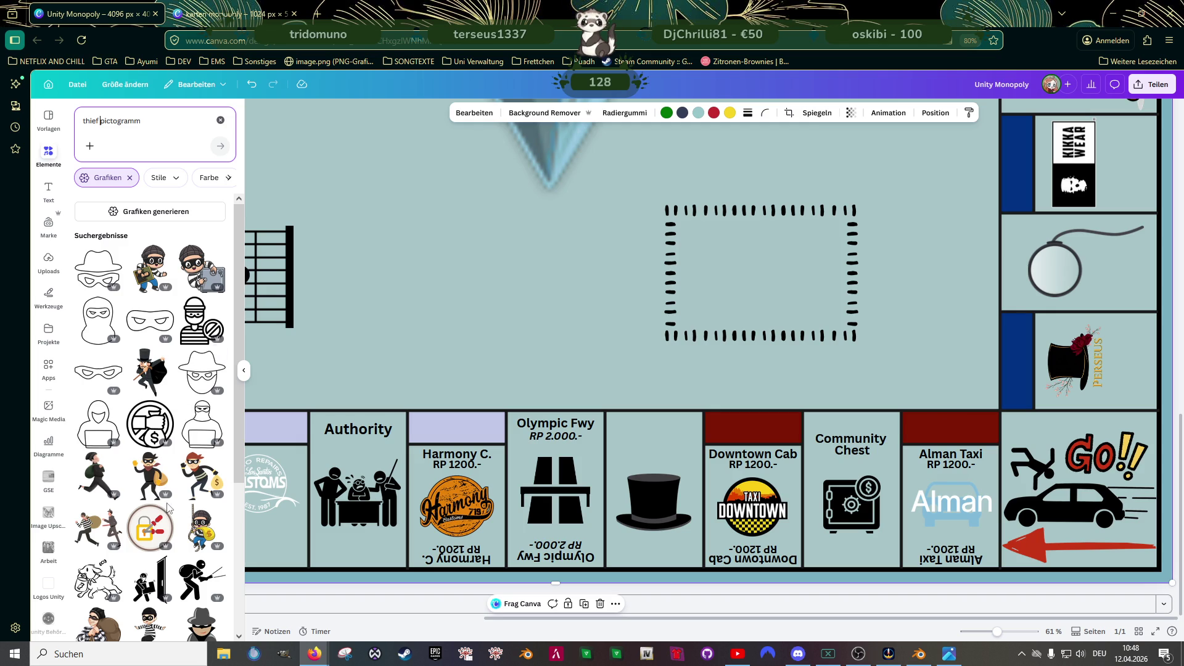
scroll(168, 506, "down", 1)
scroll(168, 506, "down", 1)
scroll(169, 507, "down", 2)
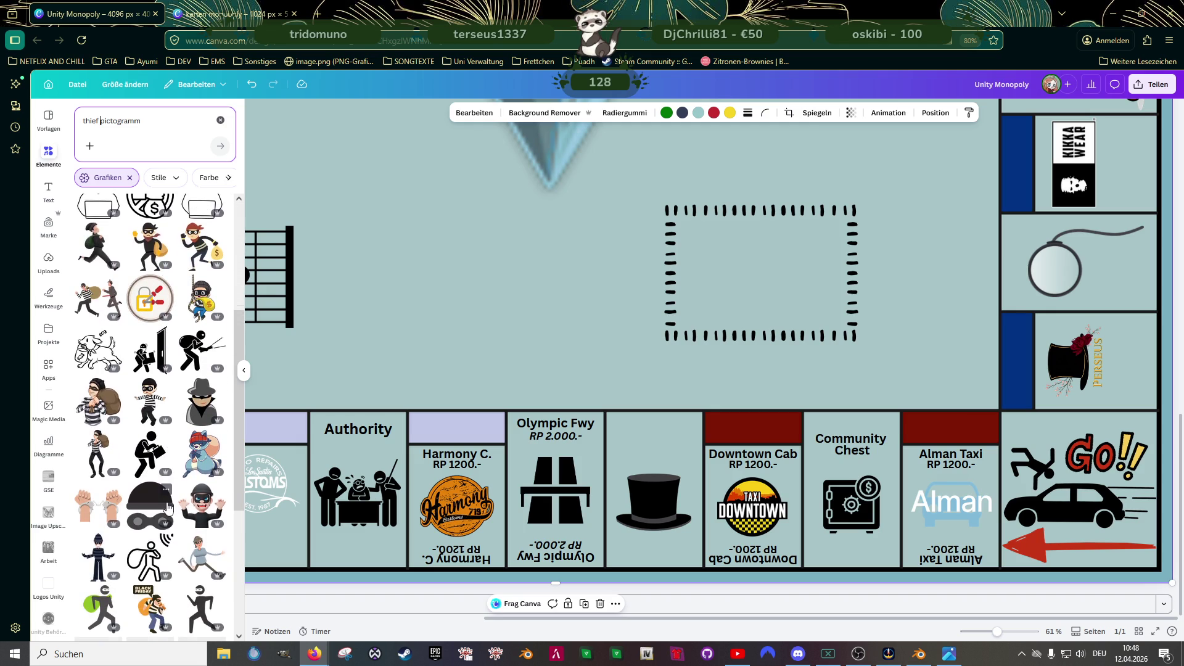
scroll(167, 507, "down", 1)
scroll(168, 508, "down", 1)
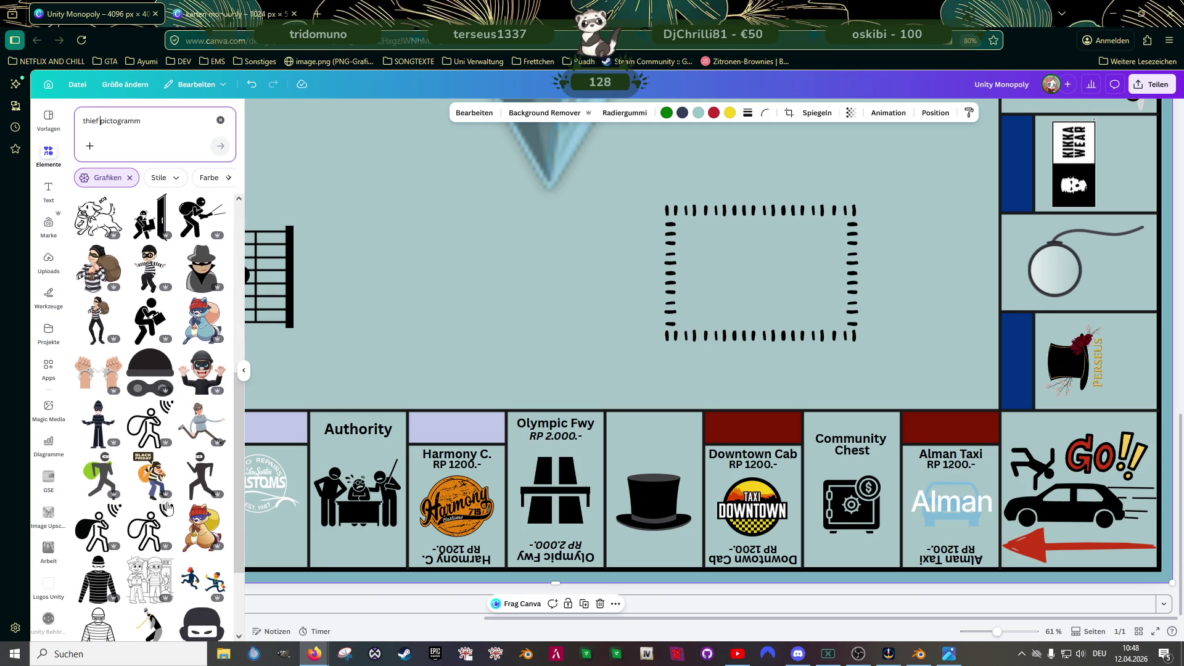
scroll(168, 506, "down", 1)
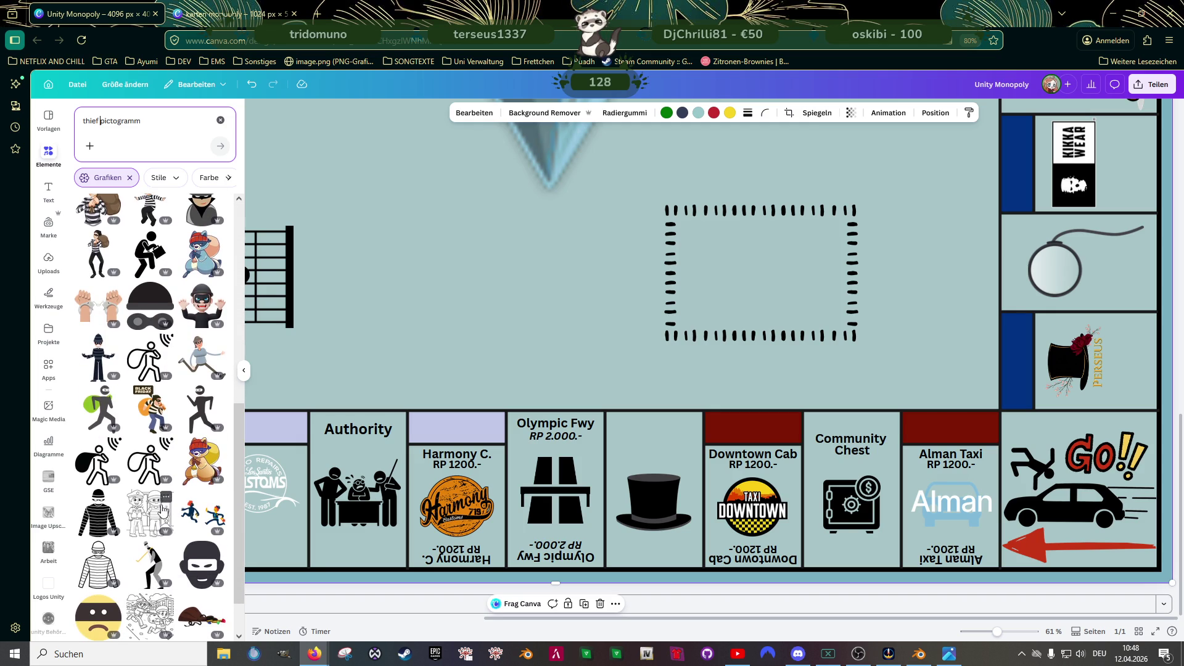
scroll(163, 510, "up", 1)
scroll(162, 509, "up", 2)
scroll(163, 507, "up", 1)
scroll(161, 506, "up", 1)
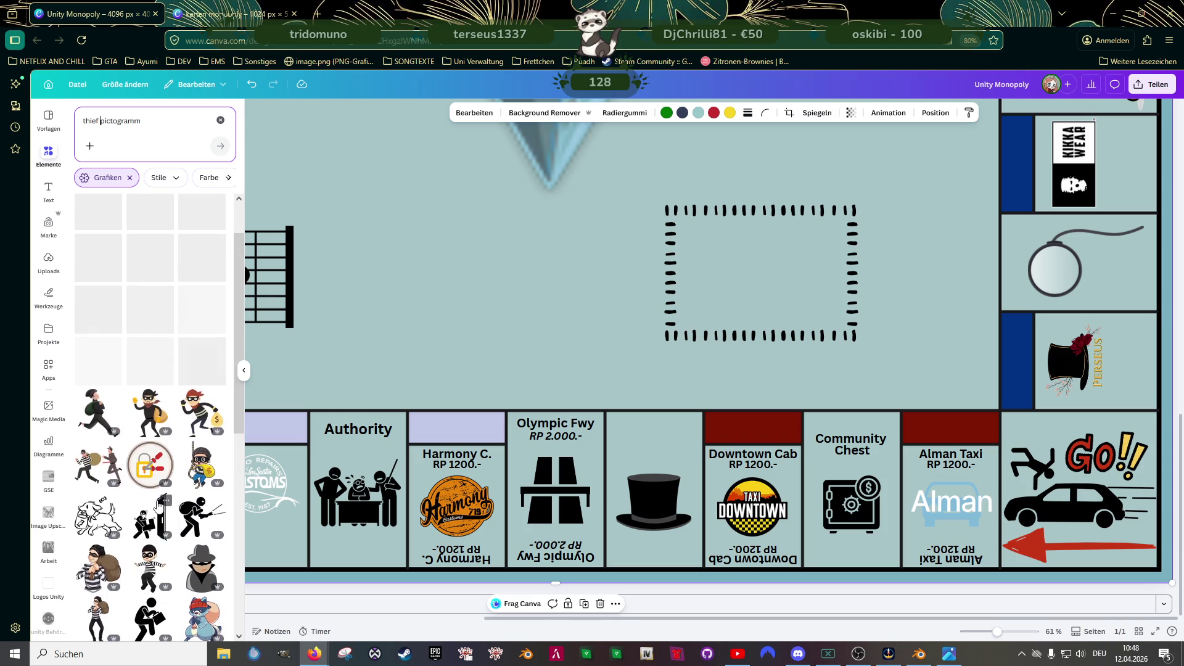
scroll(160, 504, "up", 1)
scroll(160, 505, "up", 1)
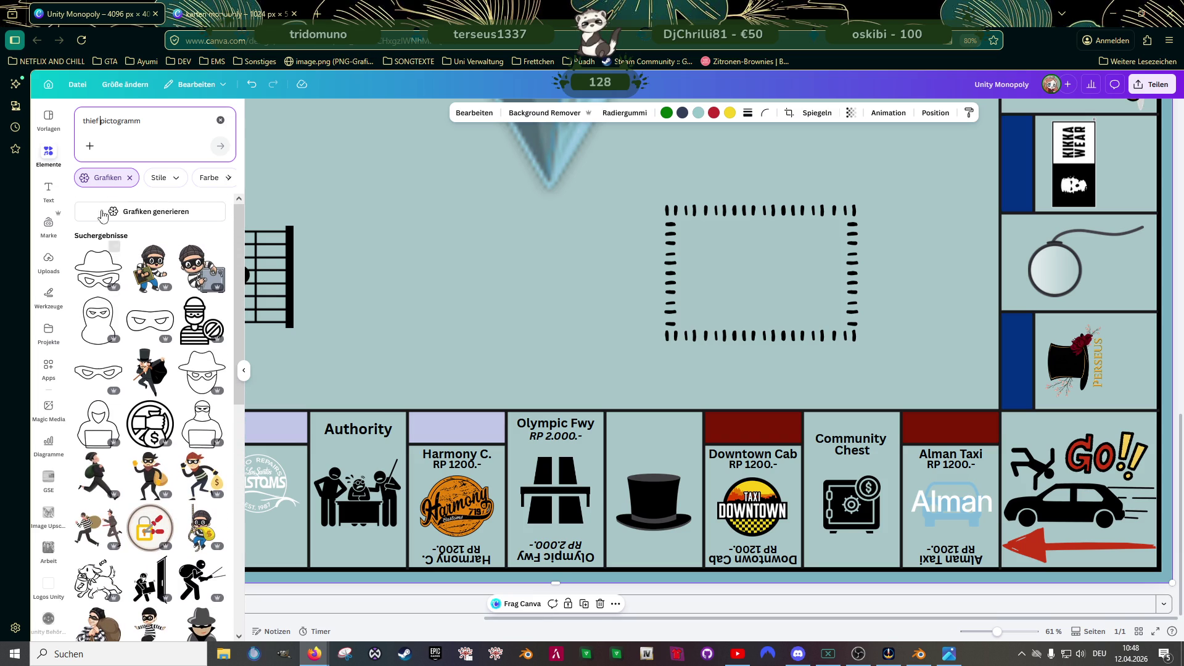
- Search for 'baseballbat' pictograms and add the black baseball bat graphic to the board
key("BackSpace")
key("BackSpace")
key("BackSpace")
key("BackSpace")
key("BackSpace")
type("baseballbat")
key("Return")
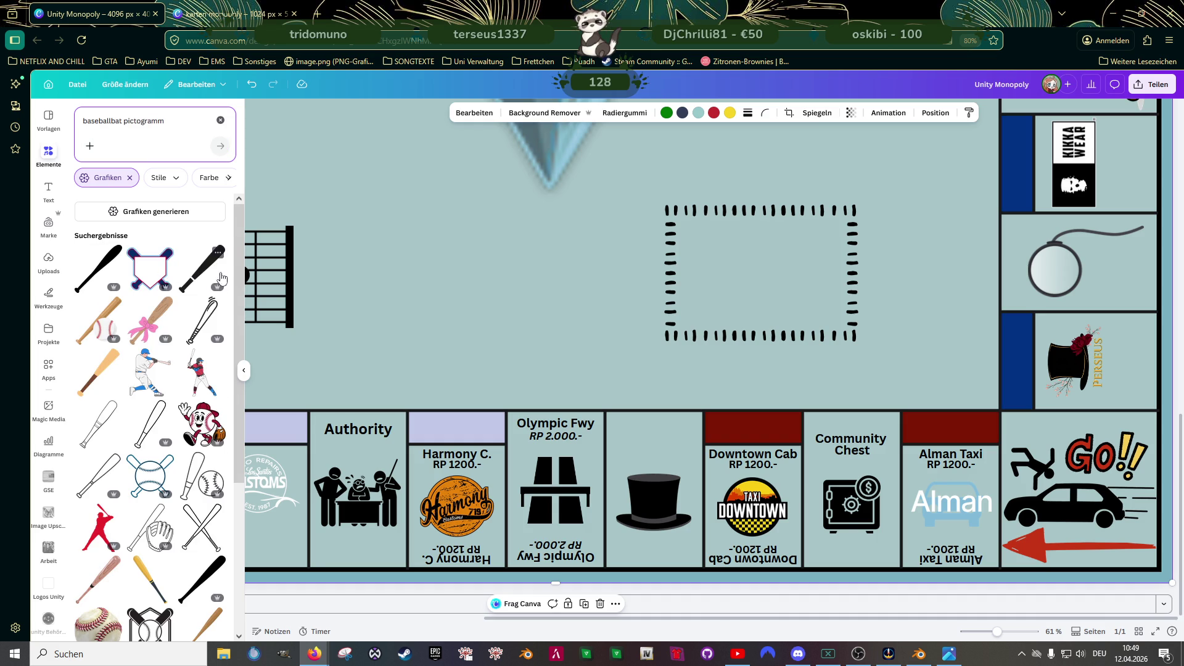
left_click(219, 281)
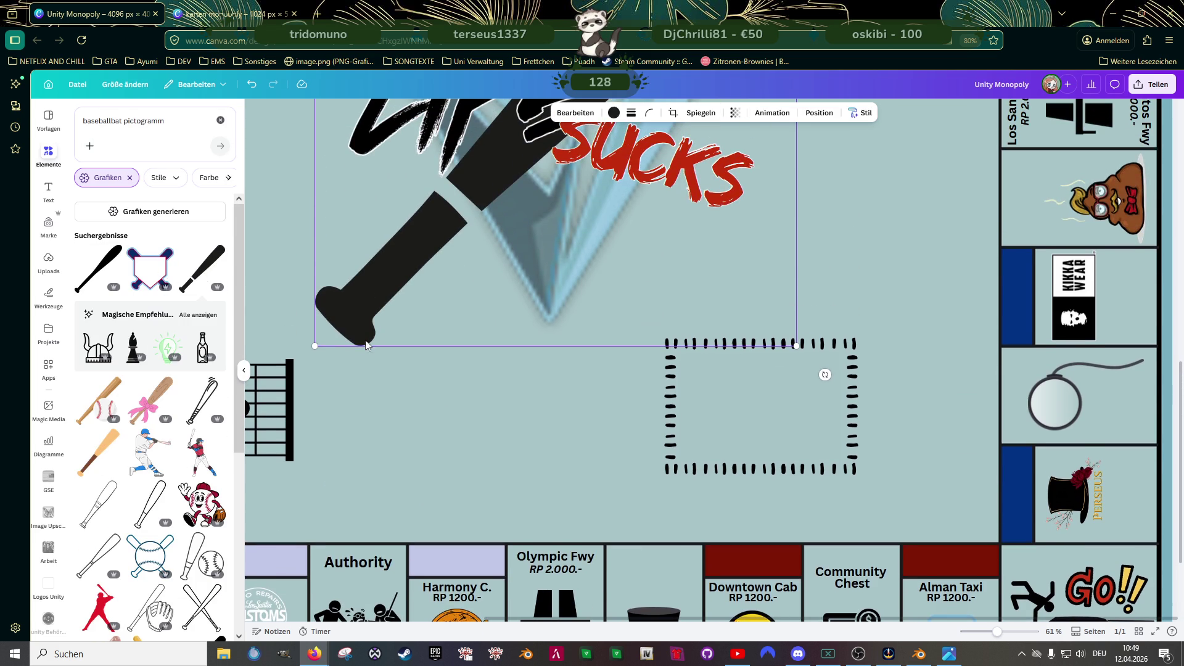
- Shrink the baseball bat and colour it pure black
left_click_drag(315, 345, 382, 276)
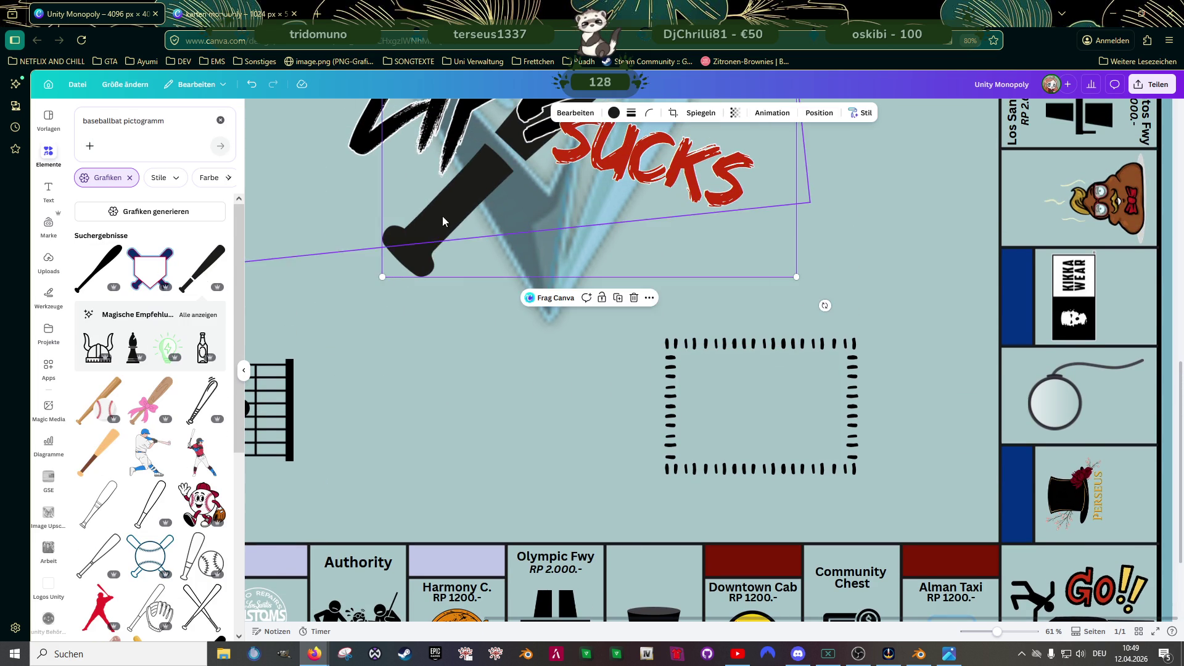
left_click_drag(442, 216, 407, 440)
scroll(719, 353, "down", 2)
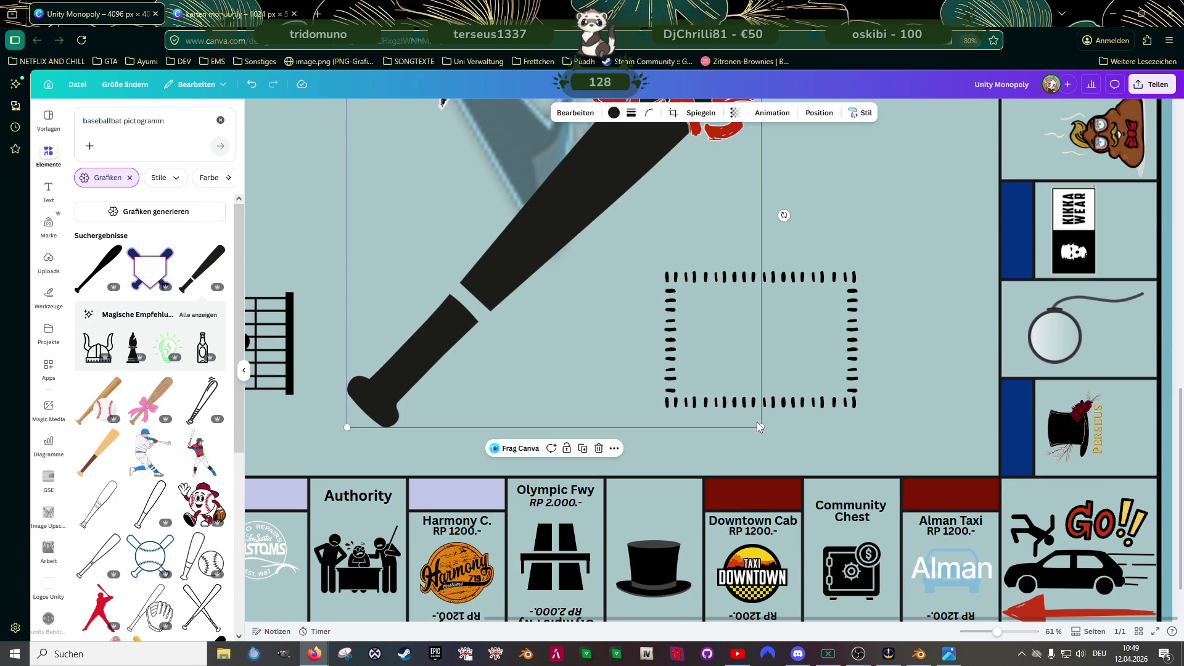
left_click_drag(758, 425, 594, 256)
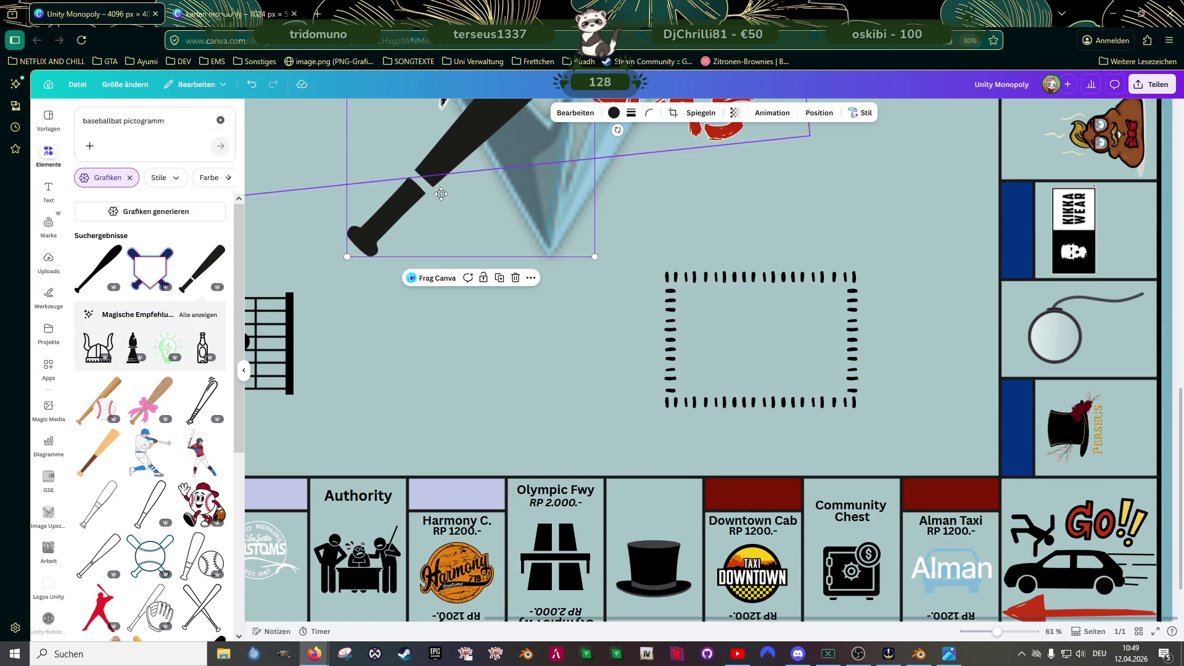
left_click_drag(442, 171, 442, 361)
left_click(613, 112)
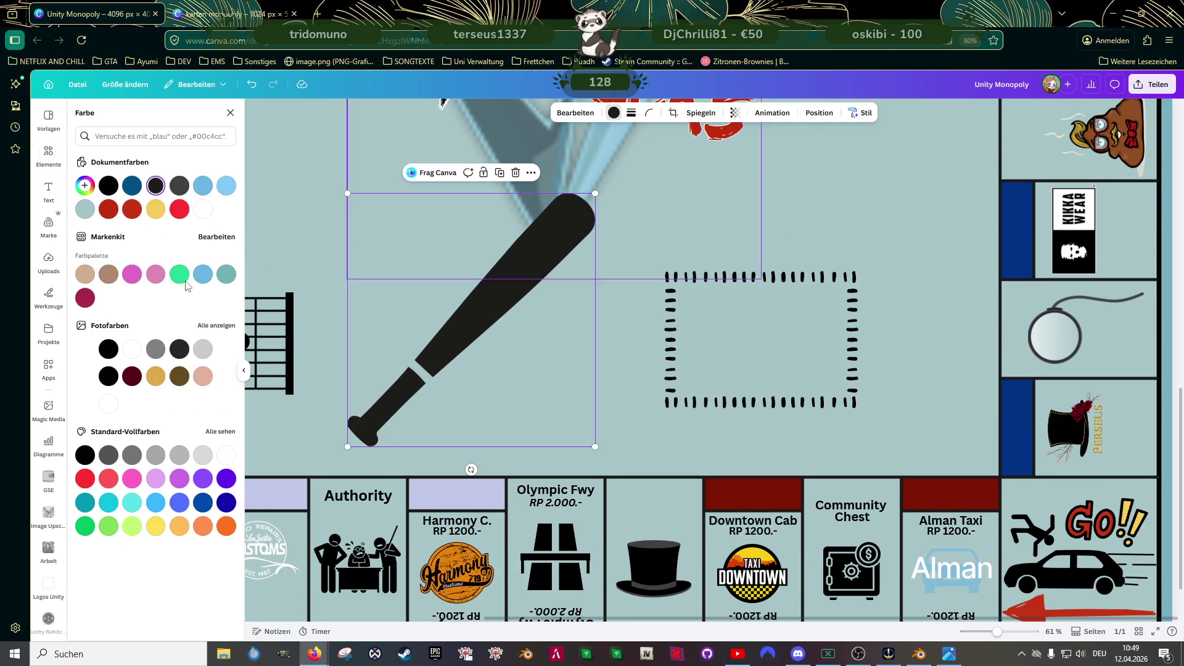
left_click(108, 185)
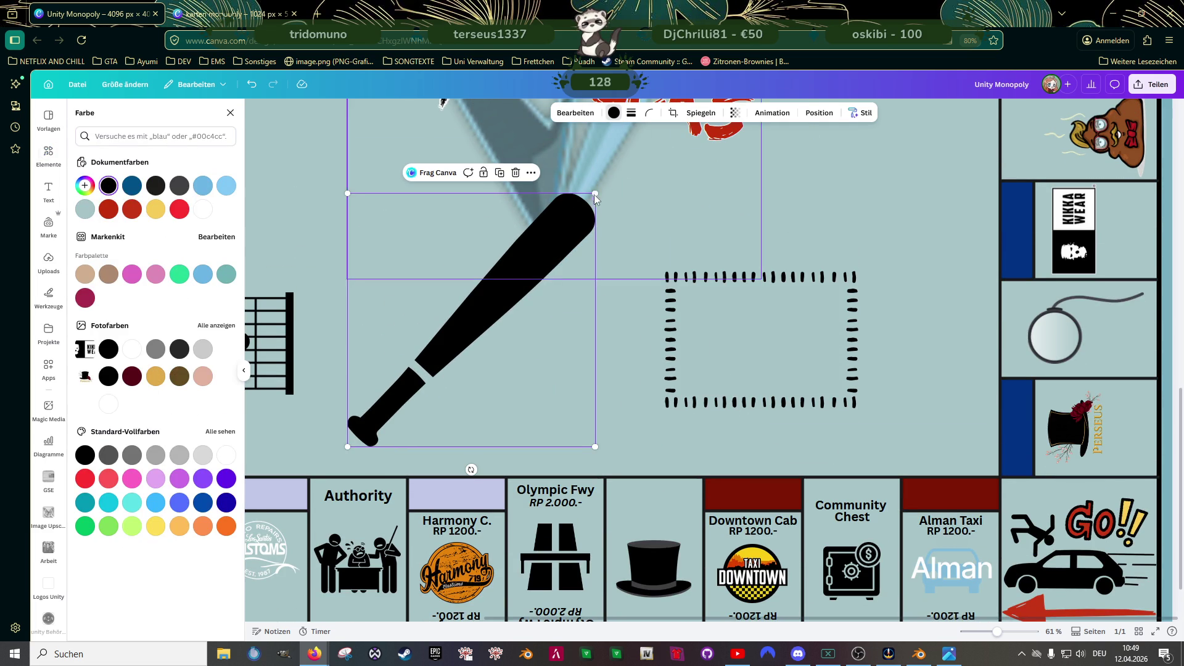
- Shrink the bat to tile size, move the police figures off the Authority tile, and place the bat there
left_click(523, 287)
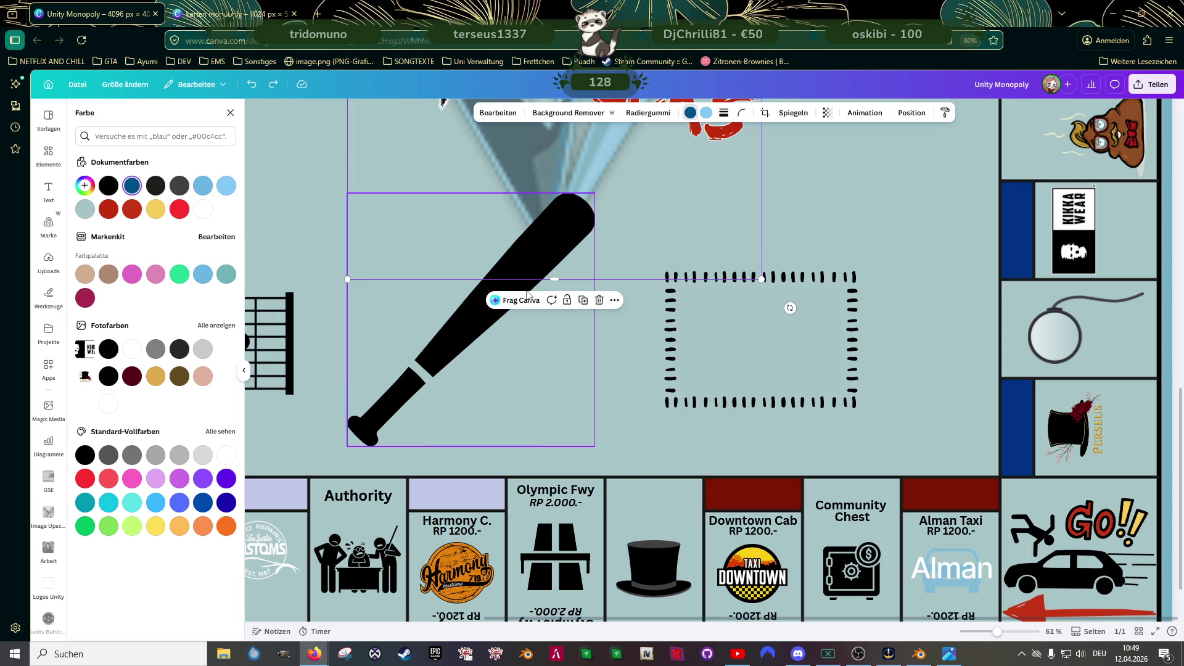
left_click(490, 326)
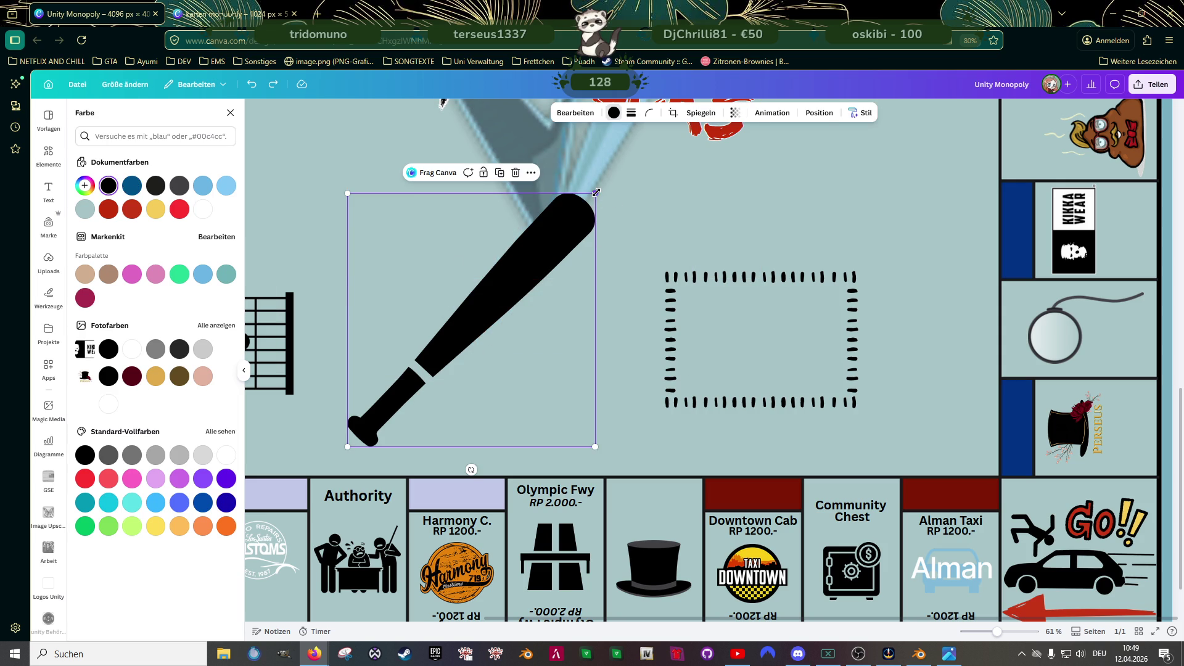
left_click_drag(595, 192, 464, 361)
scroll(456, 334, "down", 2)
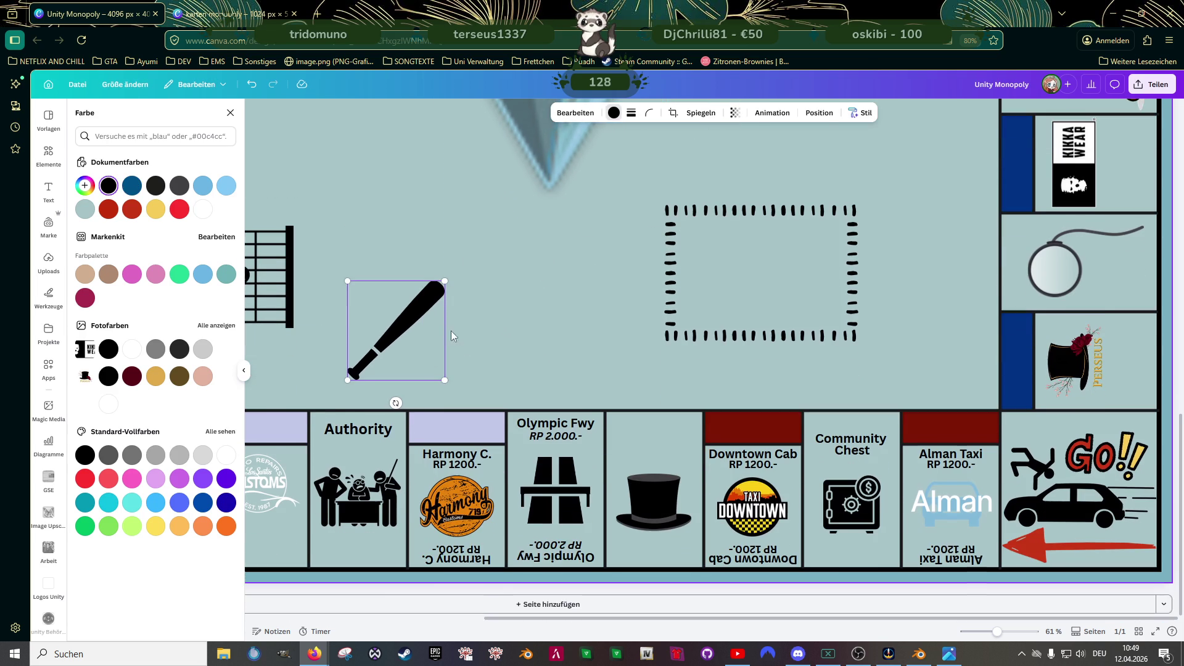
left_click_drag(438, 305, 854, 509)
mouse_move(820, 555)
left_mouse_down()
mouse_move(831, 544)
mouse_move(397, 333)
left_mouse_up()
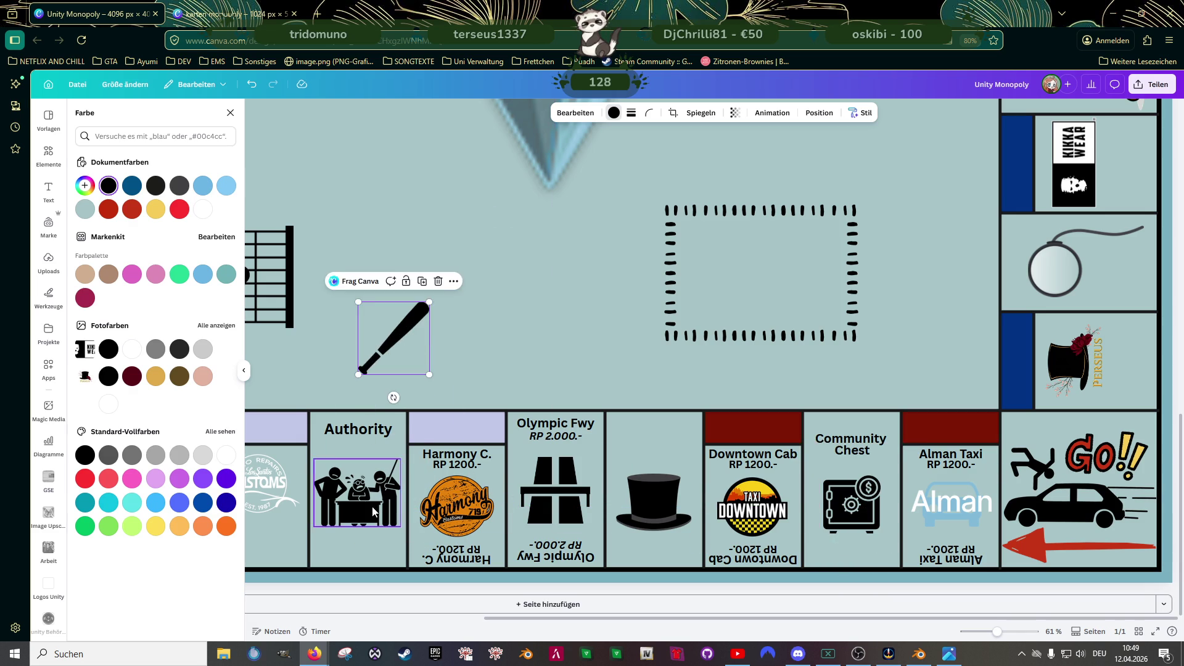
left_click_drag(358, 497, 521, 296)
left_click(405, 337)
left_click_drag(405, 337, 368, 500)
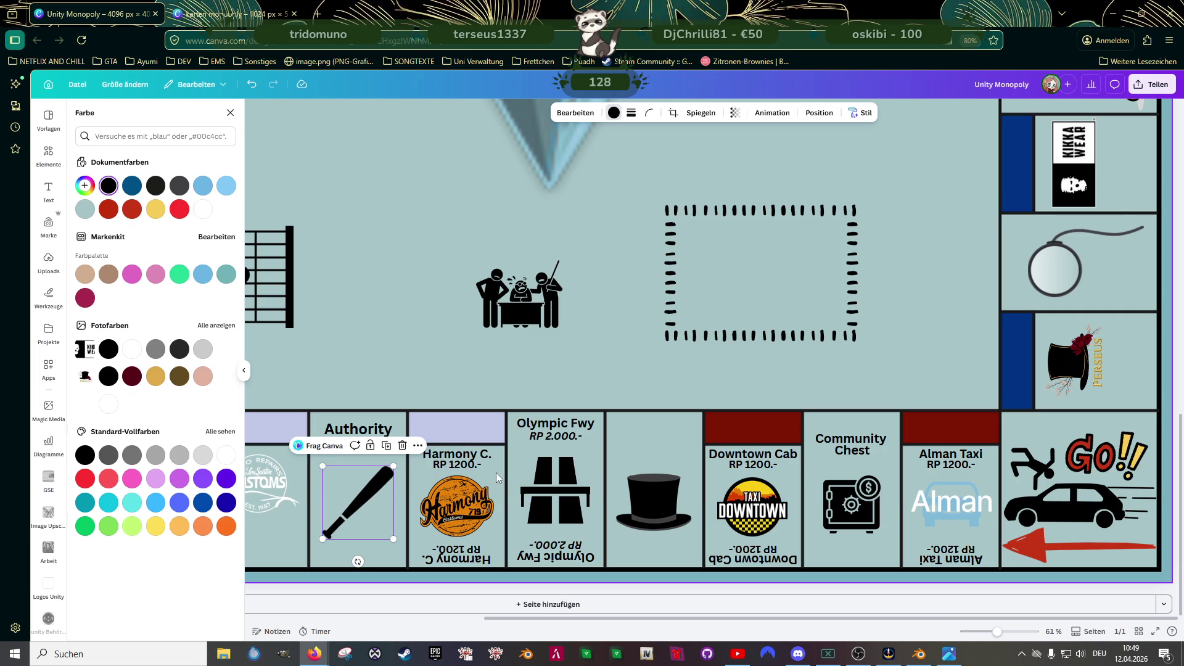
- Retype the Authority label as 'Chance' at font size 31
left_click(371, 429)
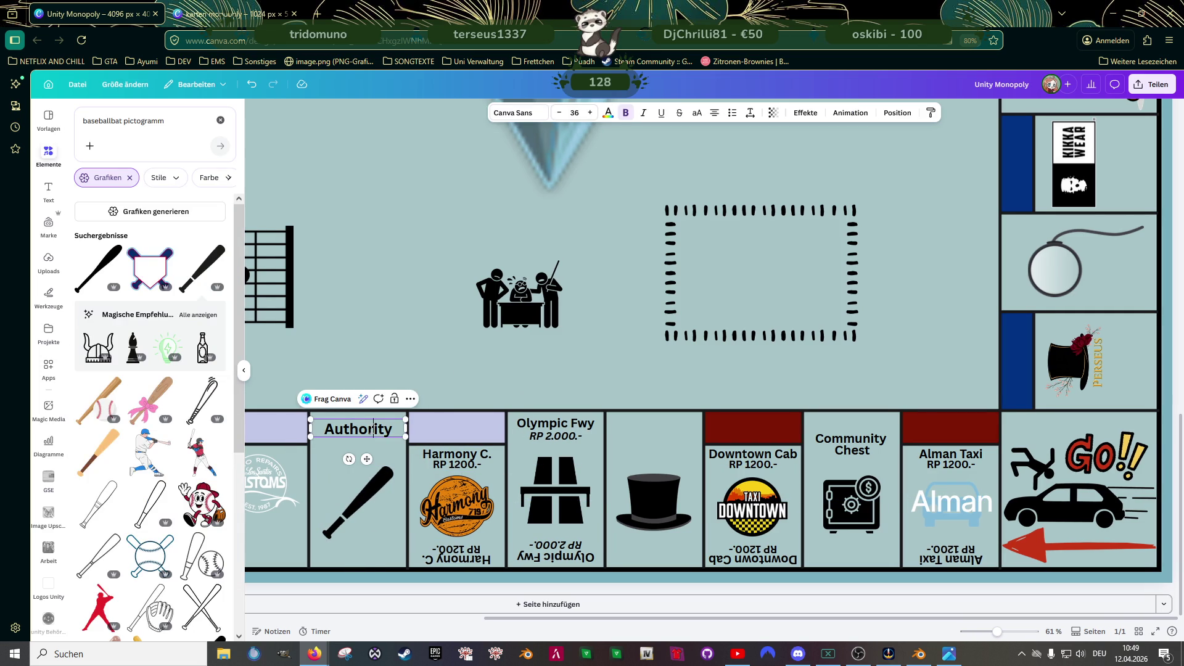
double_click(370, 429)
type("Chance")
double_click(574, 113)
type("31")
key("Return")
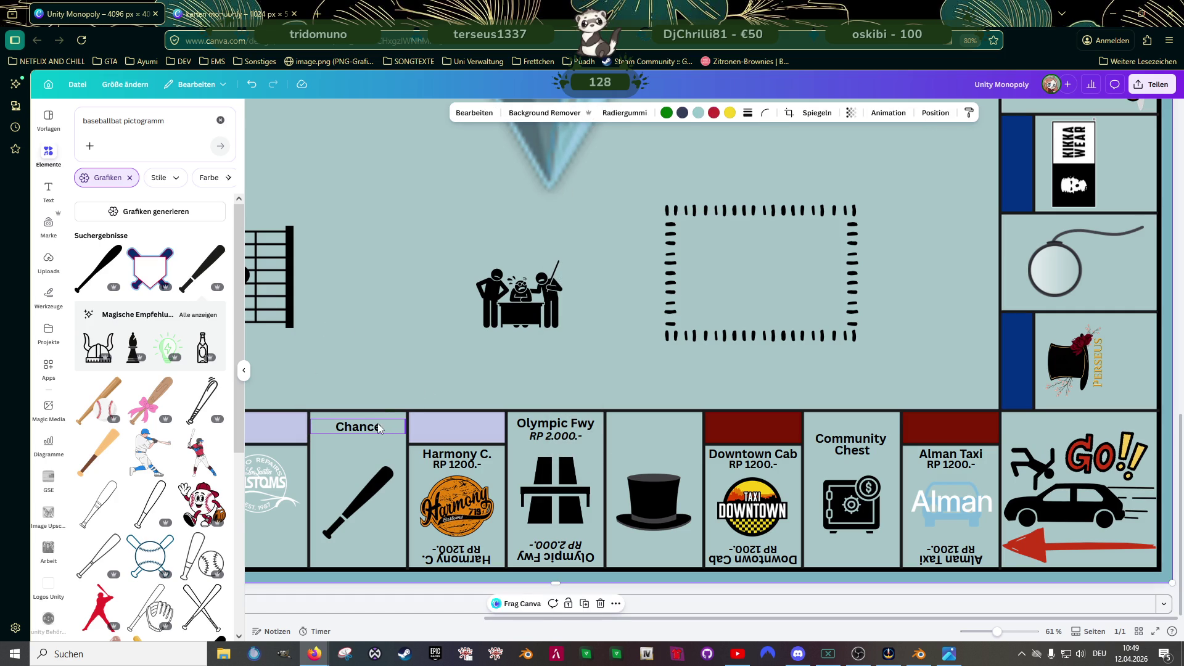
- Tilt the Chance tile's bat to -11°, enlarge it to fill the tile and nudge it left
scroll(351, 447, "up", 5, "ctrl")
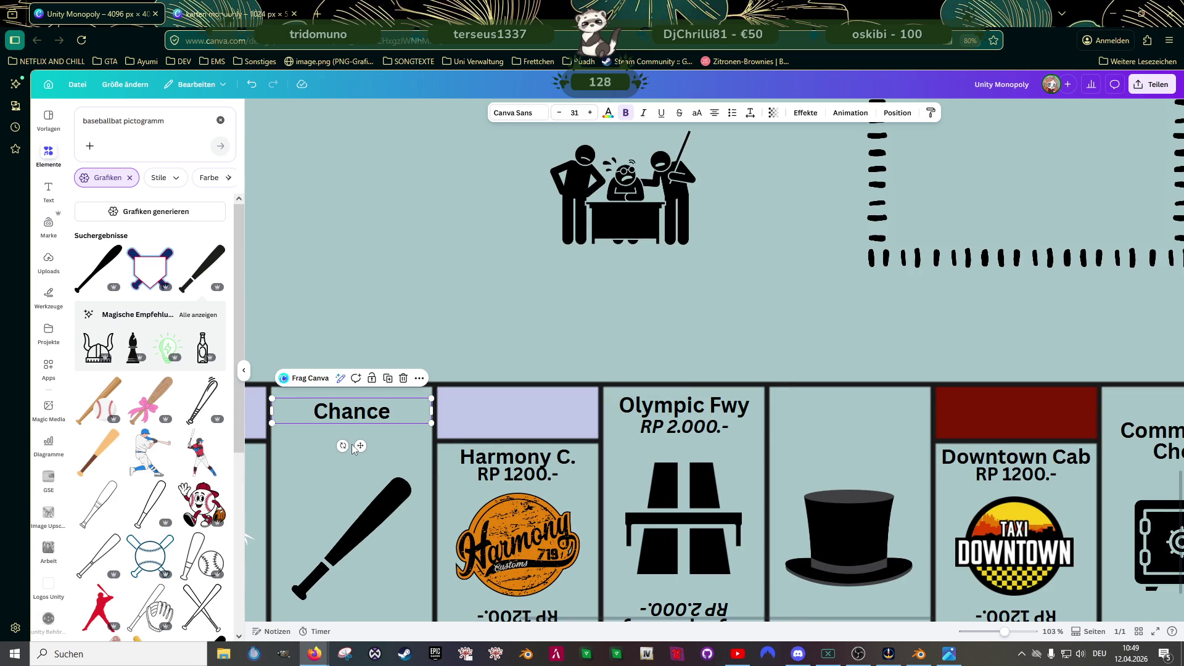
left_click(370, 521)
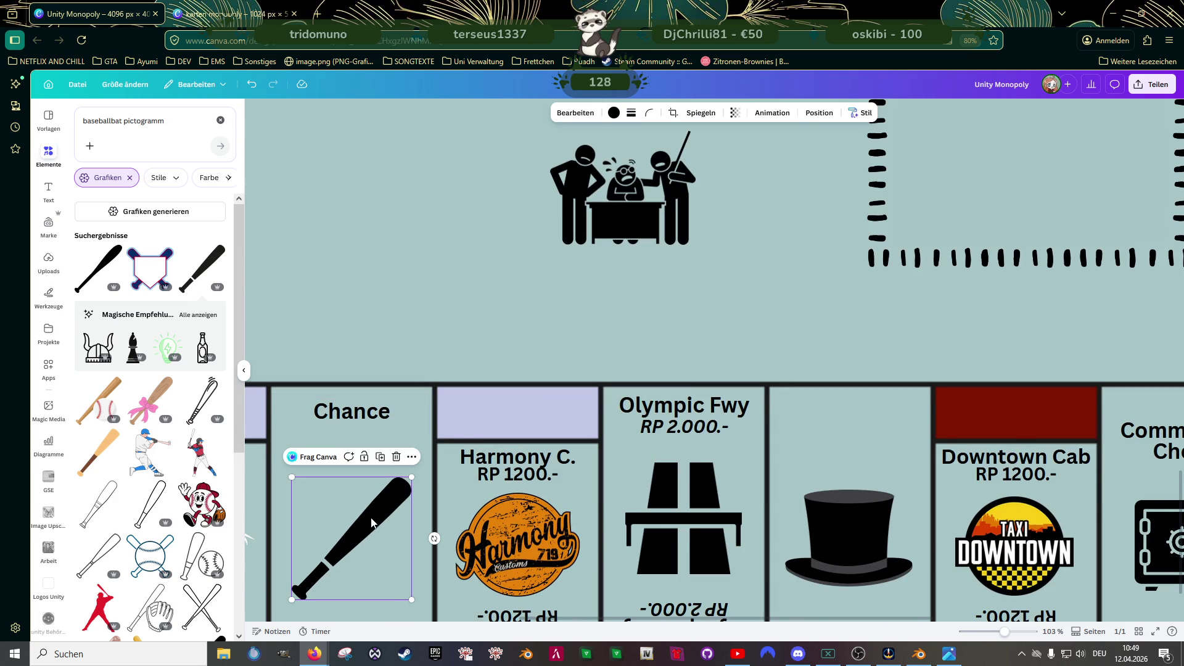
scroll(372, 525, "down", 2, "ctrl")
scroll(363, 555, "down", 2, "ctrl")
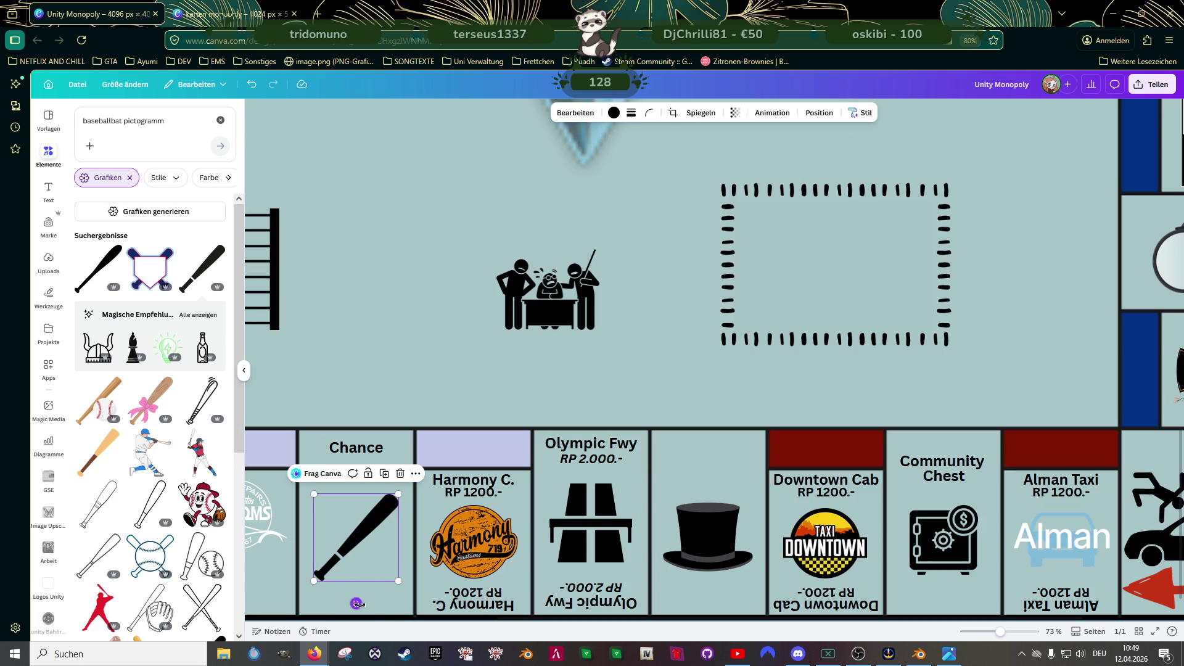
left_click_drag(356, 604, 372, 594)
left_click_drag(389, 487, 398, 470)
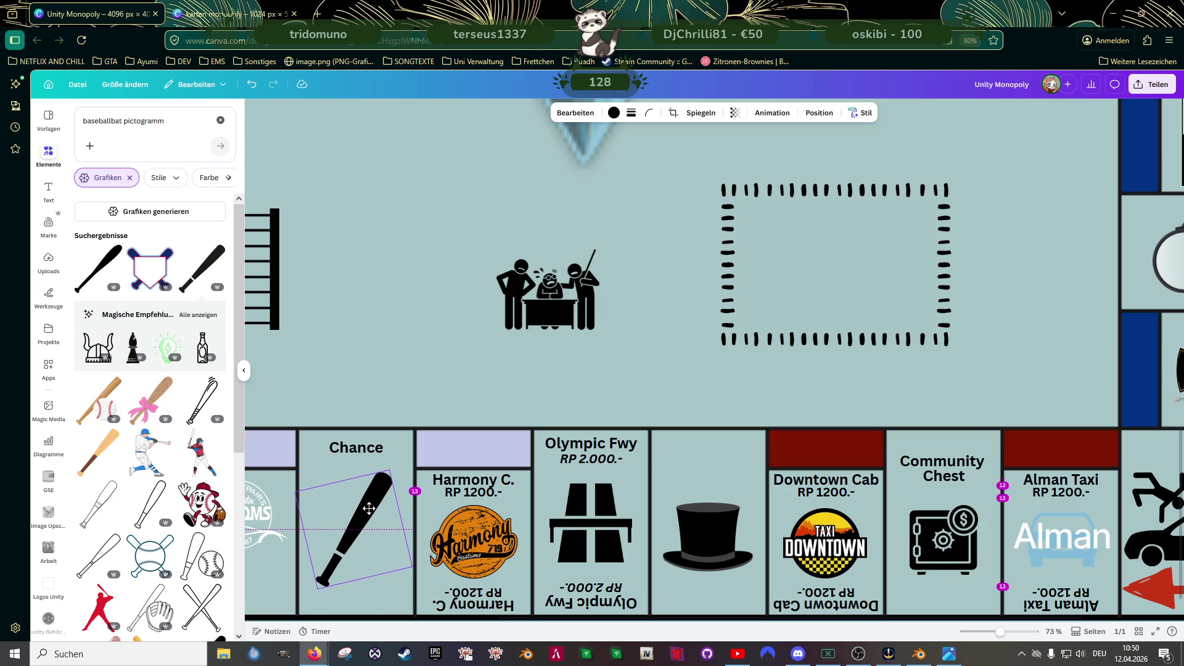
left_click_drag(375, 509, 364, 509)
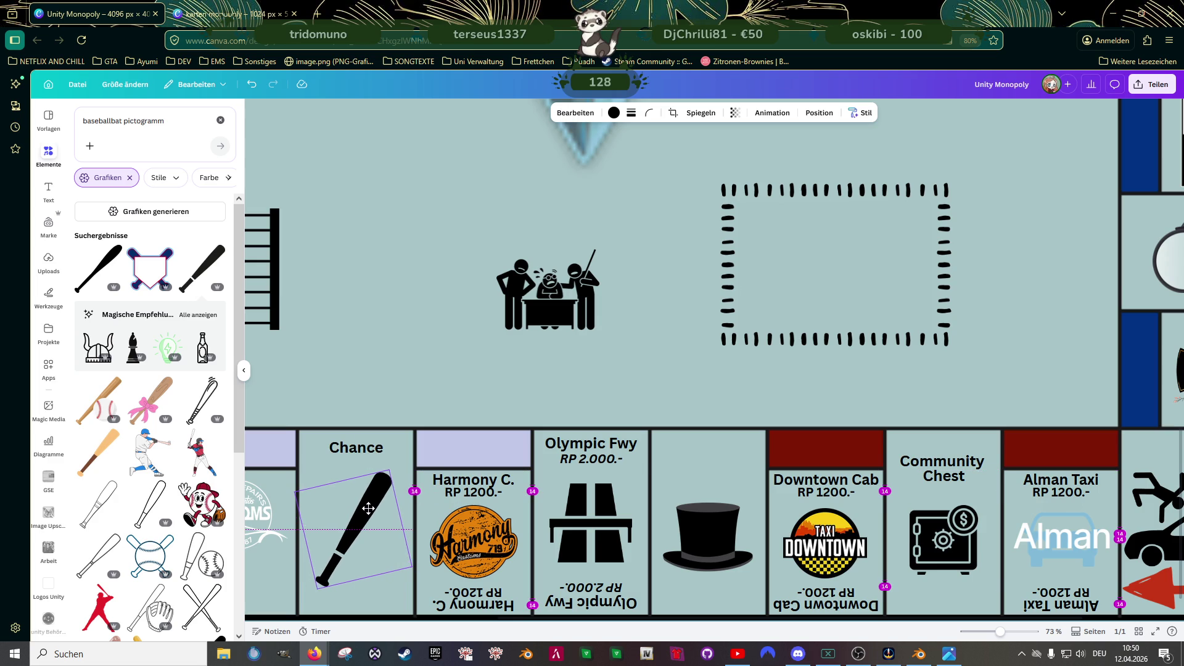
scroll(402, 308, "down", 3, "ctrl")
scroll(404, 307, "down", 2, "ctrl")
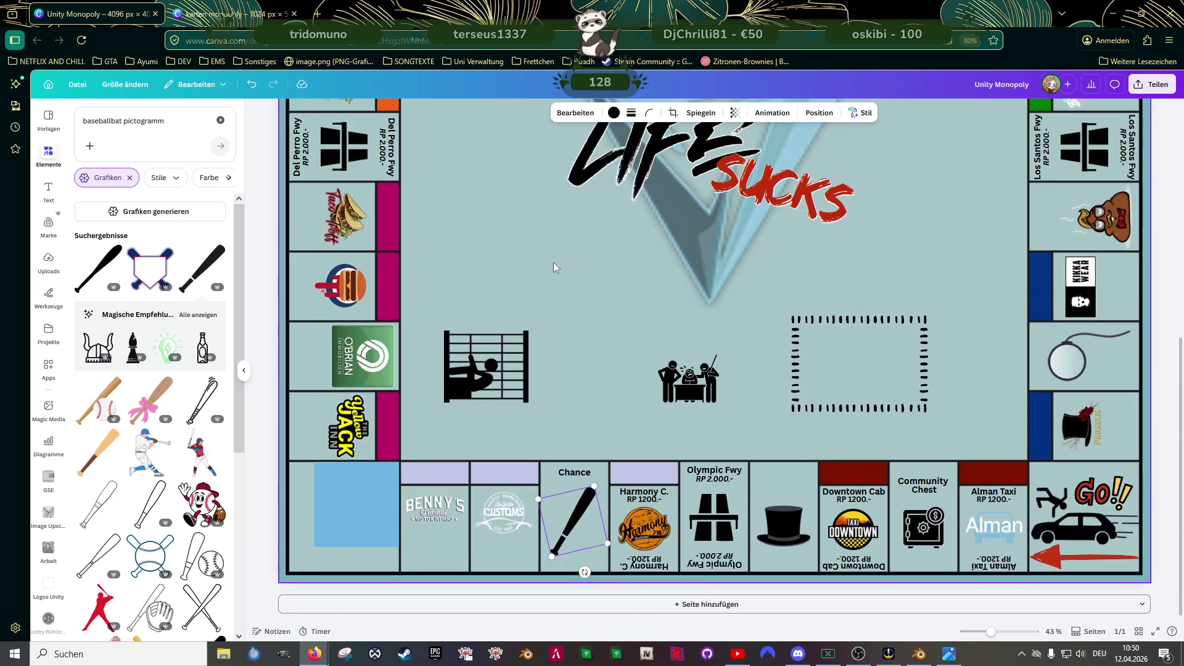
left_click(591, 308)
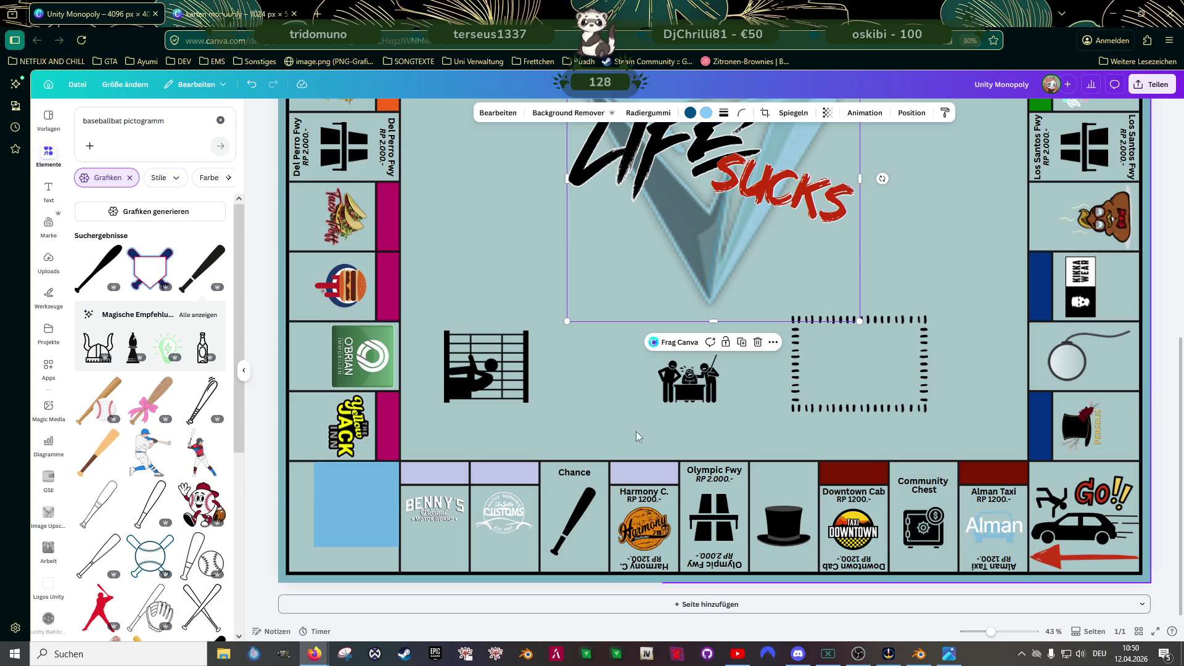
scroll(875, 400, "up", 3)
scroll(895, 412, "up", 2)
scroll(875, 379, "up", 3)
scroll(841, 294, "down", 6)
scroll(709, 379, "down", 2)
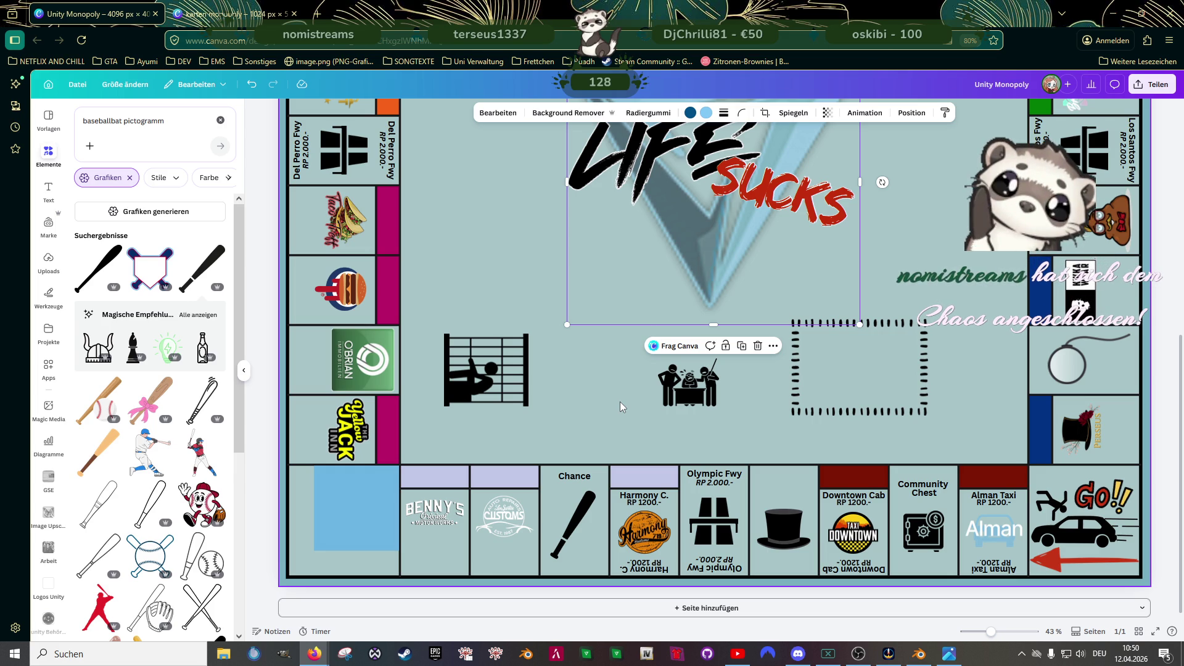
- Enlarge and reposition the safe icon, group it with the Community Chest label, then switch to Blender
scroll(960, 542, "up", 3)
scroll(960, 543, "up", 3)
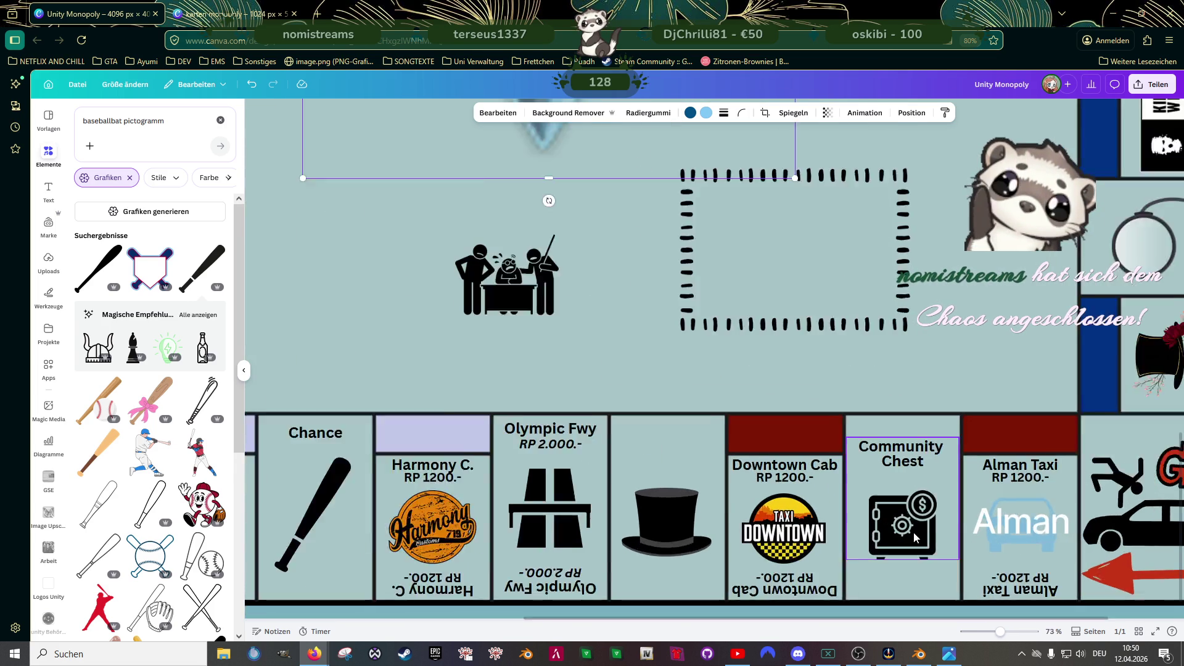
left_click(875, 417)
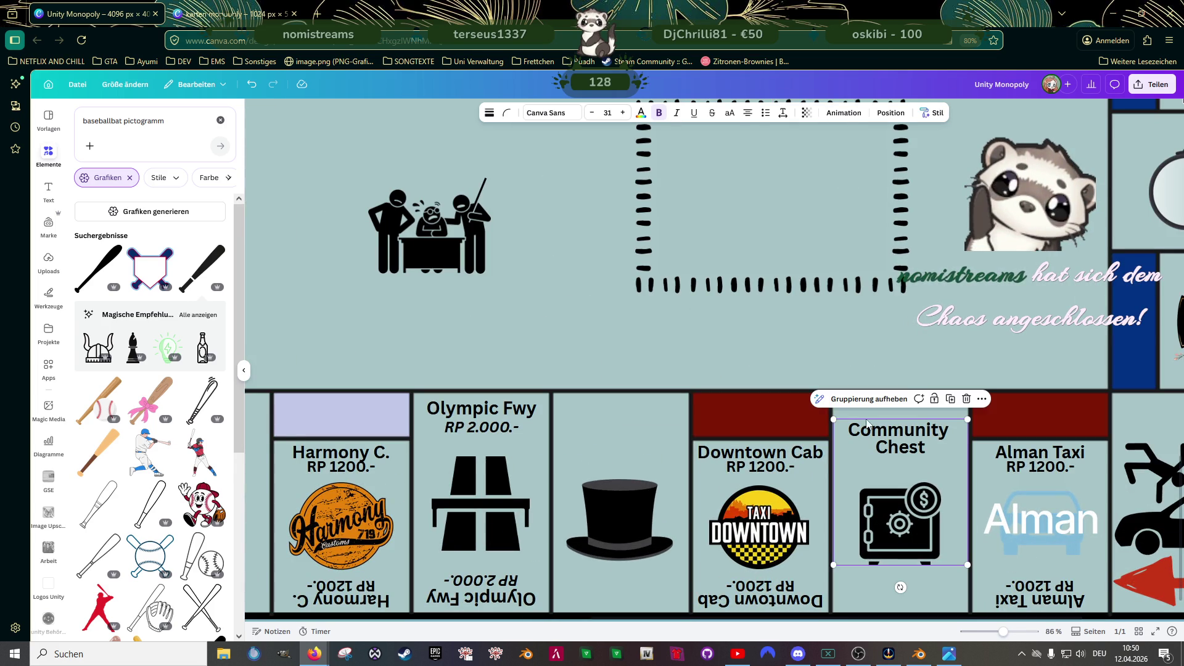
left_click(887, 511)
left_click_drag(858, 480, 850, 473)
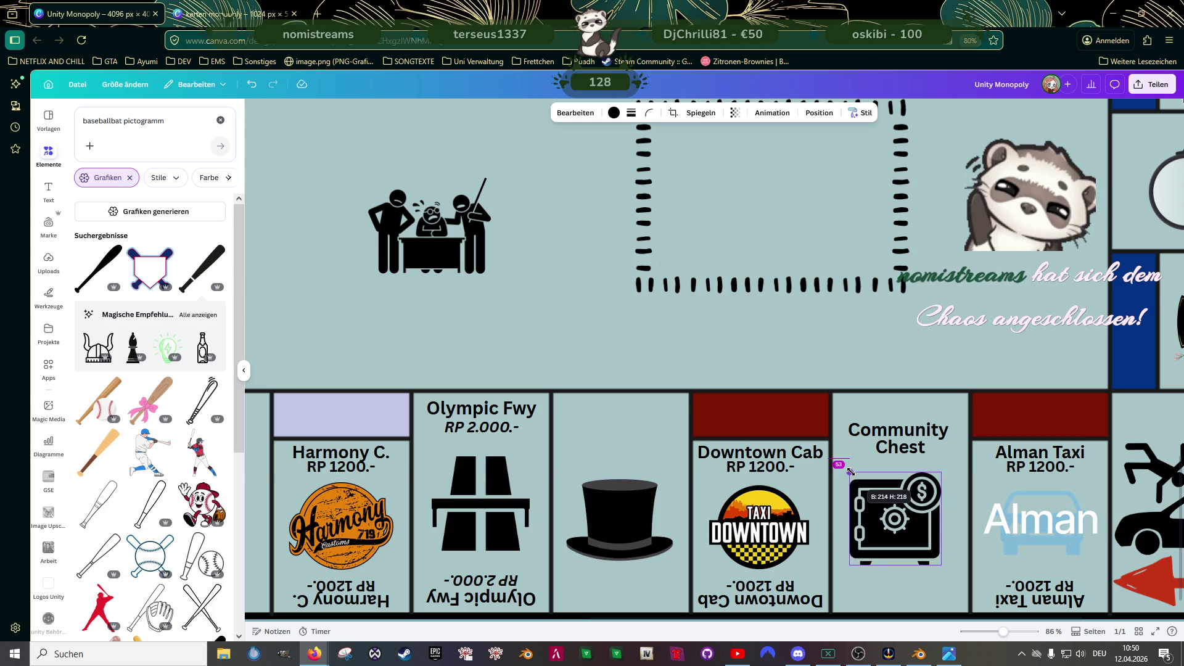
left_click_drag(885, 512, 889, 518)
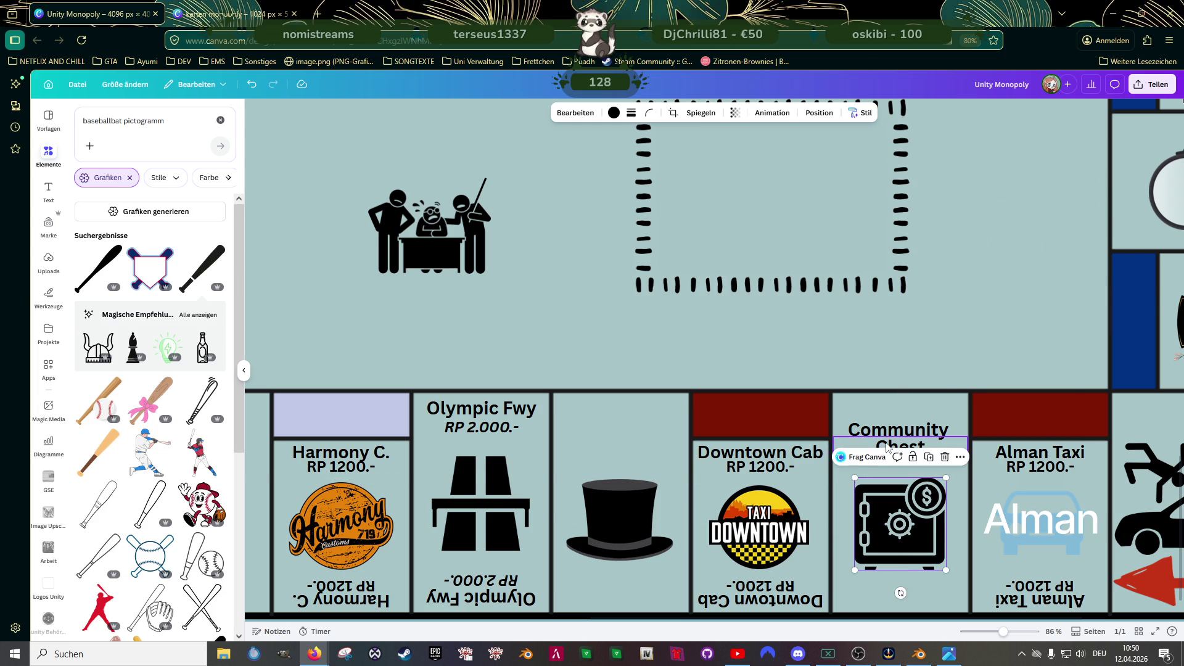
left_click(892, 452)
left_click(882, 496, "shift")
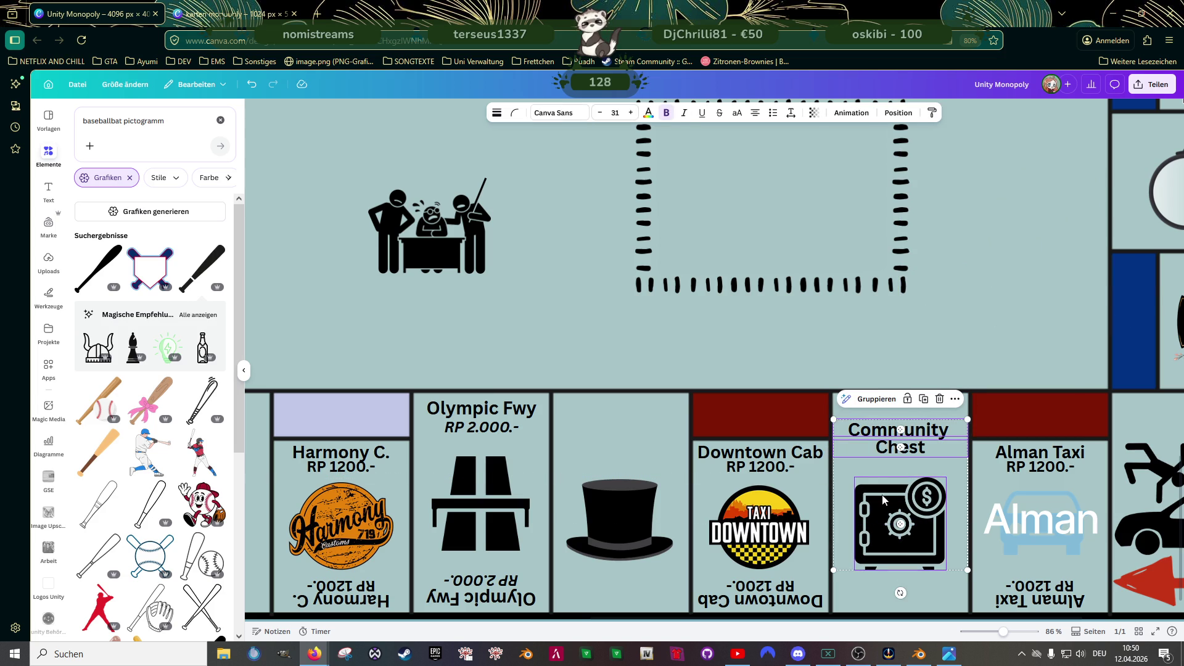
left_click(870, 402)
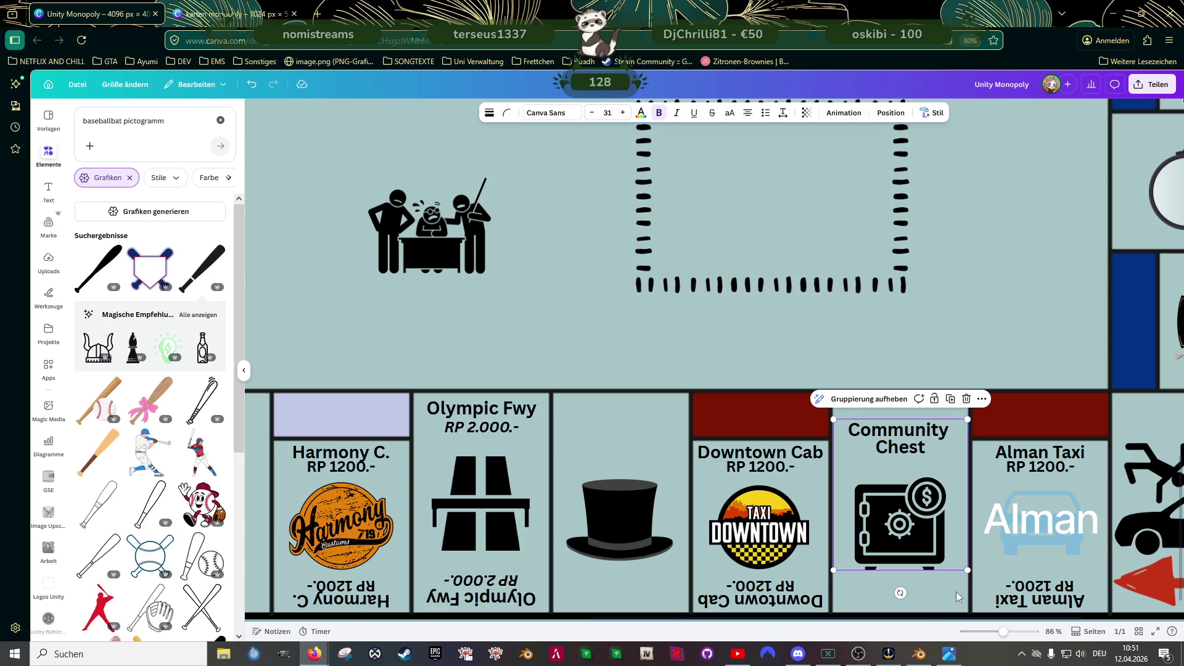
left_click(919, 653)
scroll(532, 299, "up", 5)
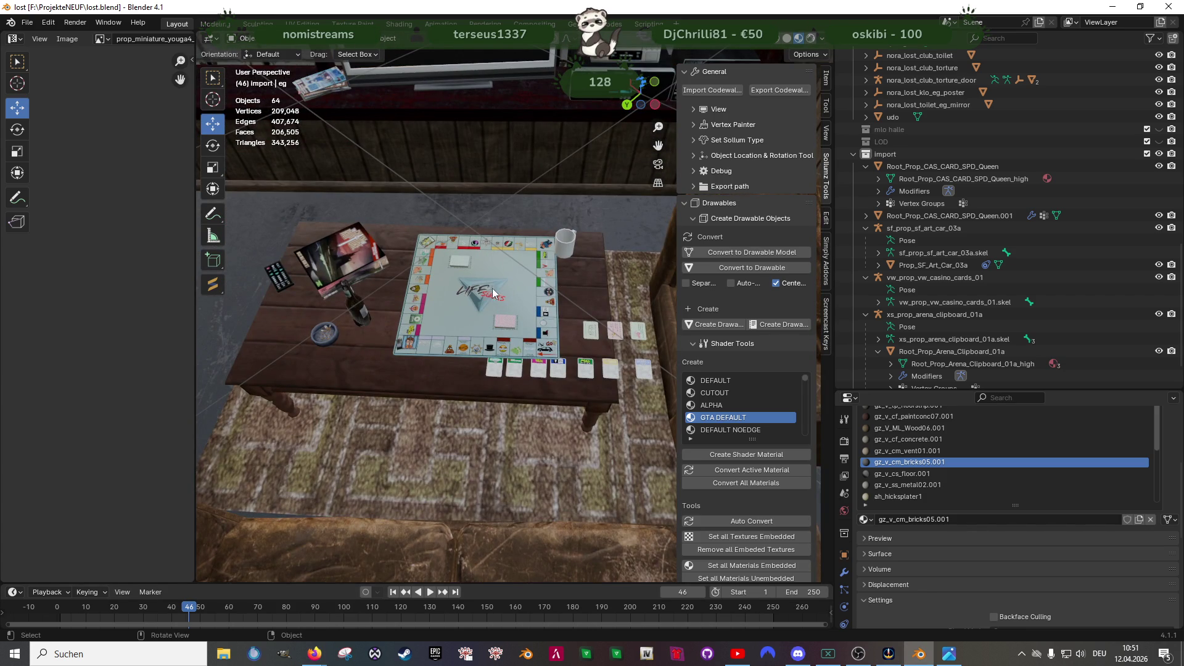
scroll(538, 347, "down", 8)
mouse_move(538, 342)
left_mouse_down()
mouse_move(445, 357)
mouse_move(553, 374)
mouse_move(529, 352)
left_mouse_up()
scroll(450, 358, "up", 5)
scroll(457, 356, "down", 6)
scroll(561, 381, "up", 5)
scroll(529, 353, "up", 3)
scroll(575, 316, "down", 5)
mouse_move(583, 295)
left_mouse_down()
mouse_move(571, 320)
mouse_move(490, 308)
left_mouse_up()
scroll(490, 308, "up", 3)
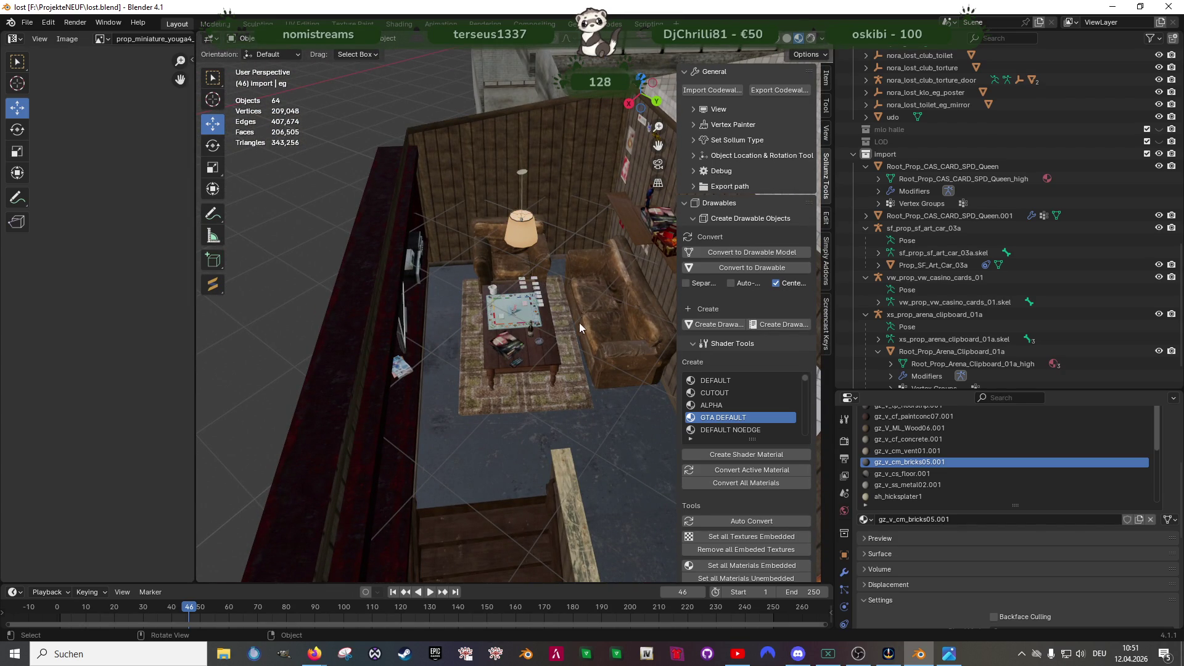
left_click_drag(564, 271, 561, 251)
mouse_move(553, 316)
left_mouse_down()
mouse_move(555, 291)
mouse_move(433, 356)
mouse_move(511, 345)
mouse_move(491, 296)
left_mouse_up()
scroll(511, 311, "up", 4)
scroll(519, 312, "up", 3)
scroll(501, 291, "down", 3)
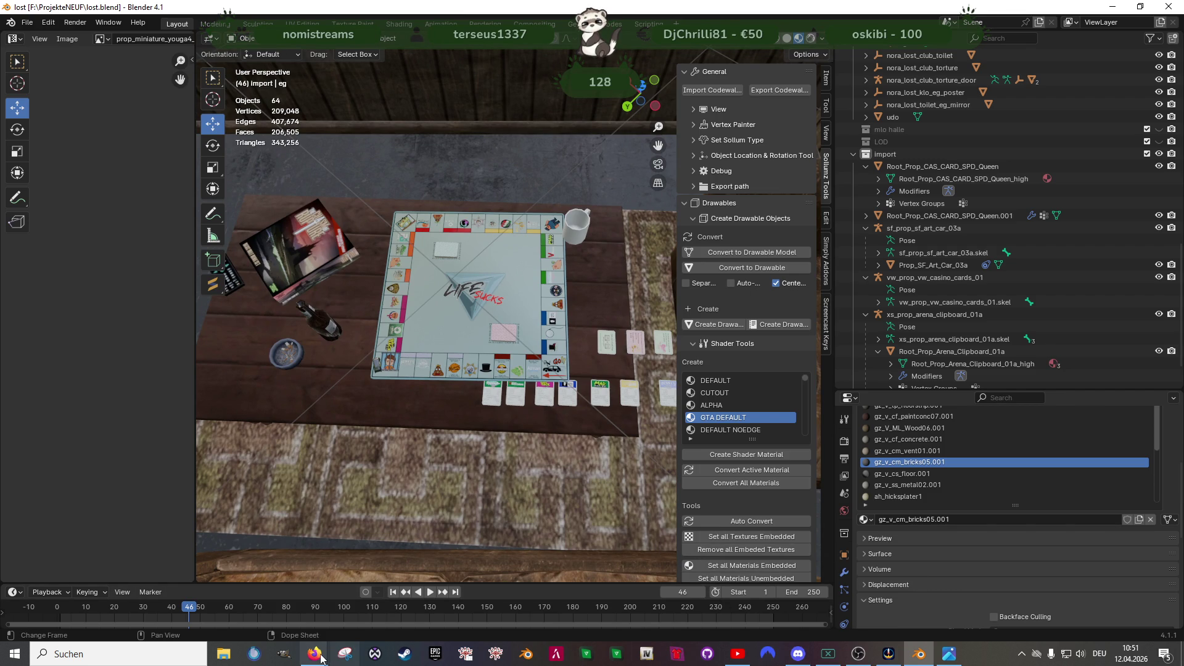
mouse_move(315, 653)
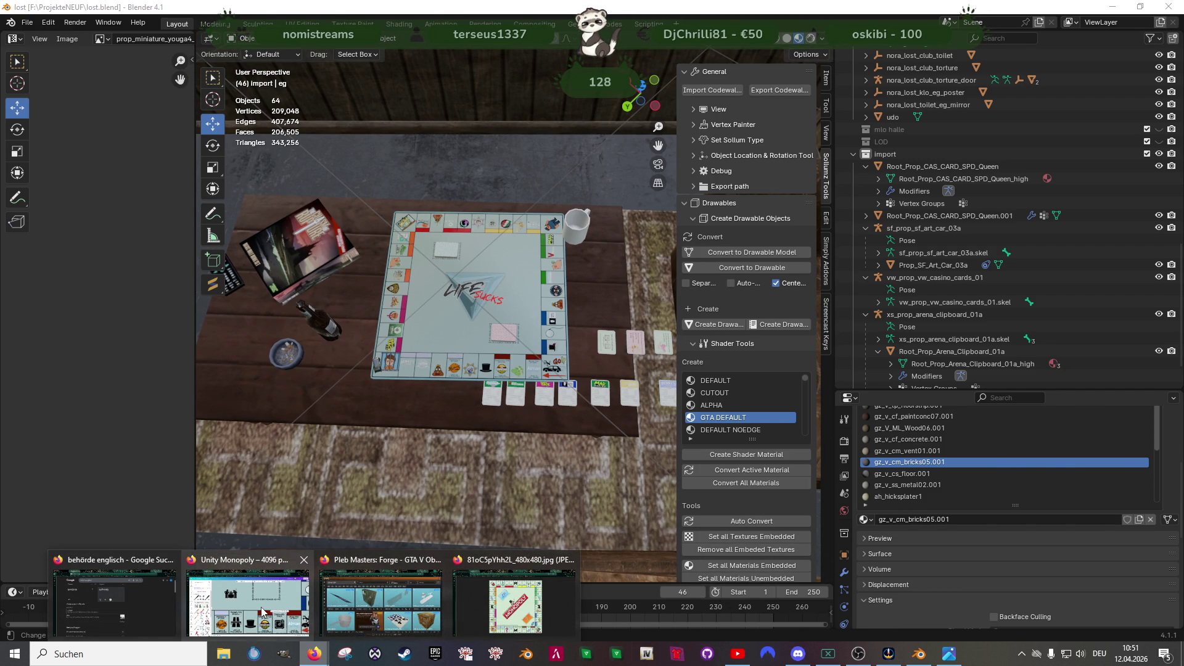
- Switch from Blender back to the Canva 'Unity Monopoly' board and select its background image
left_click(259, 601)
scroll(598, 336, "down", 1)
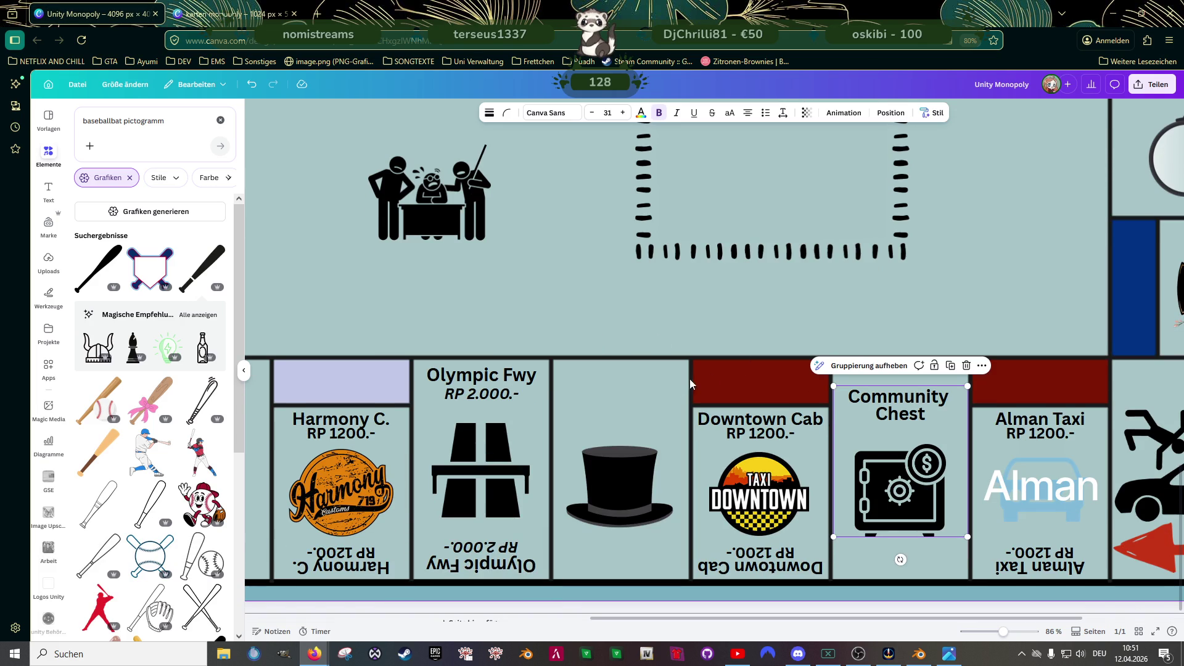
left_click(568, 272)
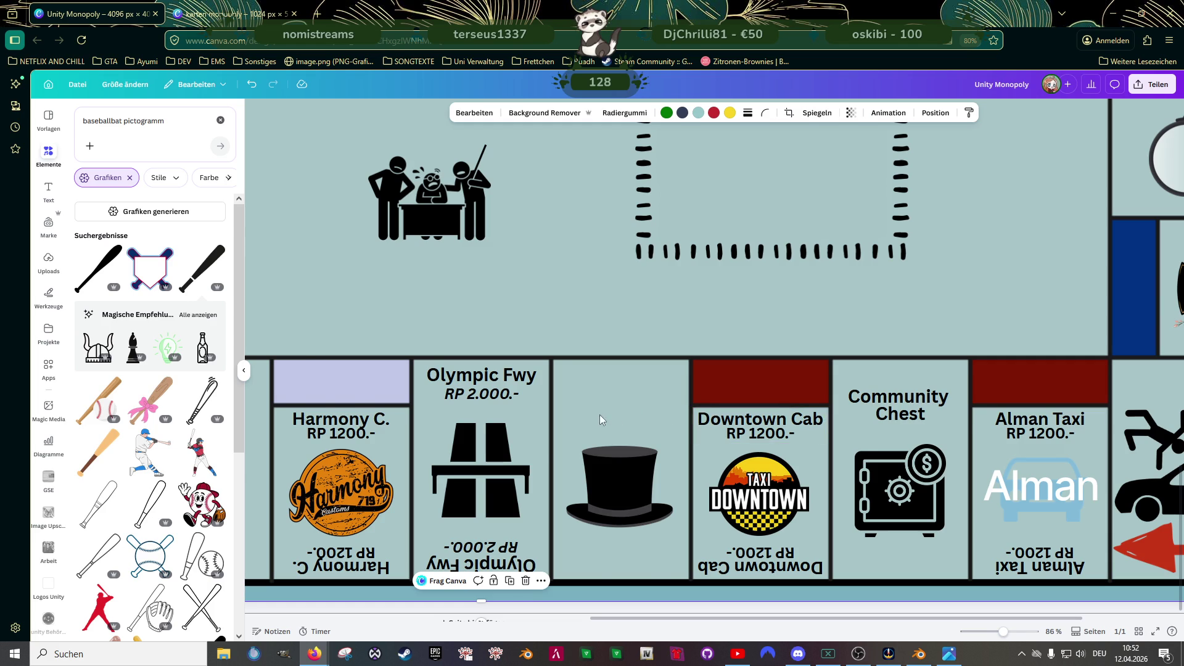
scroll(594, 406, "down", 3)
scroll(595, 405, "down", 2)
scroll(652, 405, "up", 1)
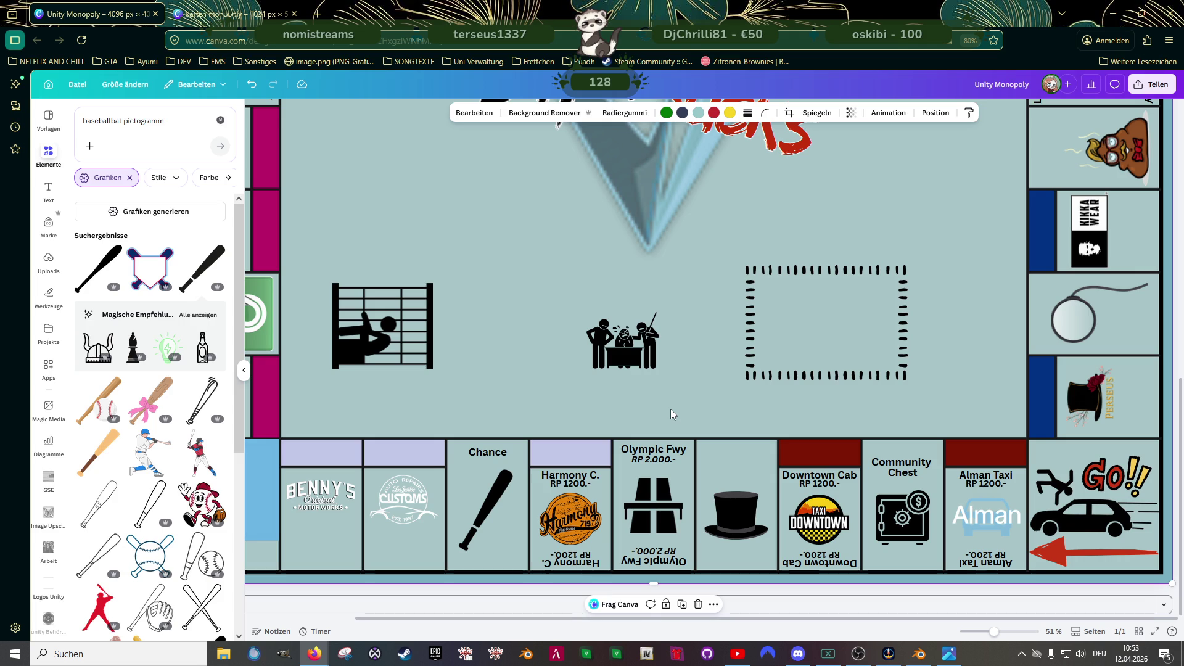
- Drag the top hat pictogram from its tile beside Olympic Fwy into the open board centre
scroll(665, 429, "up", 4)
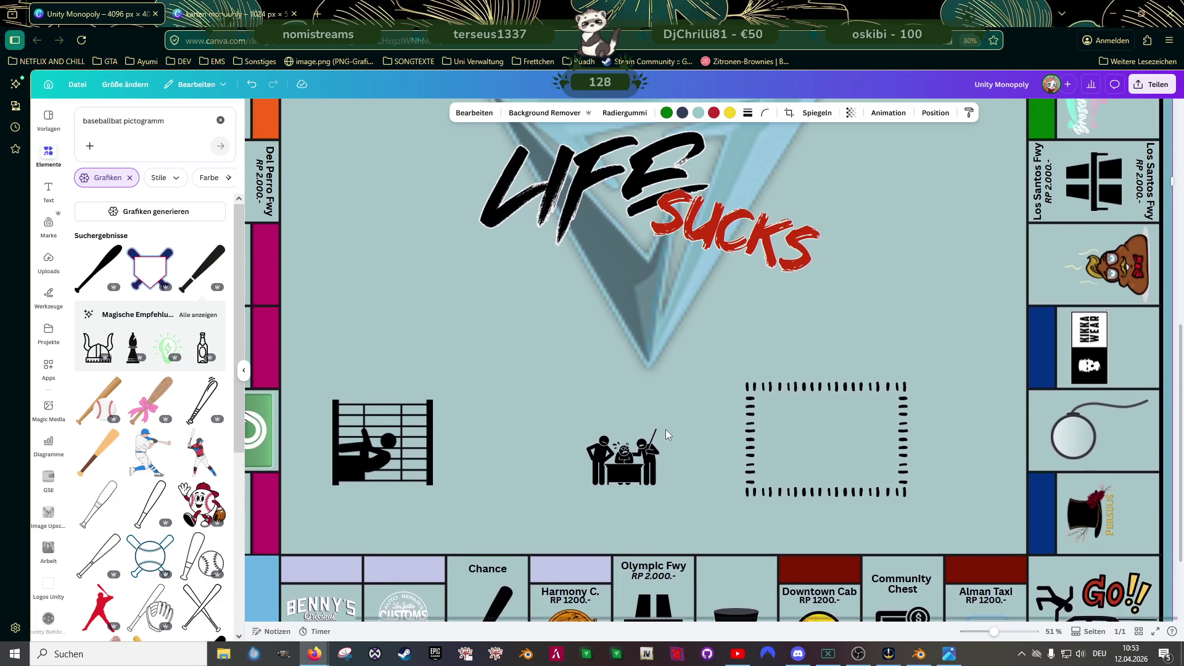
scroll(664, 429, "down", 2)
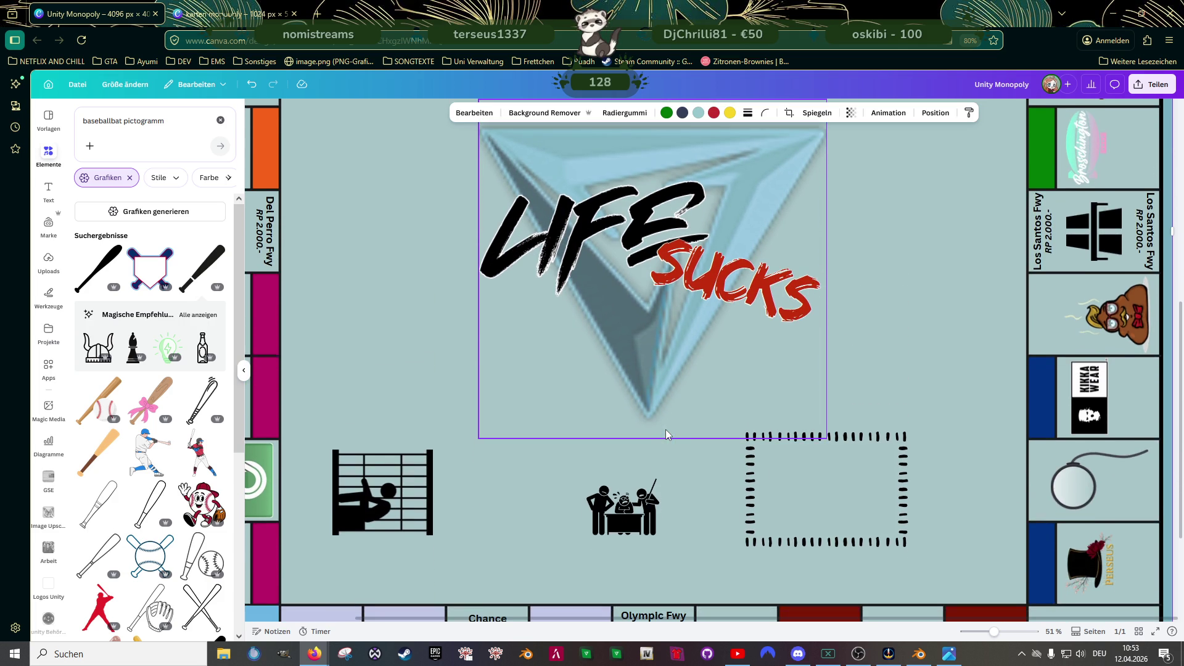
scroll(698, 437, "down", 1)
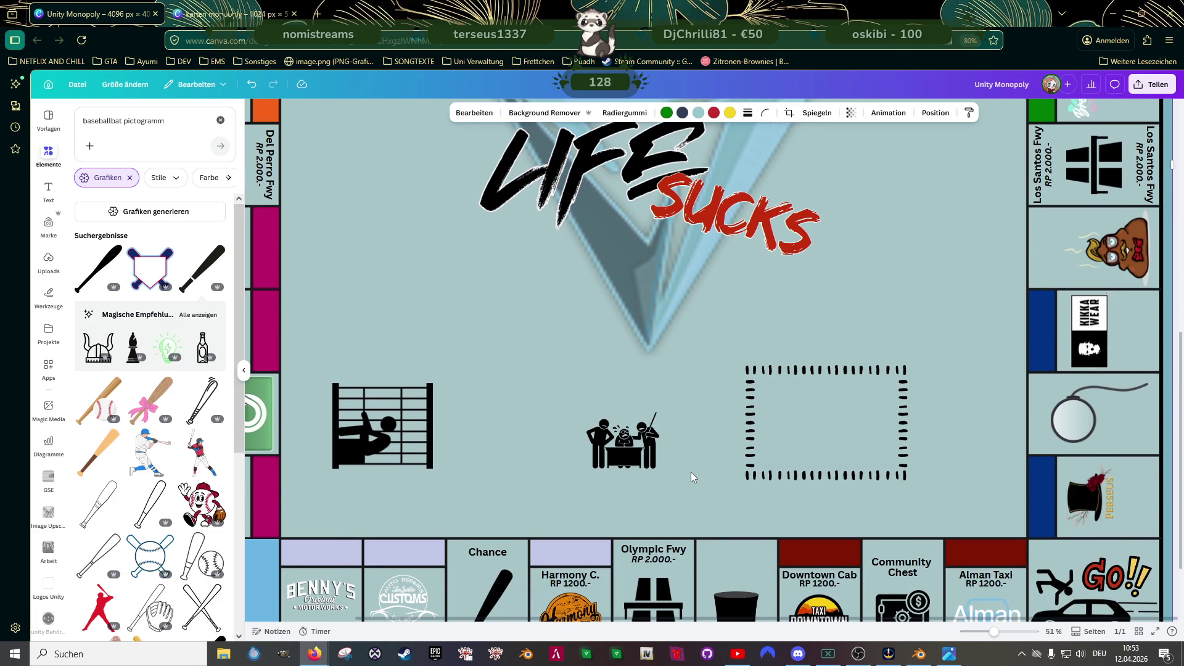
scroll(694, 476, "down", 1)
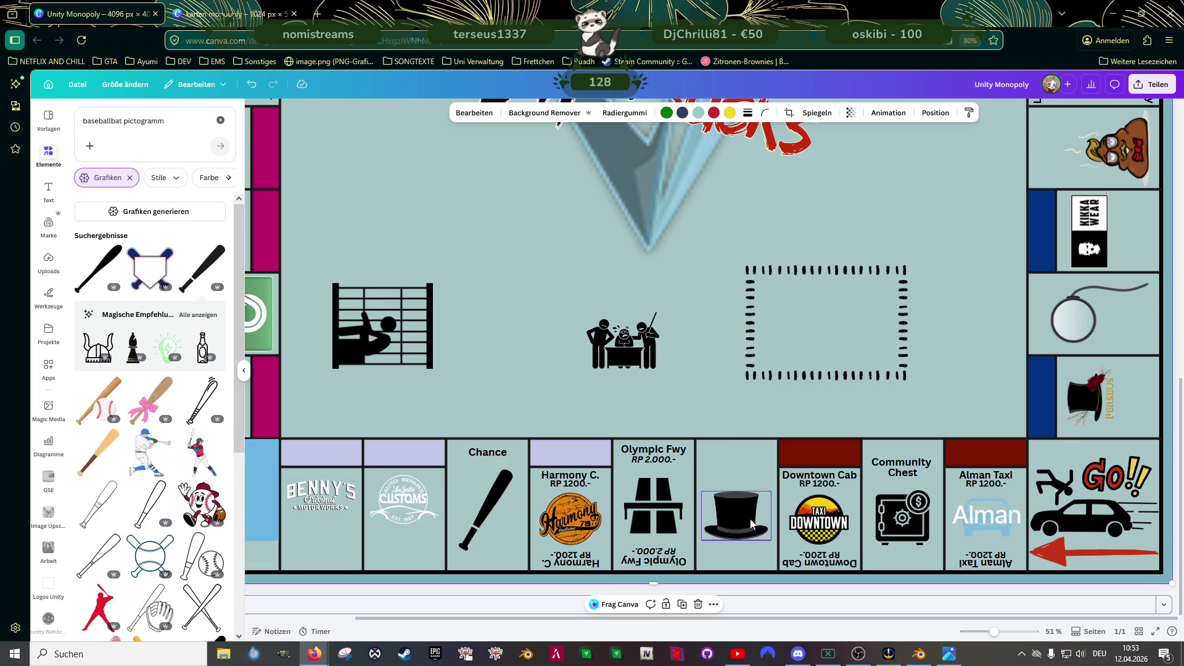
left_click_drag(750, 519, 542, 317)
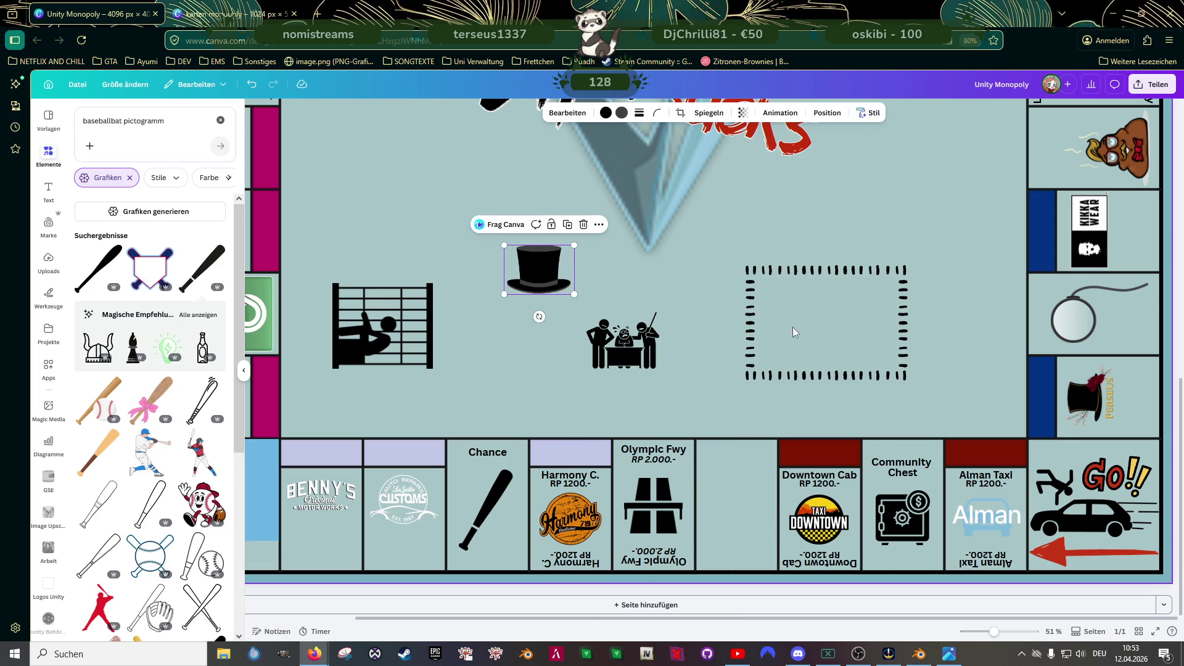
- Bring the monocle into the board centre, set the top hat over it, and tilt the monocle to about -17°
mouse_move(1064, 318)
left_mouse_down()
mouse_move(574, 274)
mouse_move(496, 337)
left_mouse_up()
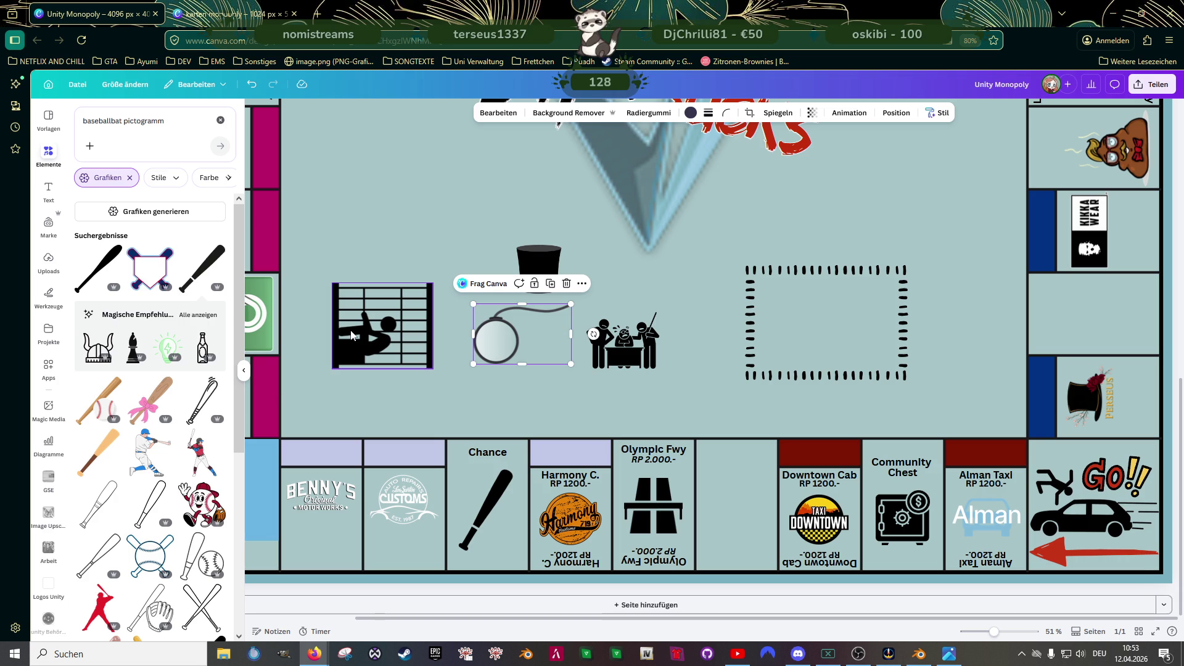
left_click(691, 112)
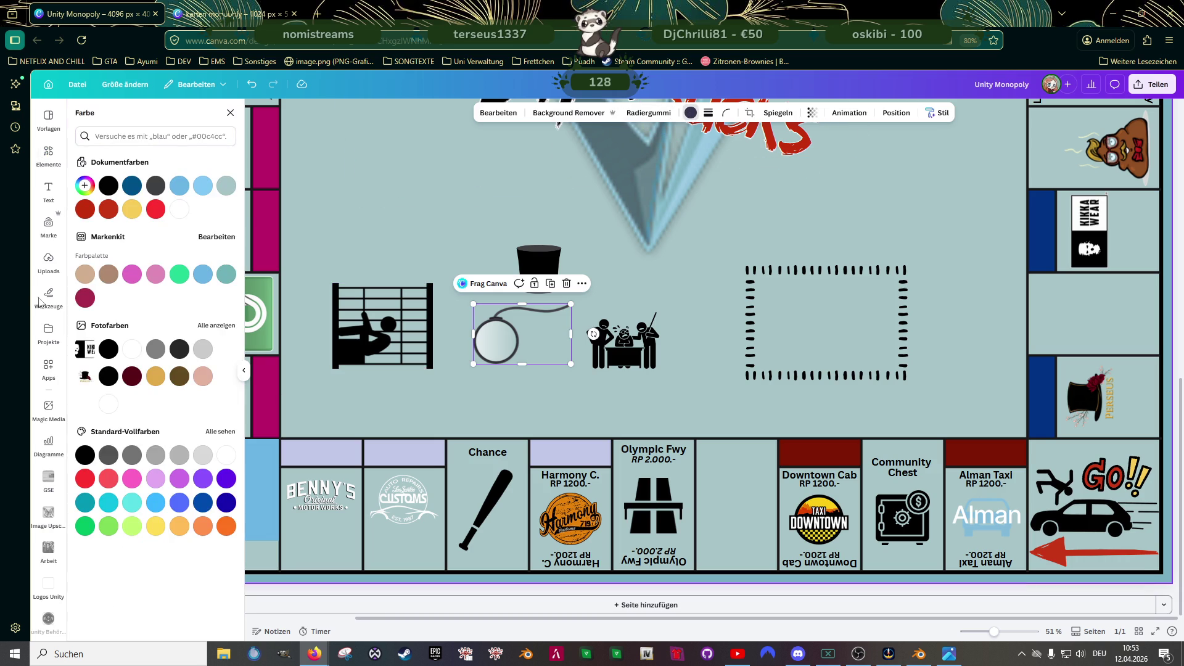
left_click(521, 259)
left_click(521, 259)
left_click_drag(524, 265, 495, 376)
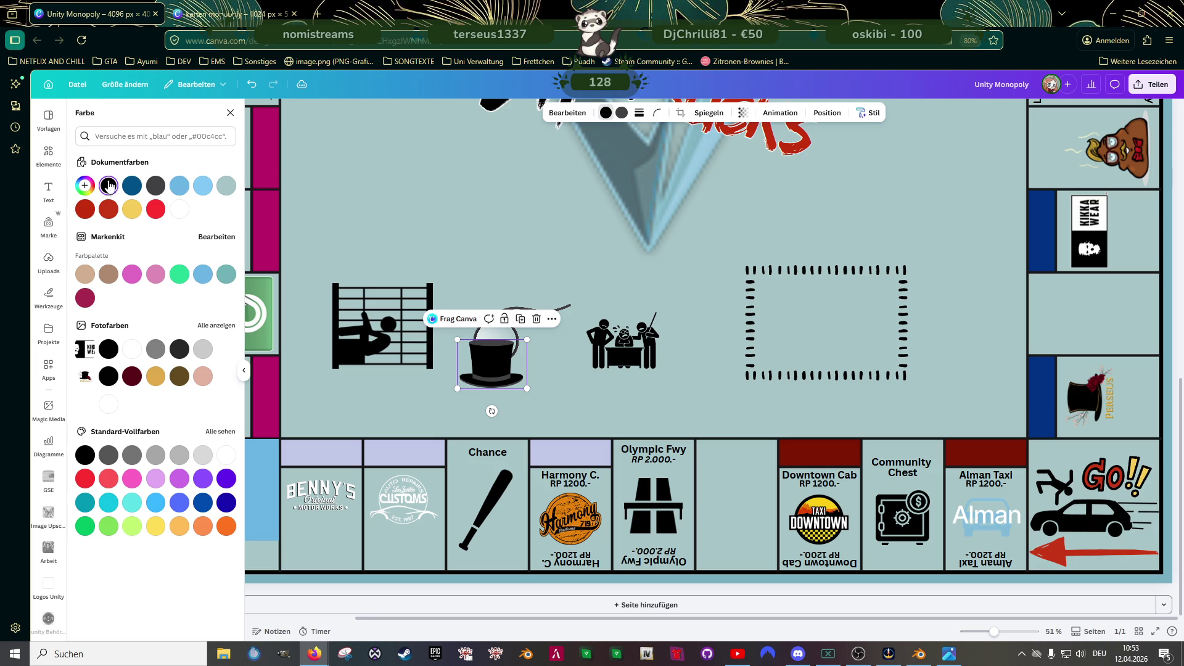
left_click(493, 403)
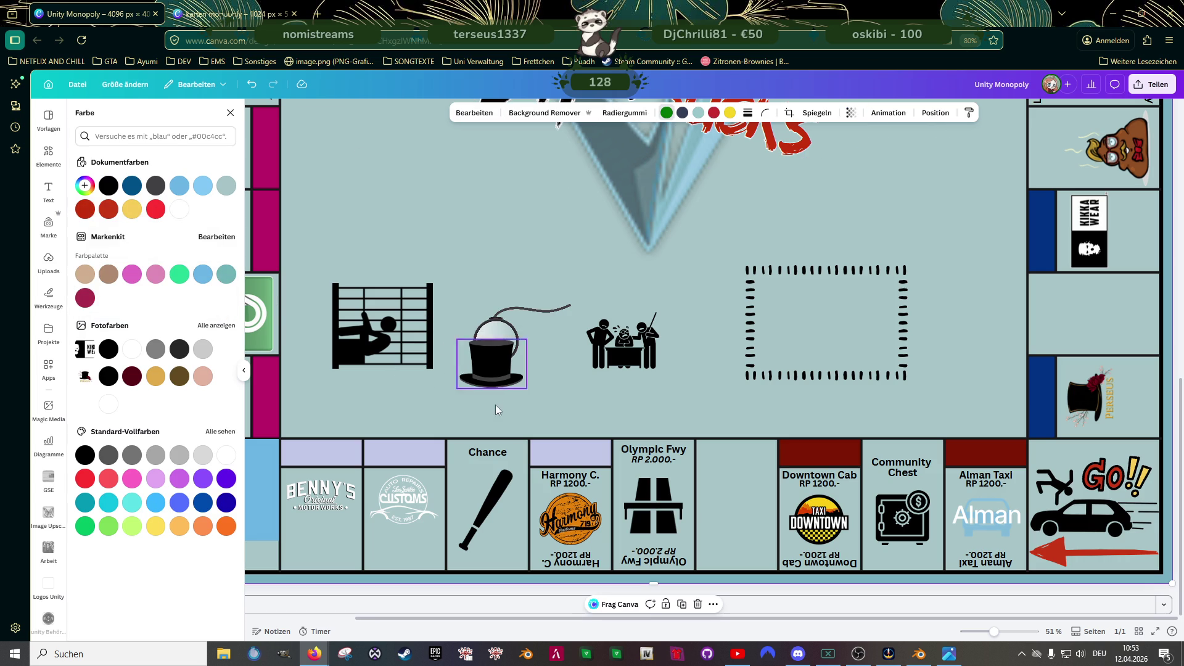
left_click(502, 325)
mouse_move(504, 370)
left_mouse_down()
mouse_move(515, 364)
mouse_move(502, 357)
left_mouse_up()
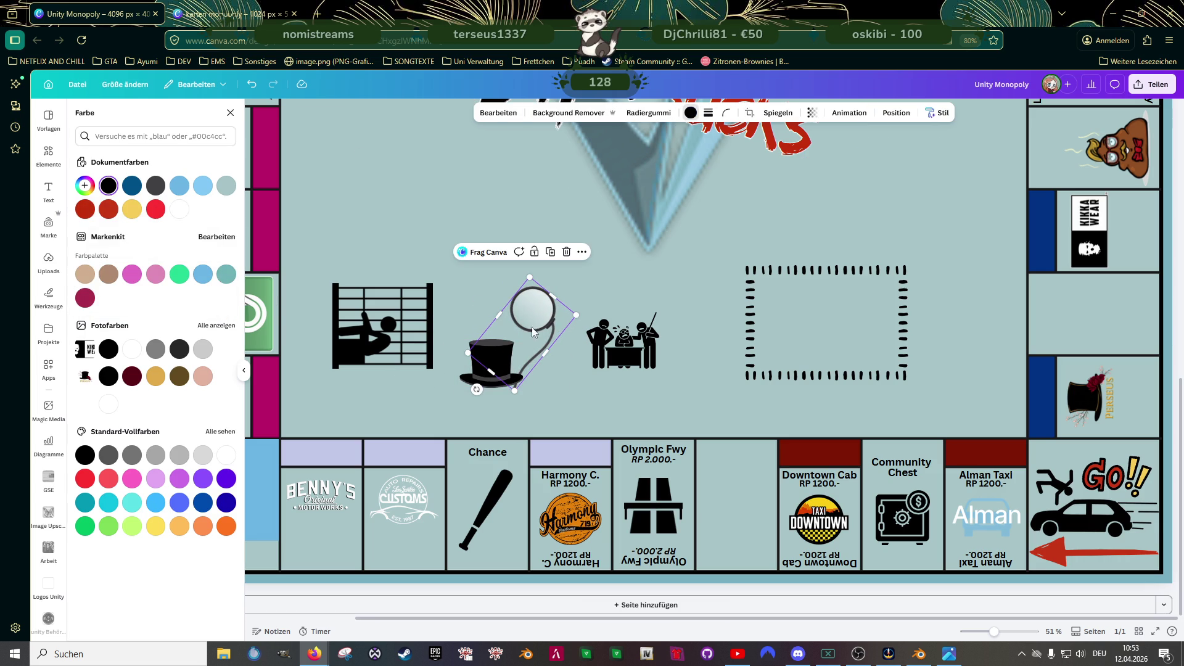
- Bring the monocle in front of the top hat, shrink it, and set it at the hat's brim
right_click(533, 316)
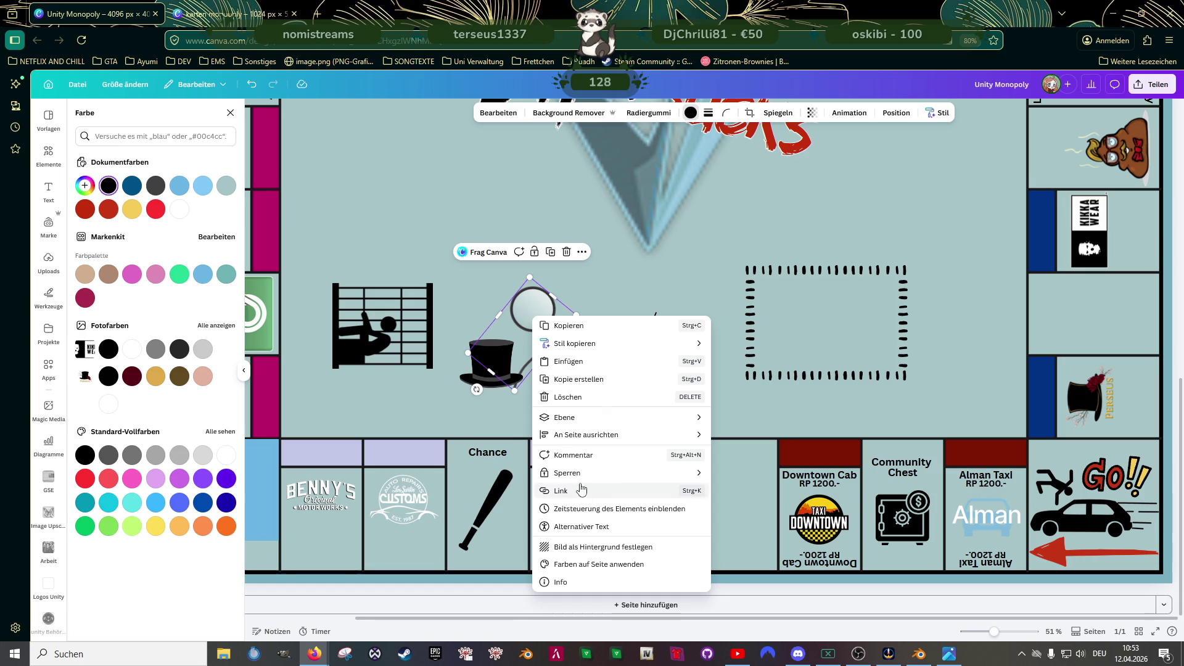
mouse_move(703, 418)
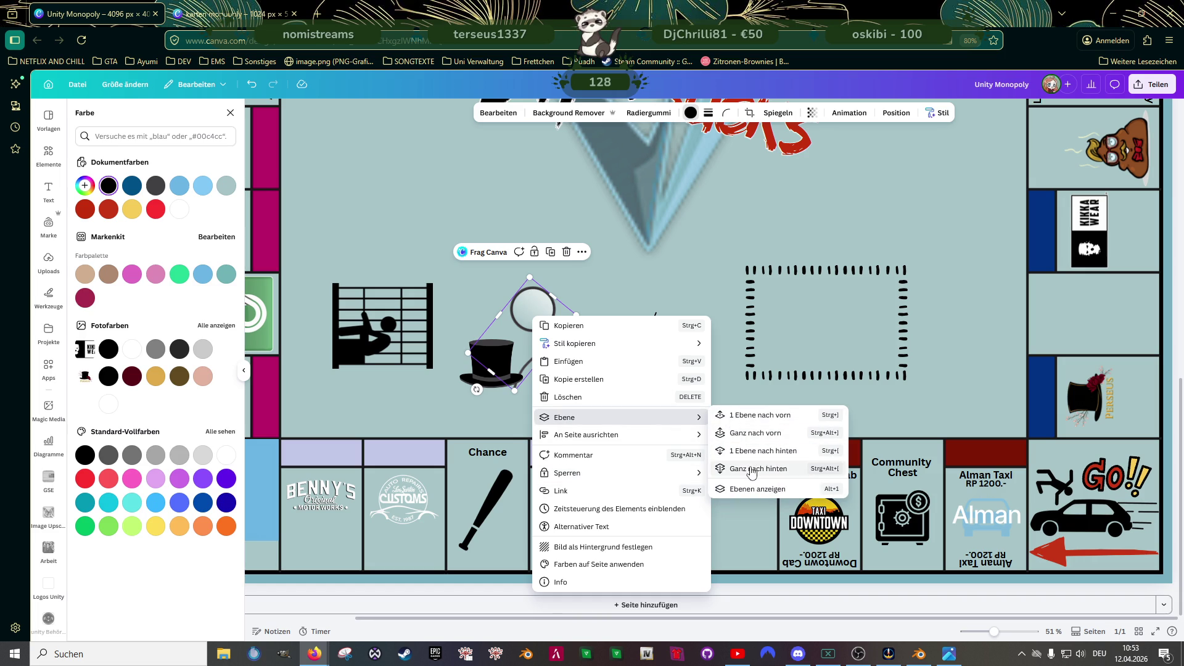
left_click(753, 432)
scroll(521, 376, "up", 5)
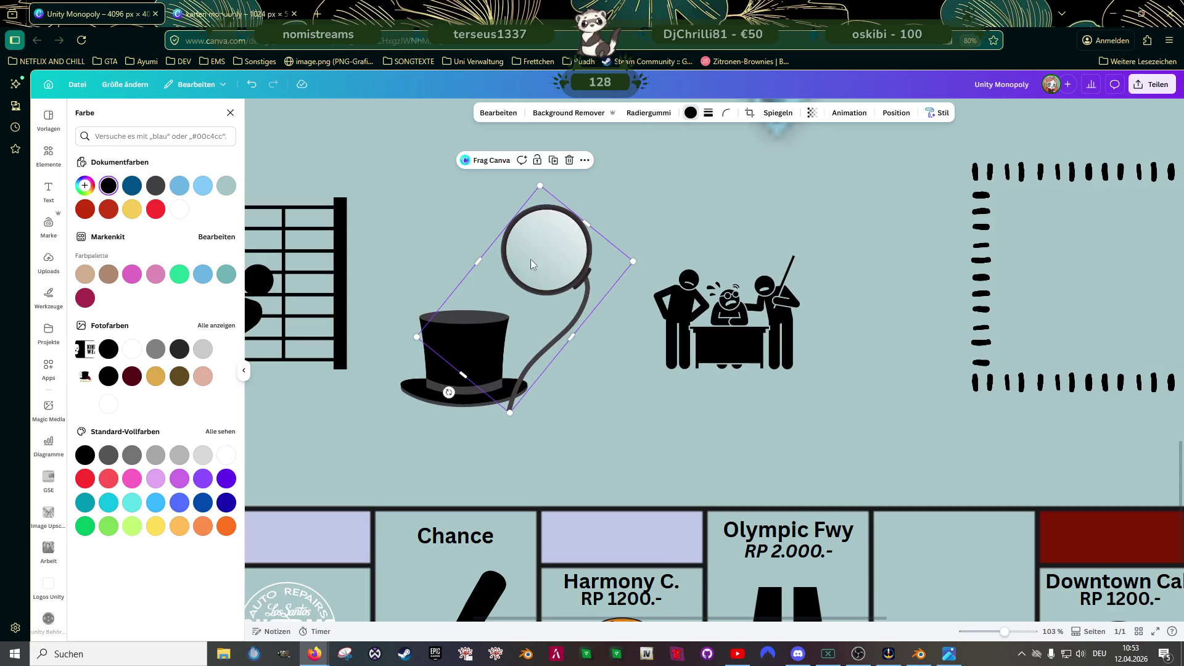
mouse_move(540, 185)
left_mouse_down()
mouse_move(504, 365)
mouse_move(506, 344)
left_mouse_up()
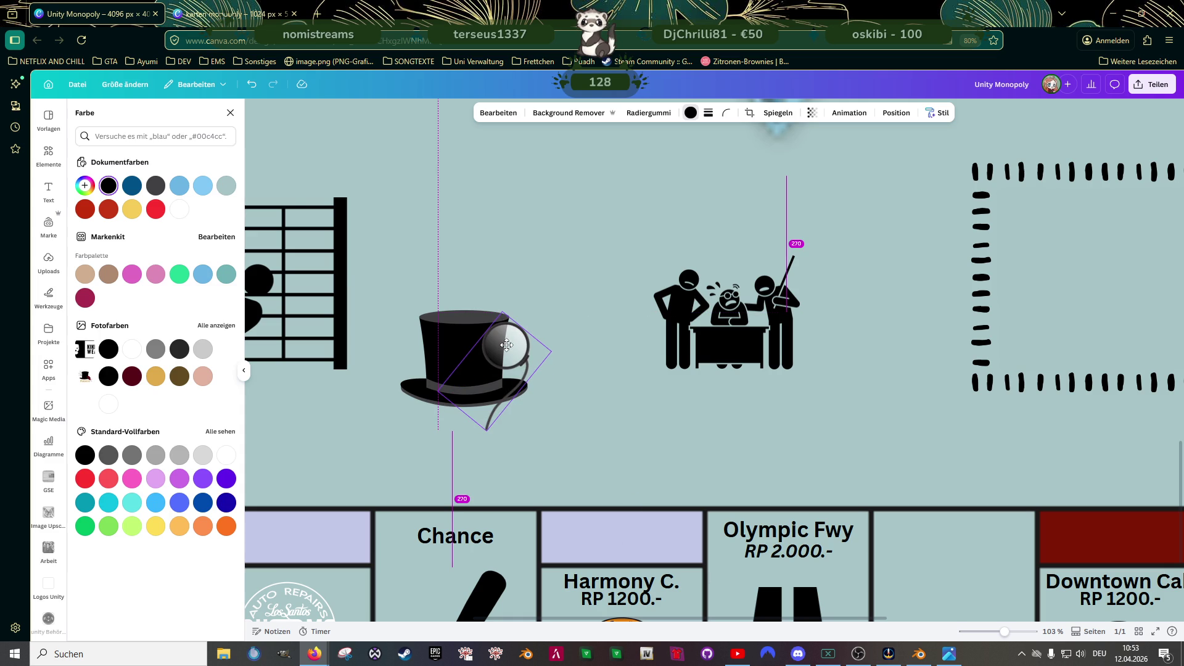
left_click_drag(506, 344, 500, 422)
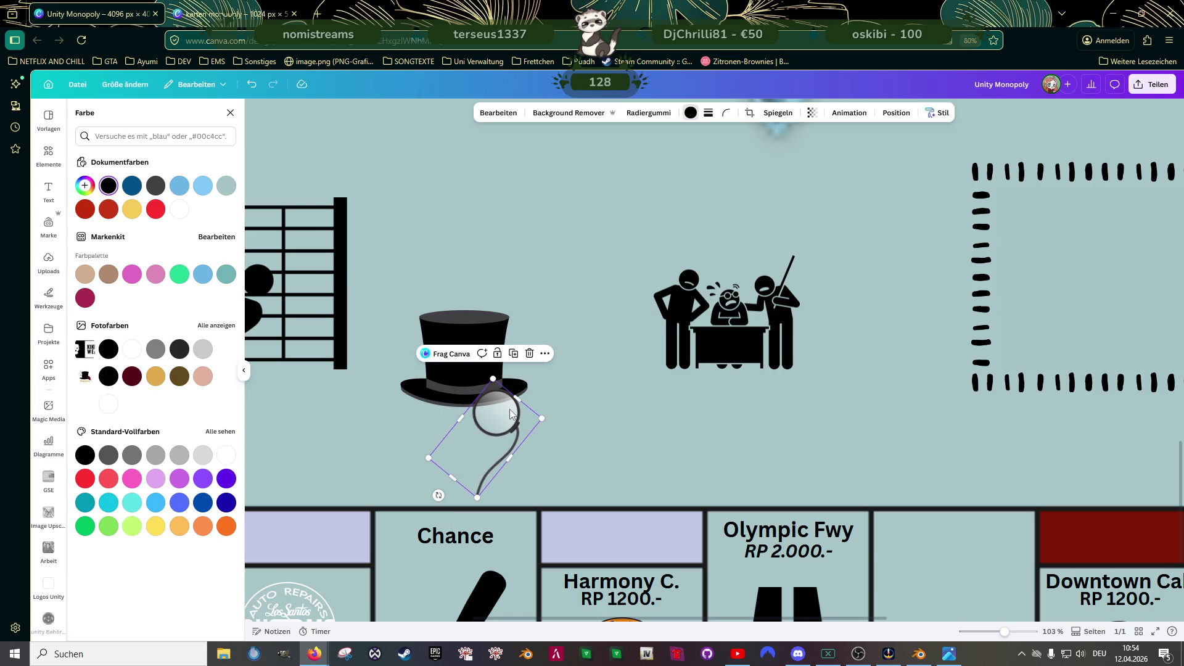
- Mirror the monocle horizontally, tilt it about 19 degrees, and shrink it under the brim
right_click(511, 414)
left_click(755, 116)
left_click(769, 114)
left_click(757, 142)
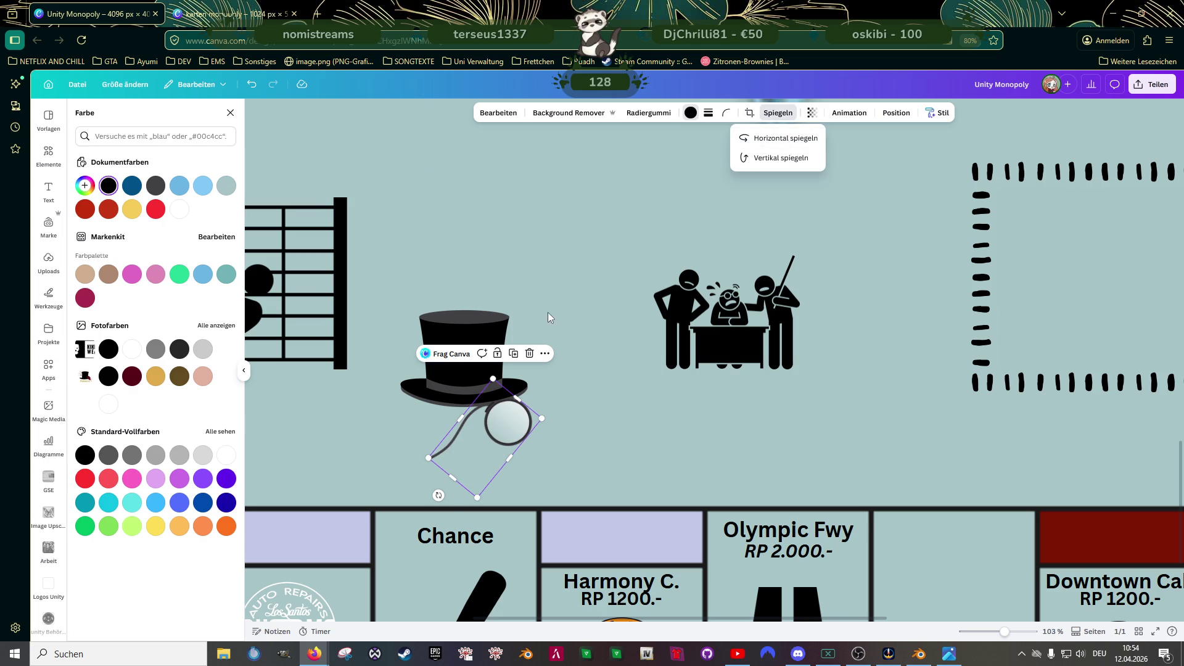
left_click_drag(439, 495, 485, 511)
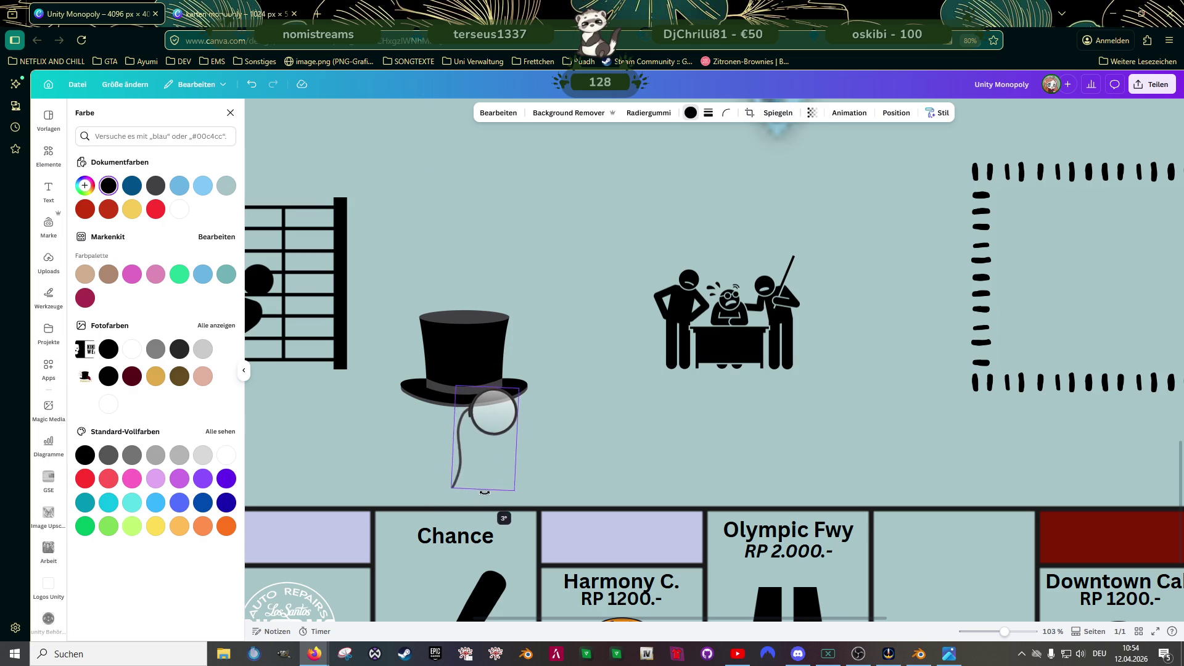
mouse_move(518, 387)
left_mouse_down()
mouse_move(499, 416)
mouse_move(441, 430)
left_mouse_up()
- Shrink the top hat, fit the smaller monocle just beneath it, and select both
left_click(503, 336)
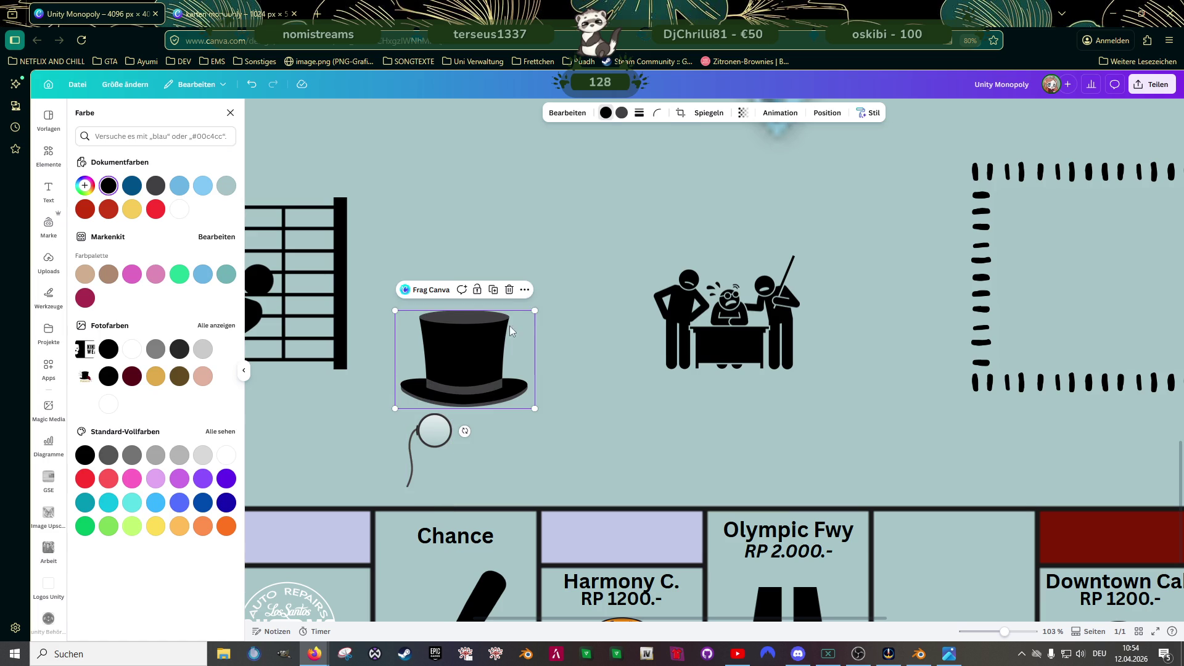
mouse_move(534, 310)
left_mouse_down()
mouse_move(502, 333)
mouse_move(488, 327)
left_mouse_up()
left_click(431, 428)
left_click_drag(432, 428, 457, 402)
left_click_drag(430, 461, 467, 405)
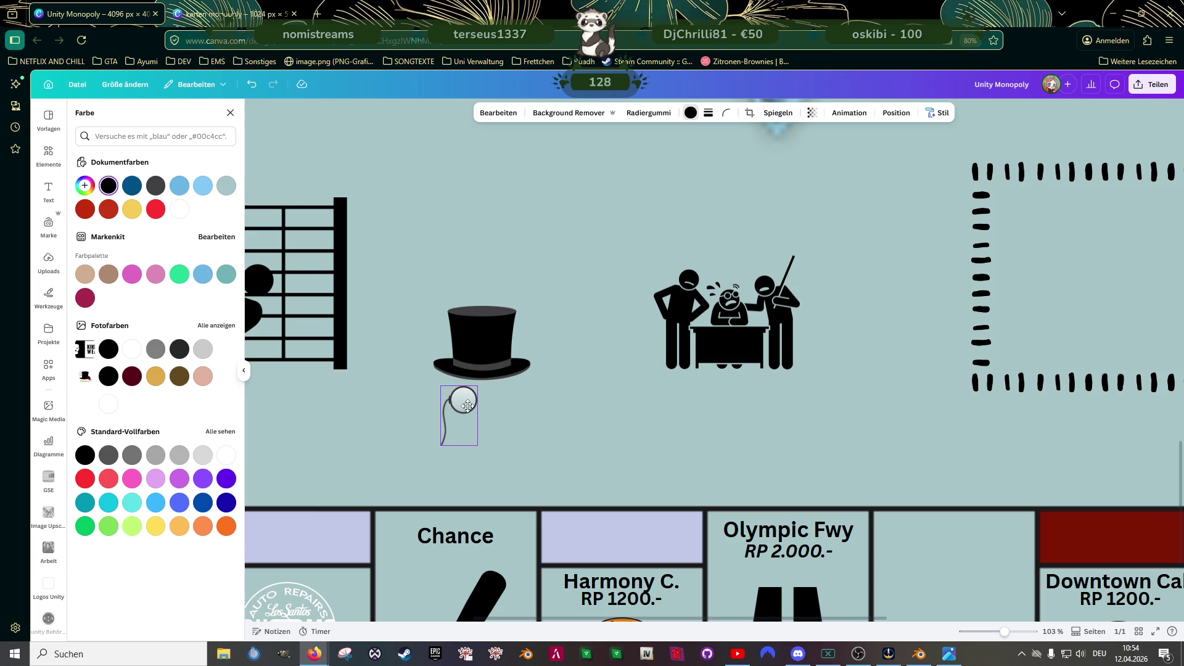
left_click_drag(467, 405, 467, 405)
left_click(483, 339, "shift")
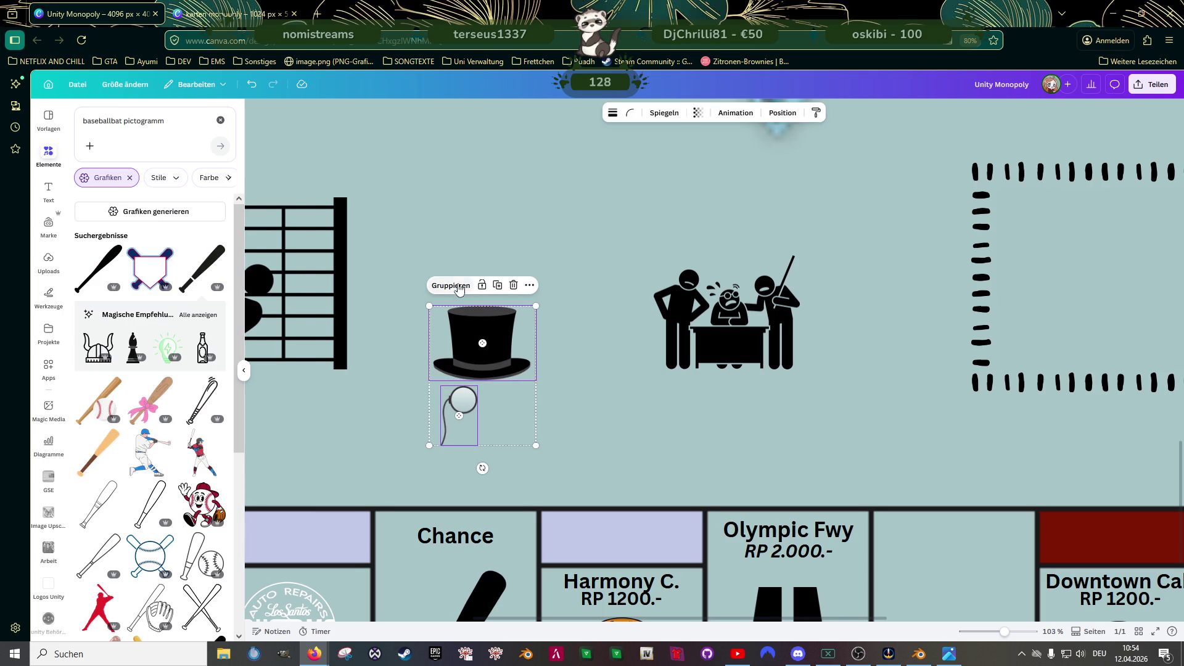
- Group the hat and monocle and move the group into the right-column tile between Kikka Wear and Perseus
left_click(455, 285)
scroll(475, 386, "down", 5)
scroll(479, 387, "down", 3)
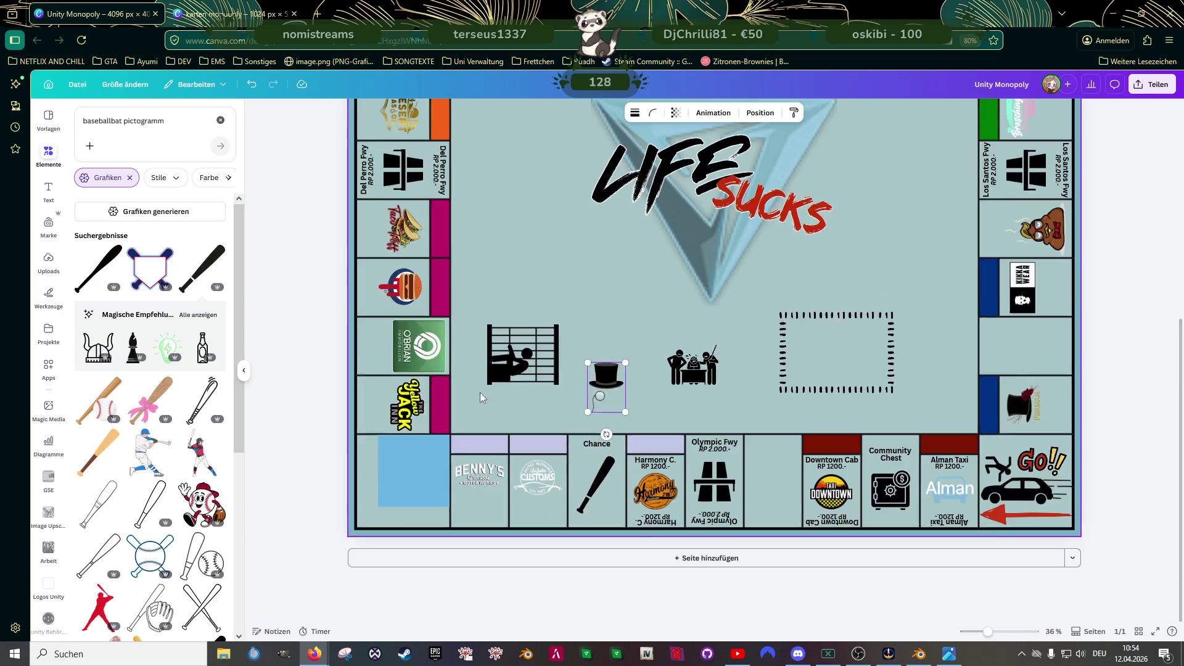
scroll(602, 471, "up", 2)
left_click_drag(585, 430, 1070, 378)
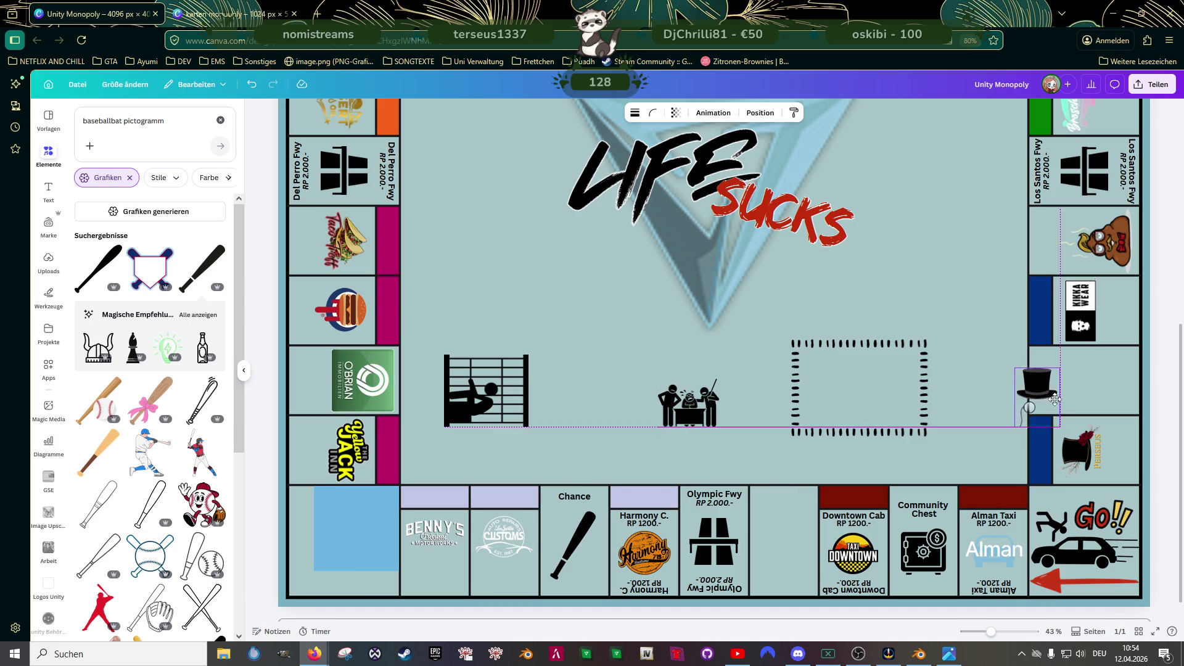
scroll(1005, 428, "up", 3)
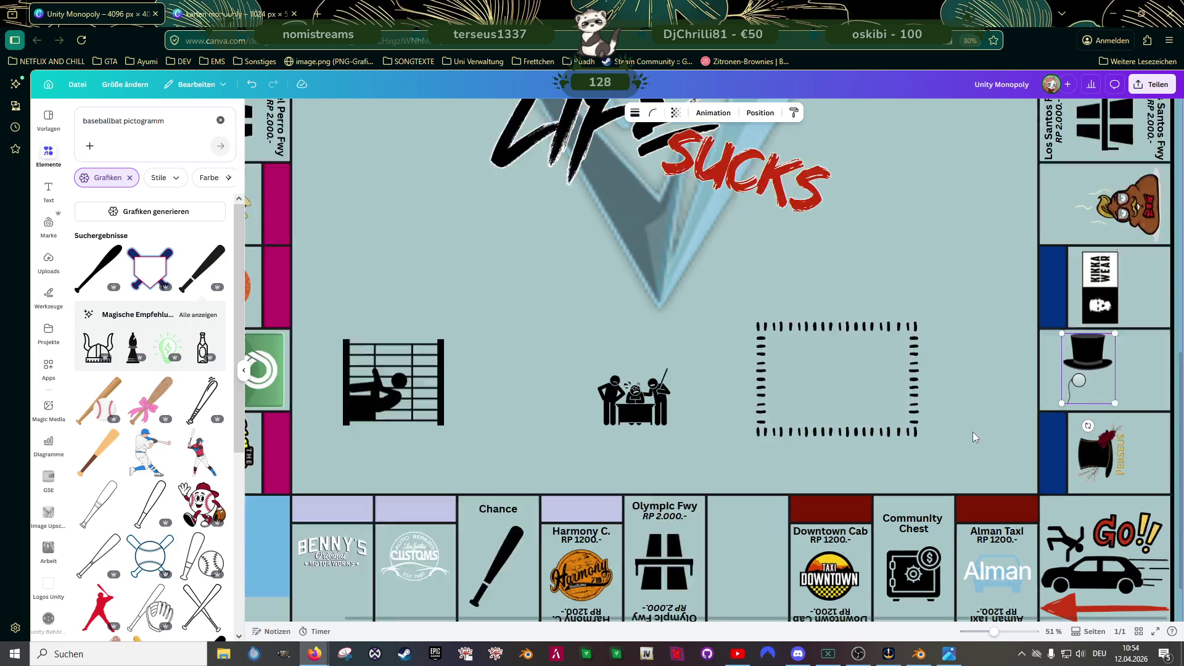
left_click(973, 425)
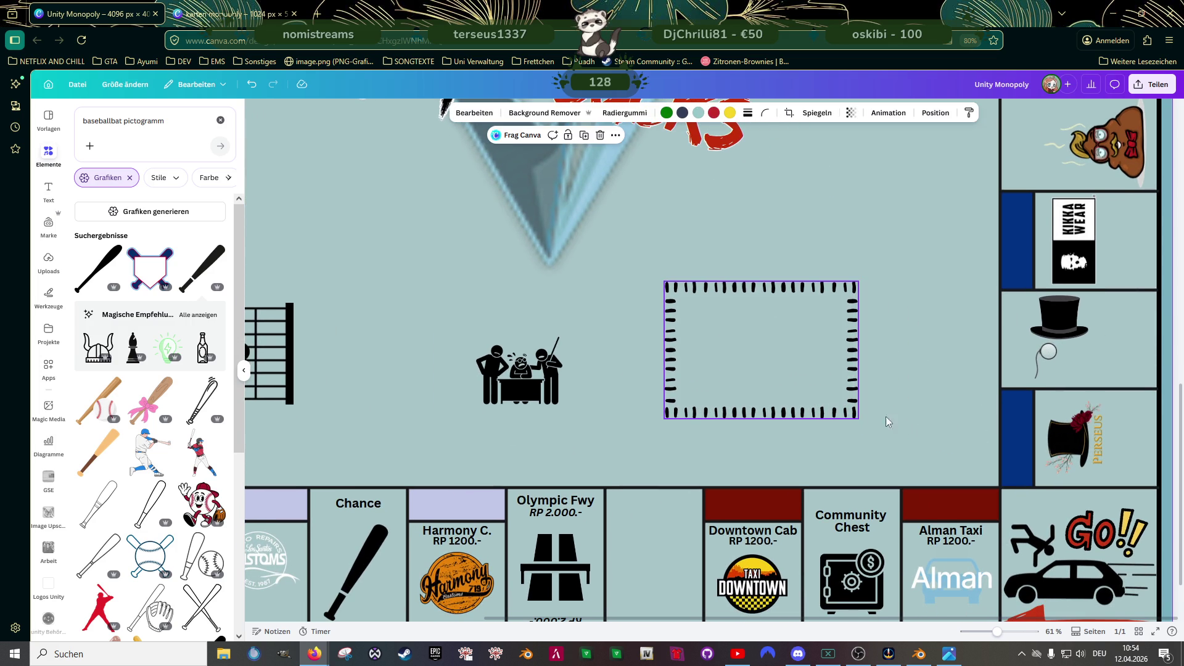
scroll(968, 391, "up", 3)
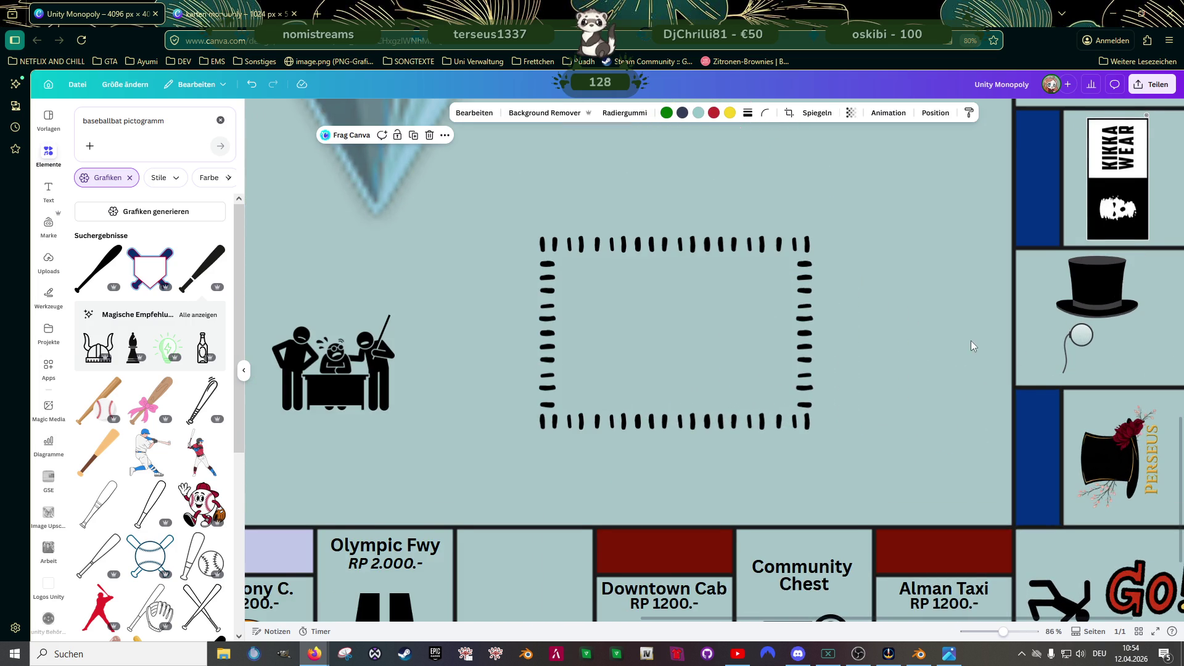
scroll(971, 341, "right", 2)
left_click(1001, 326)
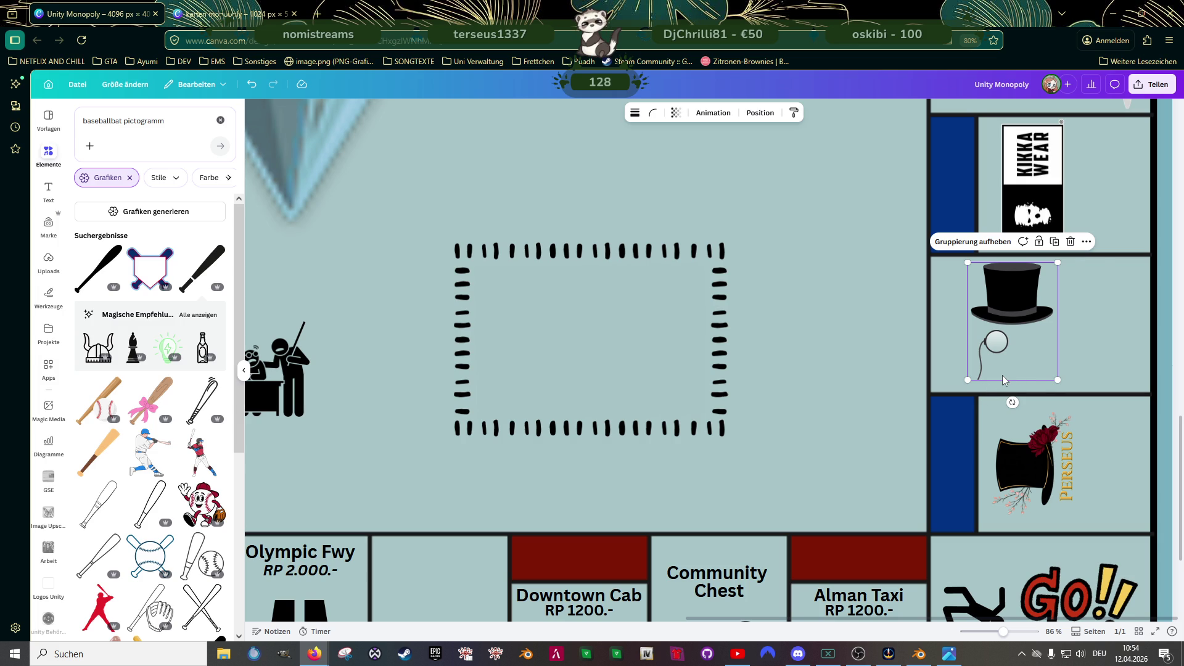
- Restore the sideways-rotated hat group with Ctrl+Z and centre it in its tile beside Kikka Wear
key("ctrl+z")
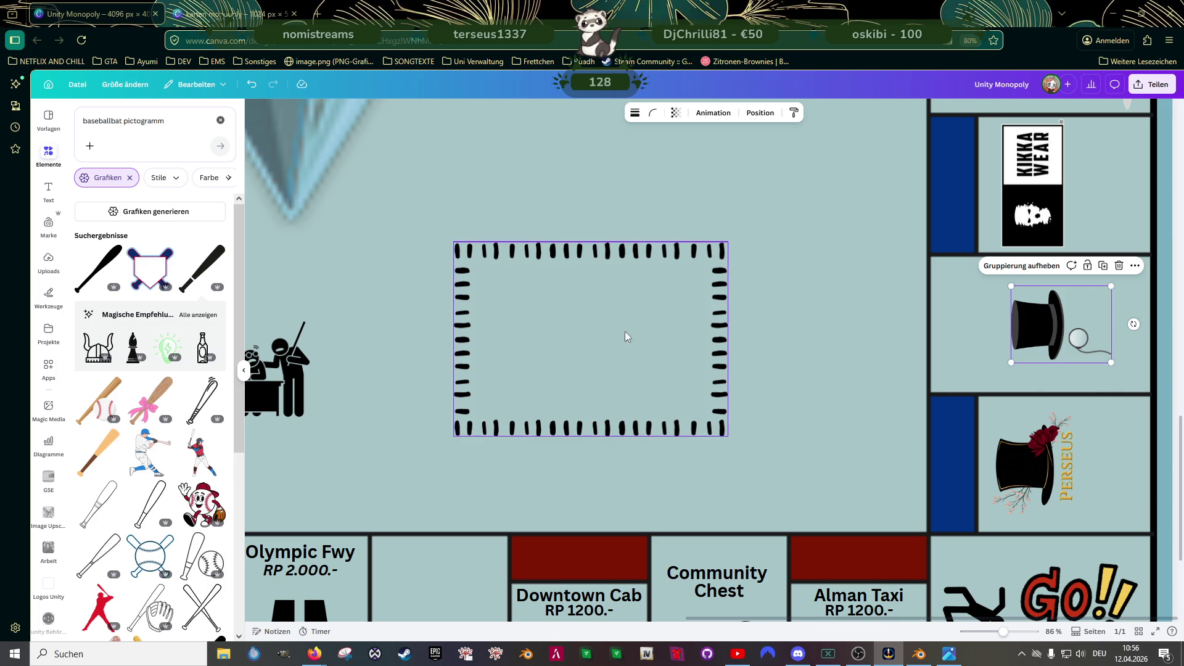
left_click(803, 379)
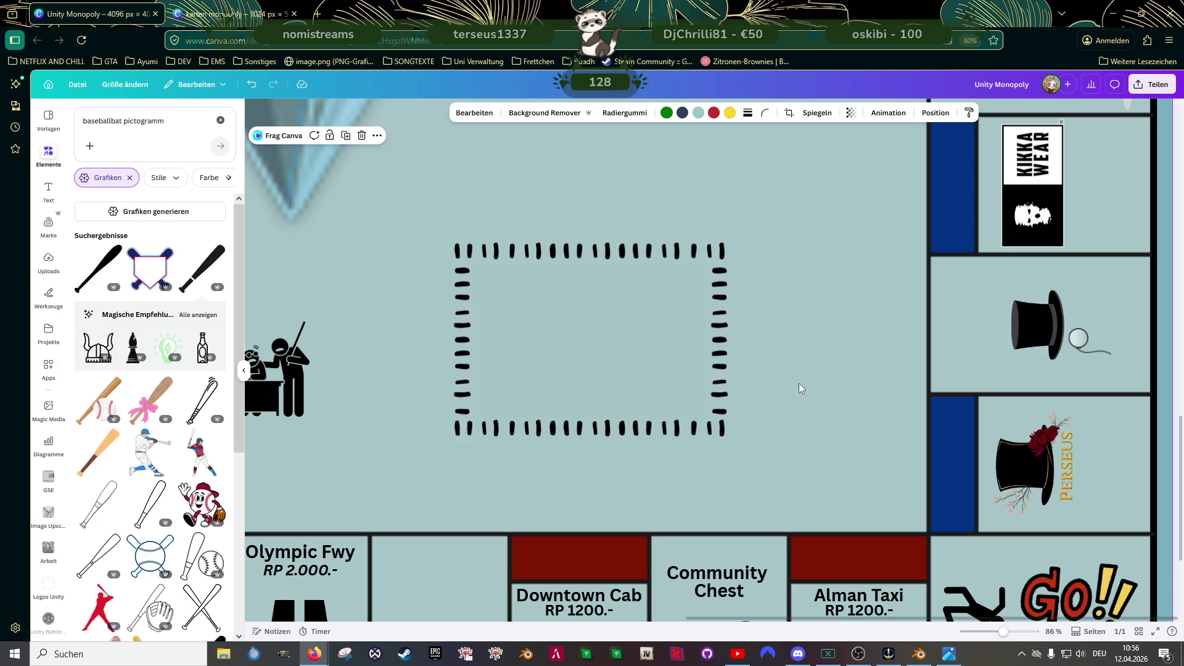
left_click_drag(1045, 312, 1033, 309)
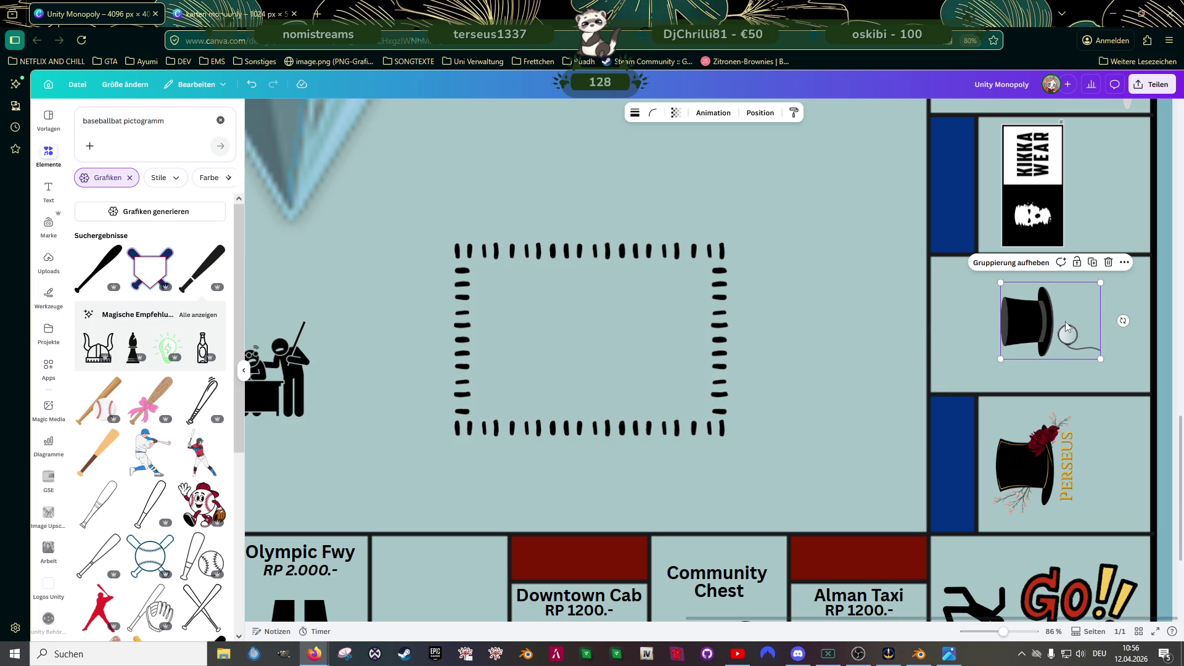
scroll(819, 341, "down", 5, "ctrl")
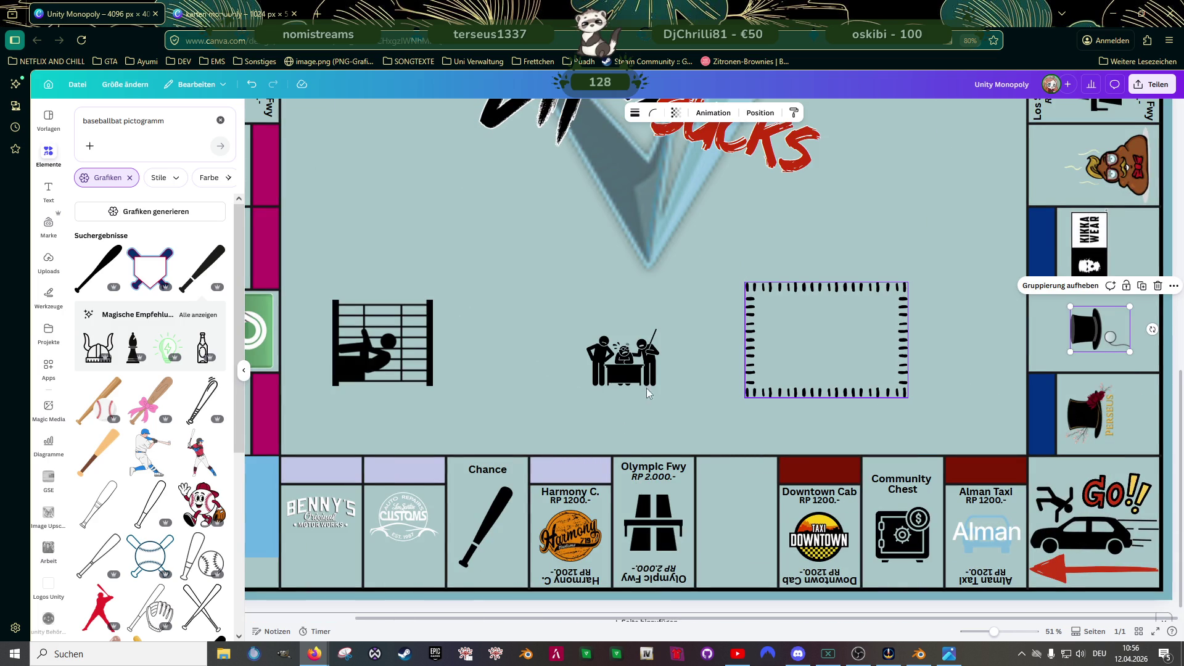
scroll(730, 519, "down", 1)
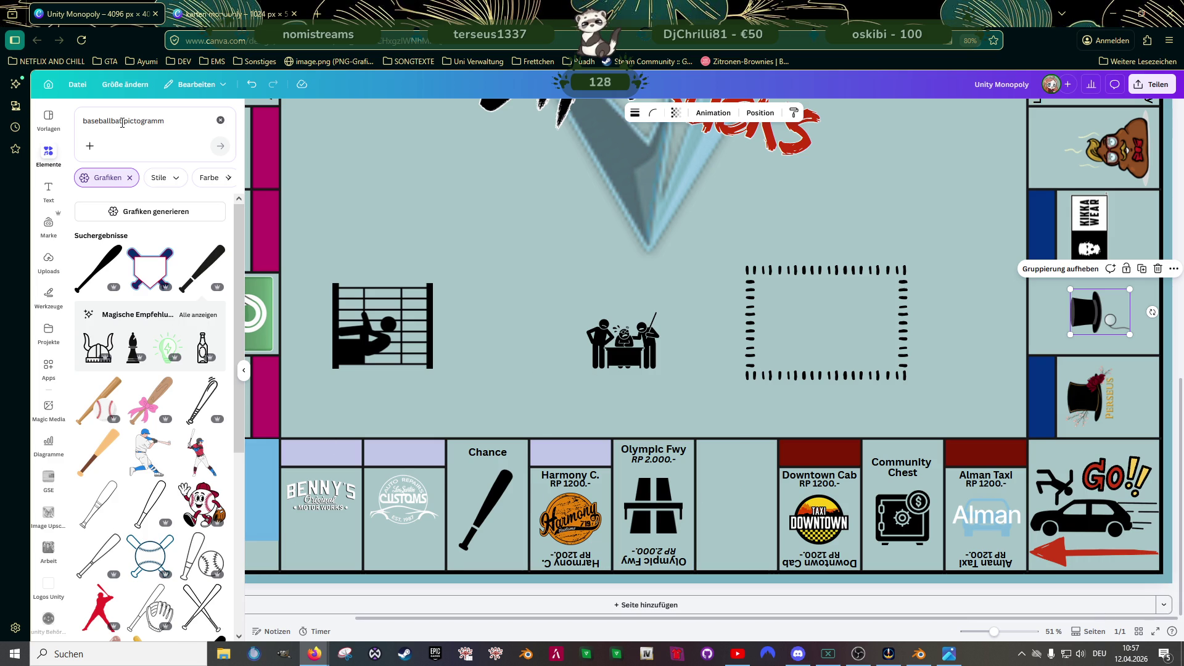
- Replace the 'baseballbat' search with 'tax' and add the calculator-and-dollar graphic to the page
left_click_drag(120, 122, 82, 121)
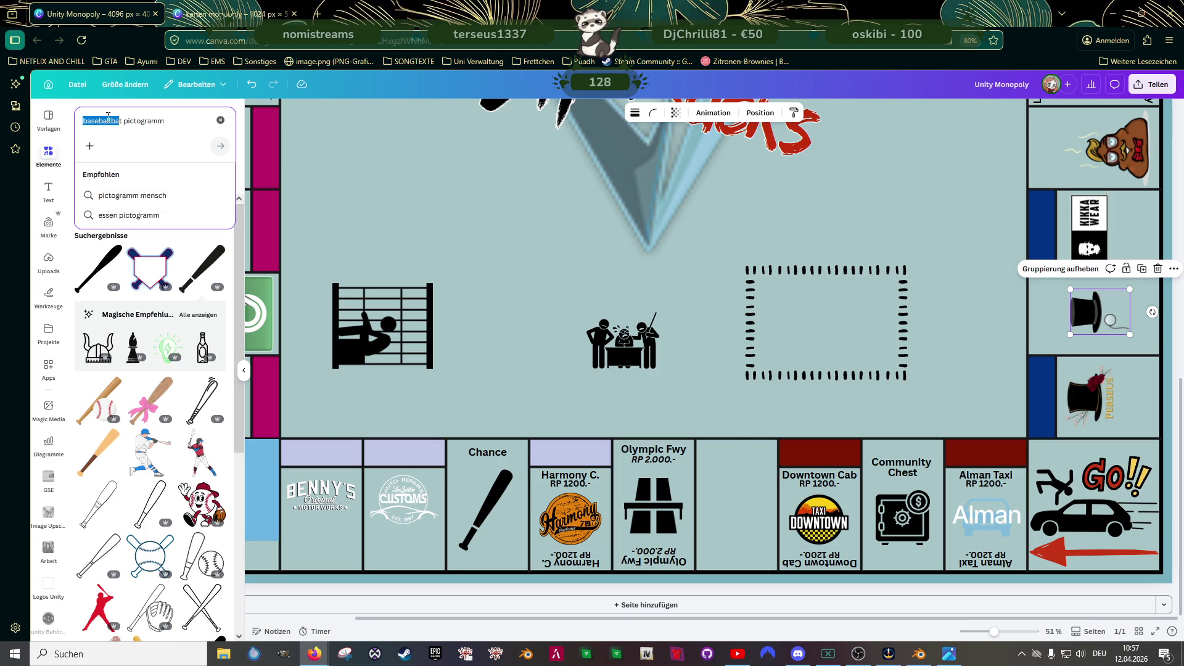
key("BackSpace")
key("Delete")
key("Delete")
type("tax")
key("Return")
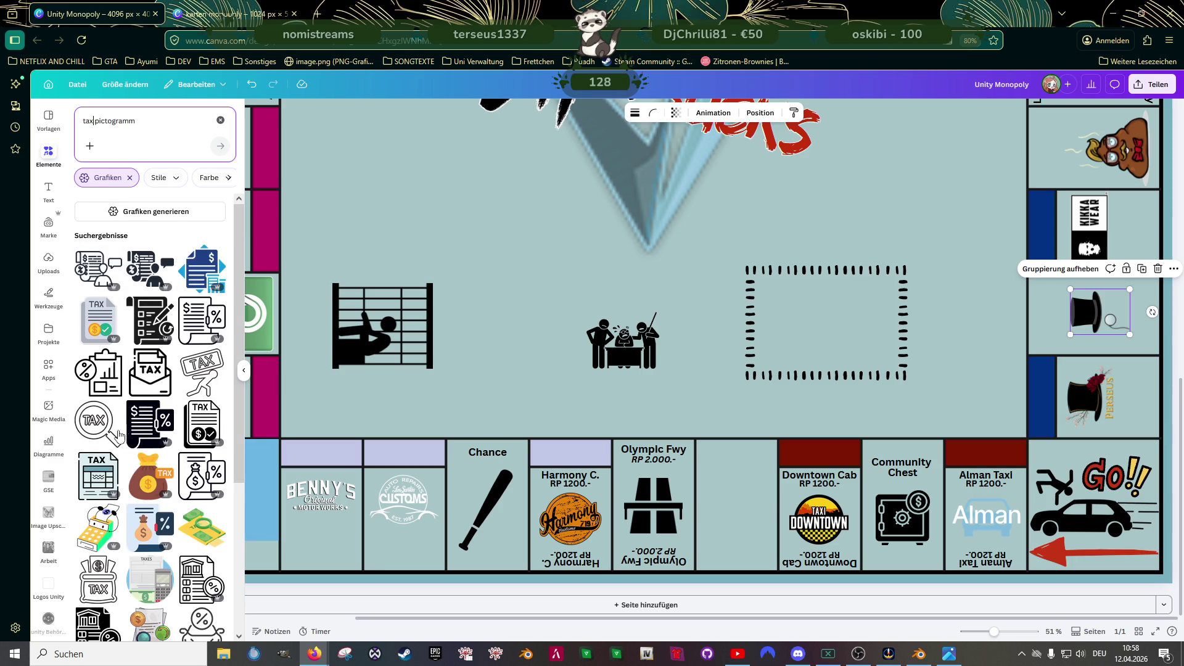
scroll(147, 421, "down", 1)
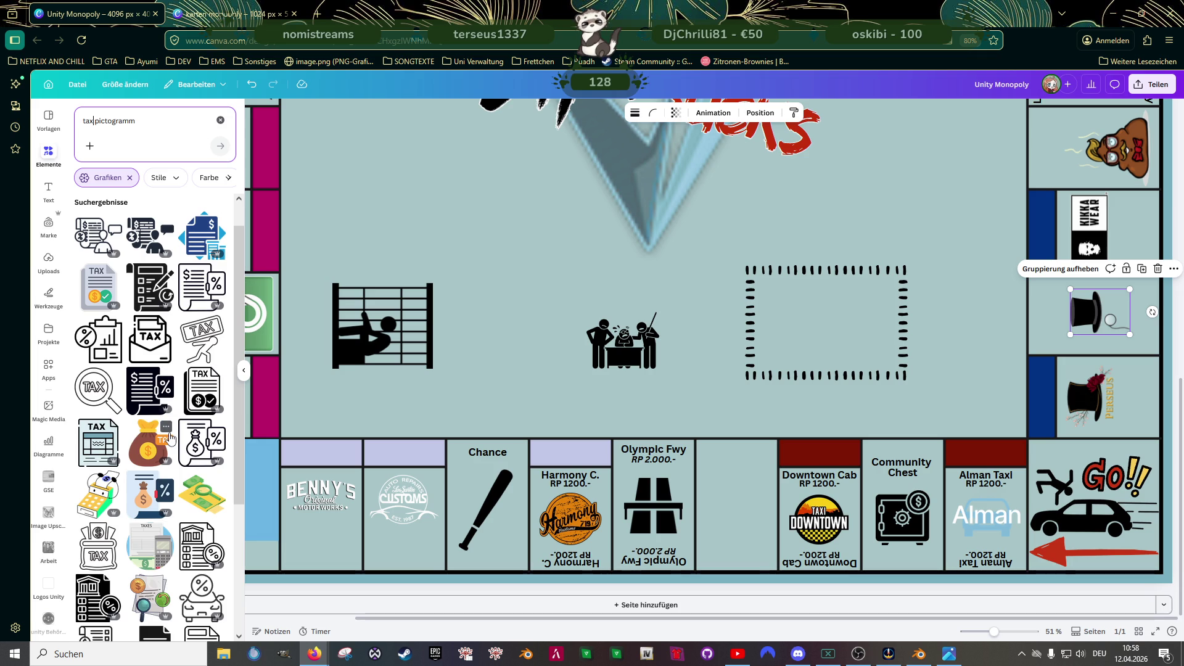
scroll(170, 434, "up", 1)
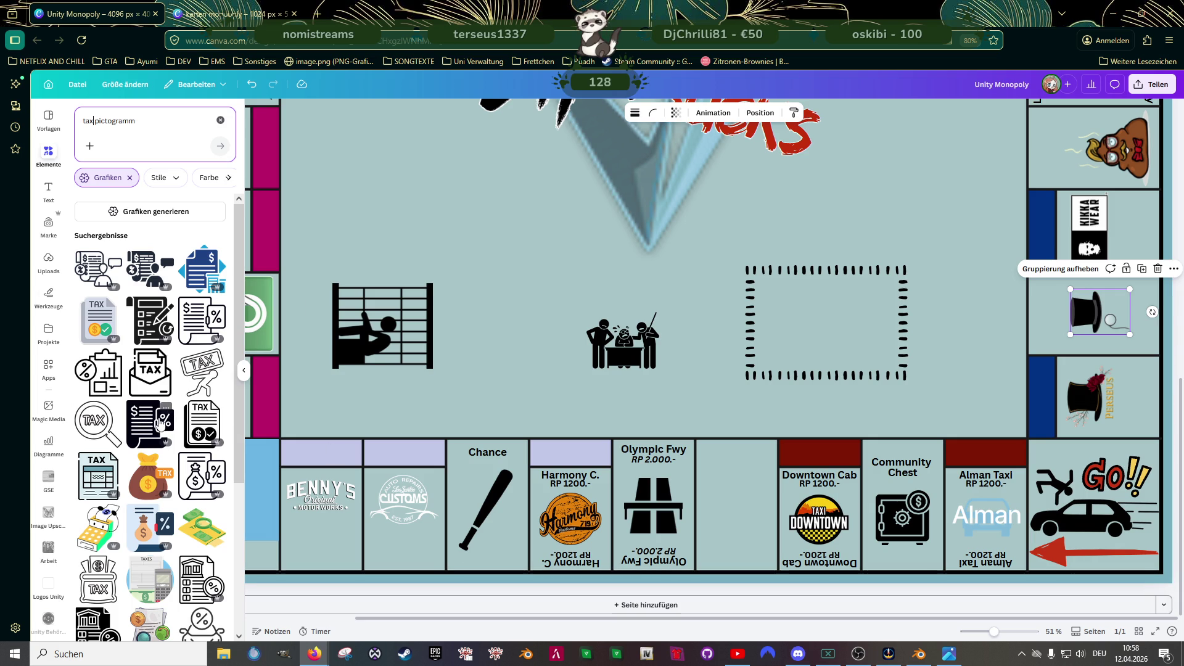
scroll(145, 419, "down", 4)
scroll(146, 418, "down", 4)
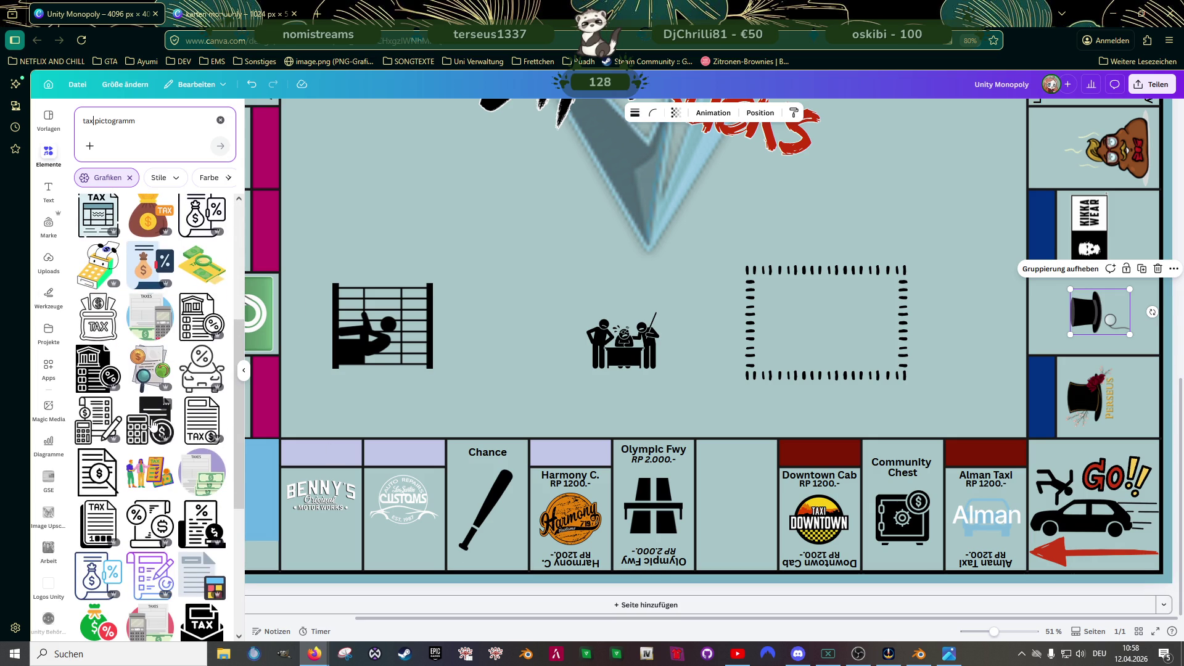
left_click(153, 423)
scroll(545, 337, "up", 2)
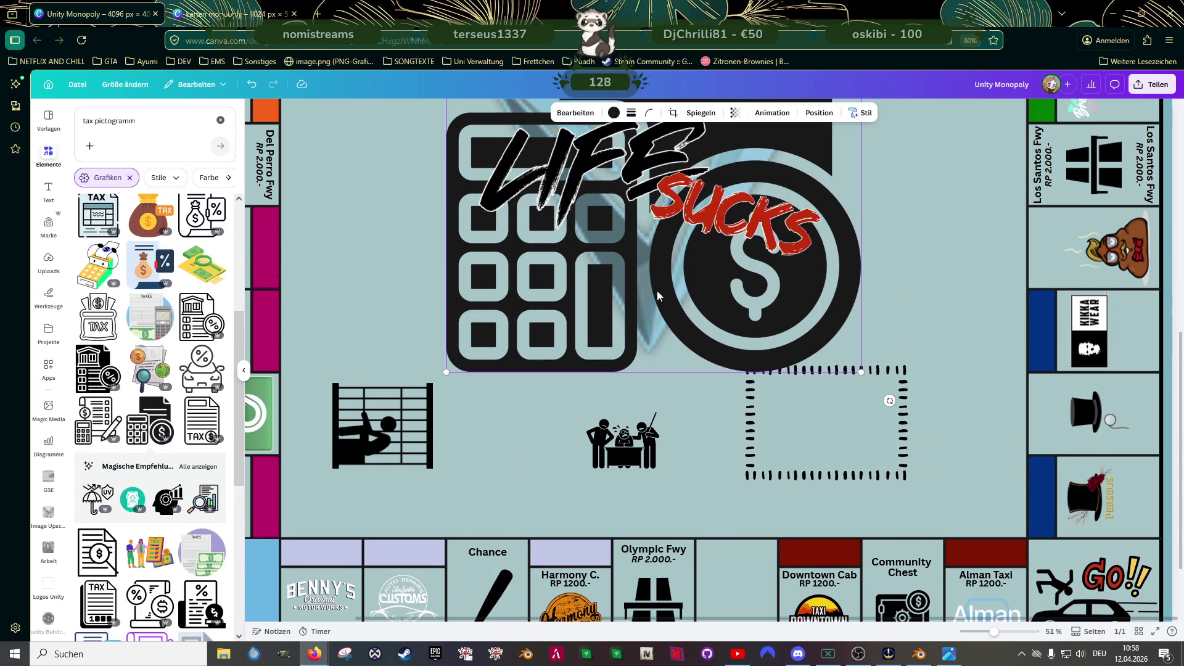
- Turn the calculator graphic pure black and shrink it into a small icon near the board centre
mouse_move(504, 352)
left_mouse_down()
mouse_move(542, 316)
mouse_move(381, 385)
left_mouse_up()
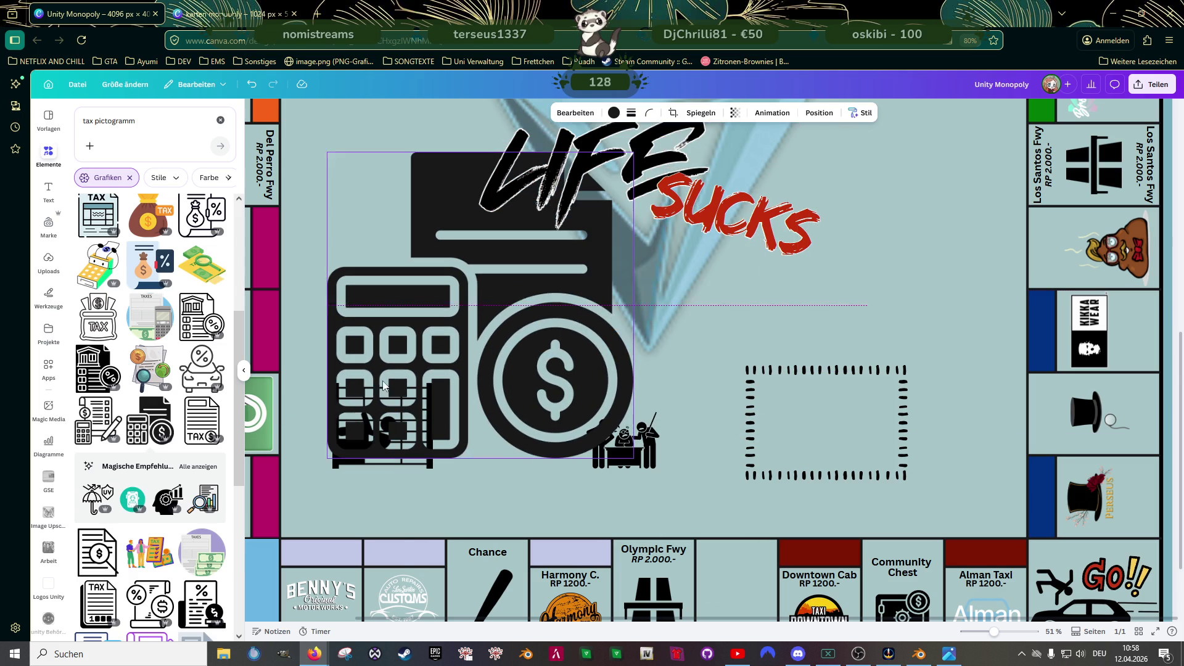
mouse_move(331, 454)
left_mouse_down()
mouse_move(407, 407)
mouse_move(465, 321)
left_mouse_up()
left_click_drag(515, 276, 488, 400)
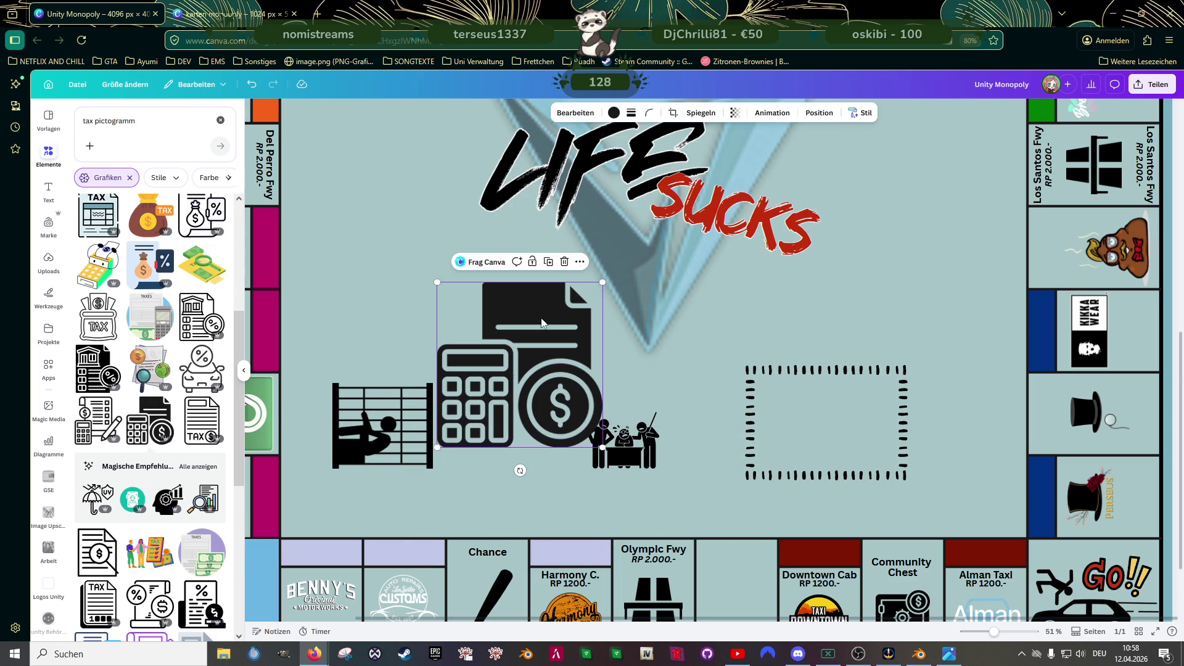
left_click(614, 113)
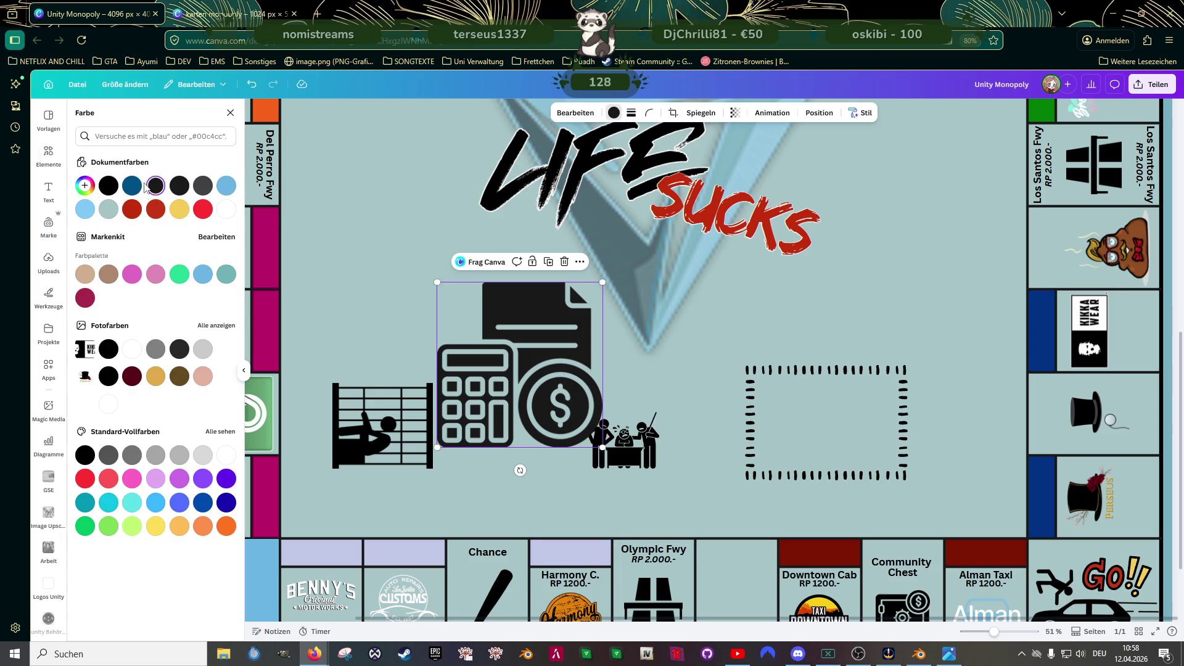
left_click(108, 185)
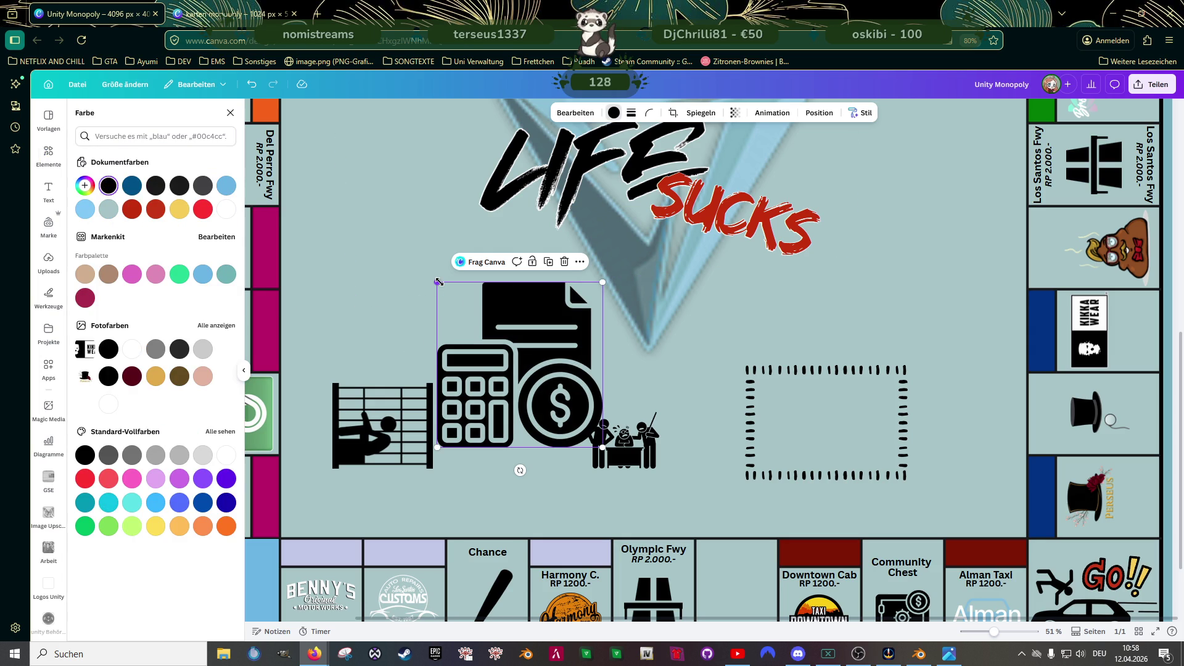
left_click_drag(438, 282, 533, 350)
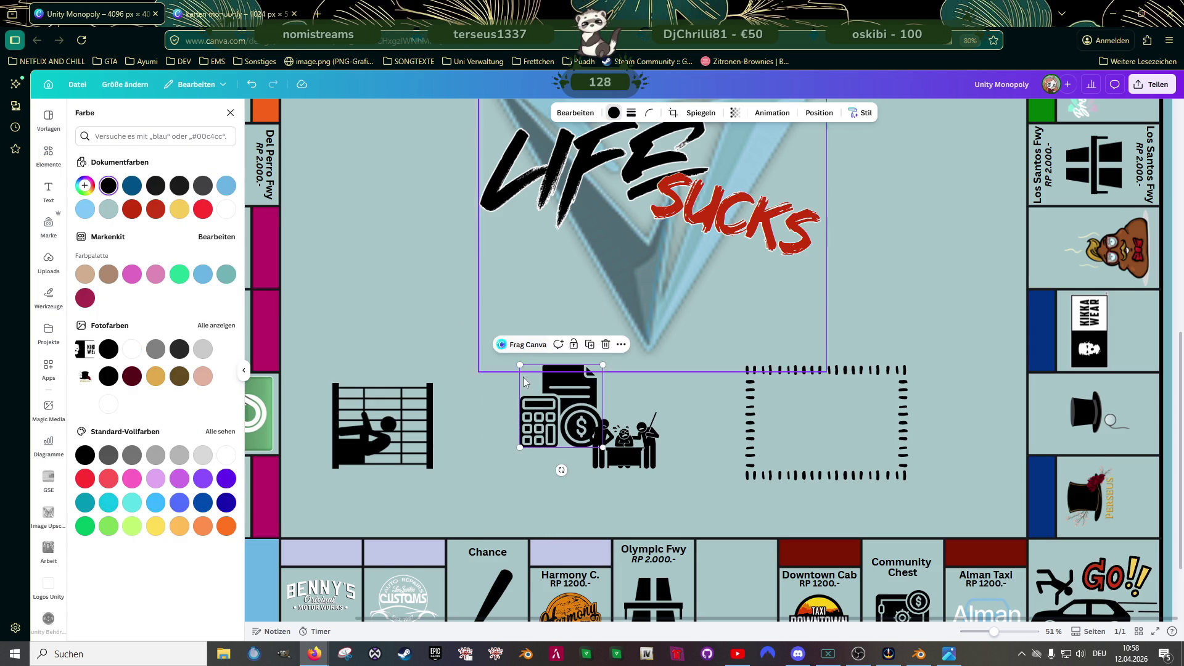
scroll(533, 393, "down", 1)
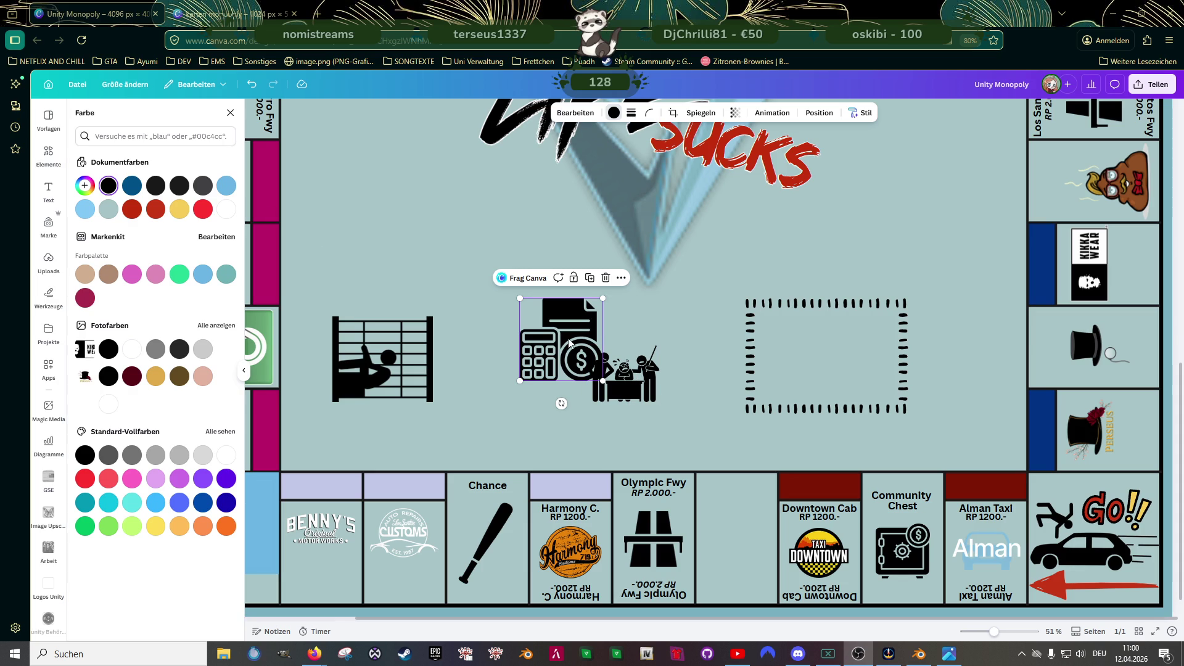
mouse_move(567, 328)
left_mouse_down()
mouse_move(528, 326)
mouse_move(537, 309)
mouse_move(736, 534)
left_mouse_up()
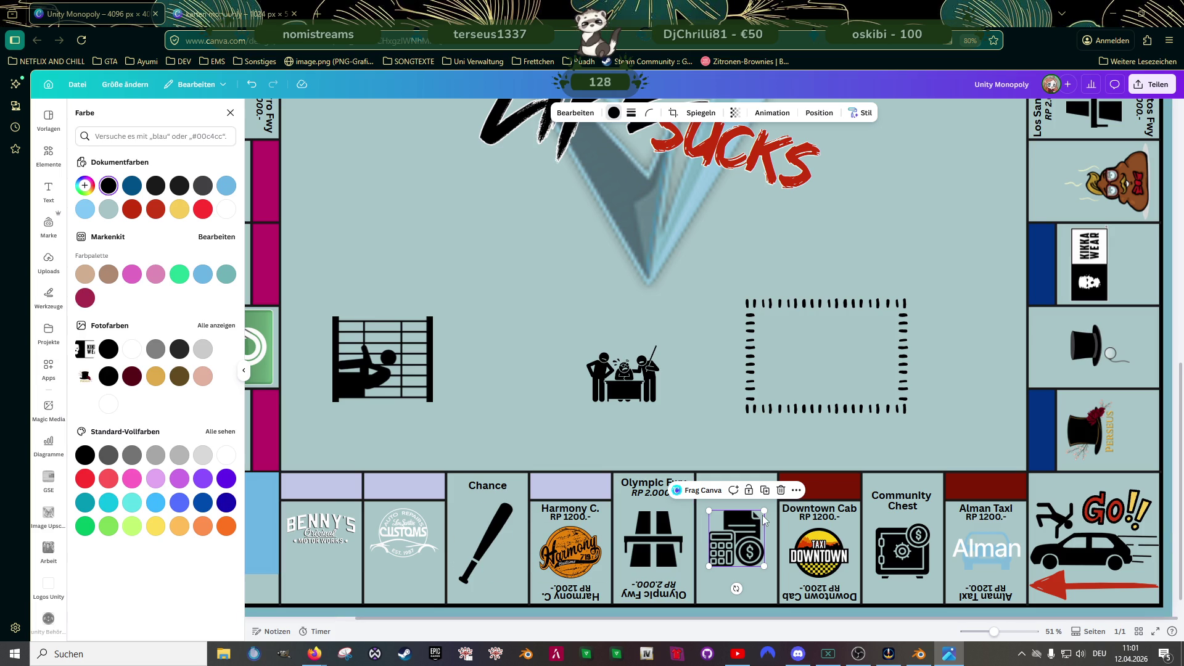
- Fit the calculator pictogram into the bottom-row tile between Olympic Fwy and Downtown Cab
left_click_drag(760, 512, 745, 536)
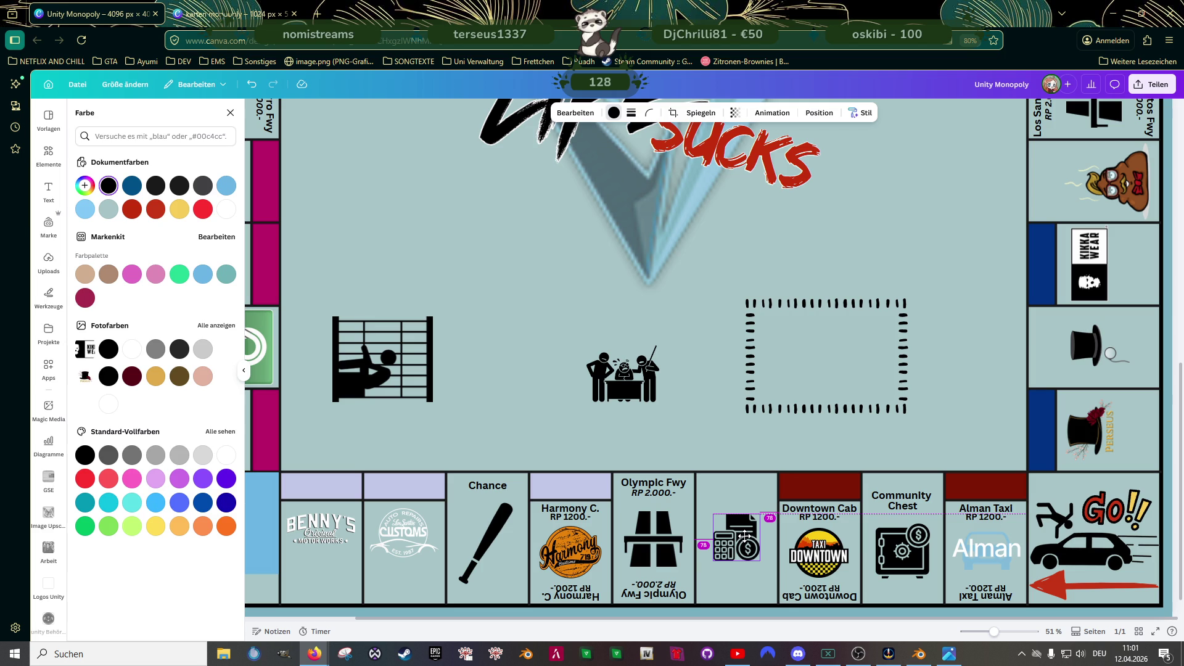
left_click_drag(744, 535, 744, 535)
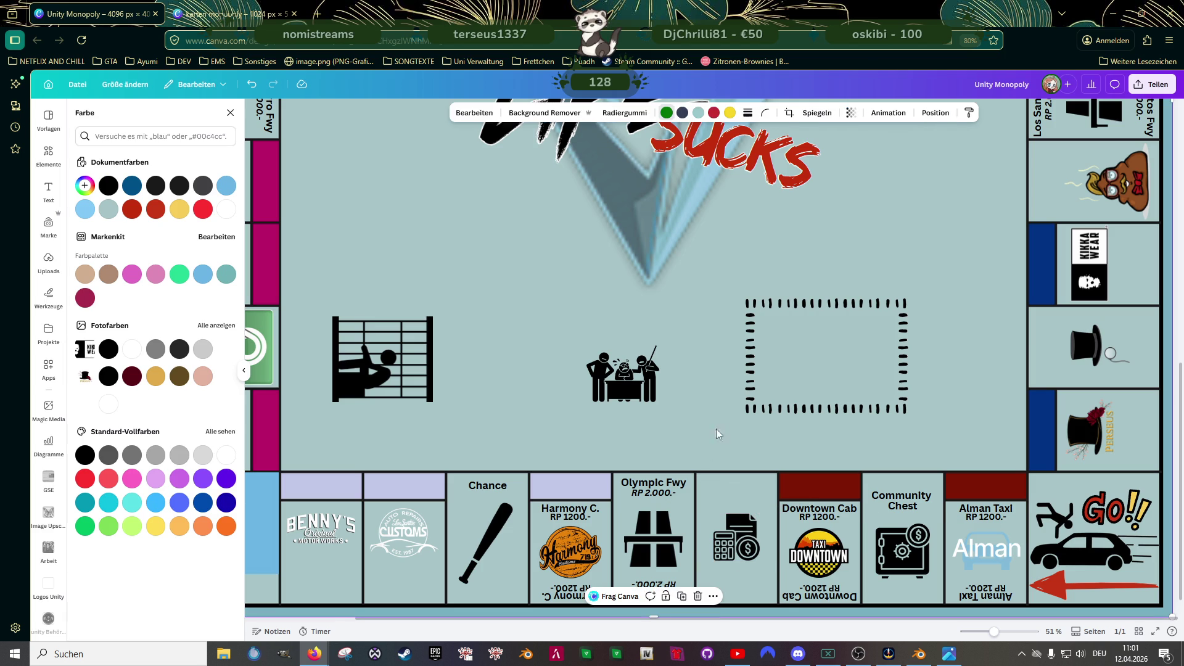
scroll(726, 421, "down", 5)
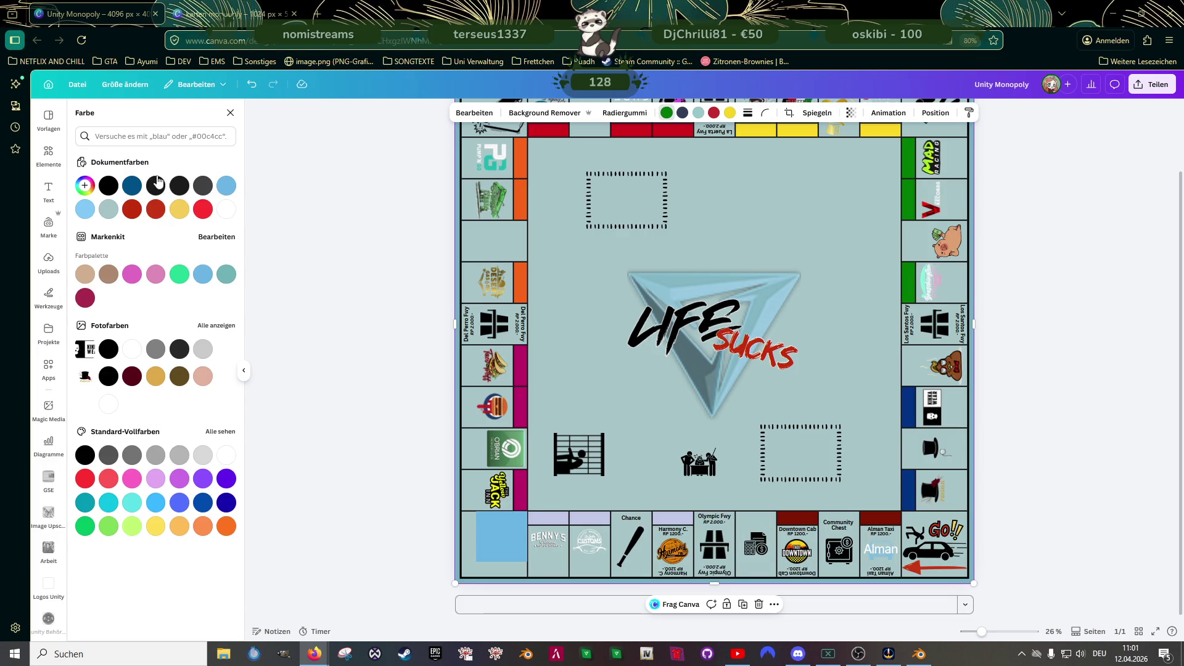
left_click(41, 162)
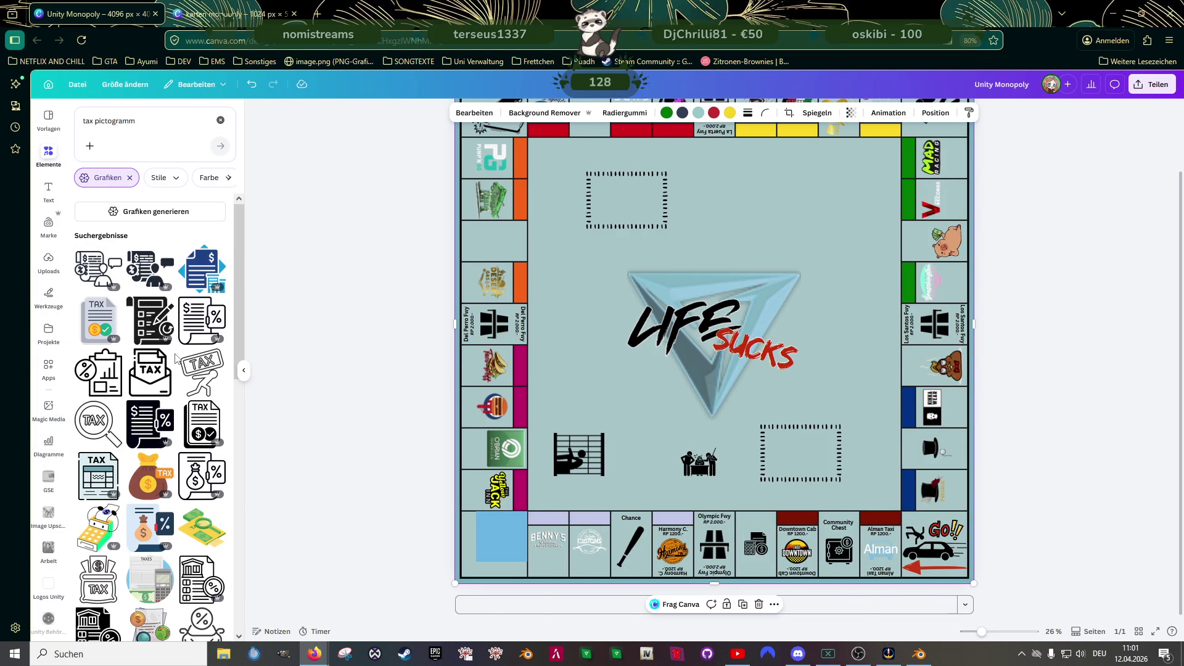
- Scroll up and down through the 'tax pictogramm' graphics results
scroll(175, 358, "down", 4)
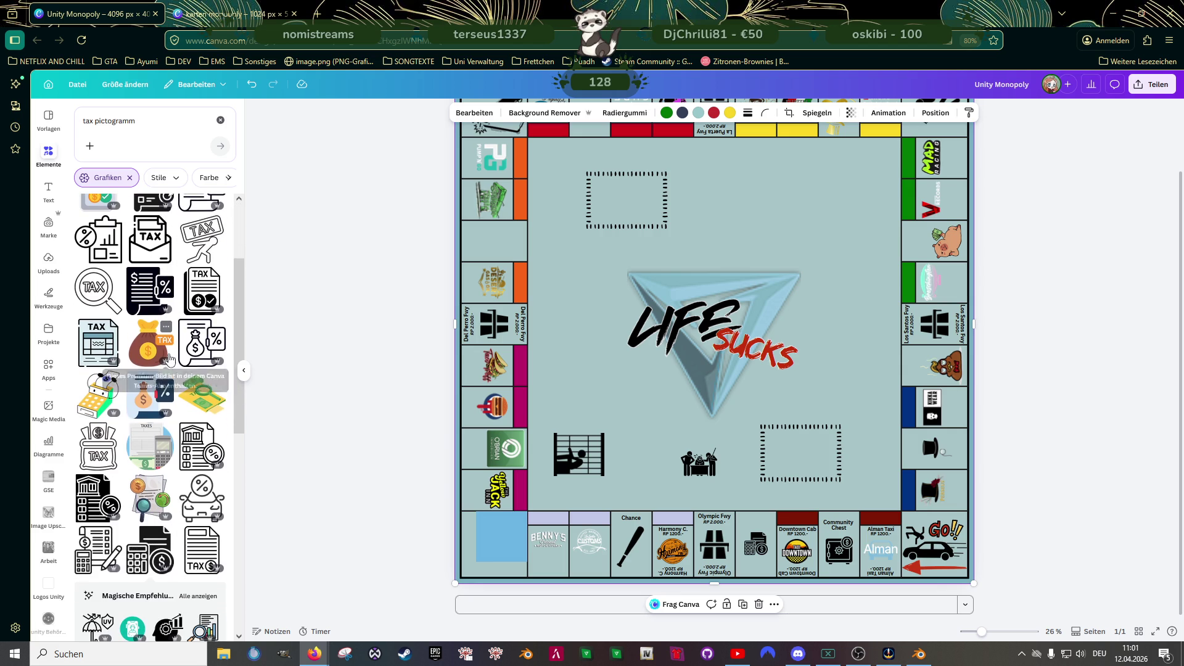
scroll(170, 358, "down", 3)
scroll(169, 359, "down", 3)
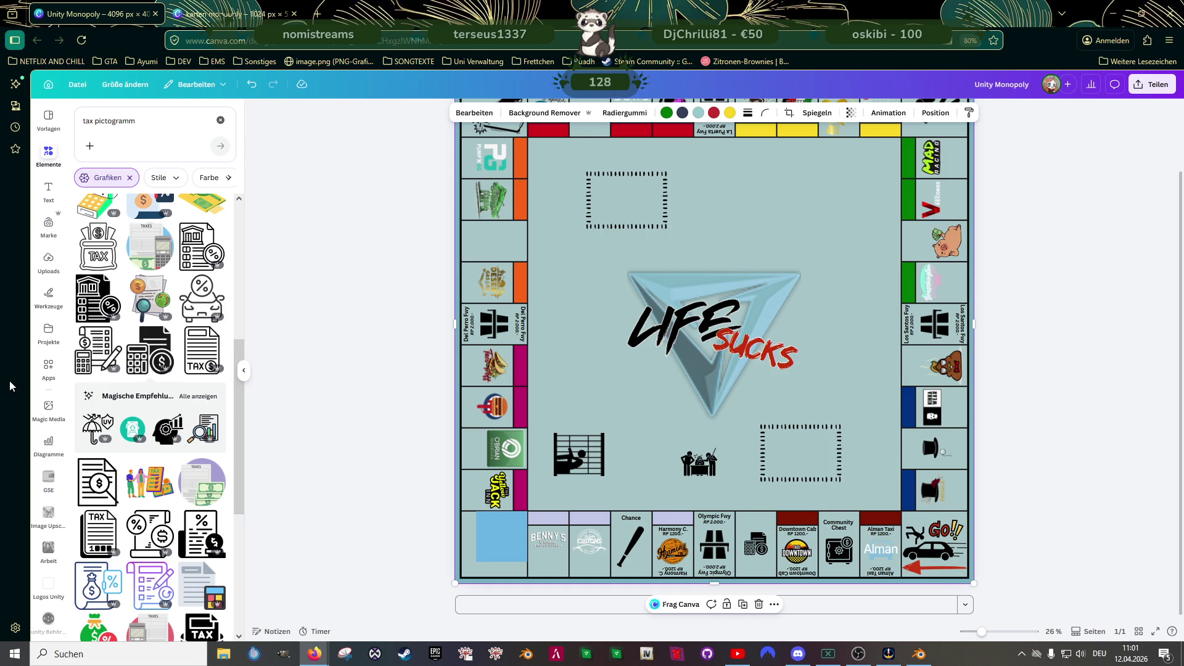
scroll(131, 357, "up", 1)
scroll(133, 363, "up", 1)
scroll(135, 373, "up", 1)
scroll(136, 383, "up", 1)
scroll(136, 383, "up", 1)
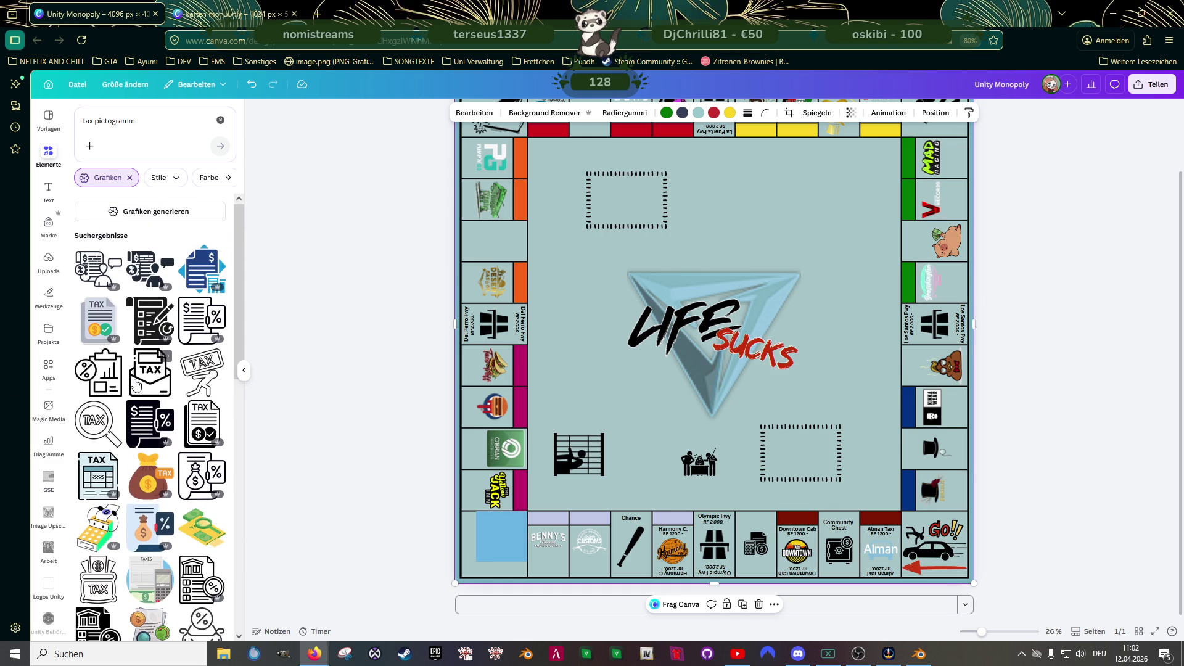
scroll(136, 384, "down", 2)
scroll(135, 383, "down", 1)
scroll(136, 383, "down", 2)
scroll(136, 383, "down", 2)
scroll(117, 387, "down", 1)
scroll(99, 391, "down", 1)
scroll(100, 391, "down", 1)
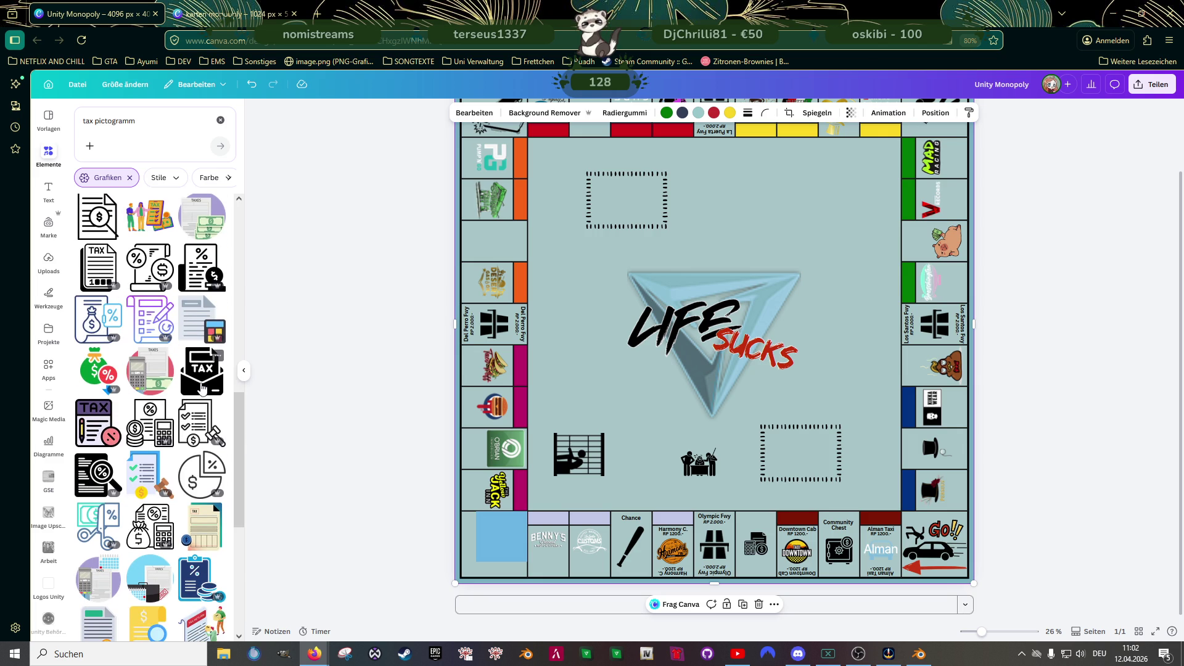
left_click(202, 384)
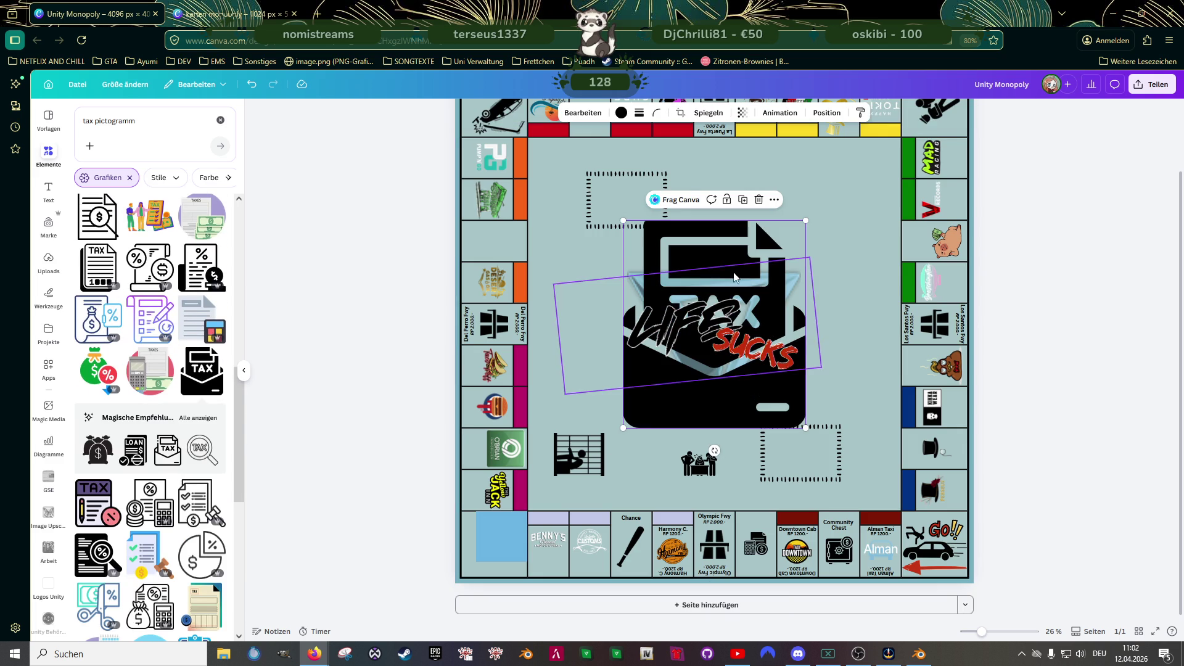
left_click_drag(739, 241, 596, 252)
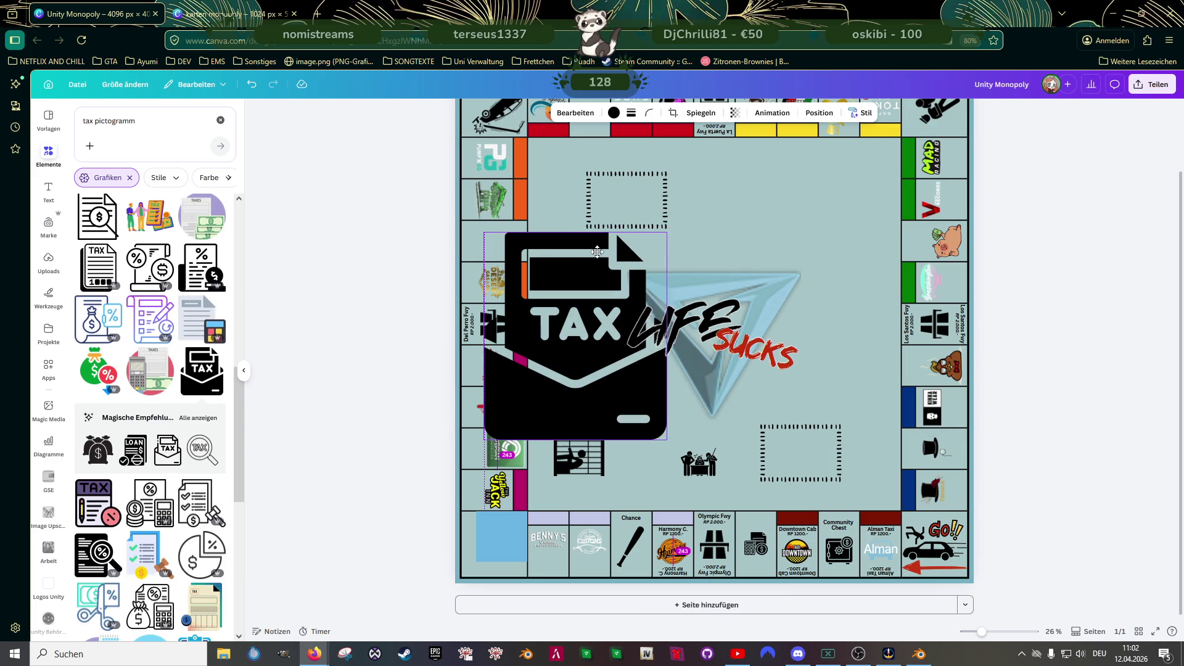
left_click(612, 114)
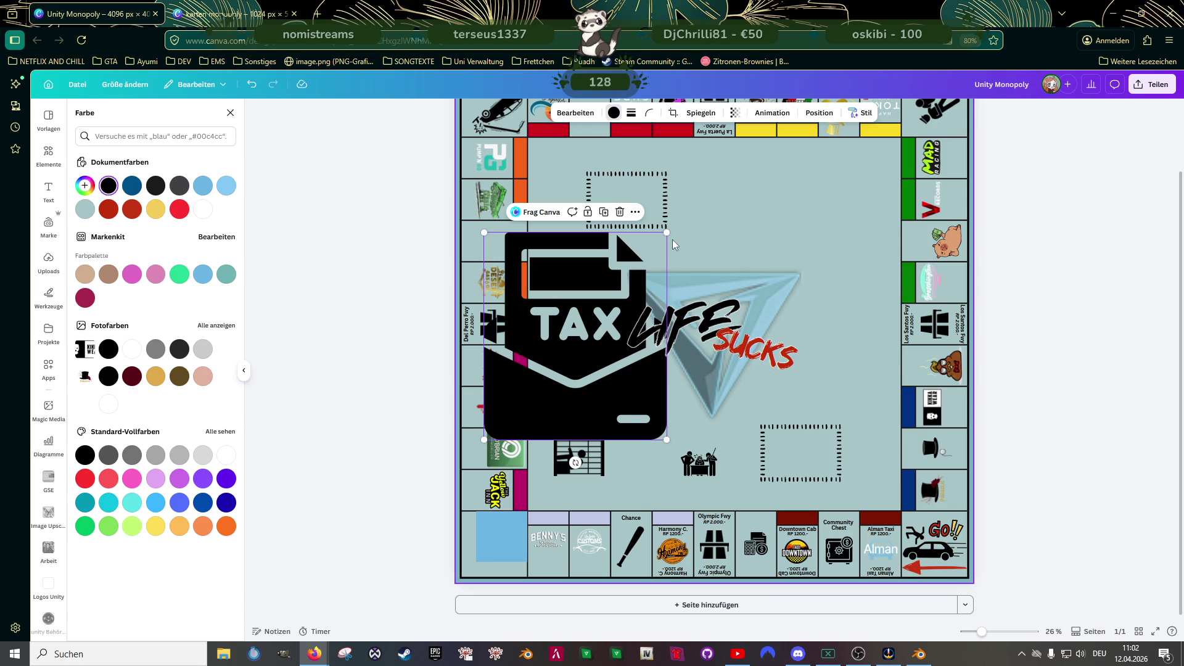
mouse_move(666, 233)
left_mouse_down()
mouse_move(529, 410)
mouse_move(668, 440)
left_mouse_up()
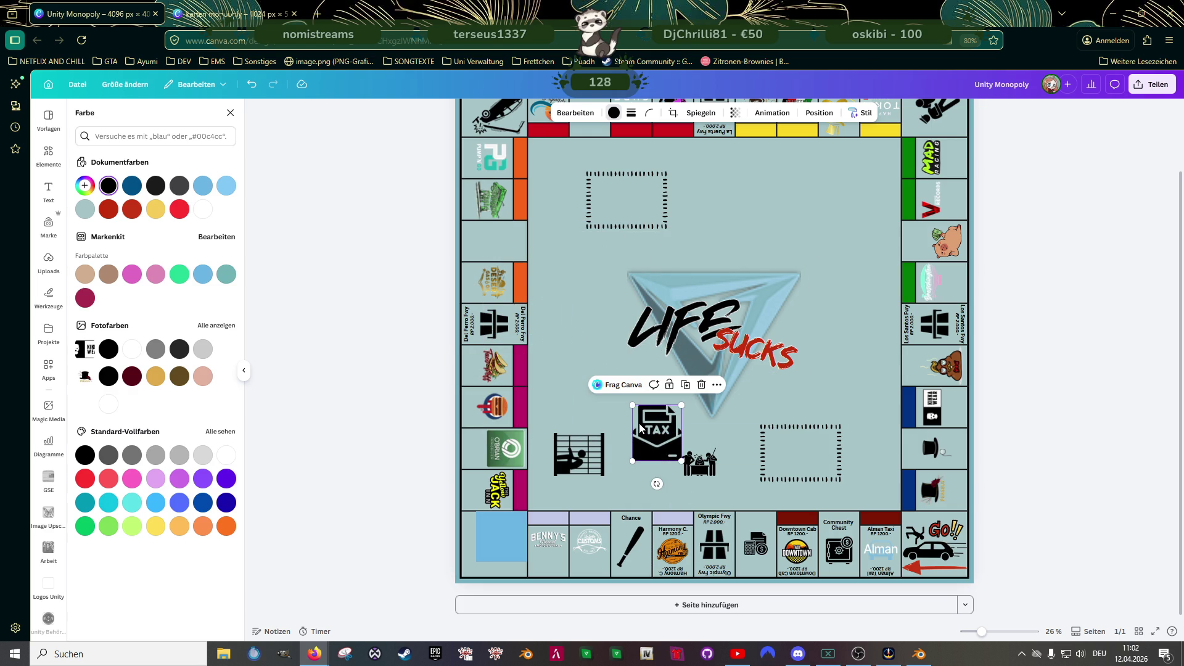
key("Delete")
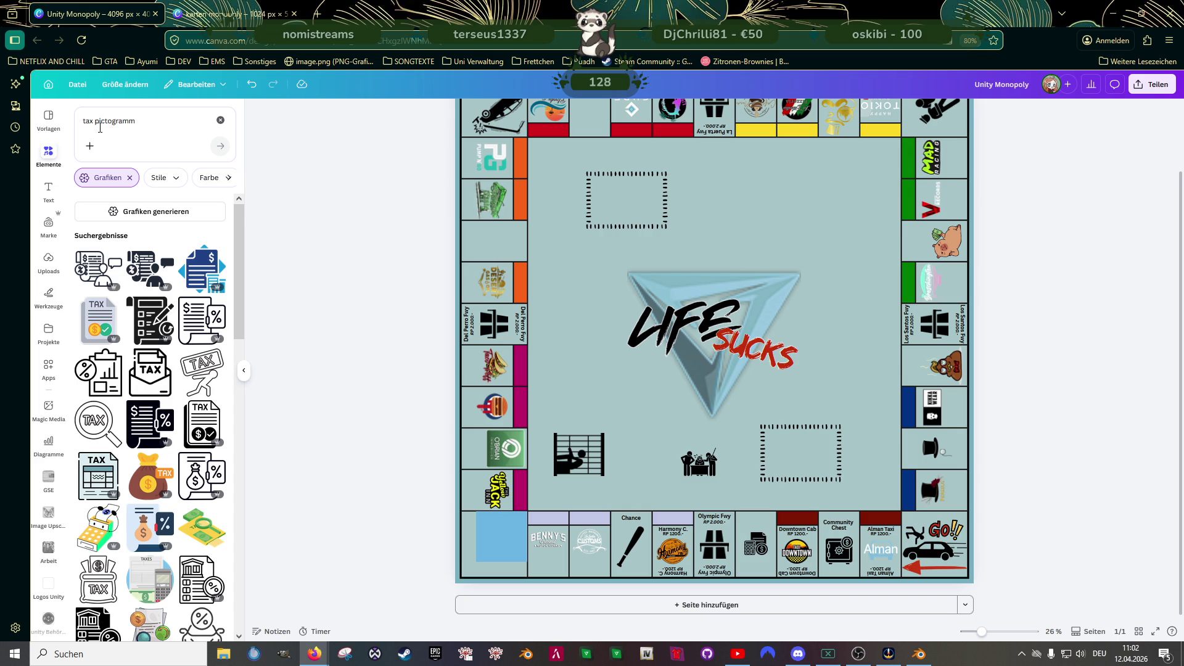
scroll(116, 345, "down", 2)
scroll(116, 346, "down", 2)
scroll(116, 345, "down", 2)
scroll(116, 346, "down", 1)
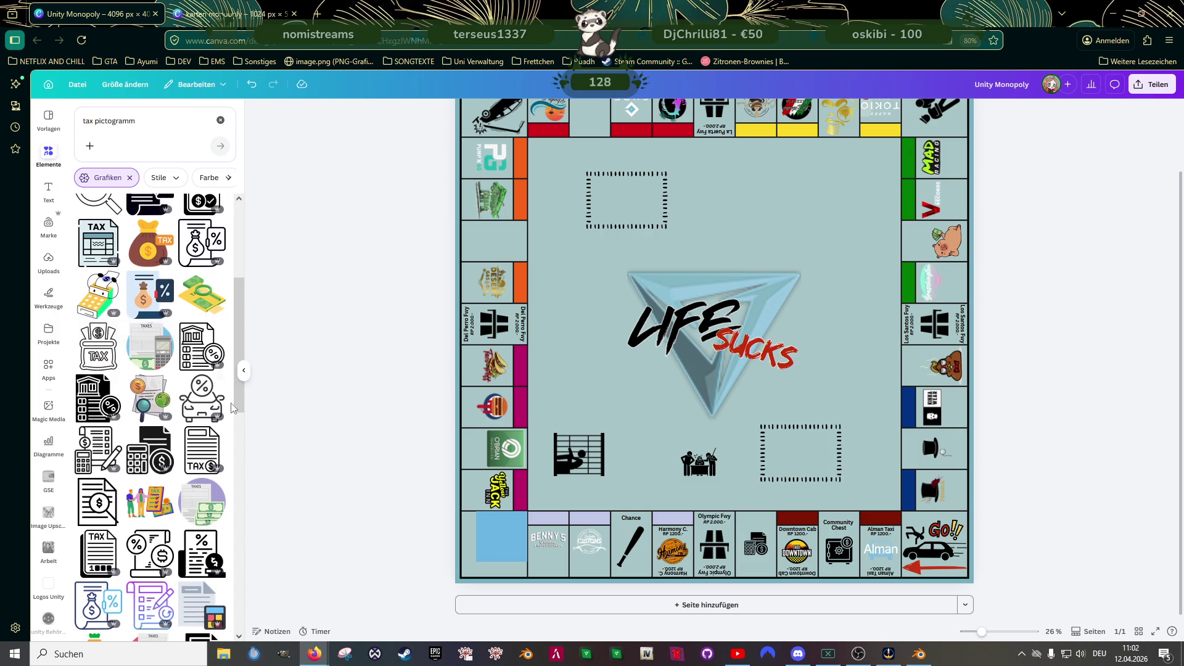
scroll(171, 354, "down", 3)
scroll(170, 354, "down", 5)
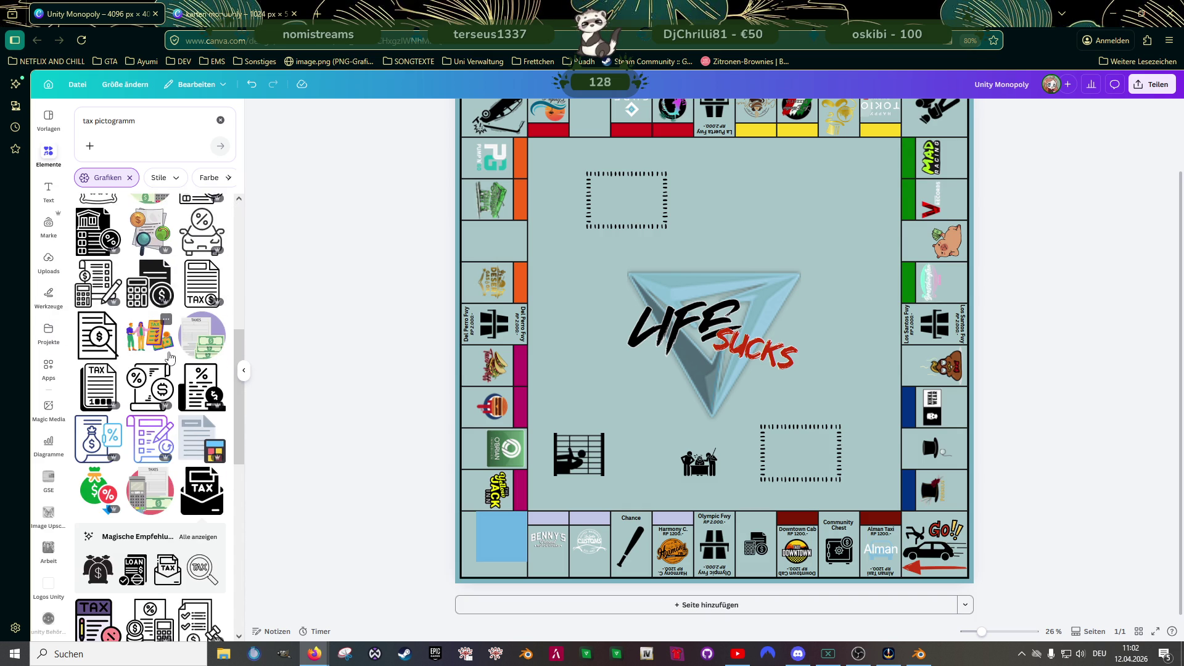
left_click(196, 470)
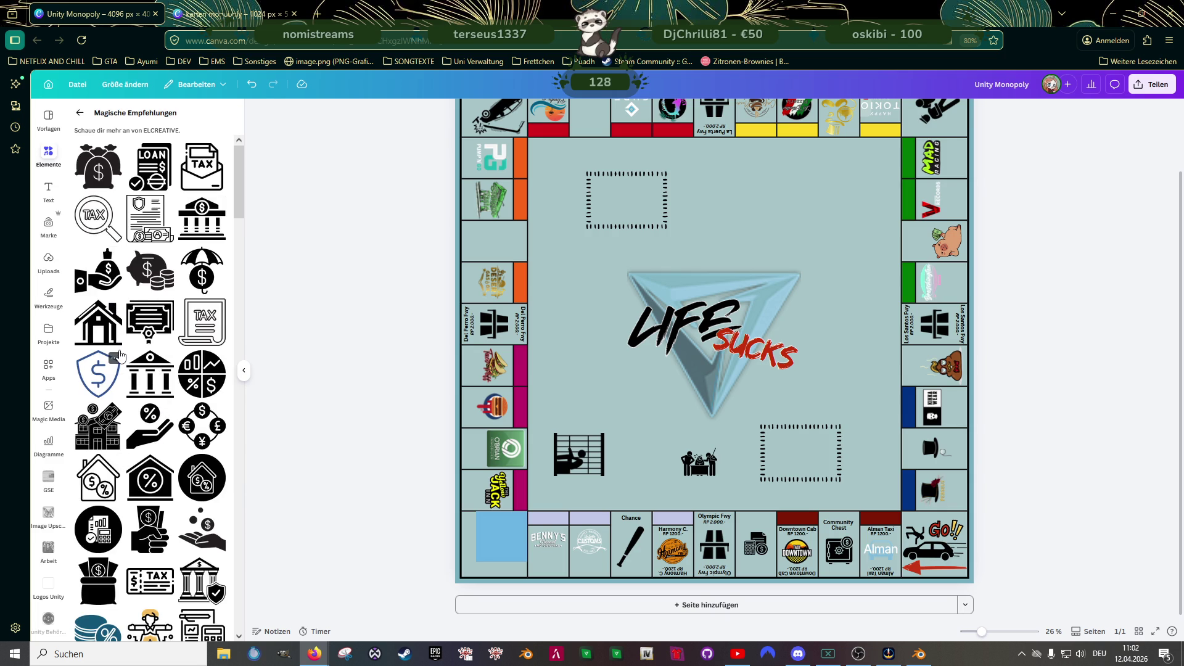
- Scroll down through all the suggested tax-related icons under Magische Empfehlungen
scroll(128, 405, "down", 1)
scroll(128, 405, "down", 1)
scroll(128, 405, "down", 1)
scroll(128, 405, "down", 1)
scroll(127, 405, "down", 1)
scroll(128, 405, "down", 1)
scroll(127, 405, "down", 1)
scroll(128, 405, "down", 3)
scroll(128, 405, "down", 3)
scroll(128, 405, "down", 3)
scroll(128, 405, "down", 3)
scroll(128, 405, "down", 2)
scroll(128, 405, "down", 2)
scroll(128, 405, "down", 2)
scroll(127, 405, "down", 2)
scroll(128, 405, "down", 1)
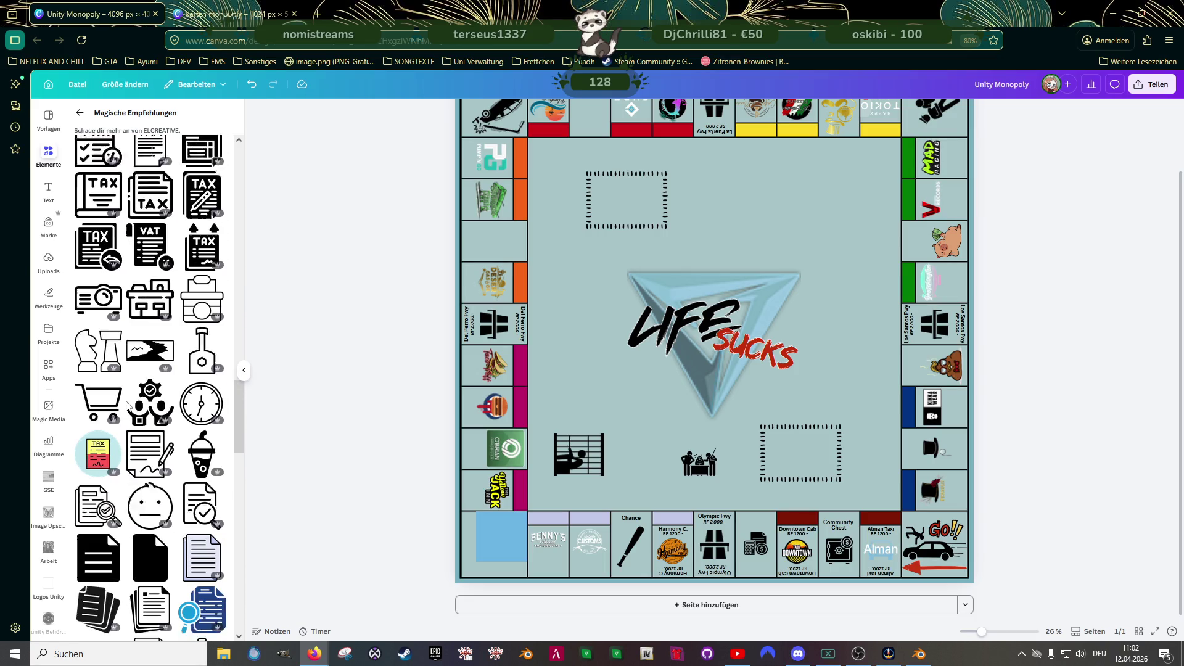
scroll(154, 404, "down", 1)
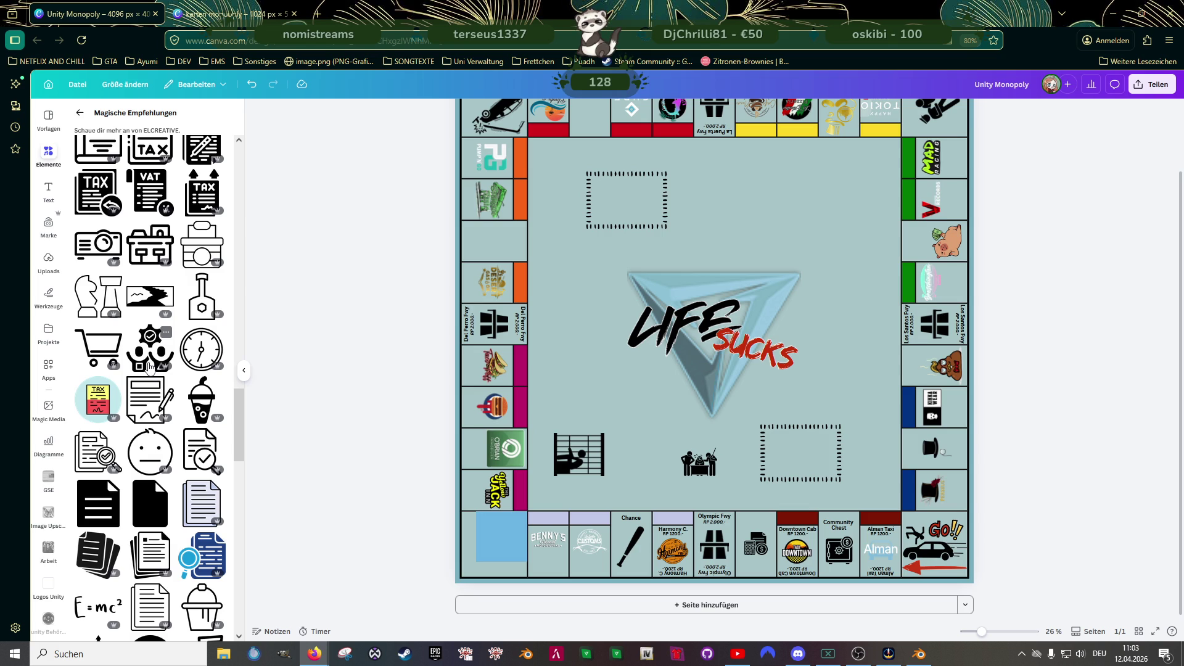
scroll(145, 382, "down", 1)
scroll(148, 420, "down", 1)
scroll(151, 456, "down", 1)
scroll(154, 487, "down", 2)
scroll(154, 487, "down", 1)
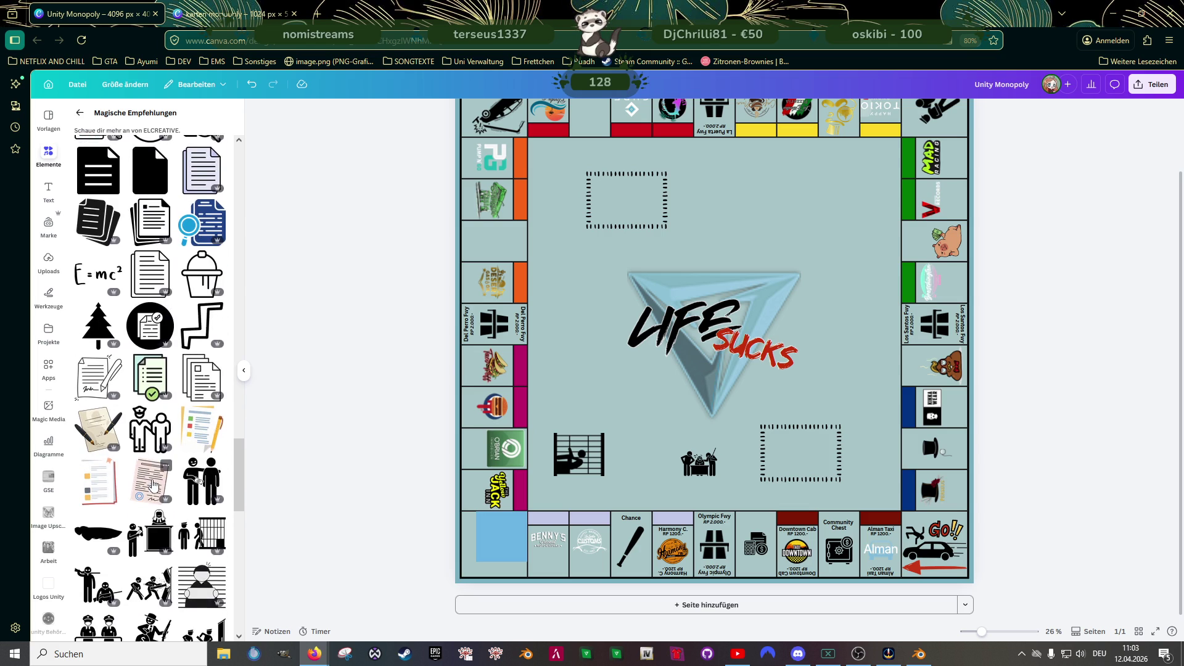
scroll(151, 496, "down", 1)
scroll(148, 506, "down", 1)
scroll(150, 500, "down", 1)
scroll(154, 492, "down", 1)
scroll(159, 484, "down", 1)
scroll(163, 475, "down", 1)
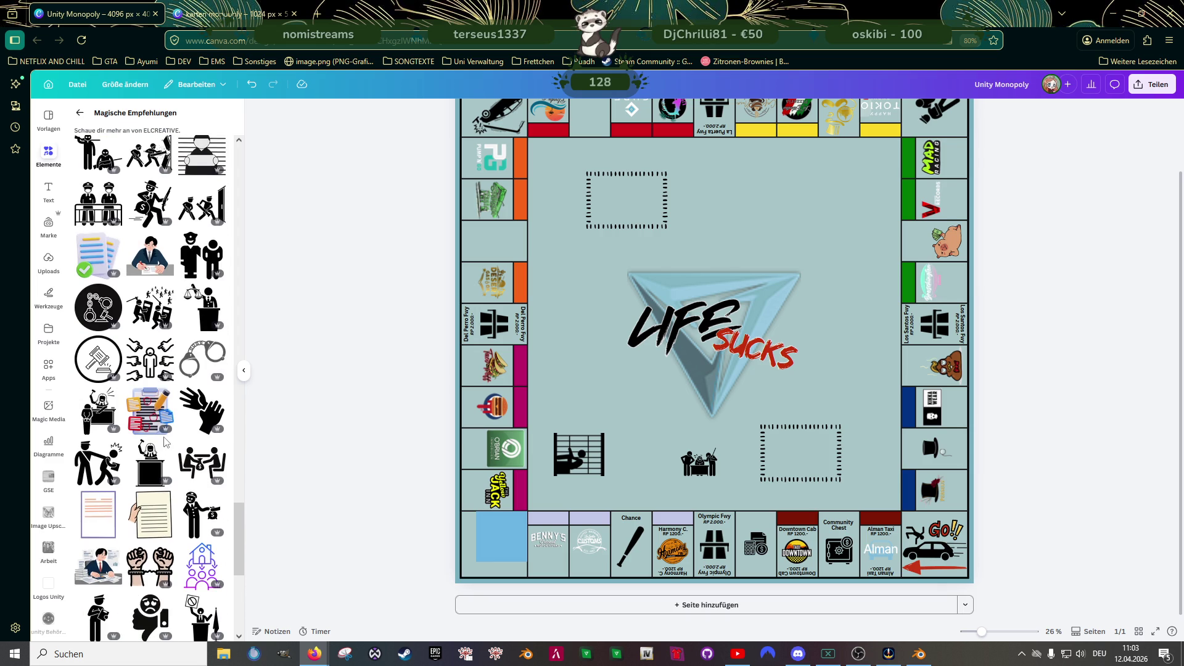
scroll(151, 457, "down", 1)
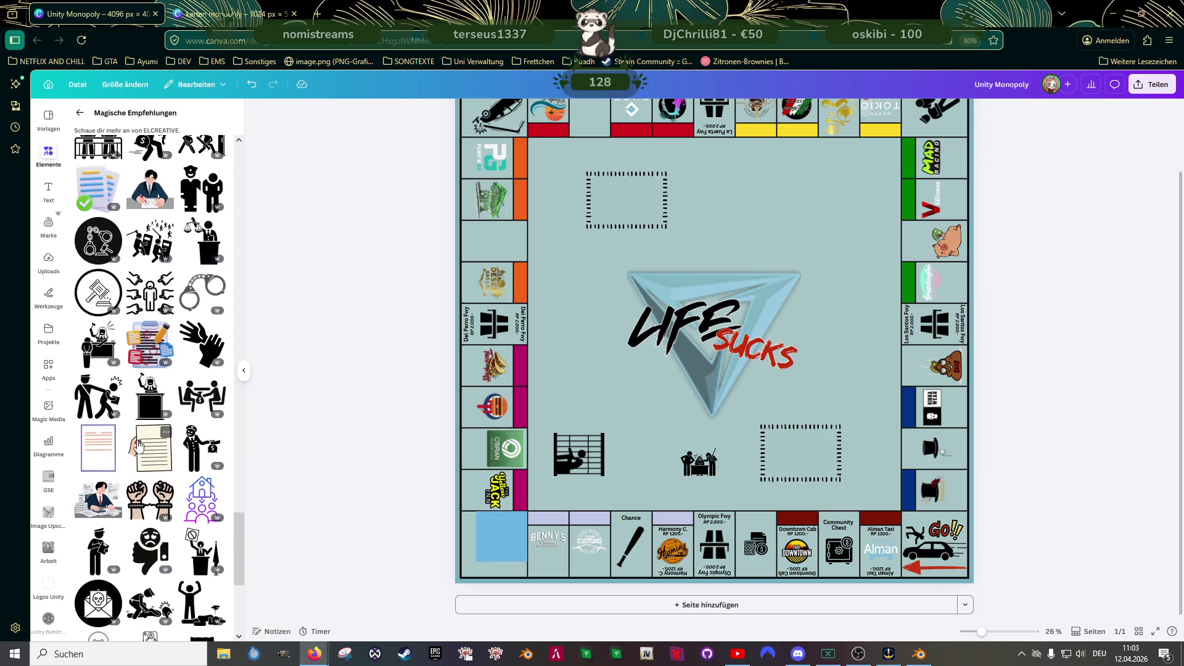
scroll(140, 445, "down", 1)
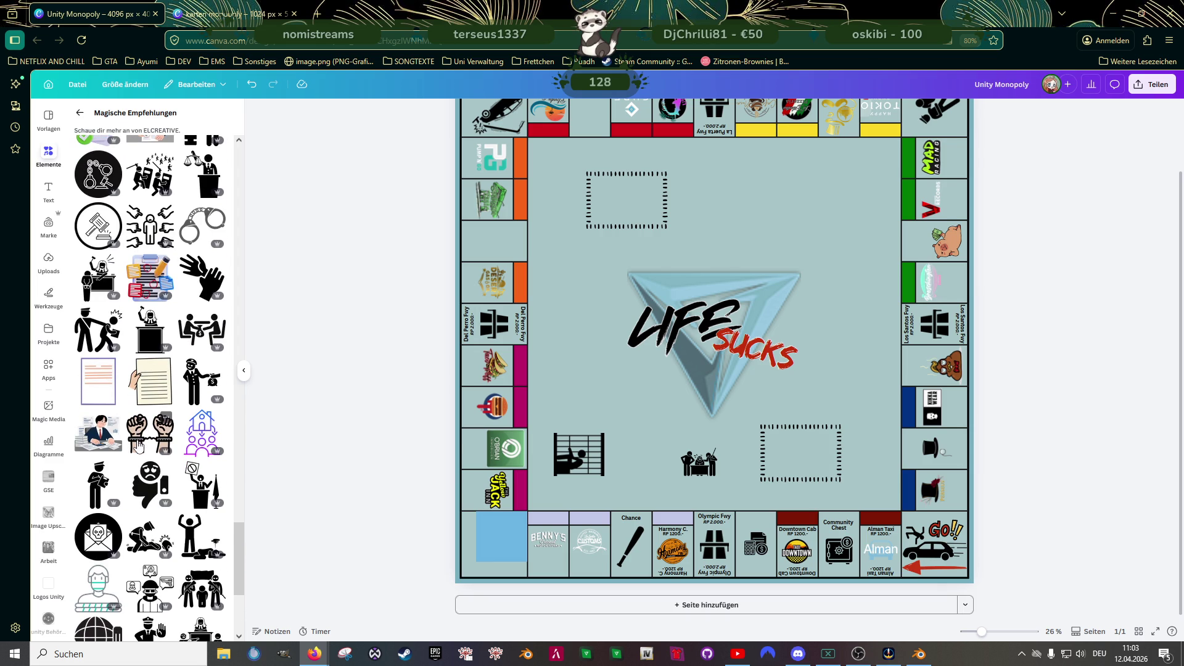
scroll(136, 441, "down", 1)
scroll(124, 429, "down", 1)
scroll(121, 426, "down", 1)
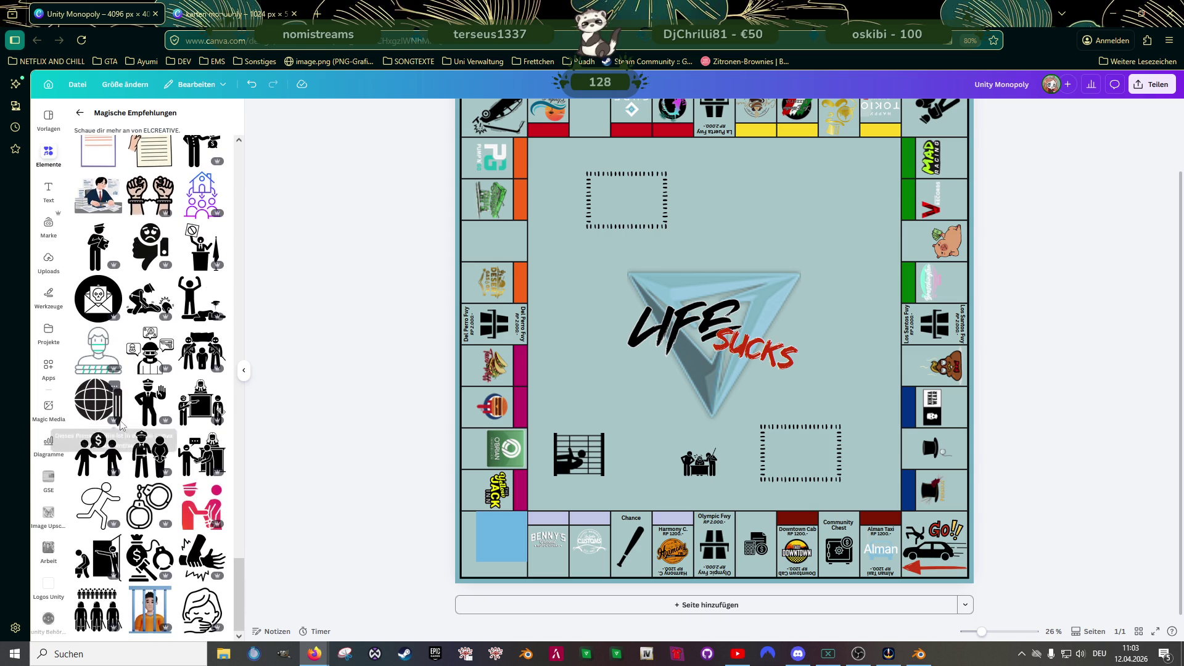
- Add the money-bag, gavel and handcuffs icon and delete the calculator pictogram
left_click(146, 558)
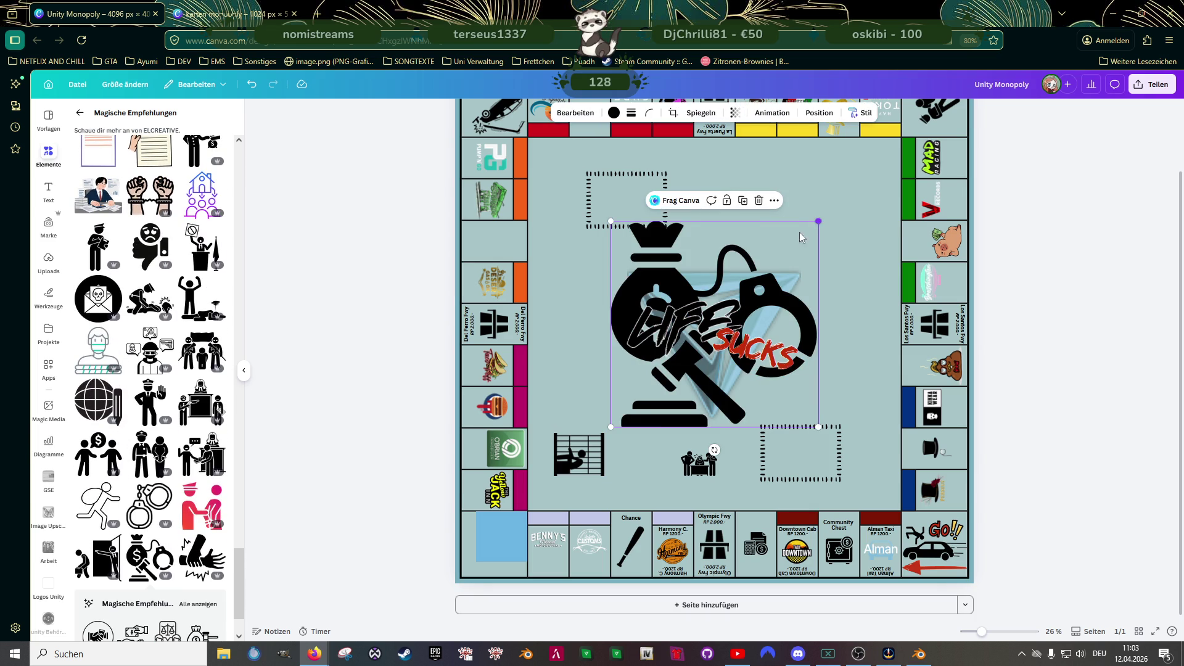
left_click_drag(817, 221, 651, 387)
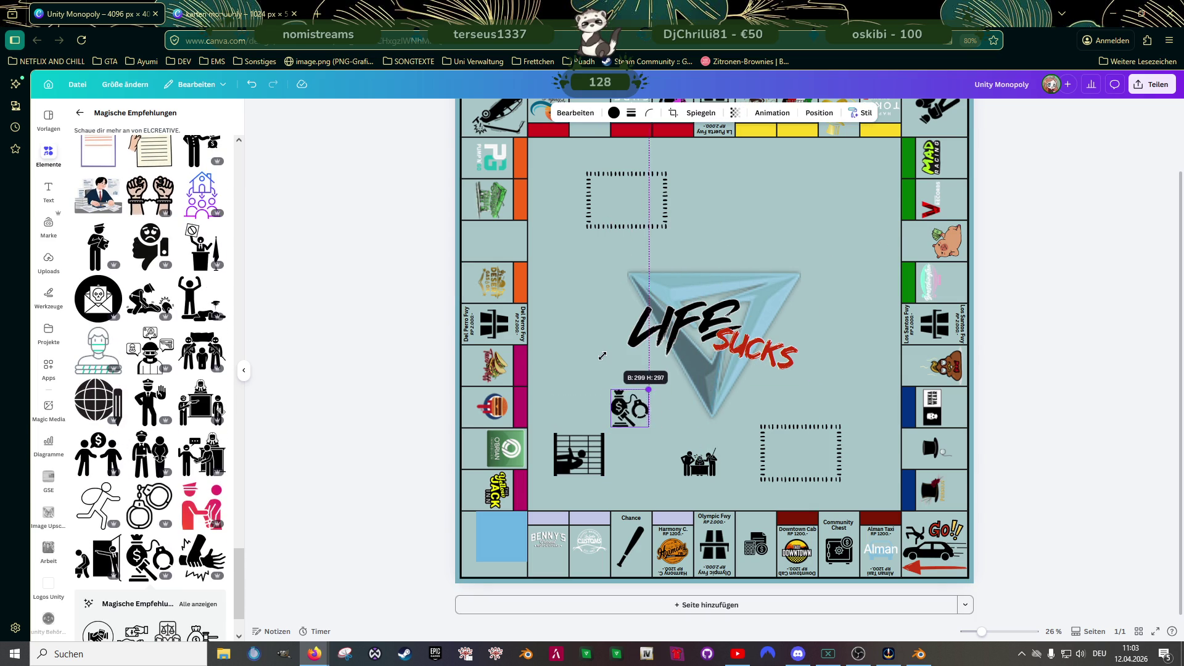
left_click(751, 548)
key("Delete")
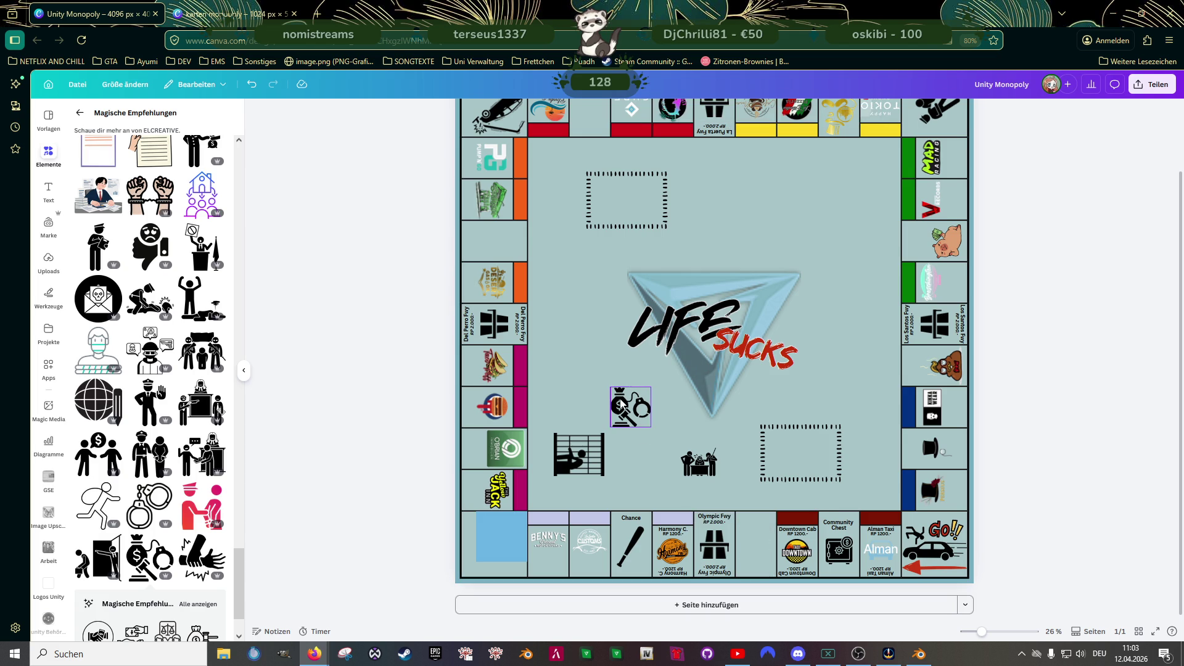
- Shrink the money-bag icon to fit the empty tile between Olympic Fwy and Downtown Cab
left_click(635, 410)
scroll(631, 431, "up", 5)
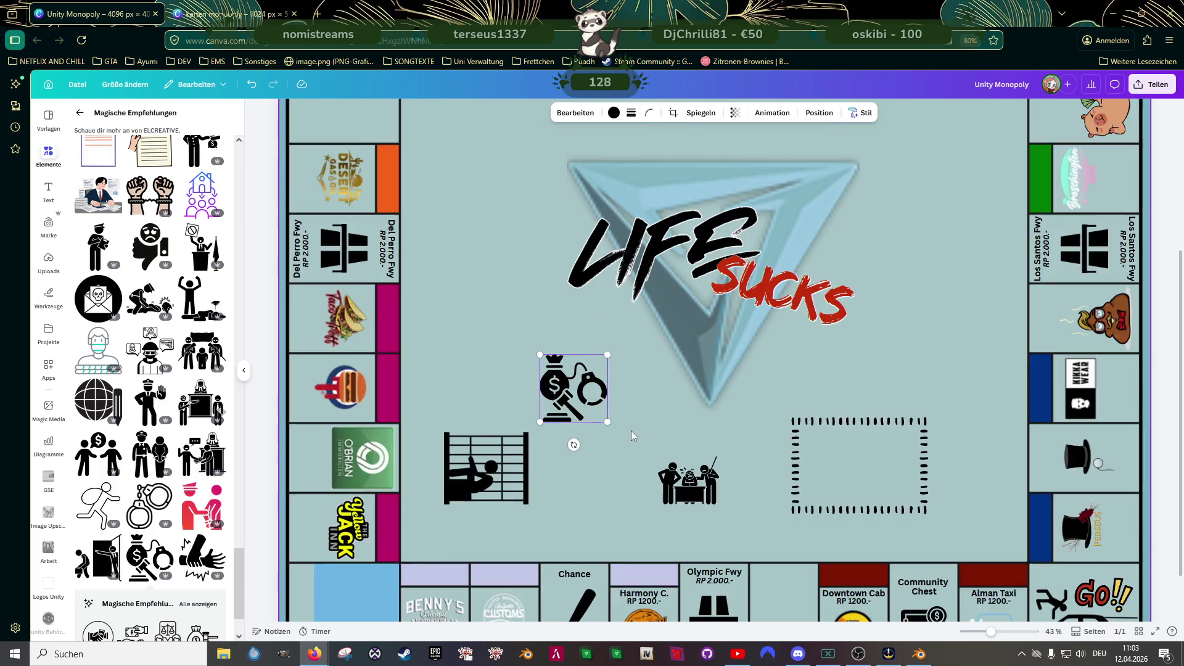
mouse_move(601, 323)
left_mouse_down()
mouse_move(574, 345)
mouse_move(770, 567)
left_mouse_up()
scroll(550, 379, "down", 5)
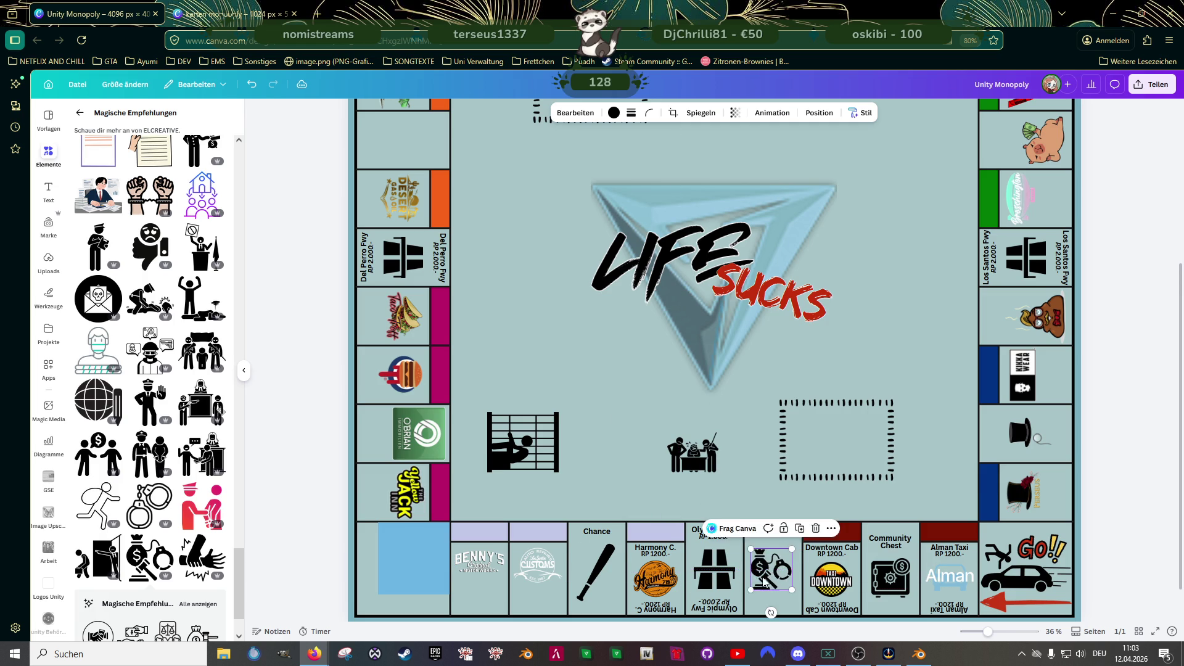
scroll(770, 567, "up", 5)
left_click_drag(852, 508, 804, 538)
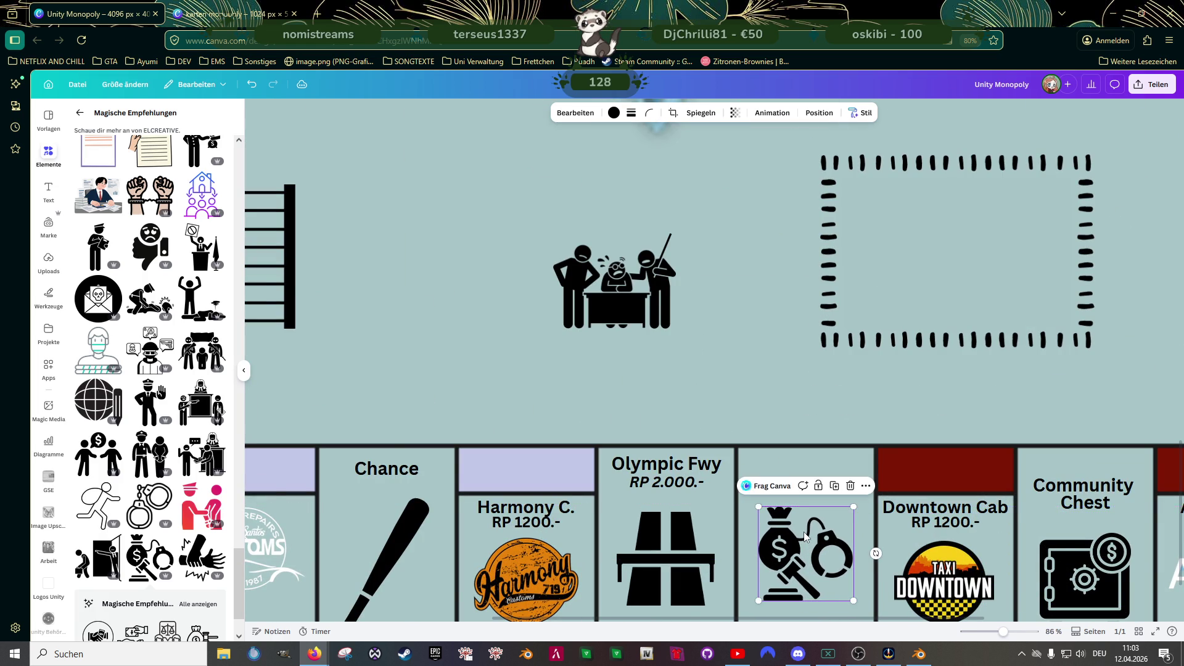
scroll(804, 539, "down", 3)
left_click_drag(836, 514, 806, 545)
scroll(578, 433, "down", 2)
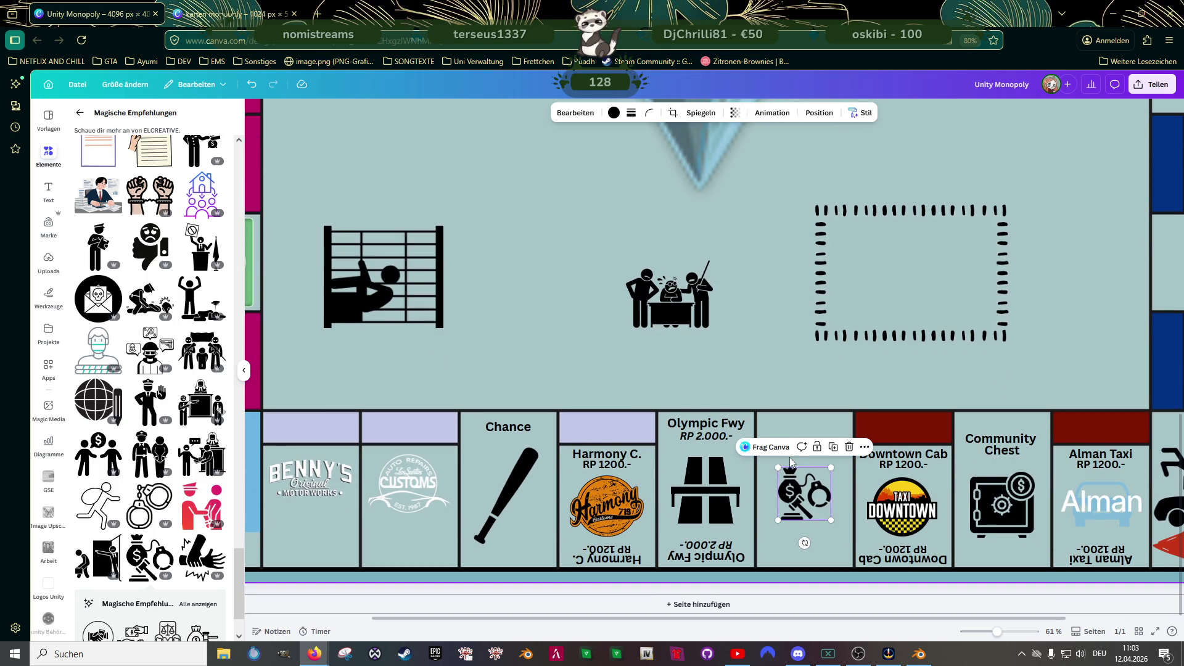
- Copy the Chance label into the money-bag tile and retype it INCOME
left_click(491, 435)
key("ctrl+d")
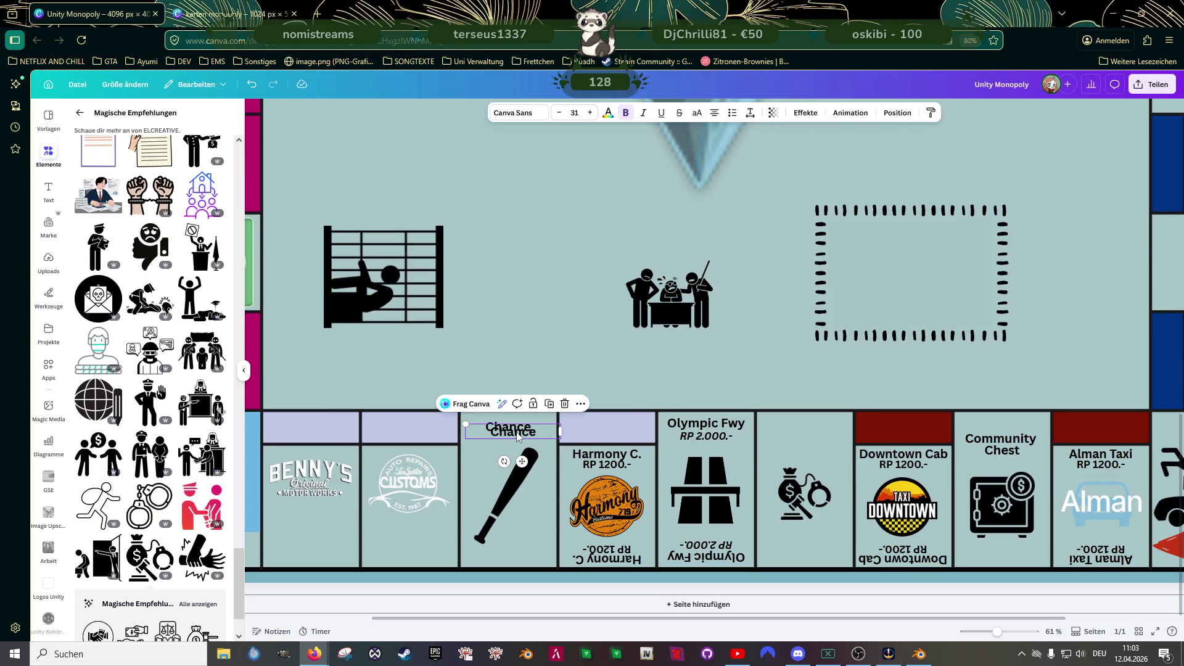
left_click_drag(493, 434, 808, 431)
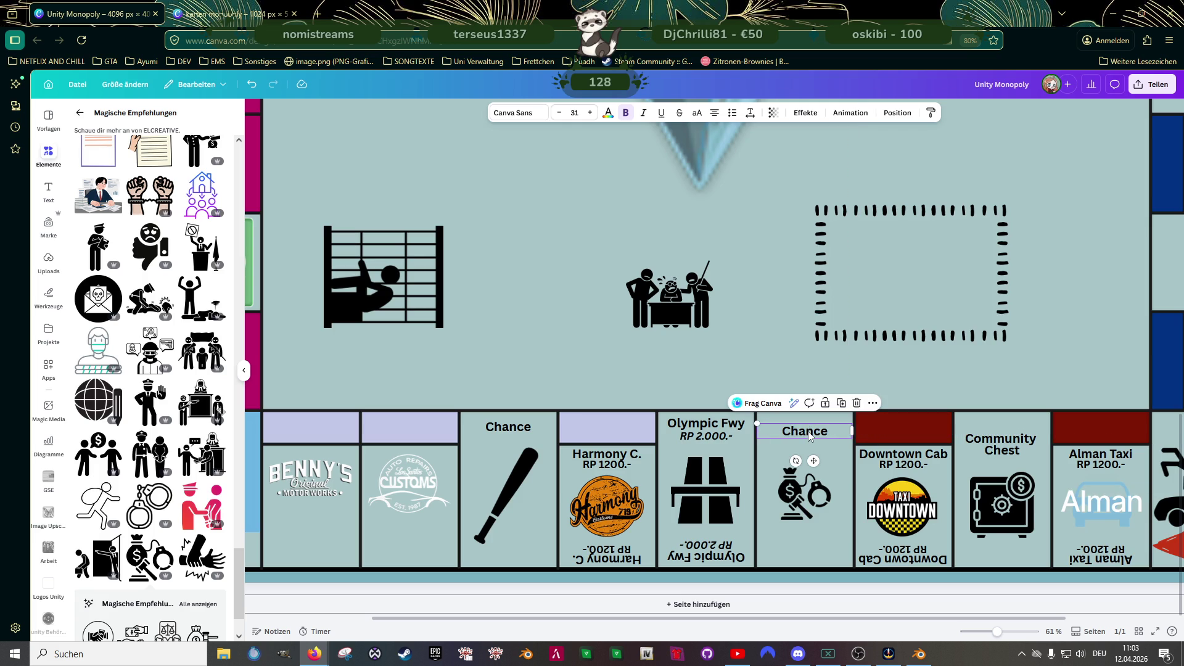
double_click(810, 433)
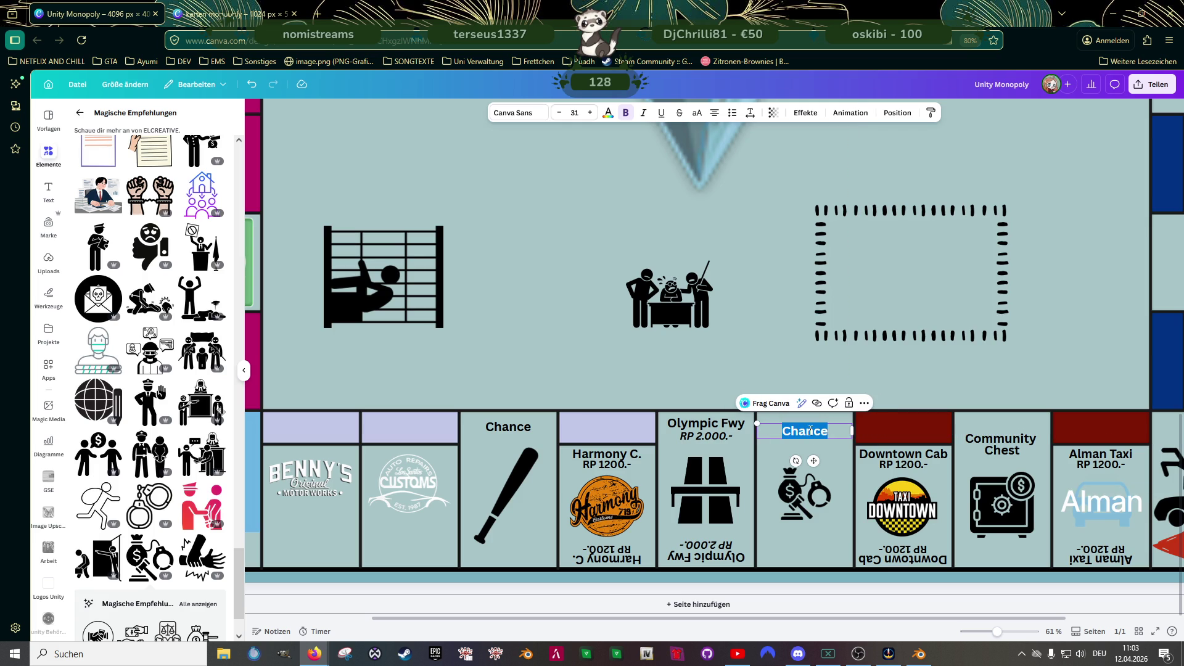
type("INCOME")
left_click(723, 372)
left_click(798, 433)
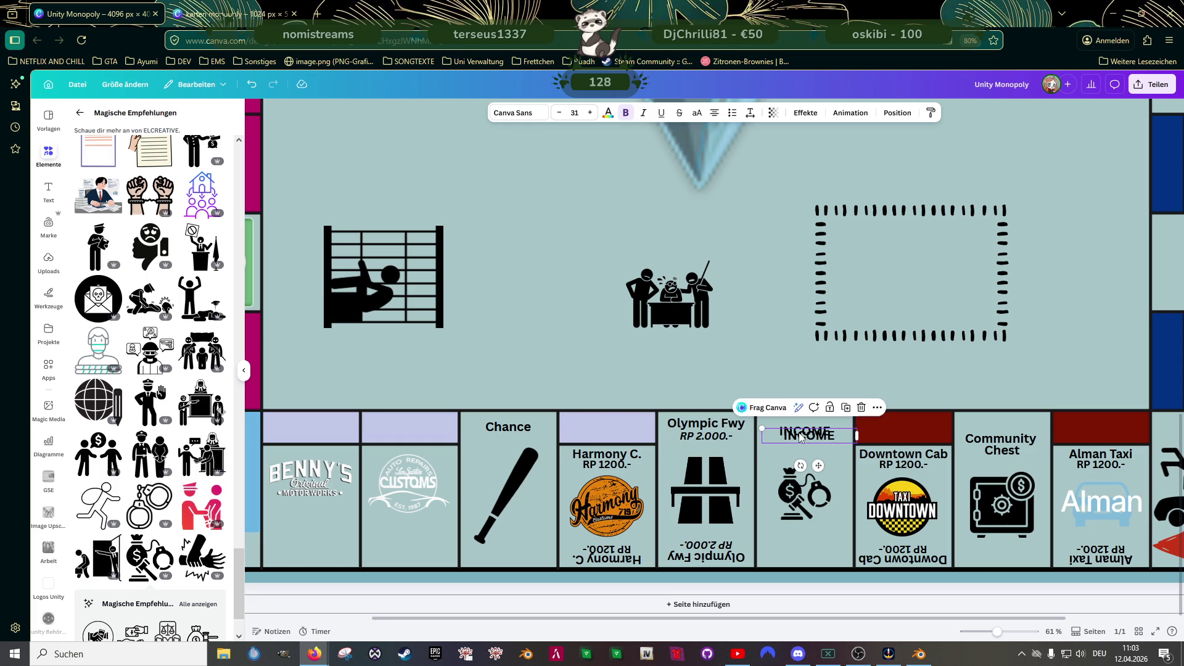
- Duplicate the INCOME label, move the upper copy higher and set it to size 34
key("ctrl+d")
scroll(792, 467, "up", 3, "ctrl")
scroll(799, 459, "up", 2, "ctrl")
left_click(830, 372)
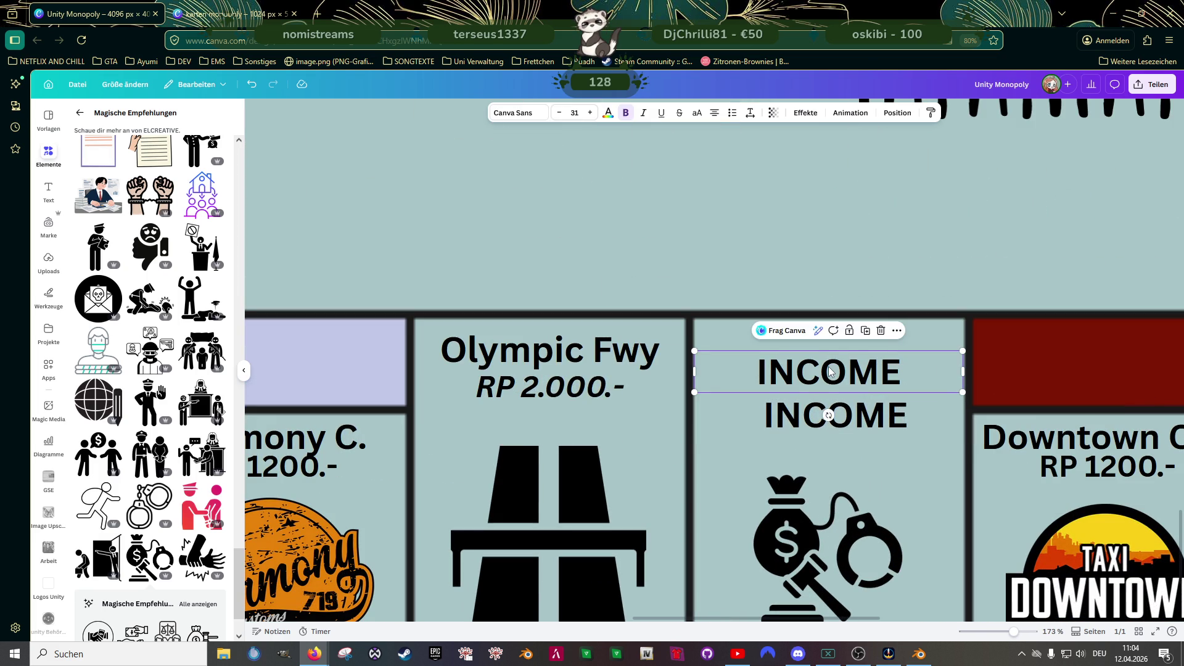
left_click_drag(830, 372, 830, 350)
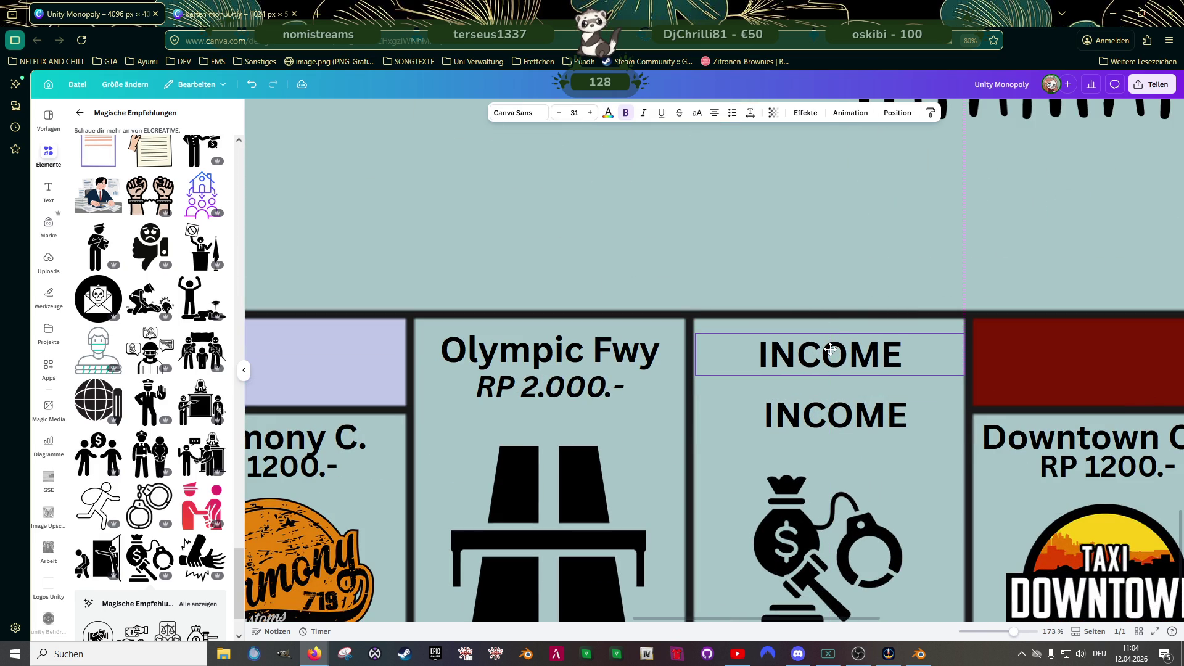
left_click(590, 113)
left_click(590, 113)
left_click(590, 113)
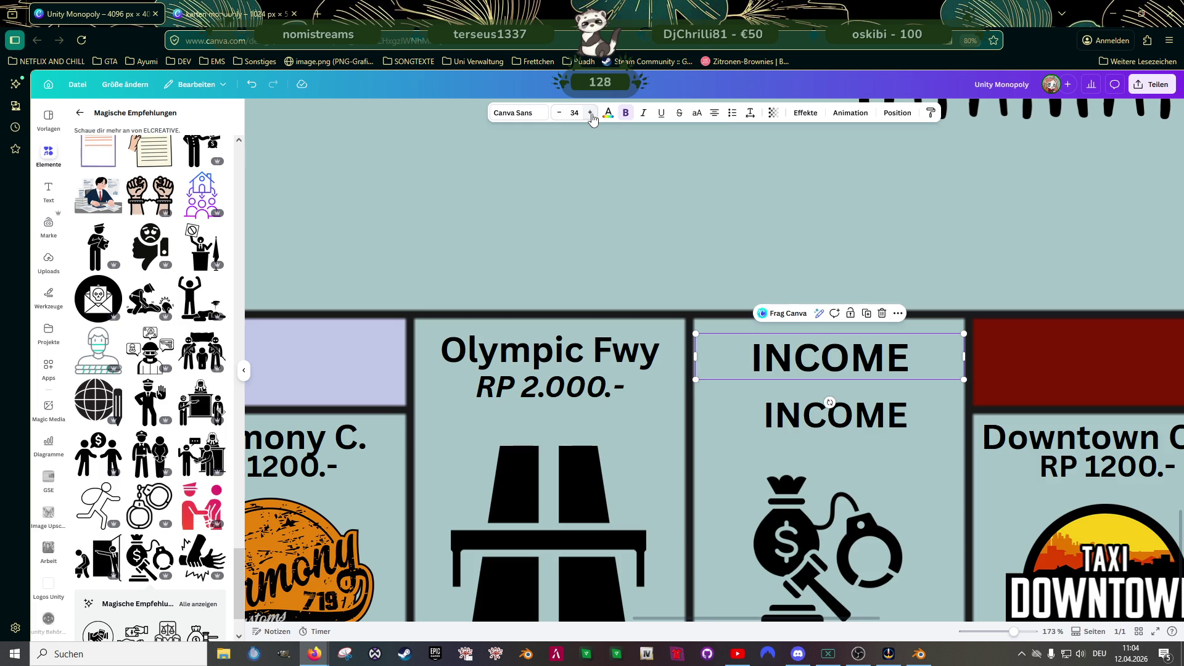
- Retype the lower copy as TAX, make it bold at size 34, and centre it under INCOME
left_click(811, 414)
double_click(814, 417)
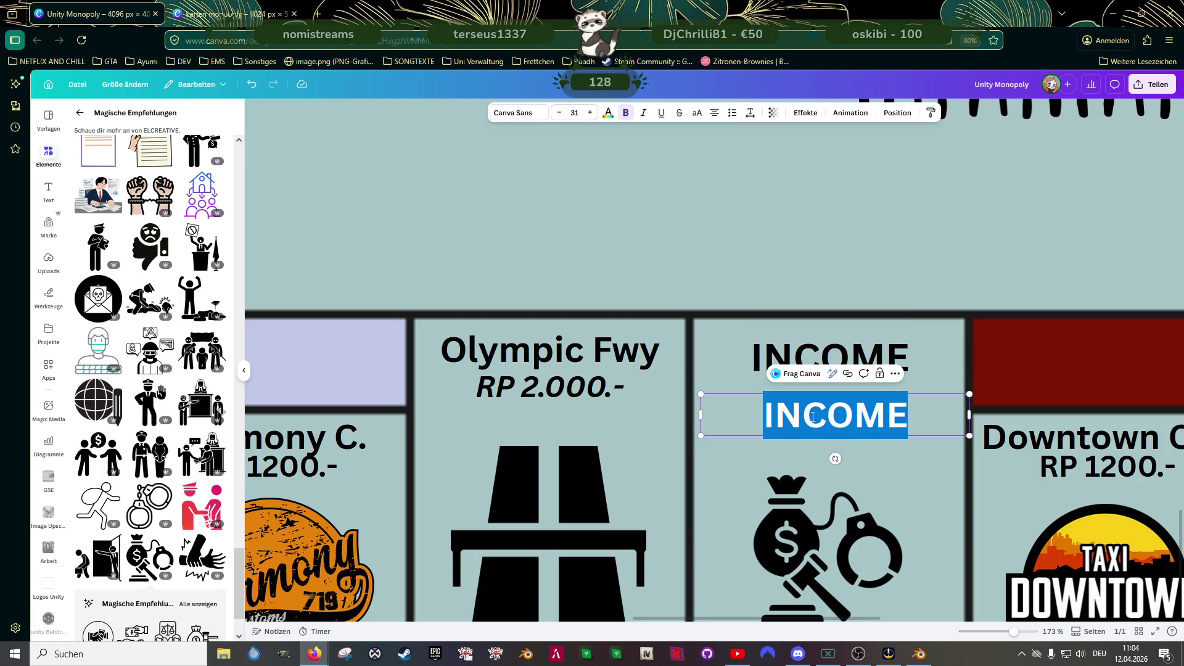
type("TAX")
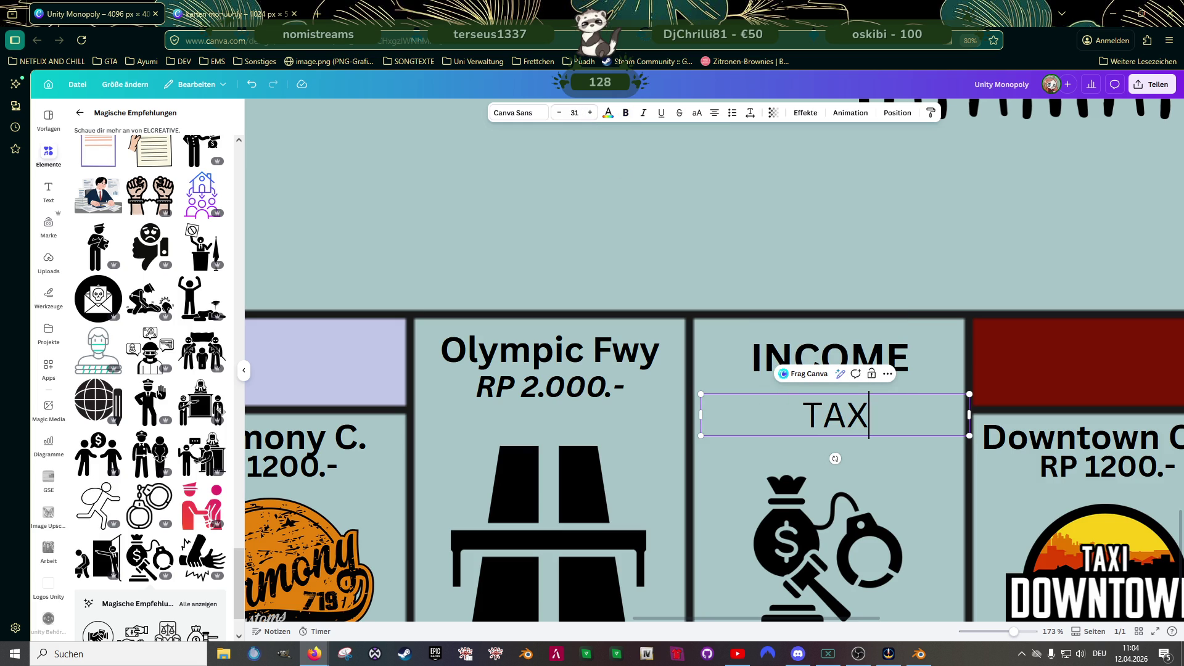
key("Escape")
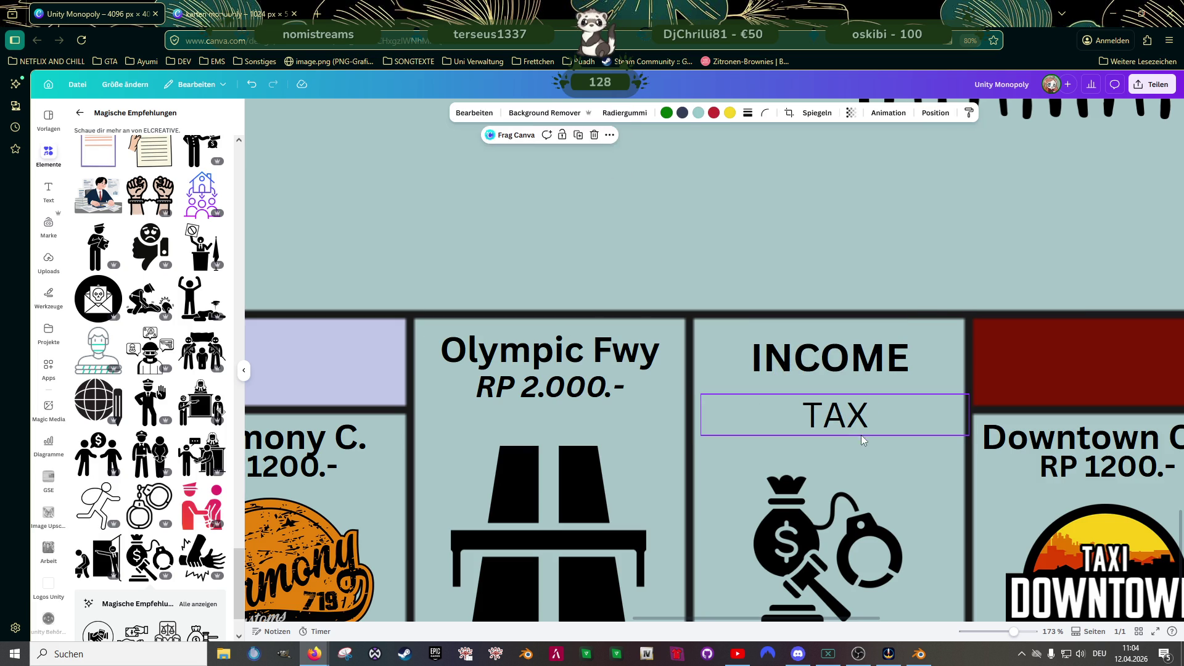
left_click(625, 114)
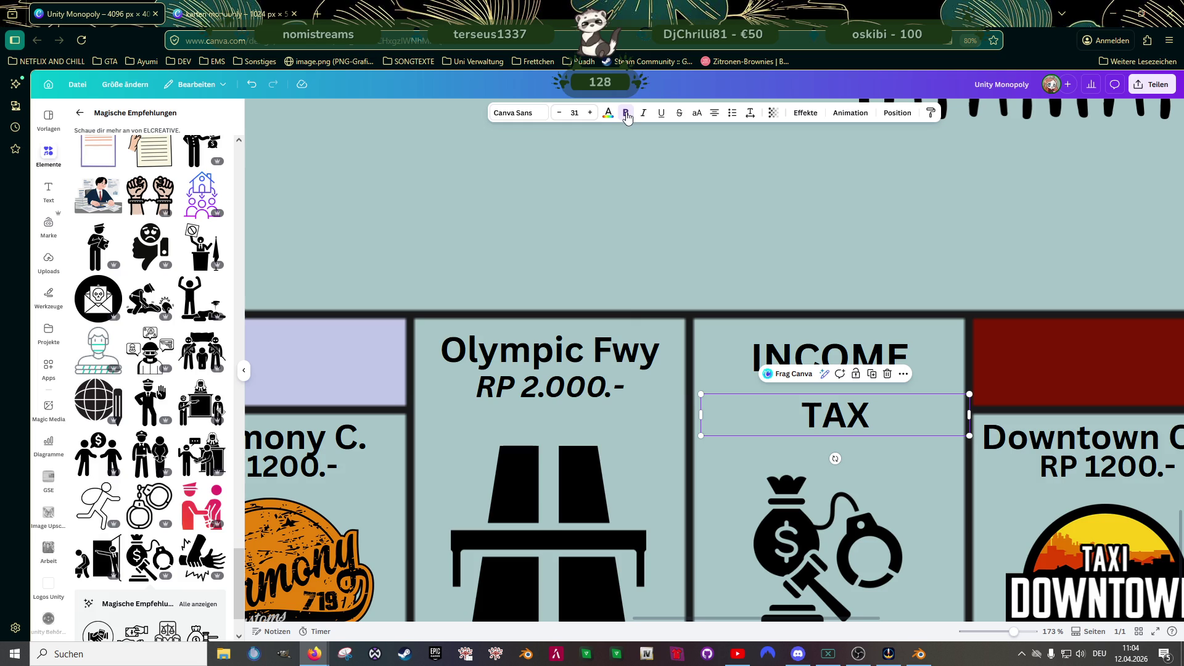
left_click(590, 114)
left_click(590, 114)
left_click(590, 114)
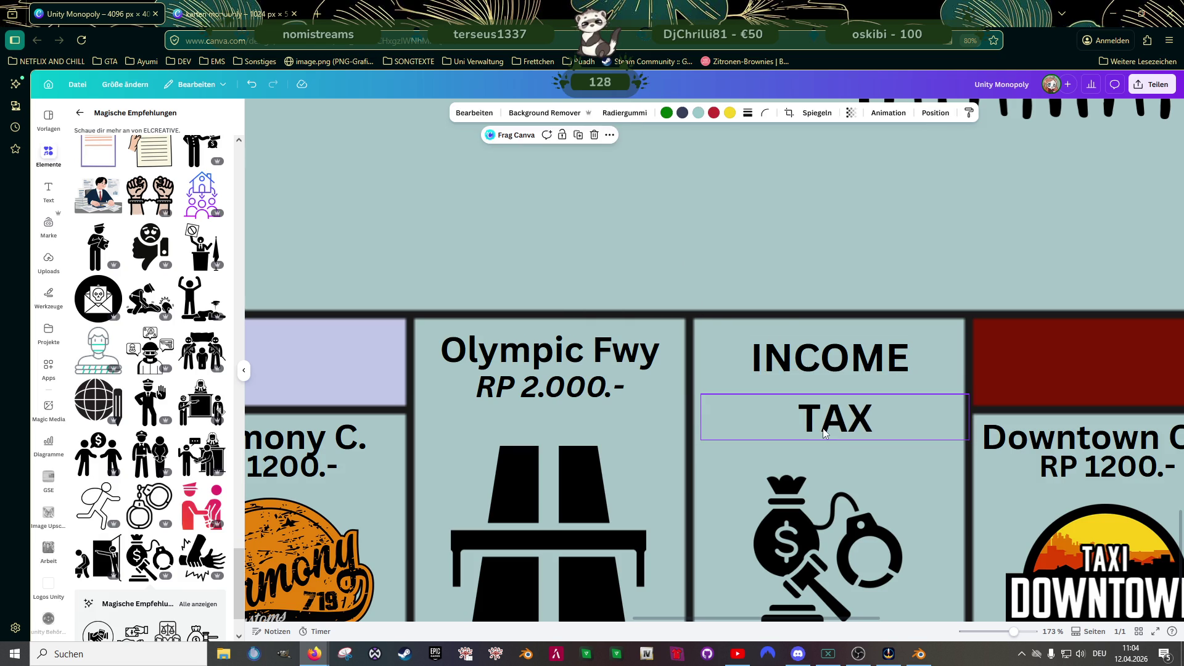
left_click_drag(839, 426, 832, 410)
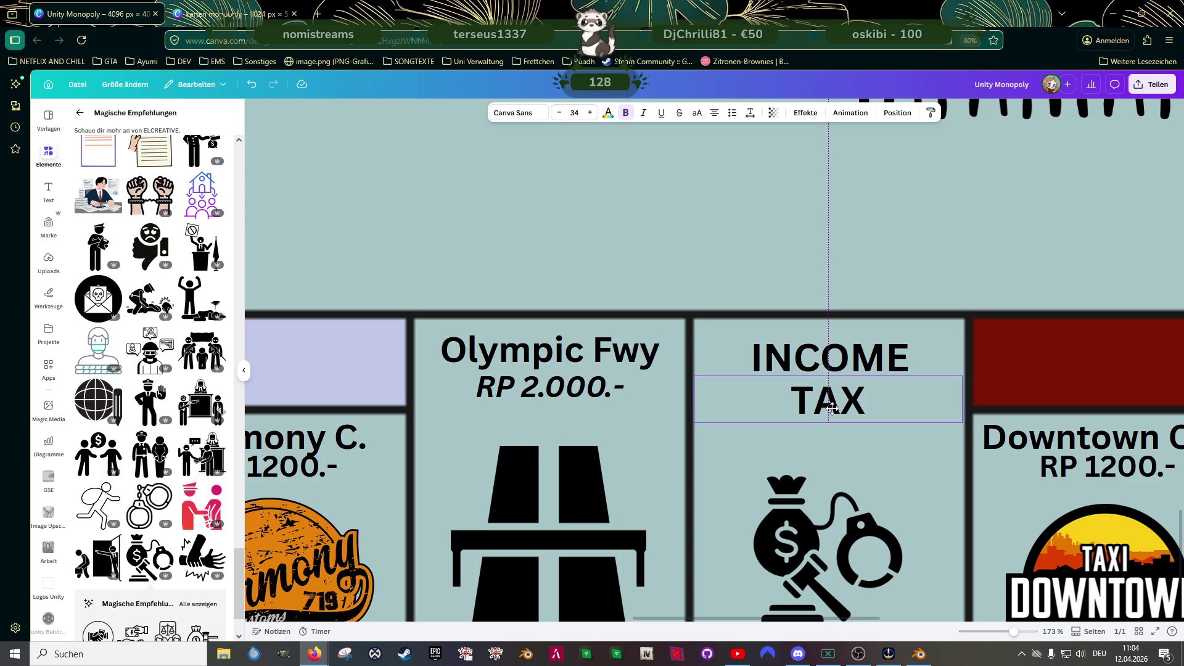
left_click(763, 290)
scroll(763, 290, "down", 3, "ctrl")
scroll(783, 339, "down", 2, "ctrl")
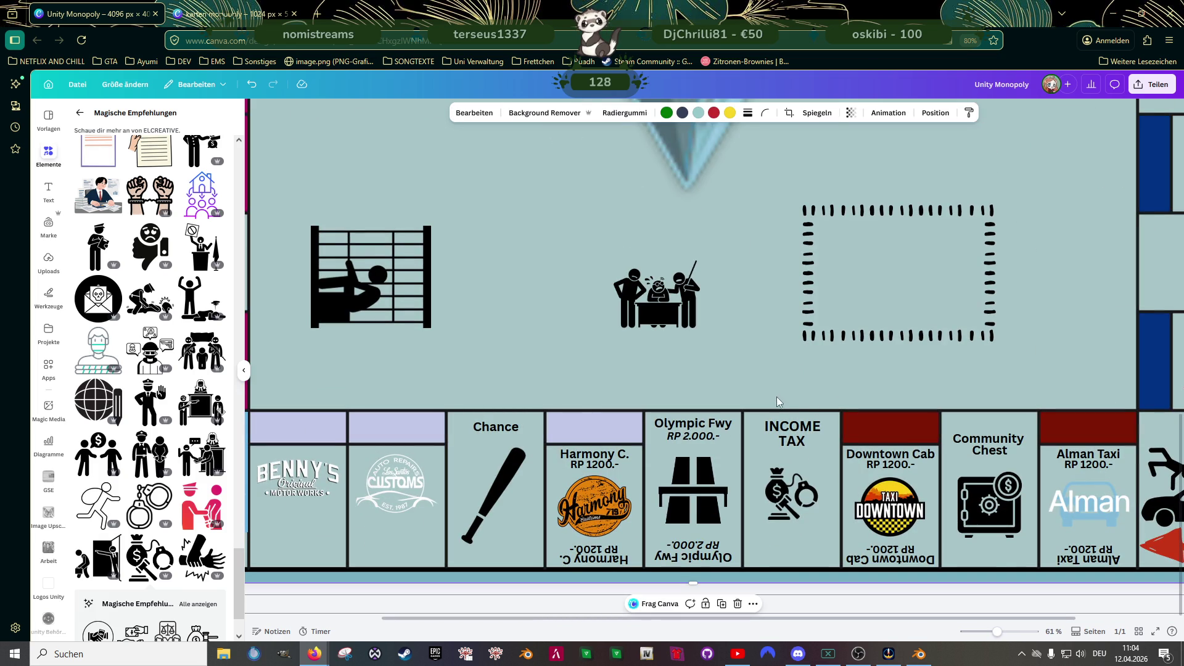
- Set the Chance label to font size 34
scroll(777, 394, "down", 2, "ctrl")
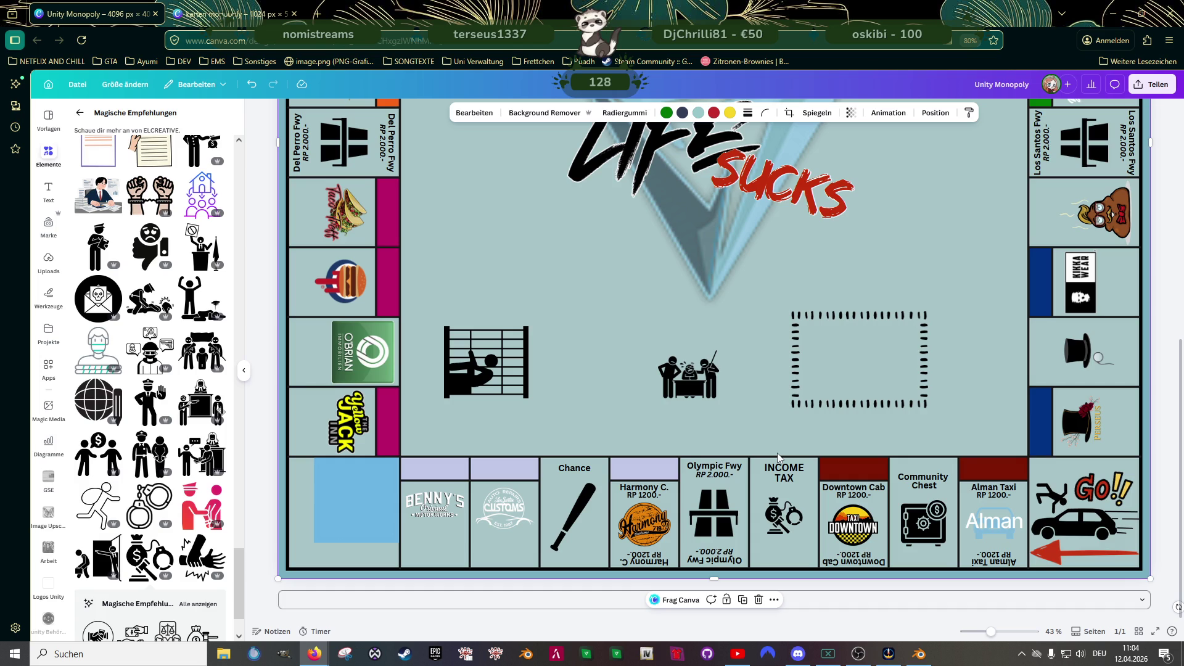
left_click(574, 468)
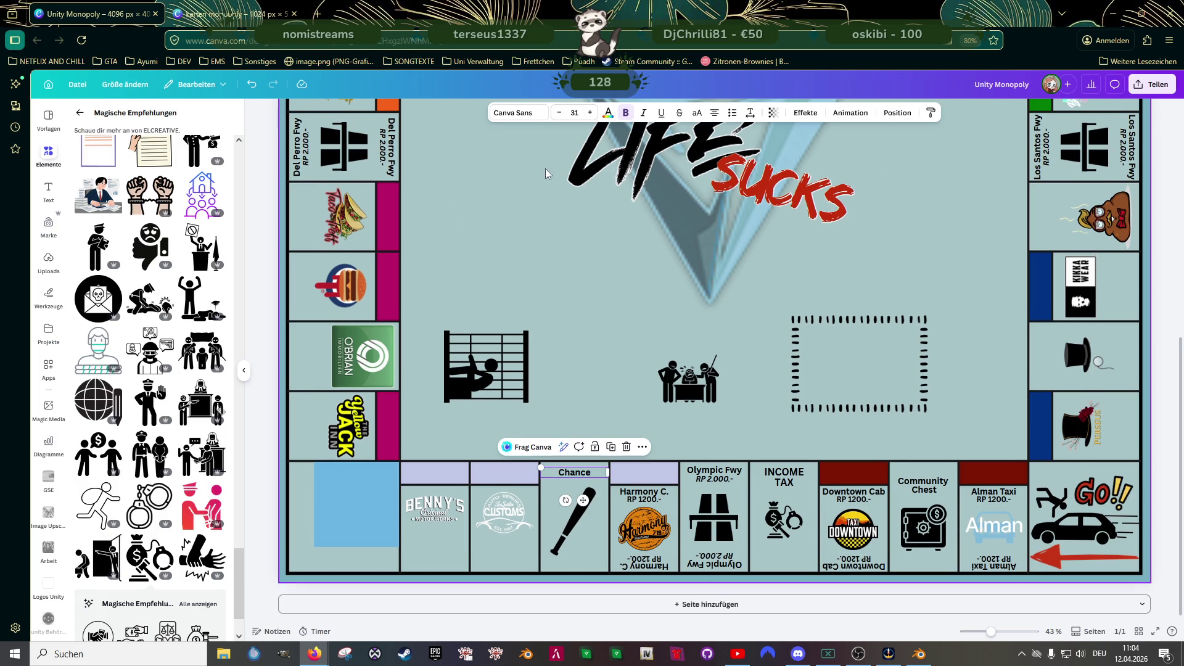
double_click(576, 113)
type("3")
key("Return")
- Set both the Community and Chest words of the Community Chest label to size 34
left_click(926, 483)
double_click(926, 483)
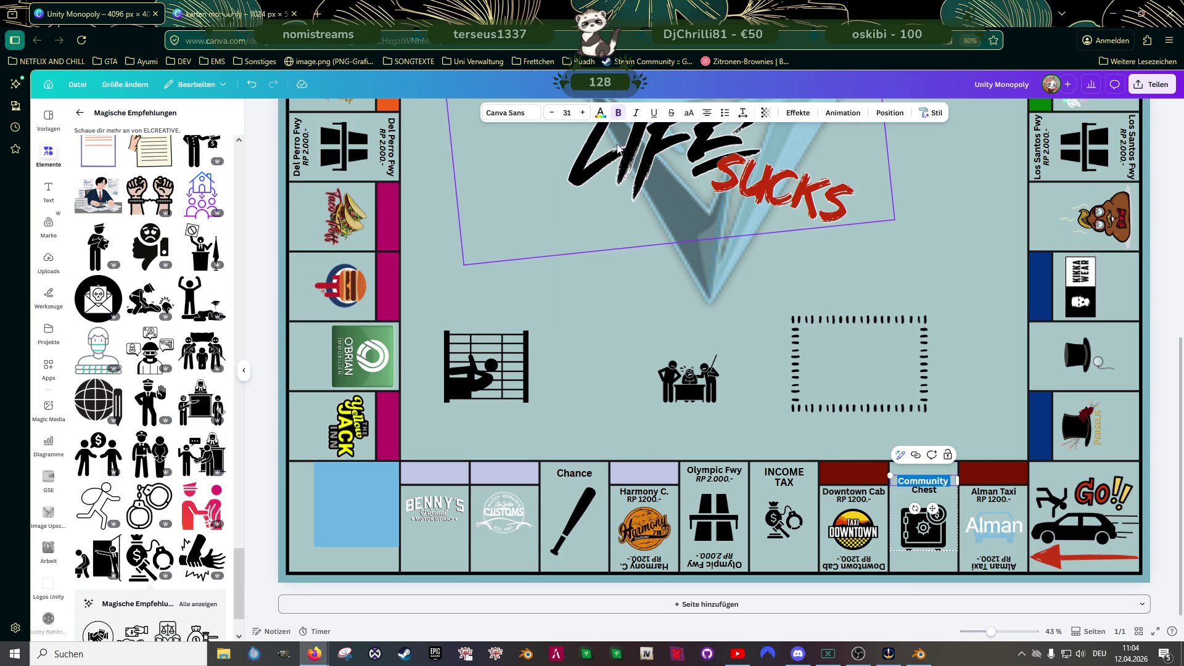
left_click(566, 113)
type("34")
key("Return")
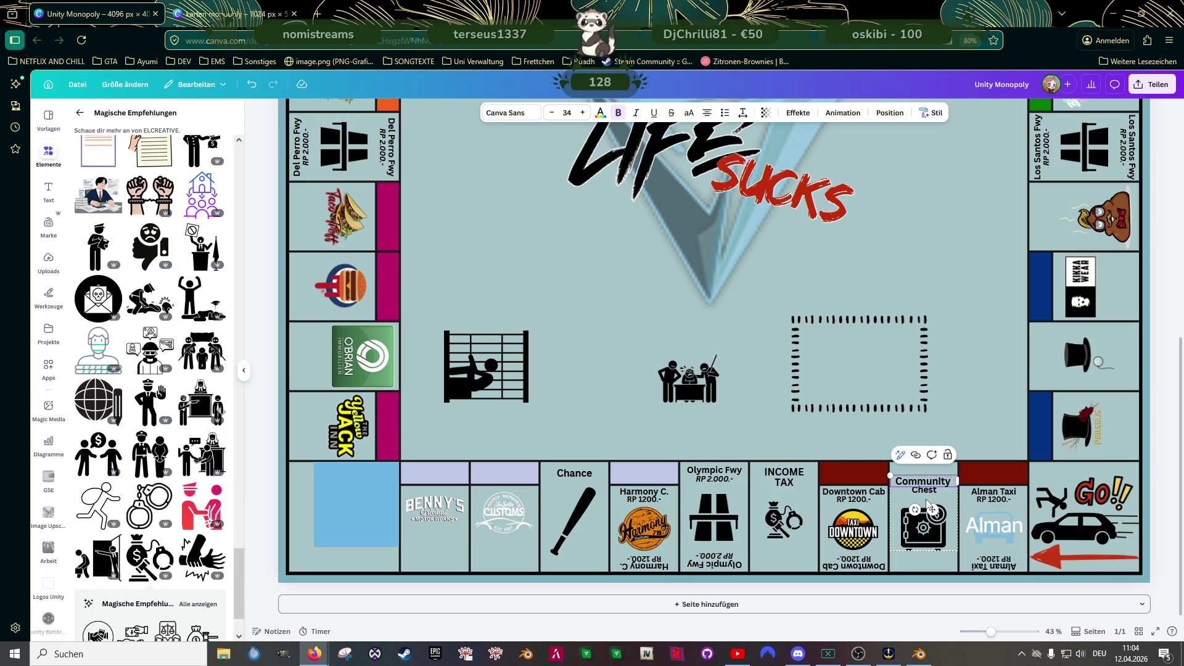
double_click(928, 491)
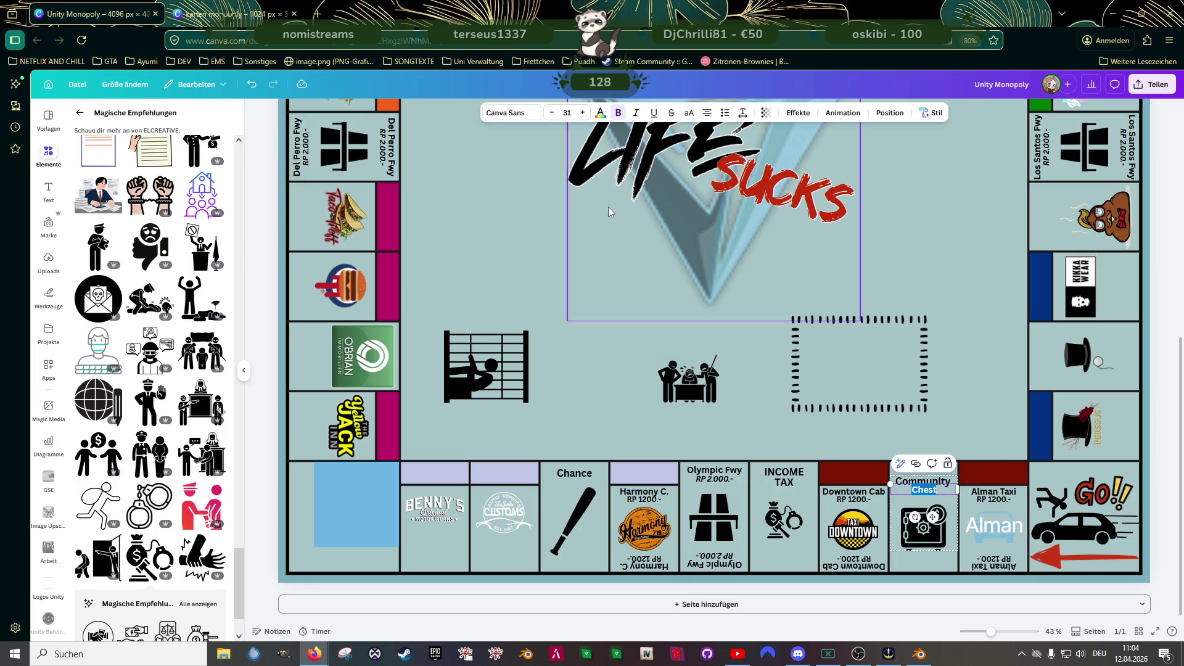
left_click(571, 112)
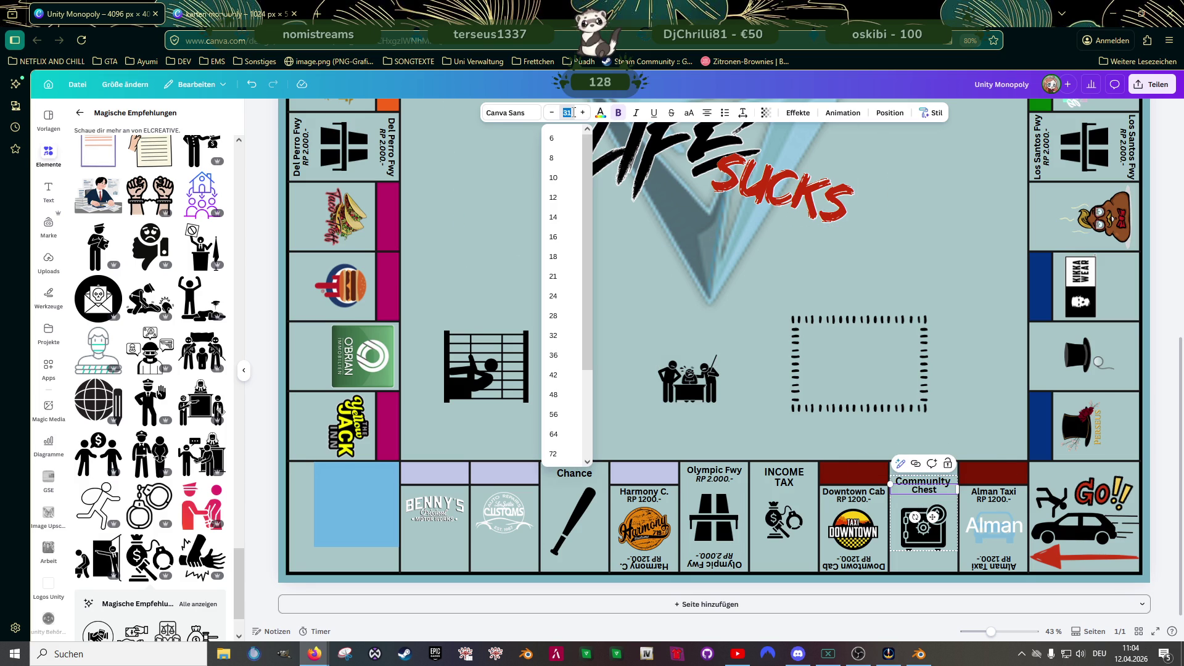
type("34")
key("Return")
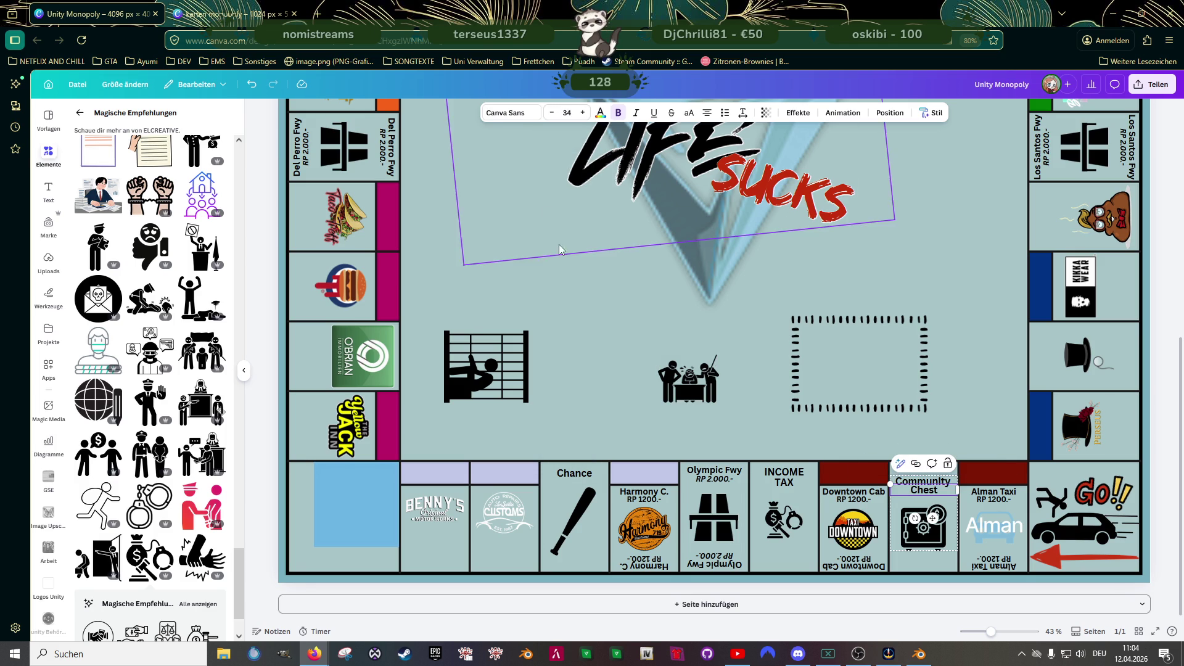
left_click(614, 385)
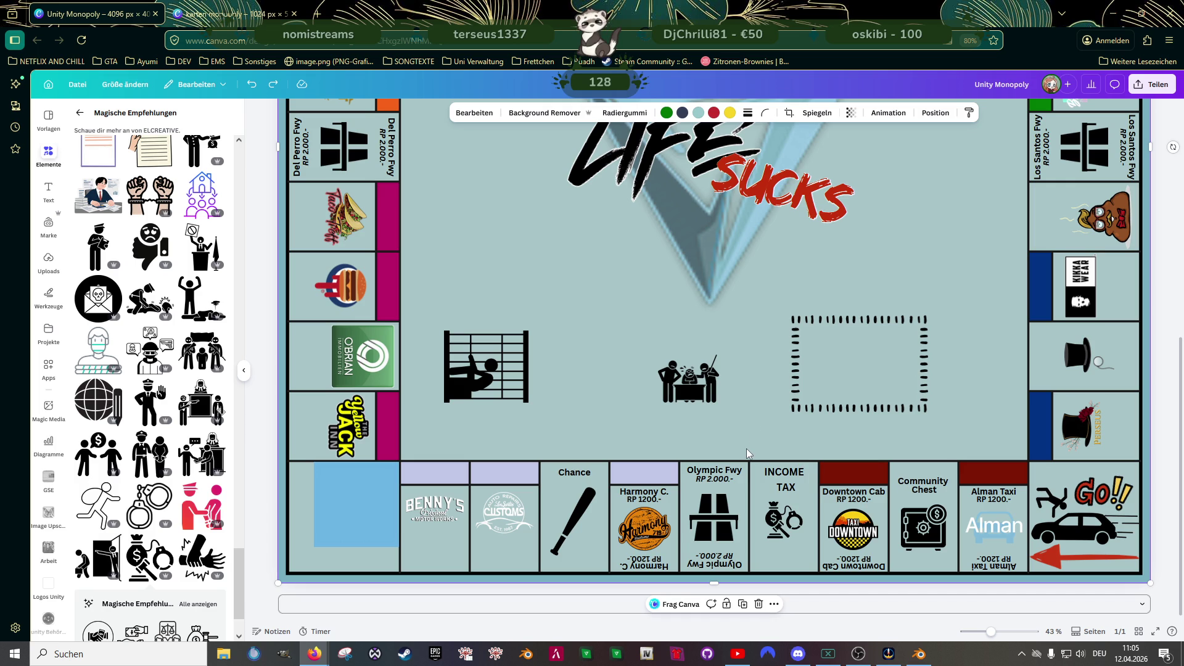
scroll(789, 476, "up", 4)
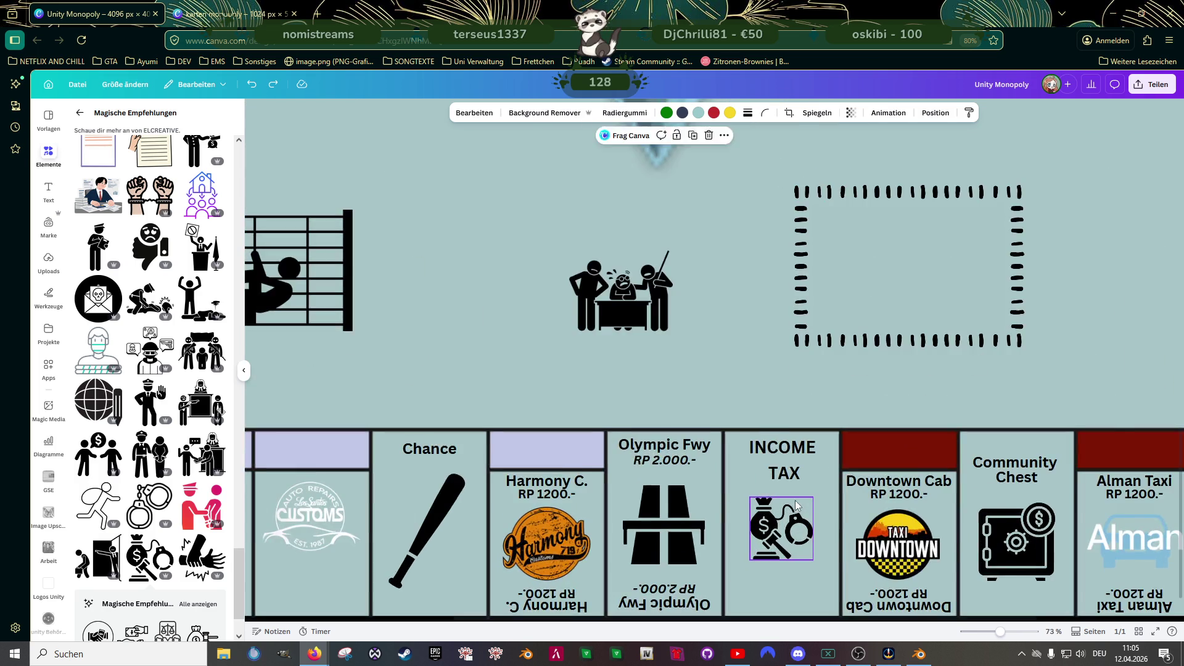
- Set INCOME to size 36, tuck TAX closer beneath it, and group the two lines
scroll(781, 464, "up", 2)
left_click(771, 413)
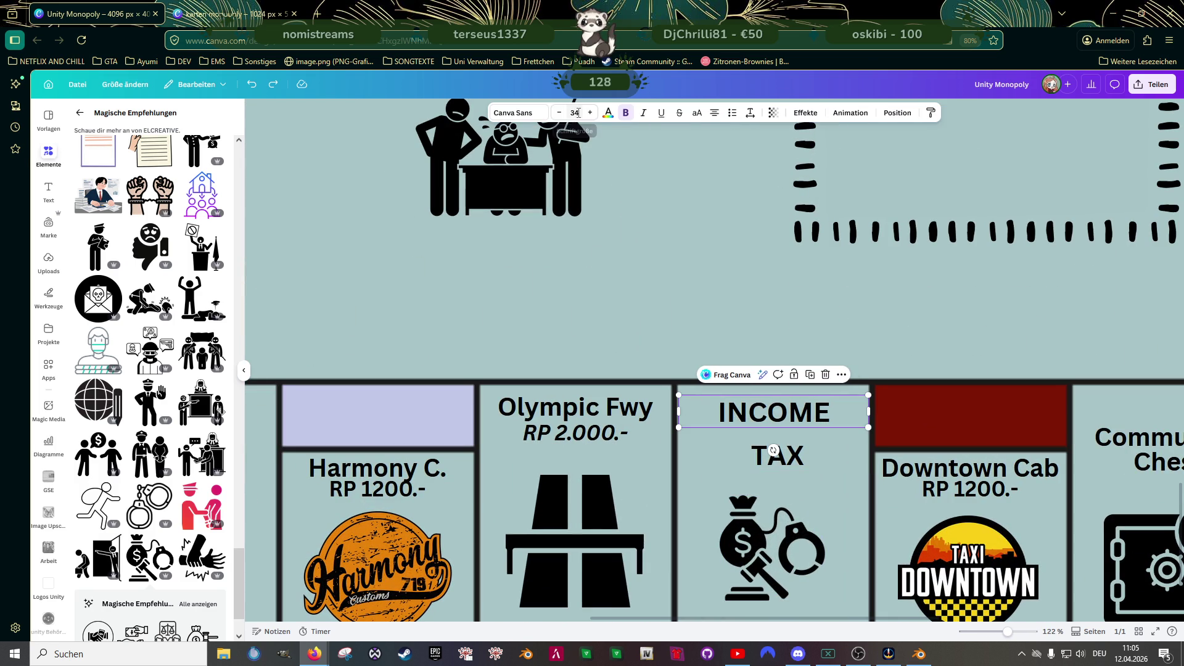
type("6")
key("Return")
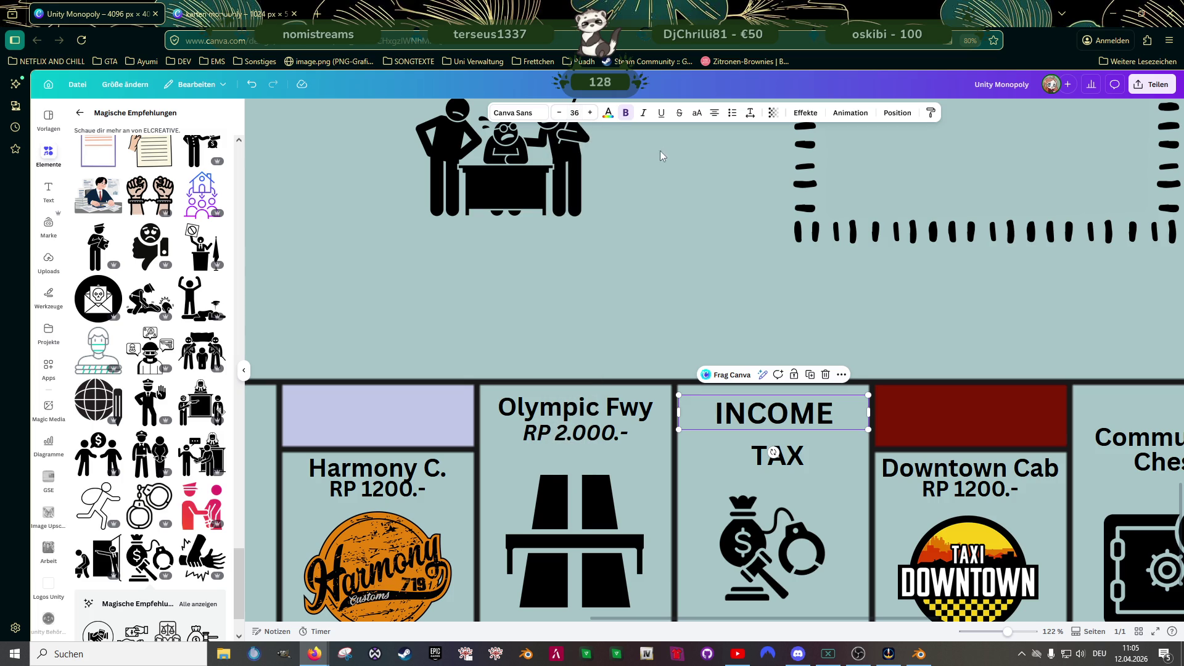
left_click_drag(779, 457, 778, 444)
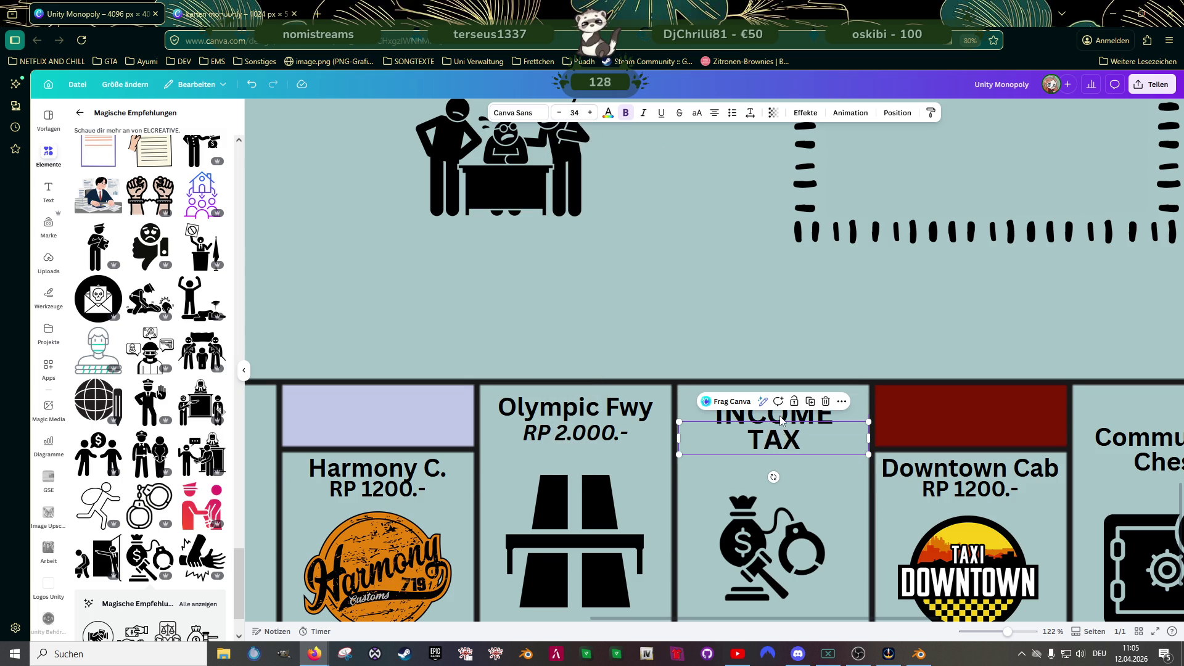
left_click(781, 417, "shift")
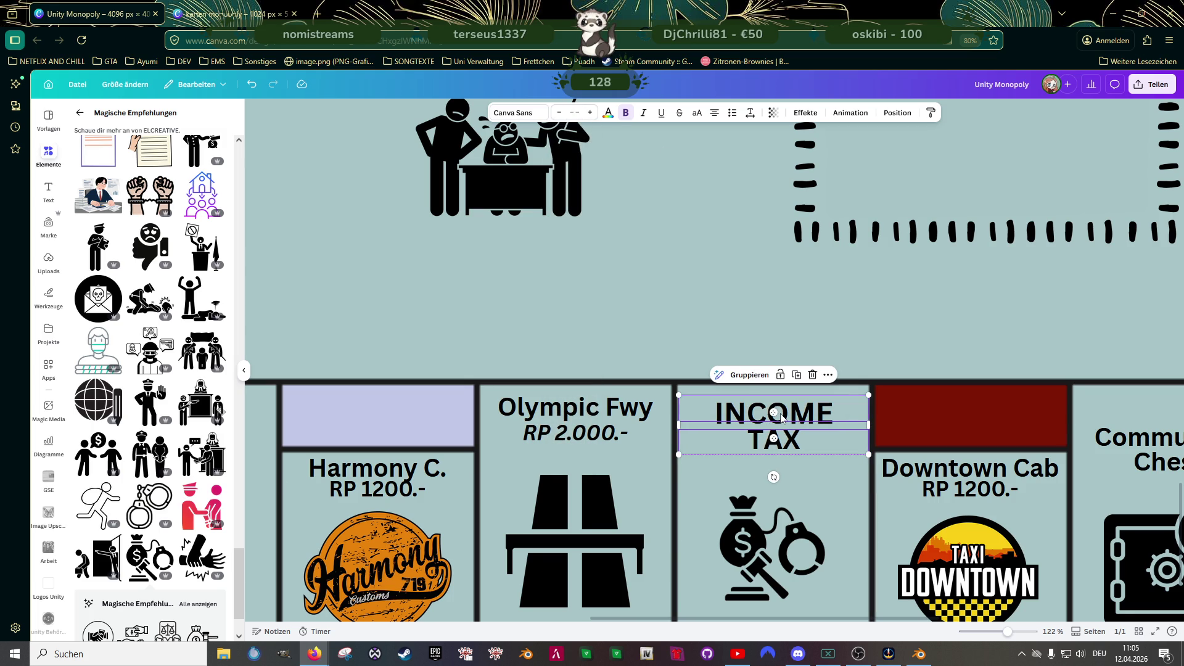
left_click(746, 375)
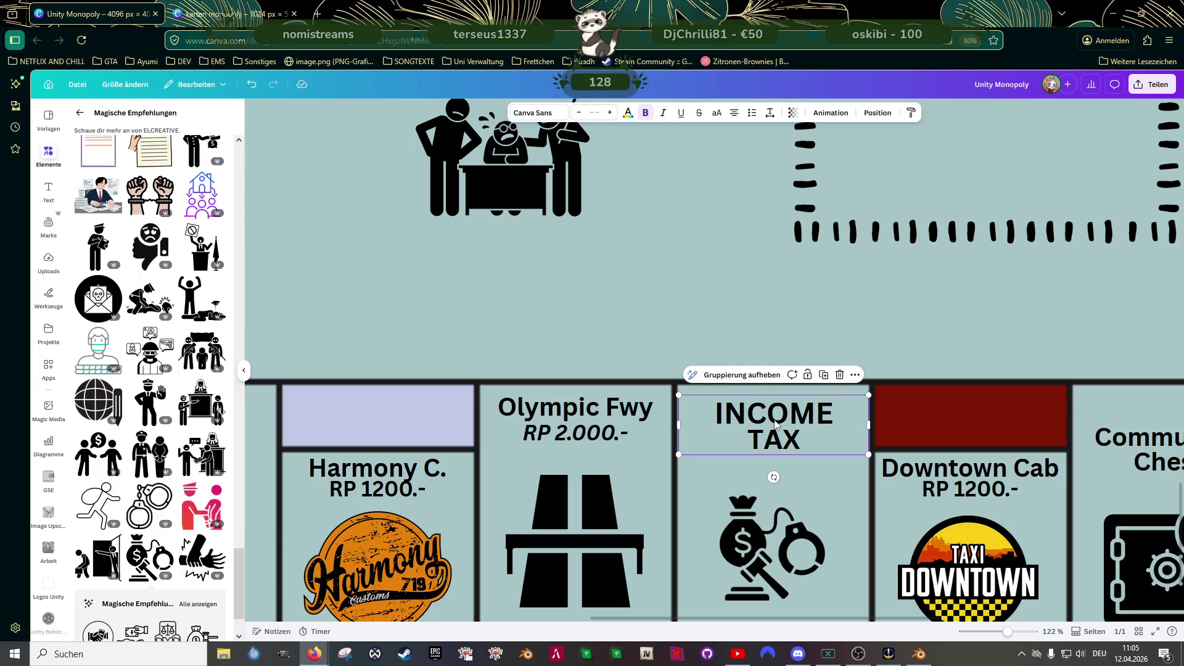
- Nudge the money-bag pictogram up slightly and select the INCOME TAX group
left_click_drag(753, 533, 763, 522)
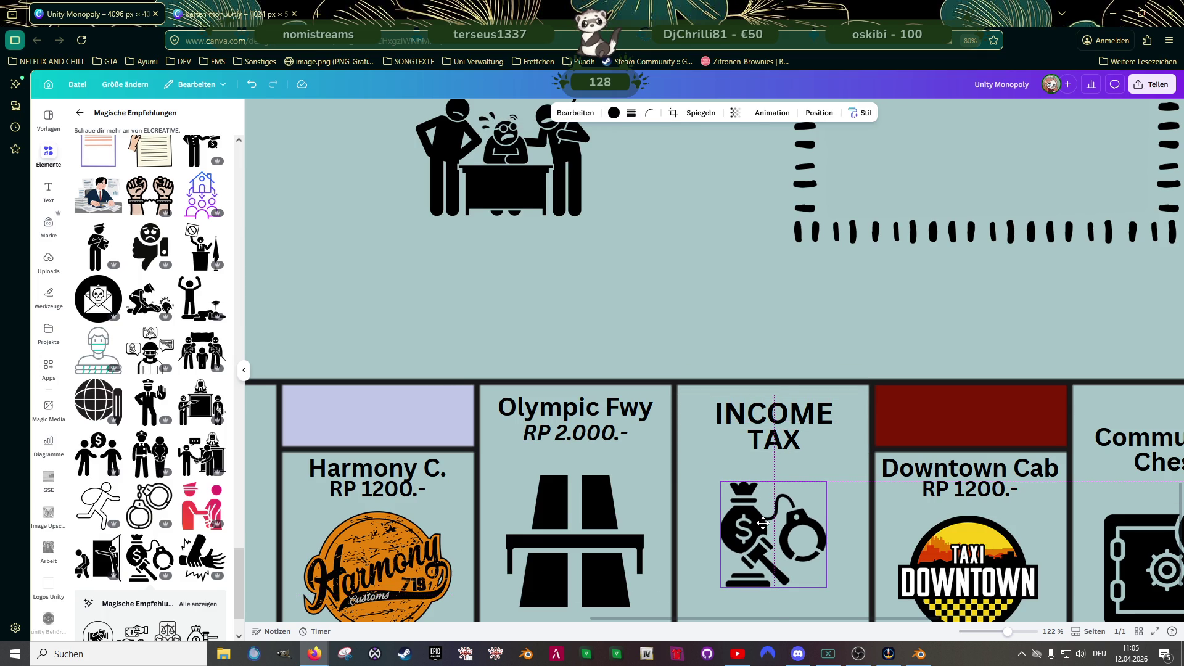
scroll(776, 383, "down", 8)
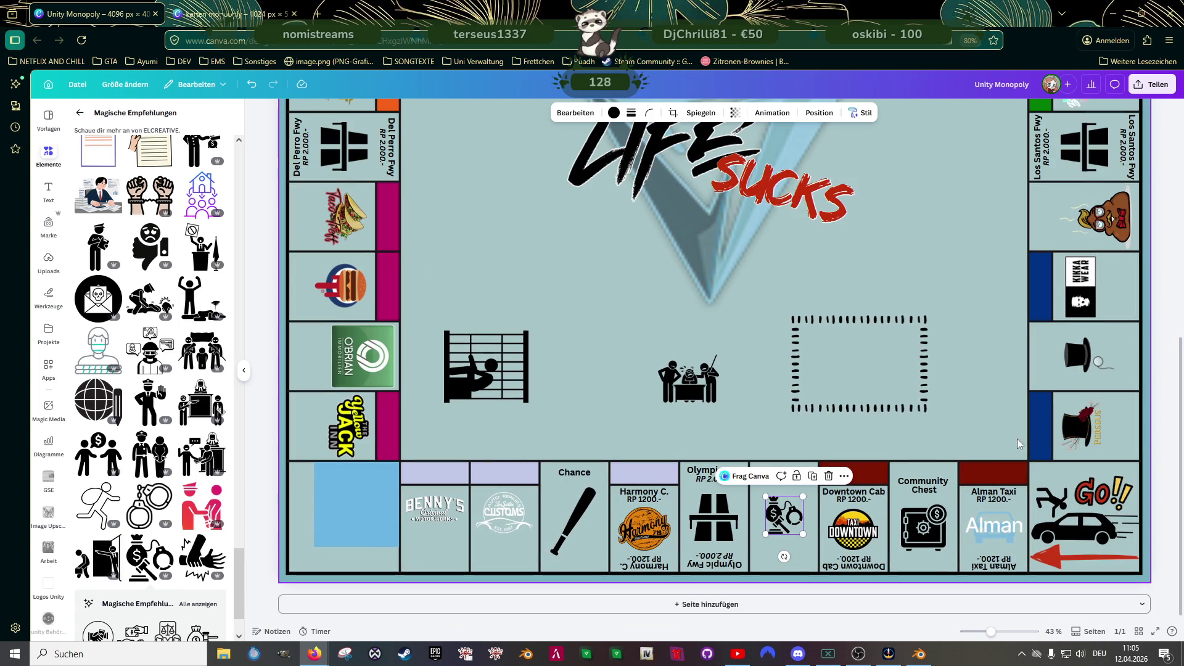
left_click(761, 425)
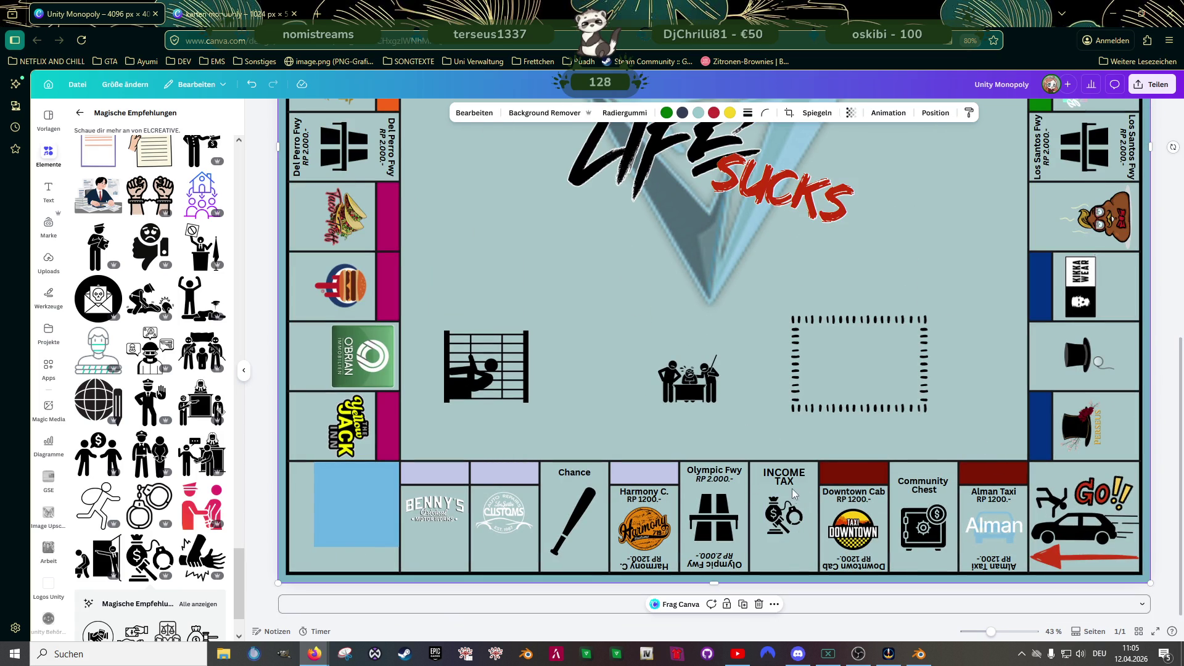
left_click(782, 482)
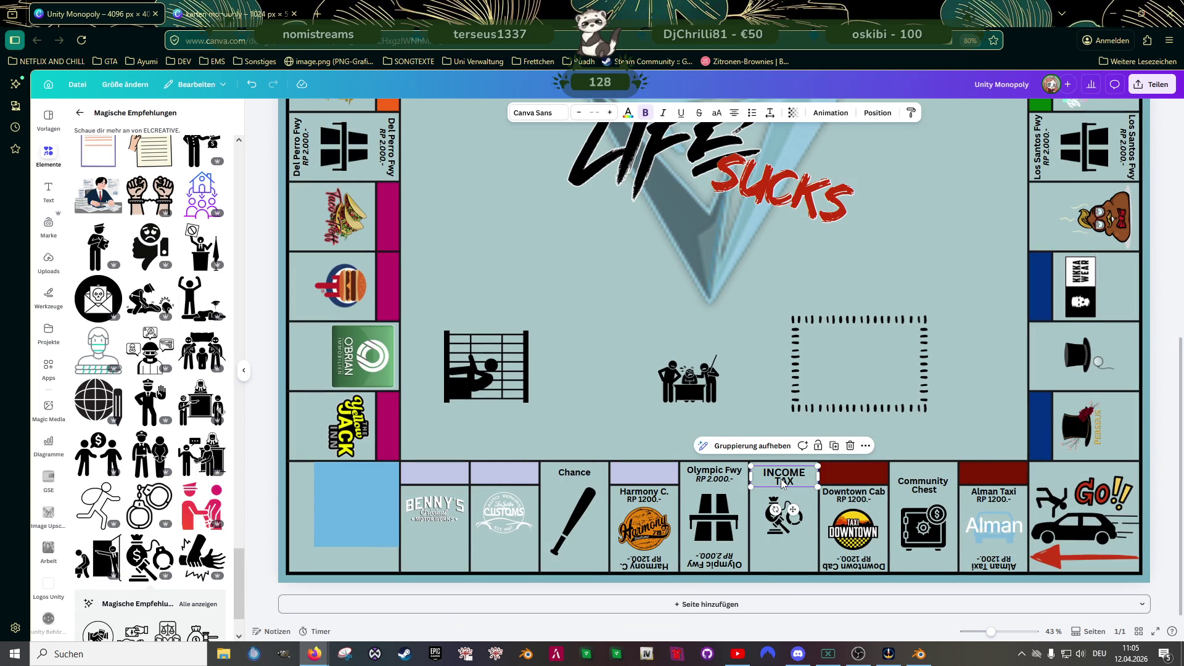
- Move the INCOME TAX group onto the top-hat tile, retype INCOME as LUXURY, and centre it
mouse_move(782, 483)
left_mouse_down()
mouse_move(996, 361)
mouse_move(962, 364)
left_mouse_up()
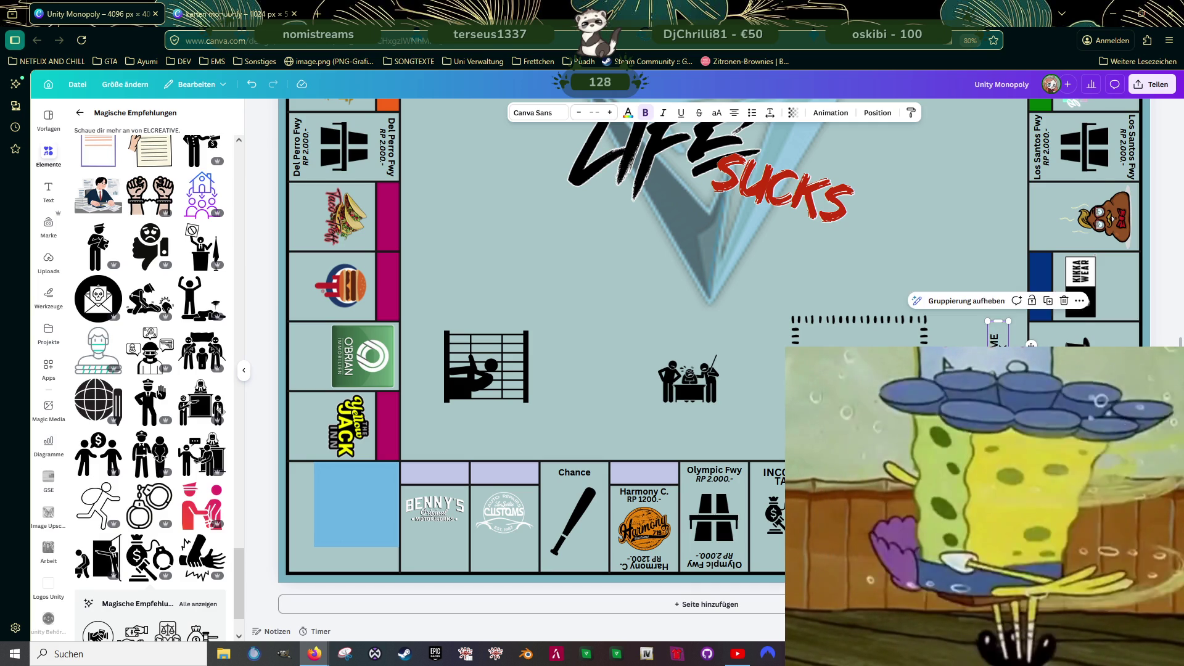
scroll(1029, 409, "up", 3)
scroll(1002, 339, "up", 5)
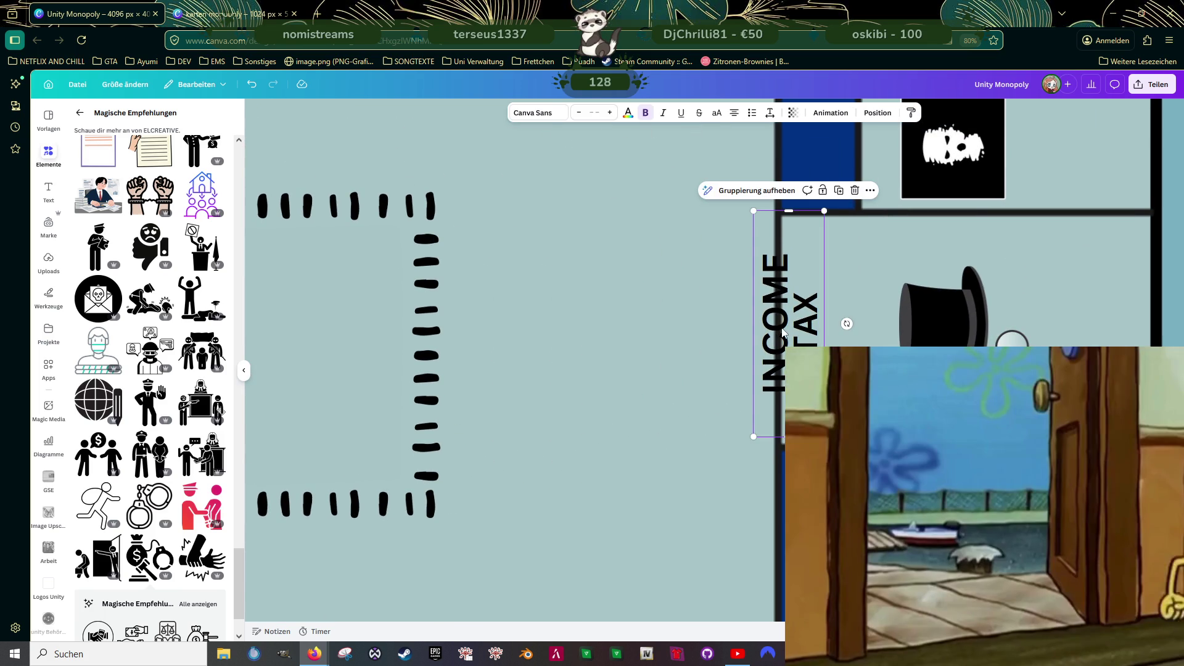
double_click(794, 333)
type("LU")
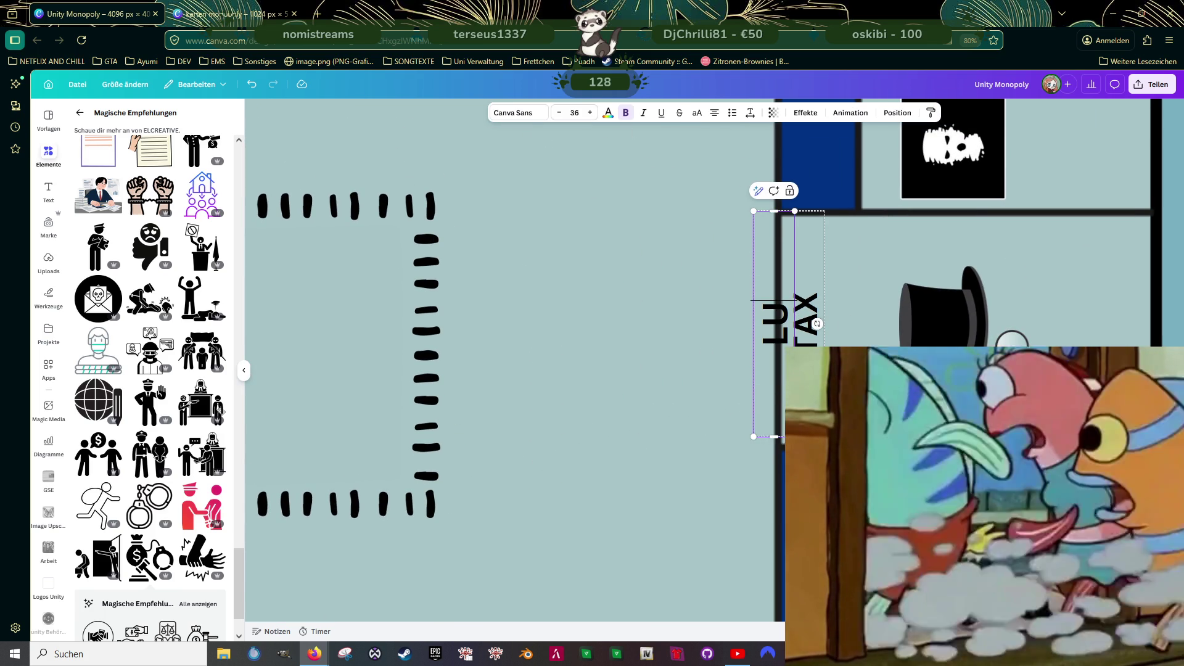
type("XURZ")
key("BackSpace")
type("Y")
key("BackSpace")
type("Y")
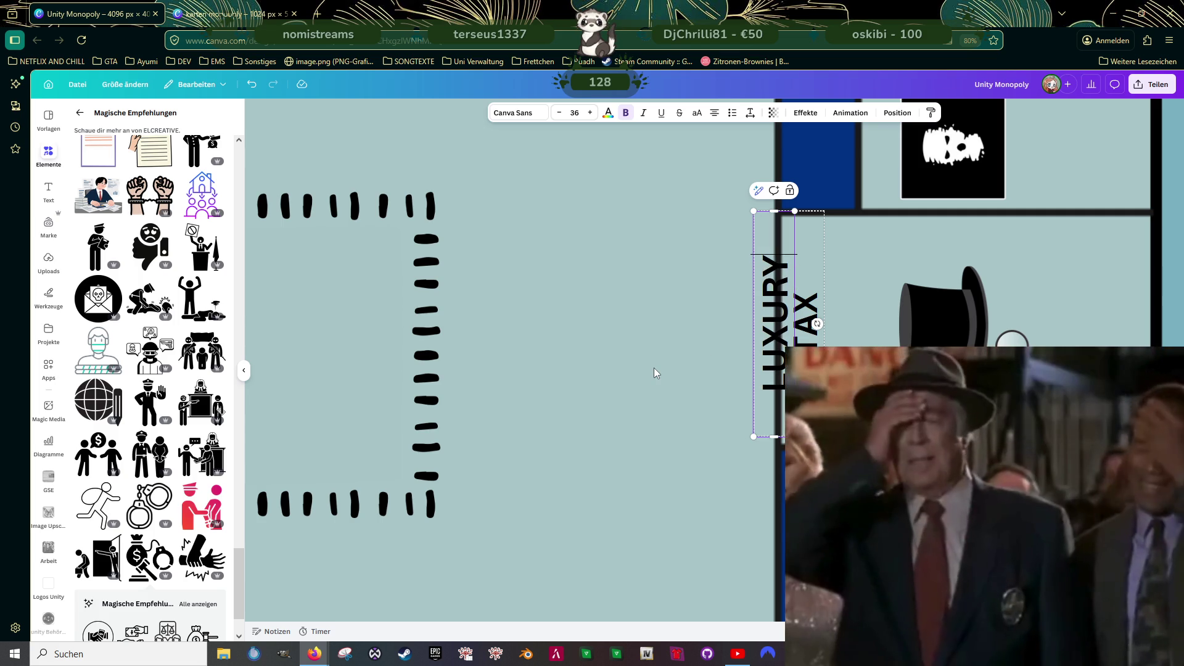
left_click_drag(793, 318, 857, 336)
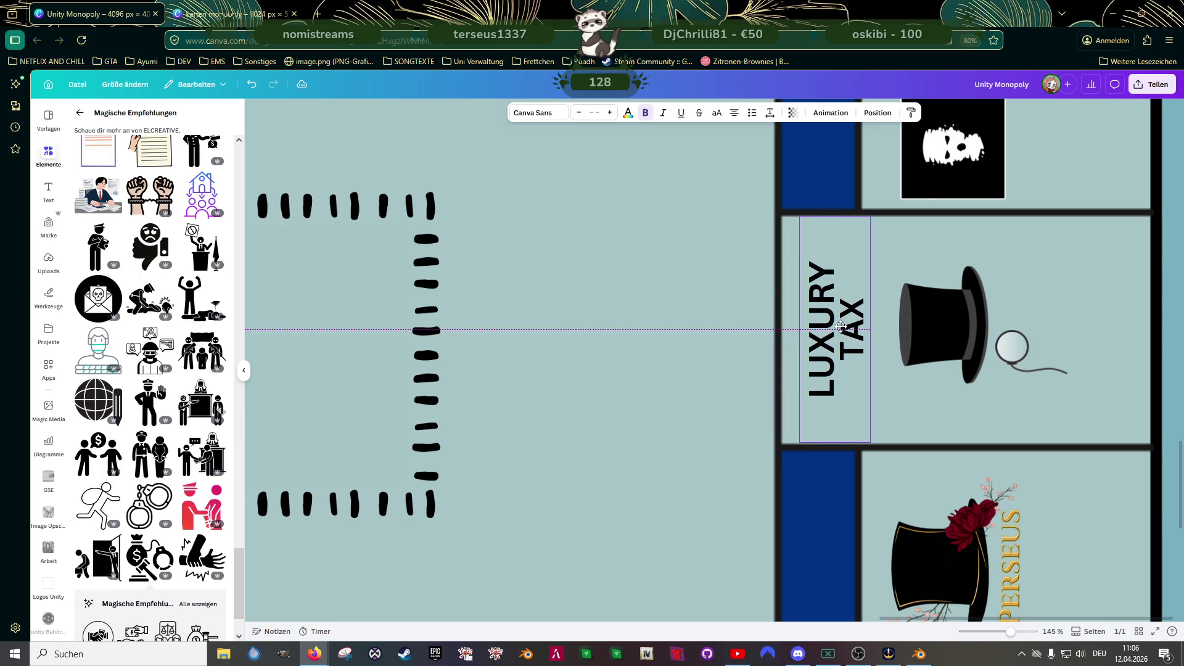
- Shrink the top hat pictogram and reposition it slightly right within the tile
left_click(931, 338)
left_click_drag(931, 338, 943, 337)
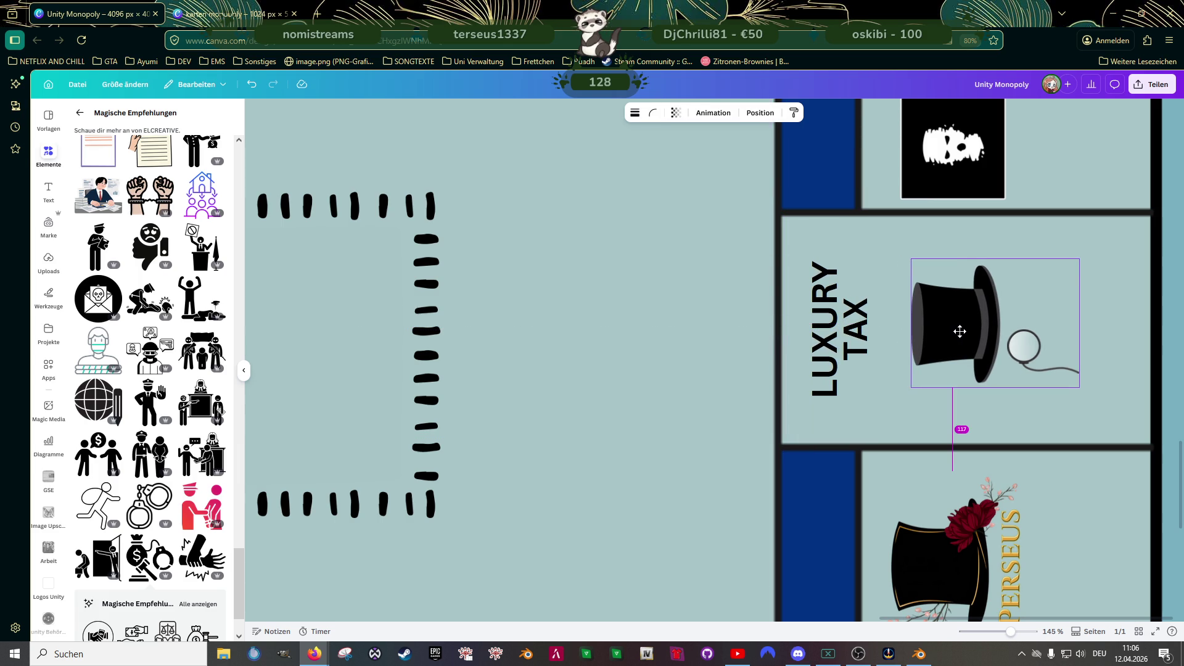
left_click_drag(1079, 259, 1055, 277)
left_click_drag(956, 321, 956, 320)
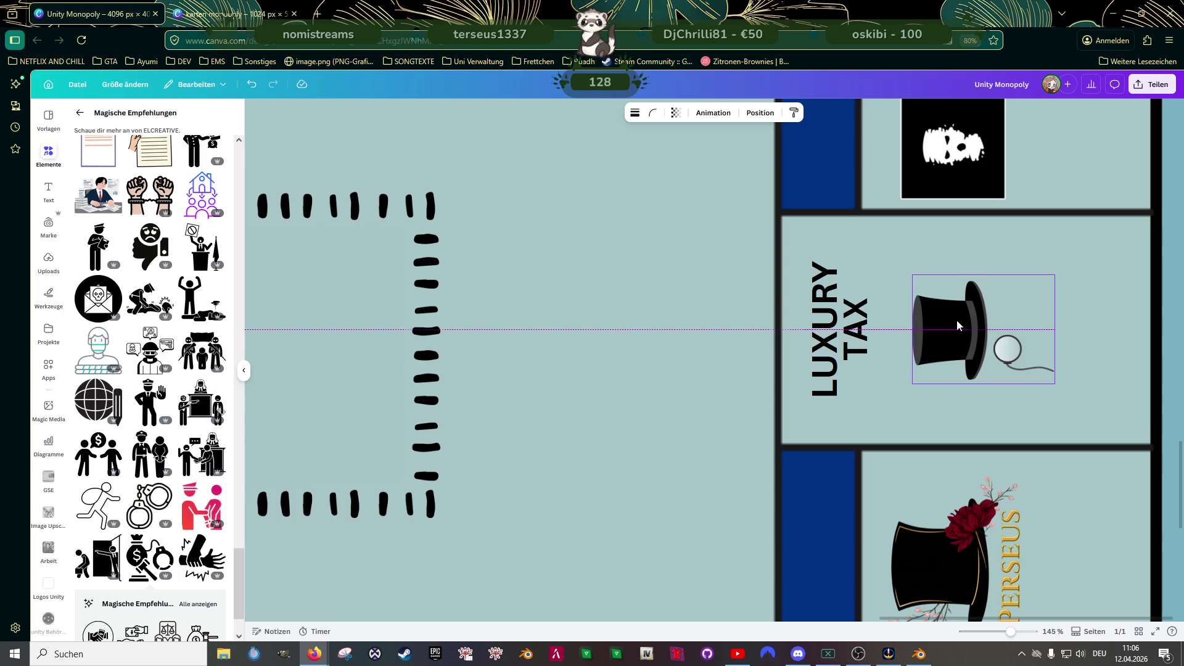
left_click(645, 298)
scroll(646, 301, "down", 5)
scroll(645, 309, "down", 2)
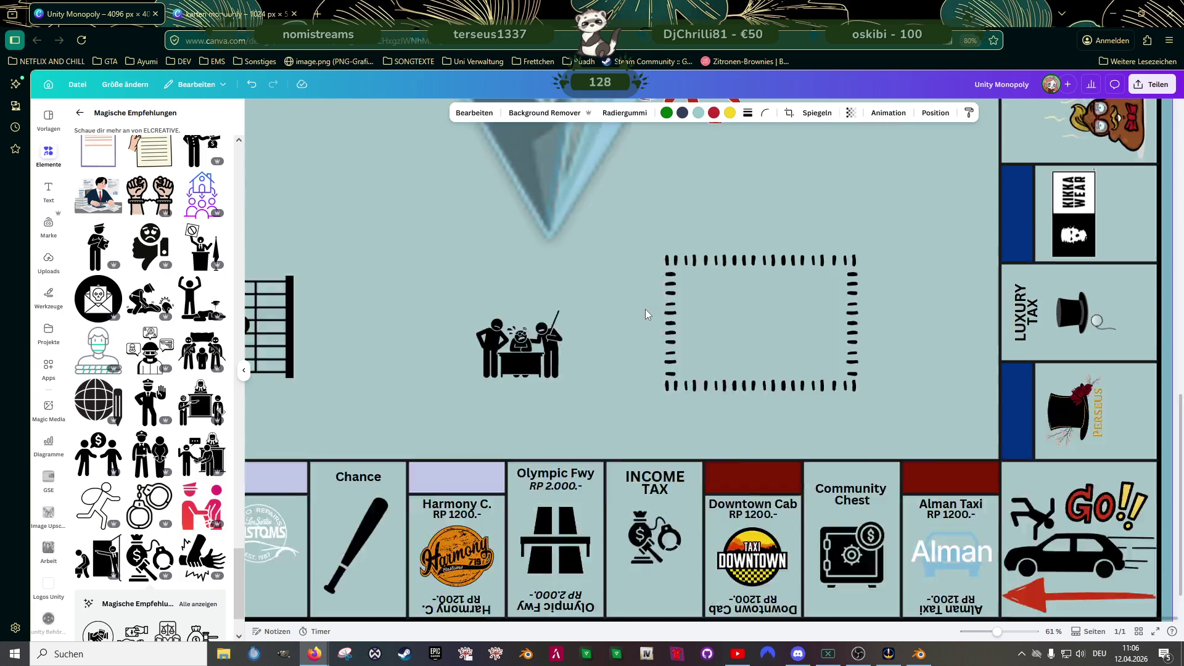
scroll(717, 328, "down", 2)
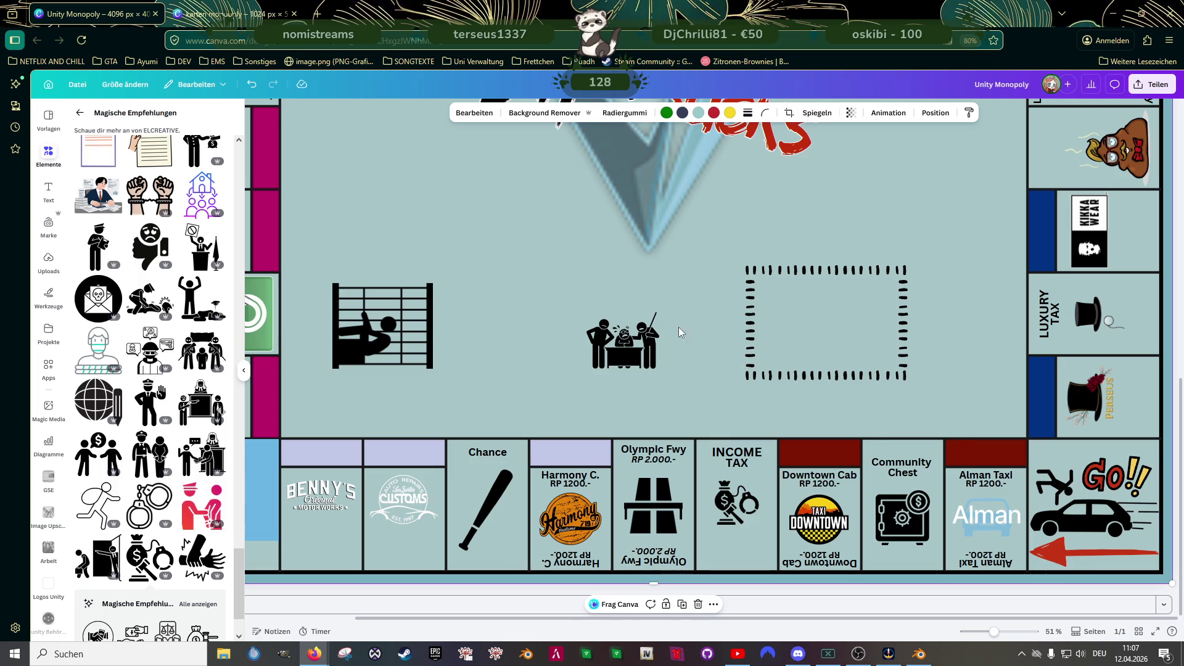
- Ungroup the Olympic Fwy tile's elements
scroll(650, 395, "down", 2)
scroll(673, 450, "up", 2)
scroll(704, 452, "up", 1)
left_click(733, 457)
left_click(714, 425)
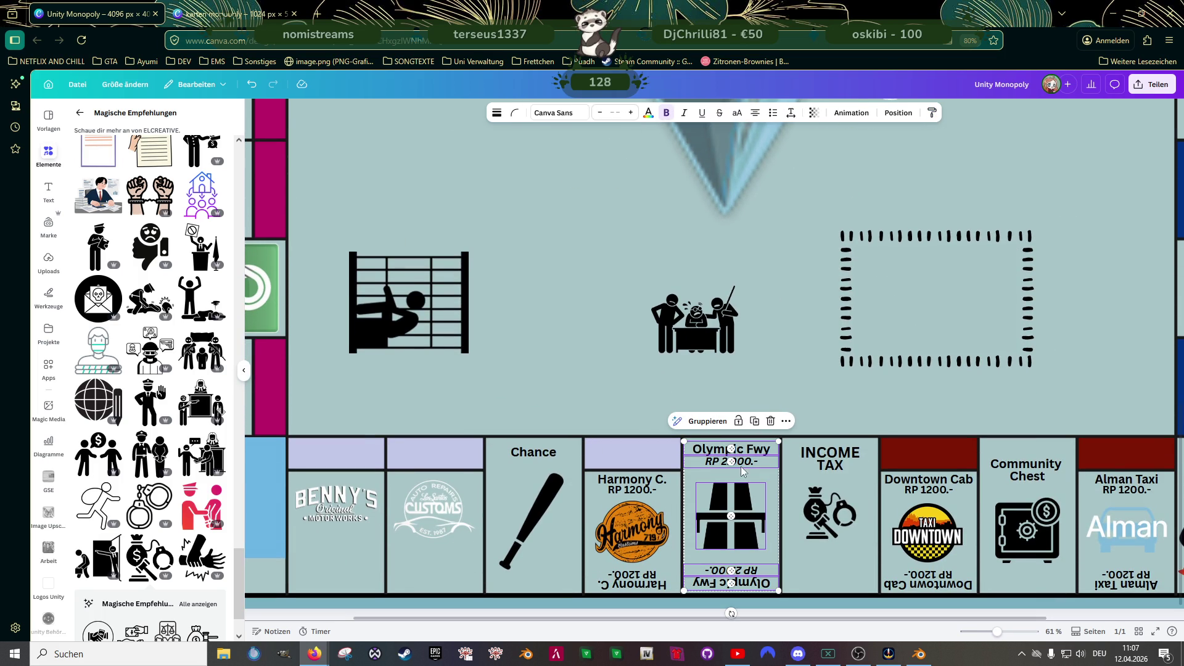
left_click(739, 566)
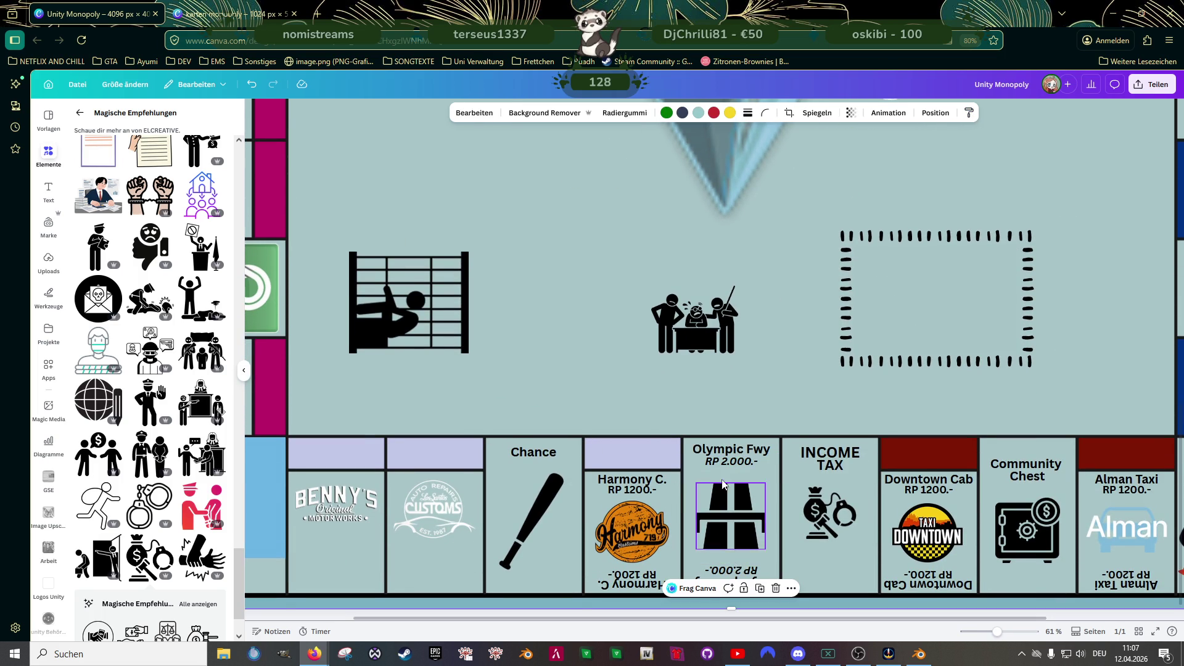
scroll(734, 518, "down", 1)
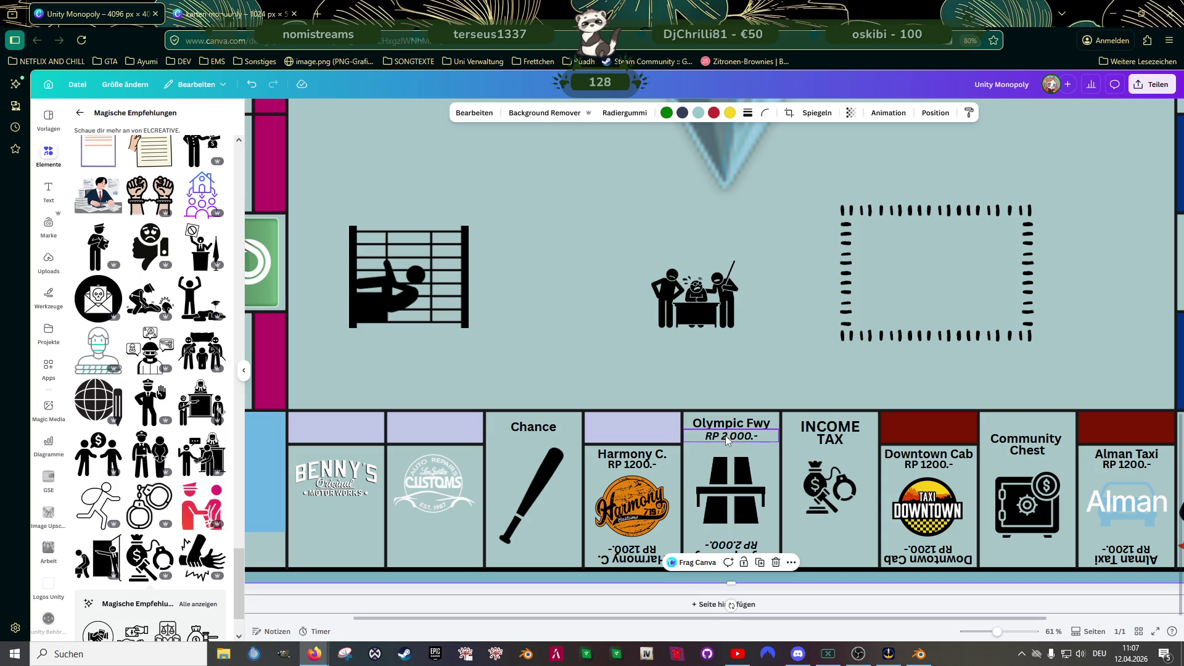
- Retype the price text as non-italic Freeway and trim the heading to Olympic
double_click(729, 433)
left_click(643, 112)
type("Freeway")
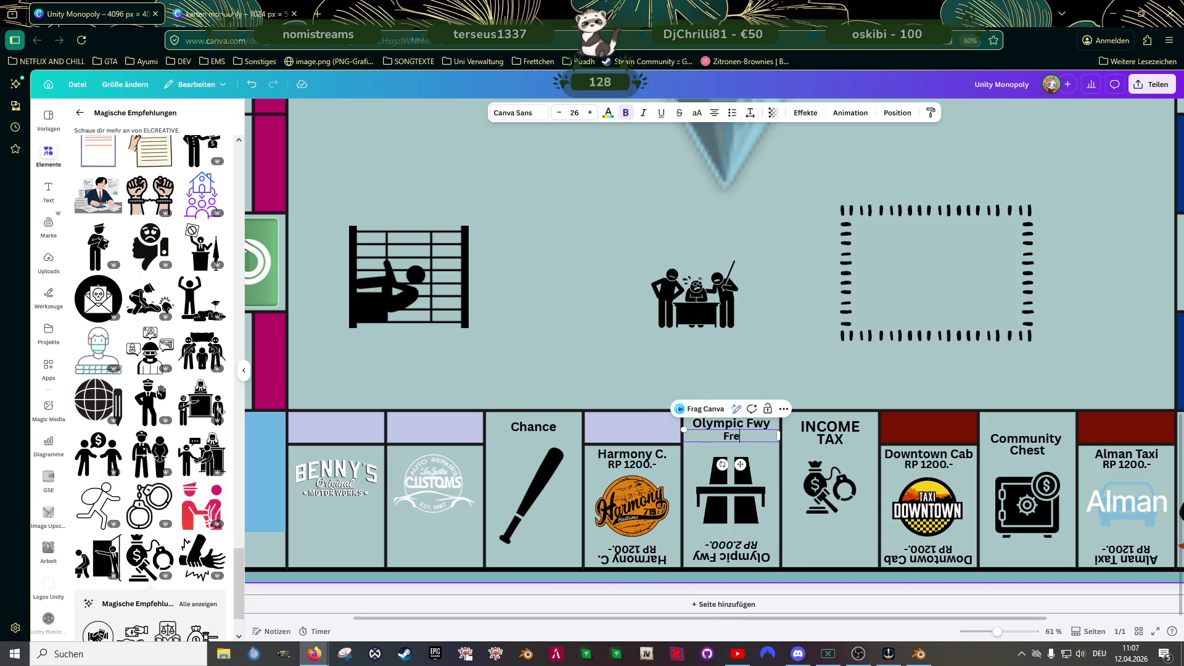
left_click(749, 424)
double_click(750, 424)
left_click(764, 425)
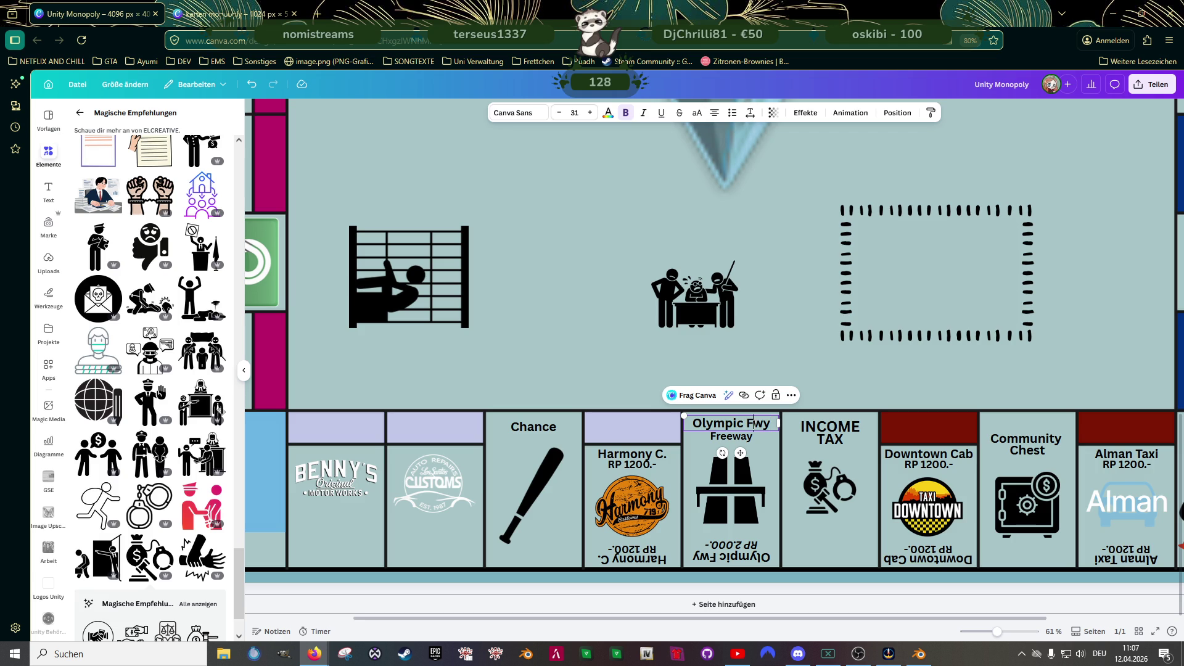
key("BackSpace")
key("BackSpace")
key("BackSpace")
key("BackSpace")
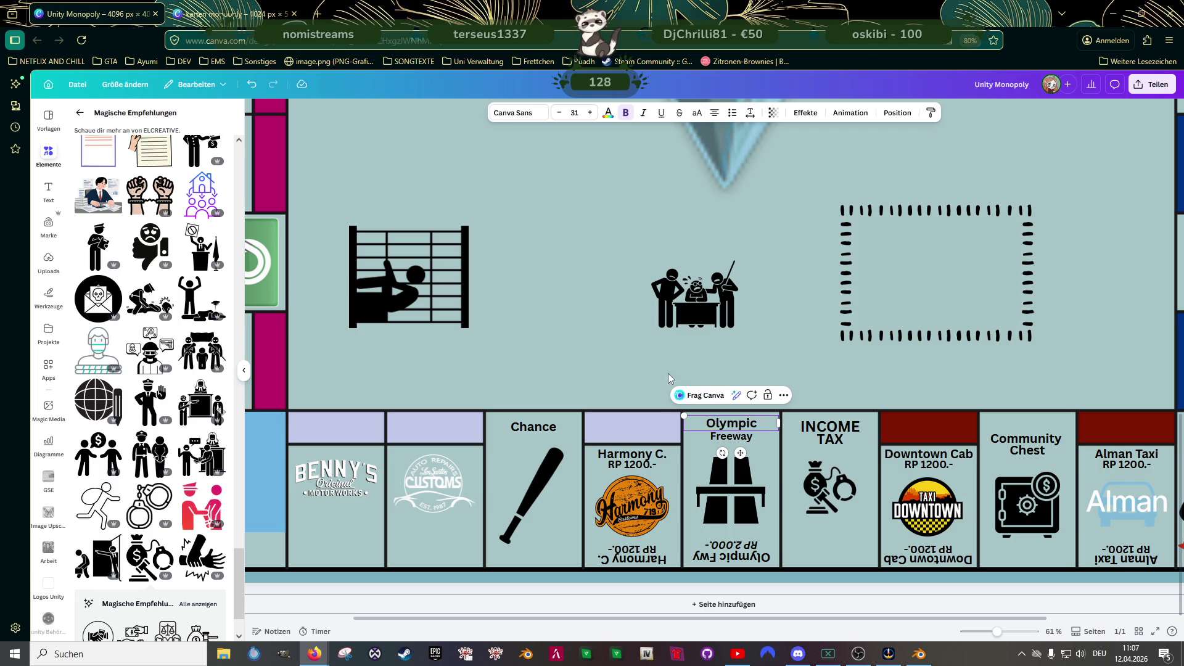
left_click(629, 376)
- Set both the Olympic and Freeway lines to font size 34
left_click(727, 425)
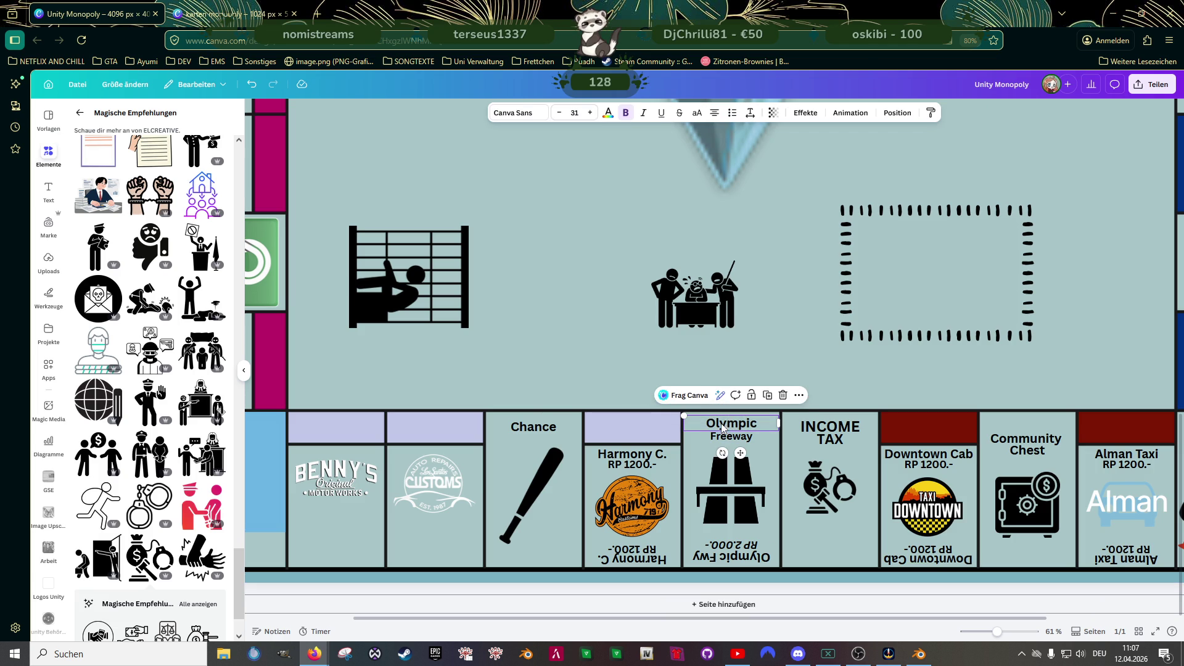
left_click(574, 112)
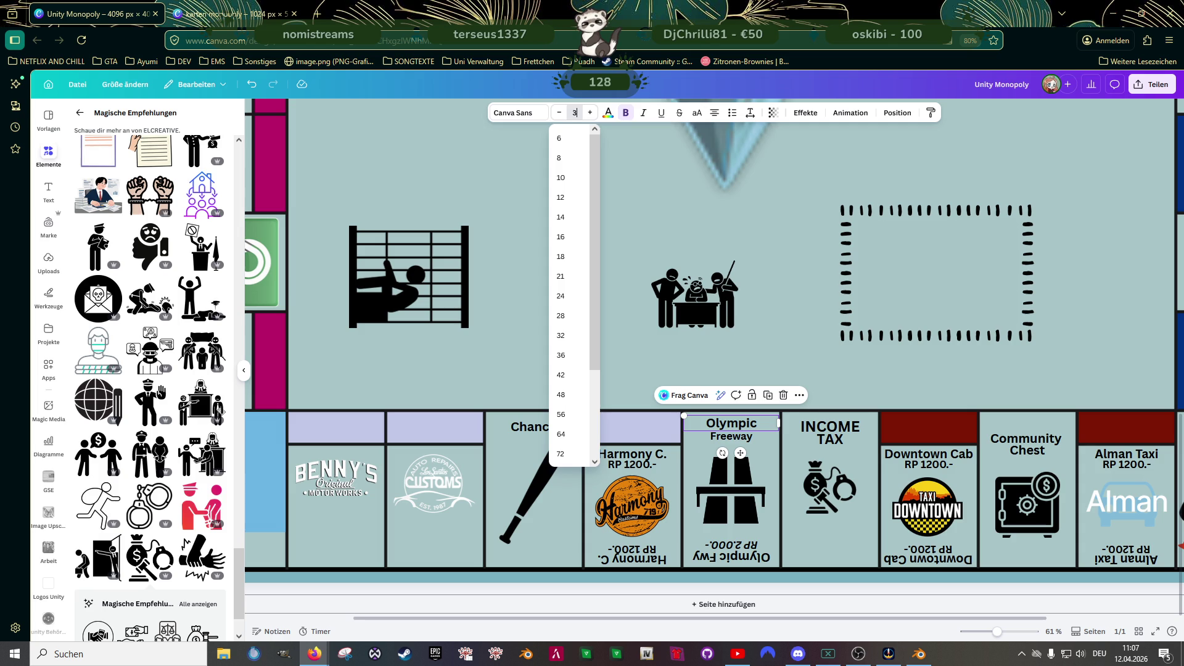
type("4")
key("Return")
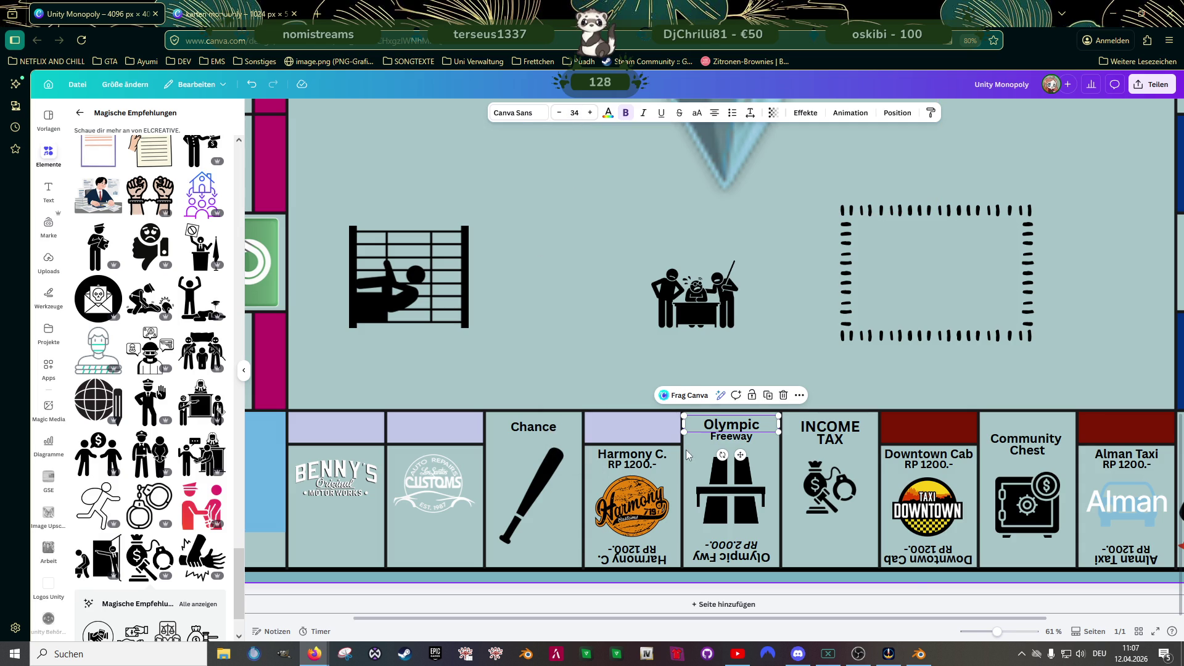
scroll(685, 453, "up", 3)
scroll(747, 452, "up", 2)
left_click(781, 425)
left_click(574, 113)
type("4")
key("Return")
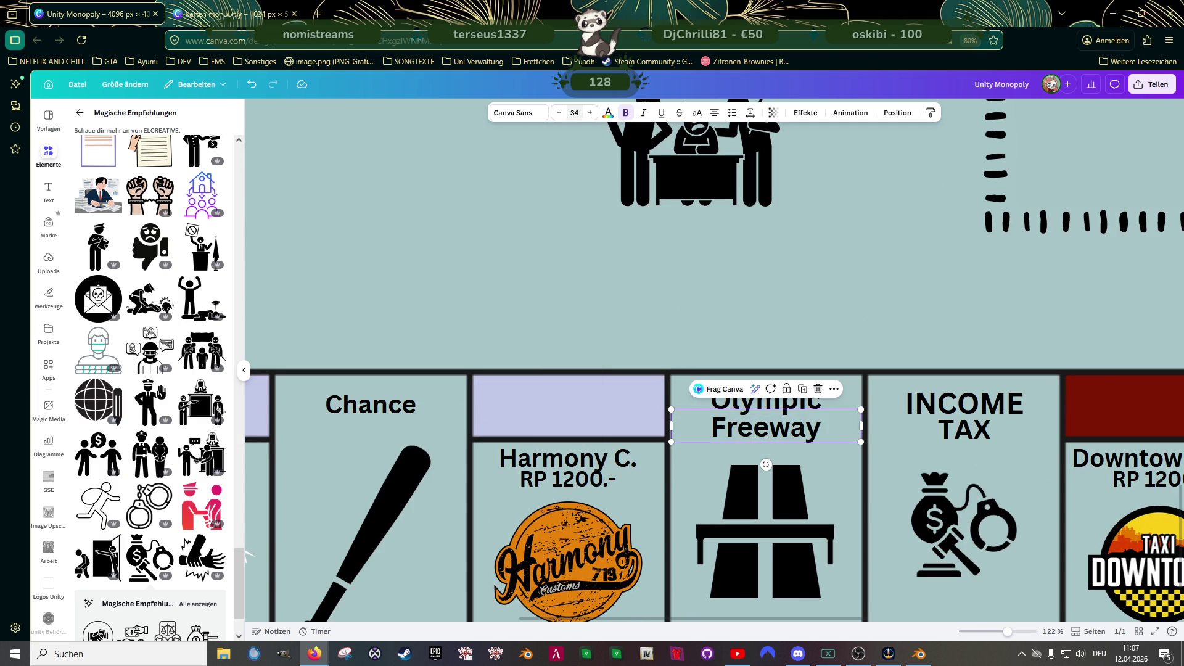
left_click(591, 274)
left_click(802, 401)
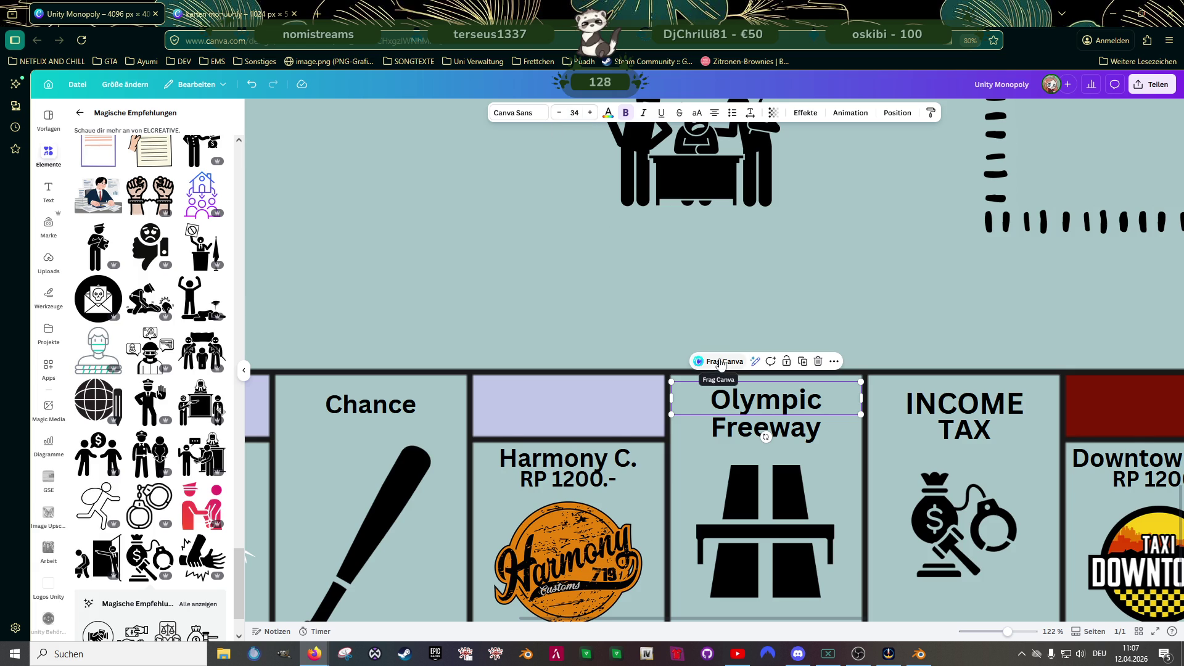
- Delete the upside-down name and price, and copy Freeway to the tile's bottom
scroll(722, 365, "down", 1)
scroll(744, 317, "down", 1)
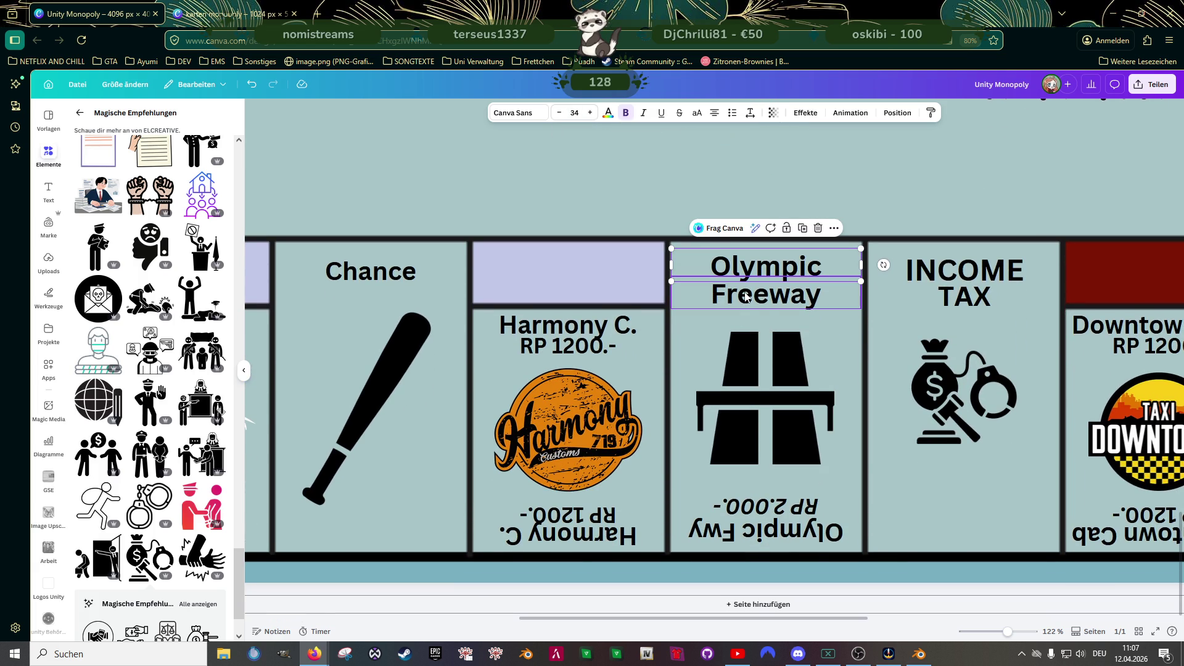
left_click(778, 510)
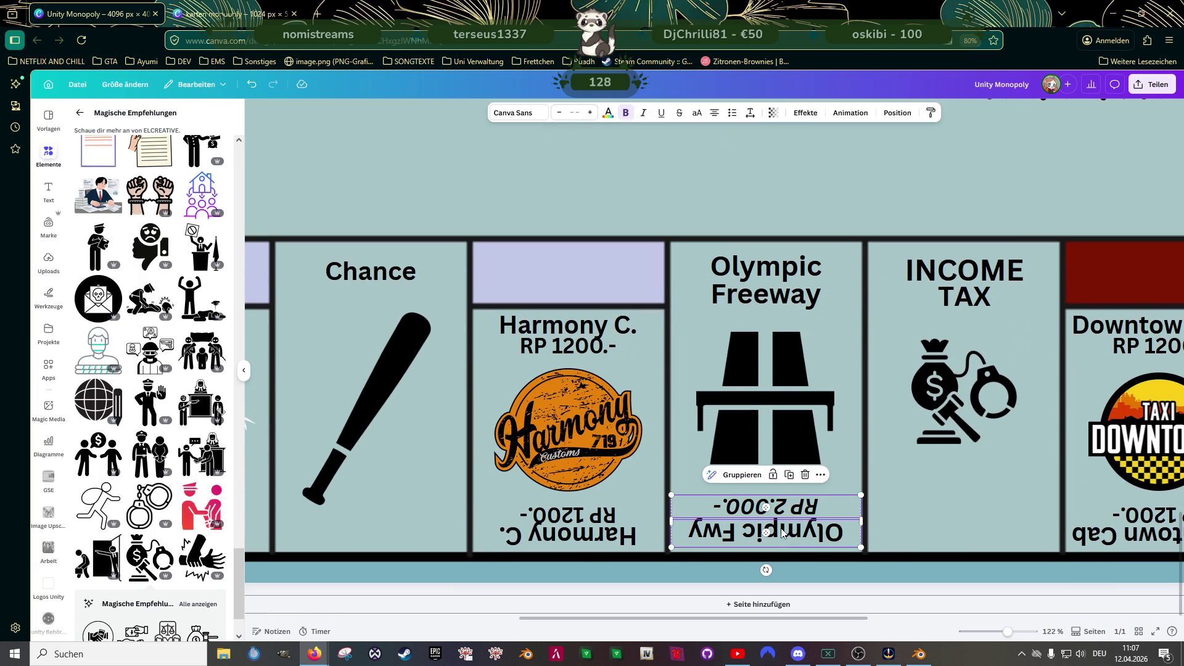
key("Delete")
left_click(771, 300)
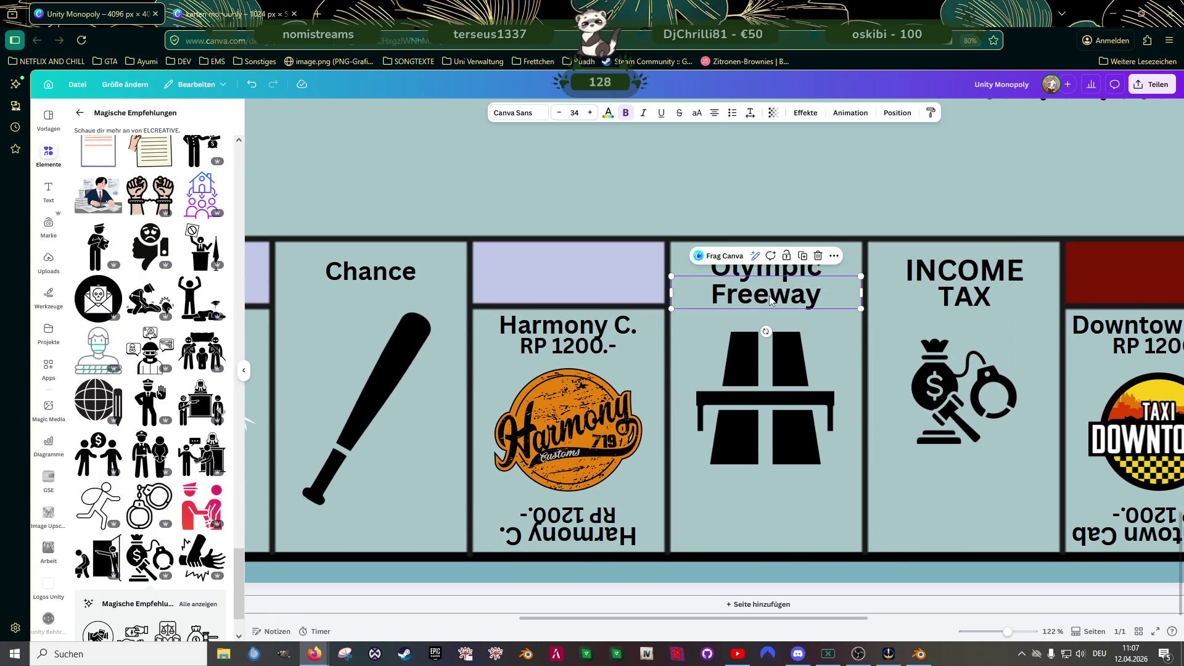
left_click_drag(770, 311, 765, 527)
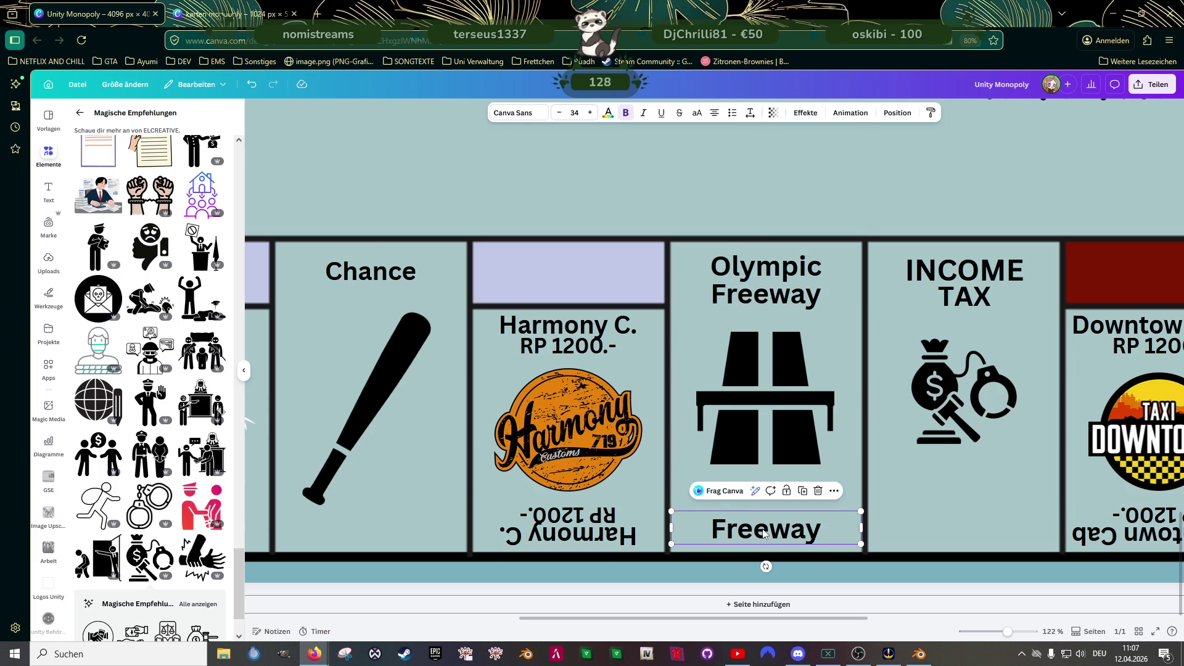
- Retype the bottom copy as RP 2.000.- and set it to font size 30
double_click(762, 529)
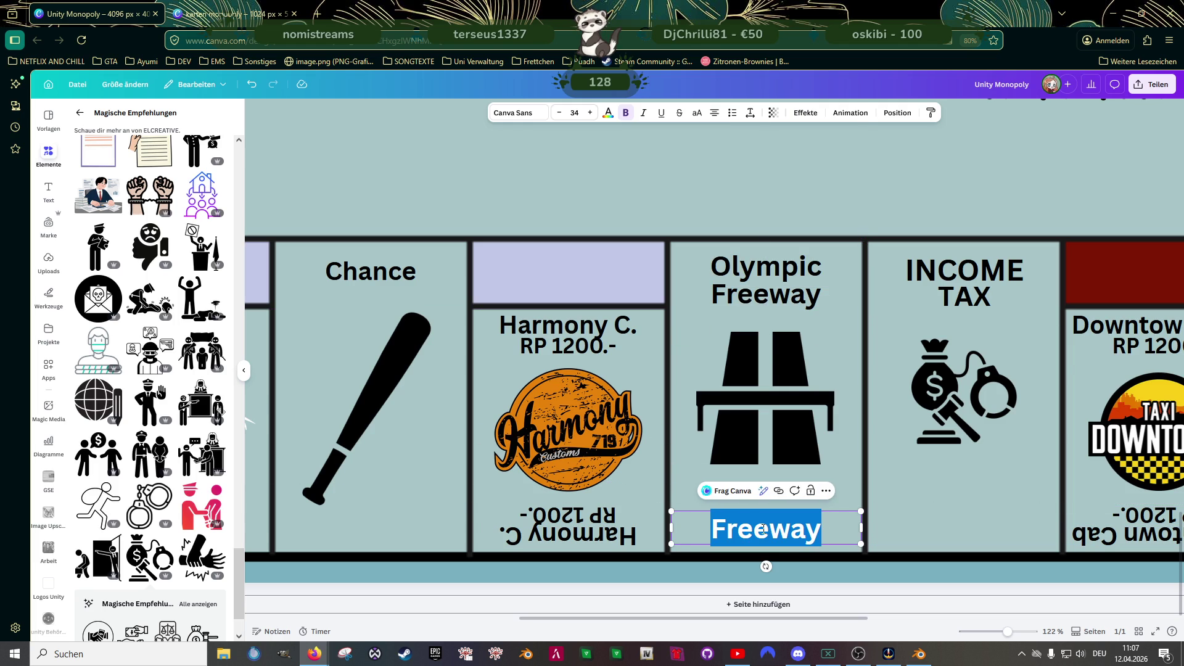
type("2.00")
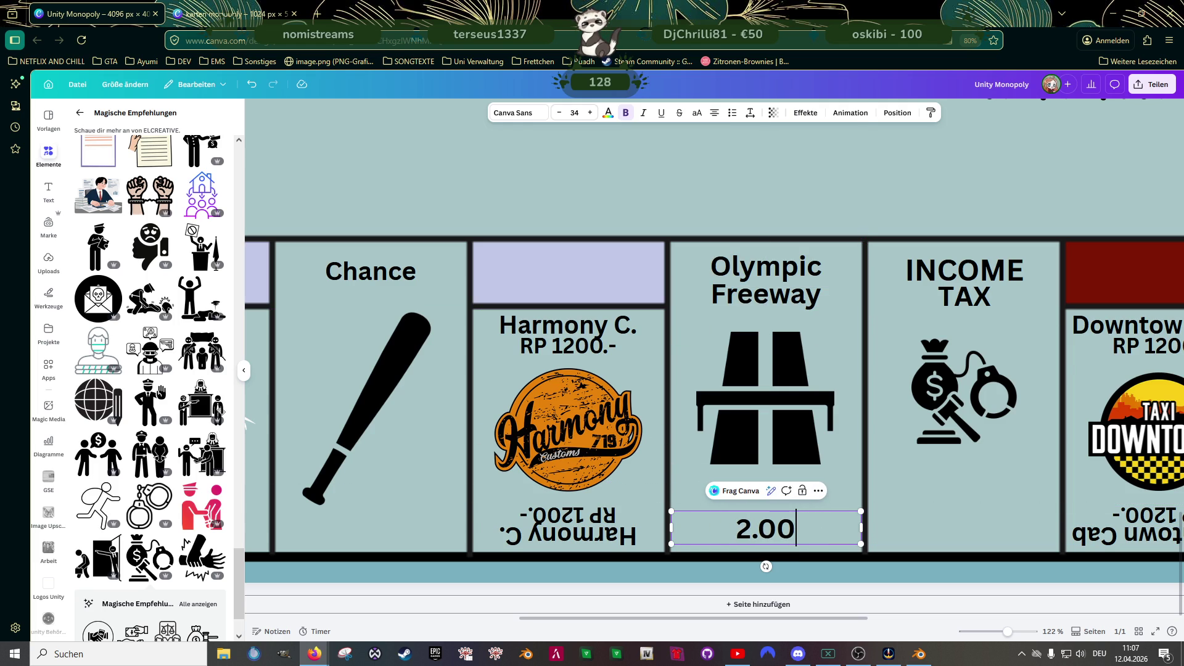
type("0.")
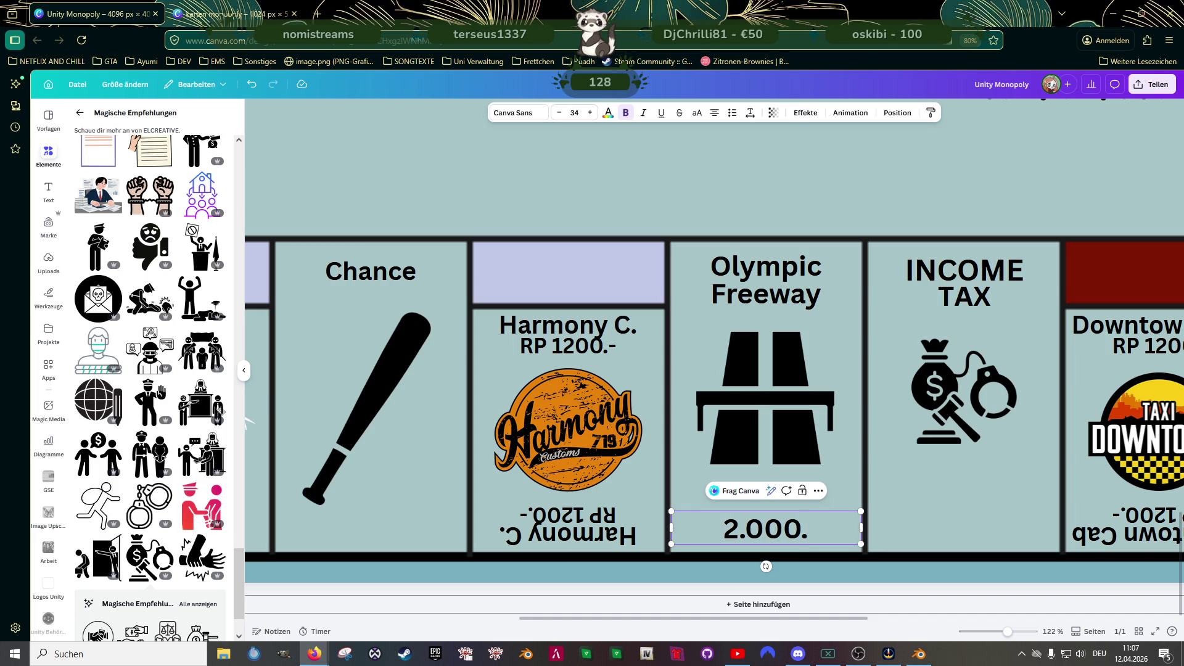
type("-")
left_click(718, 528)
type("RP")
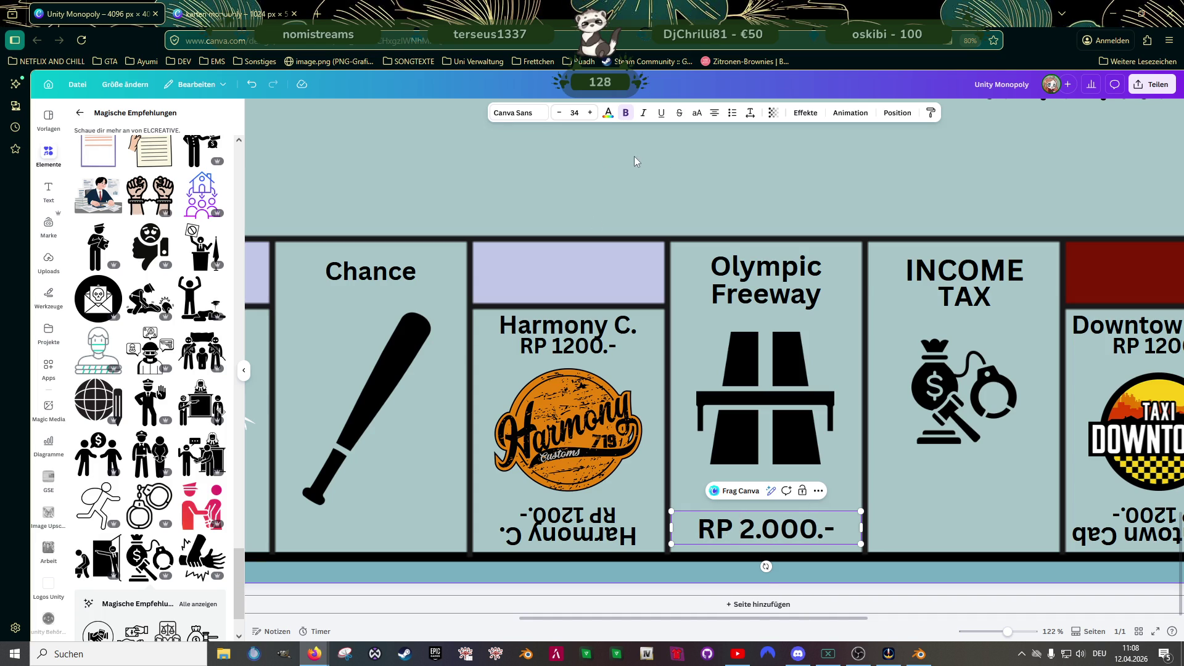
key("Escape")
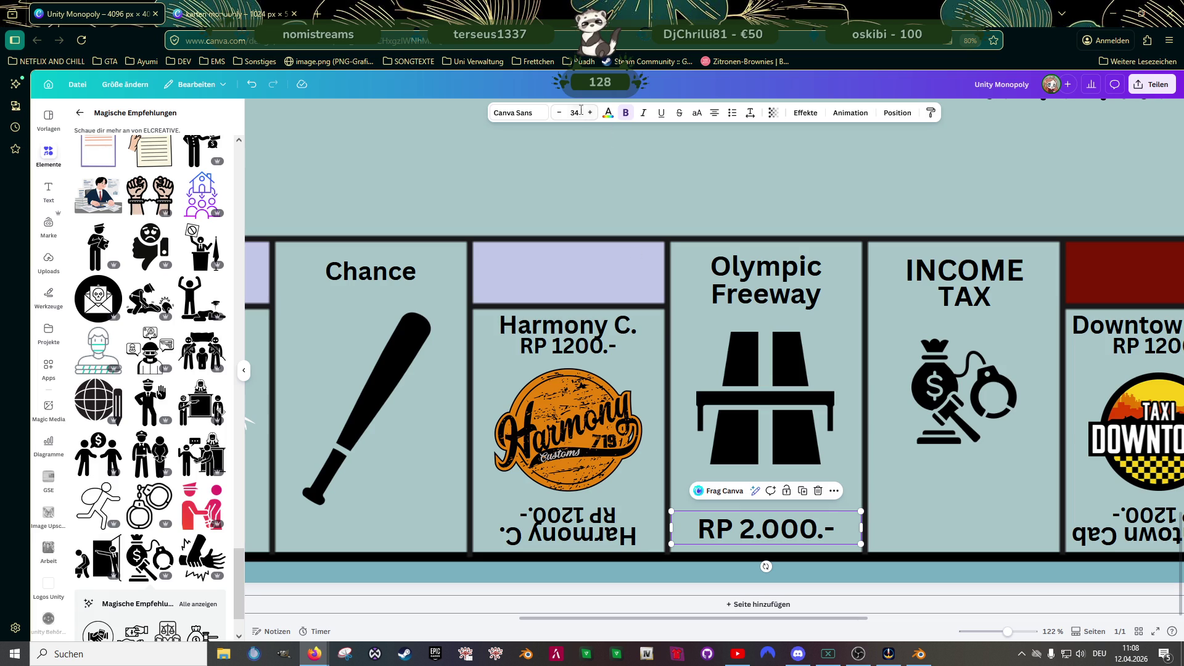
left_click(581, 109)
type("3")
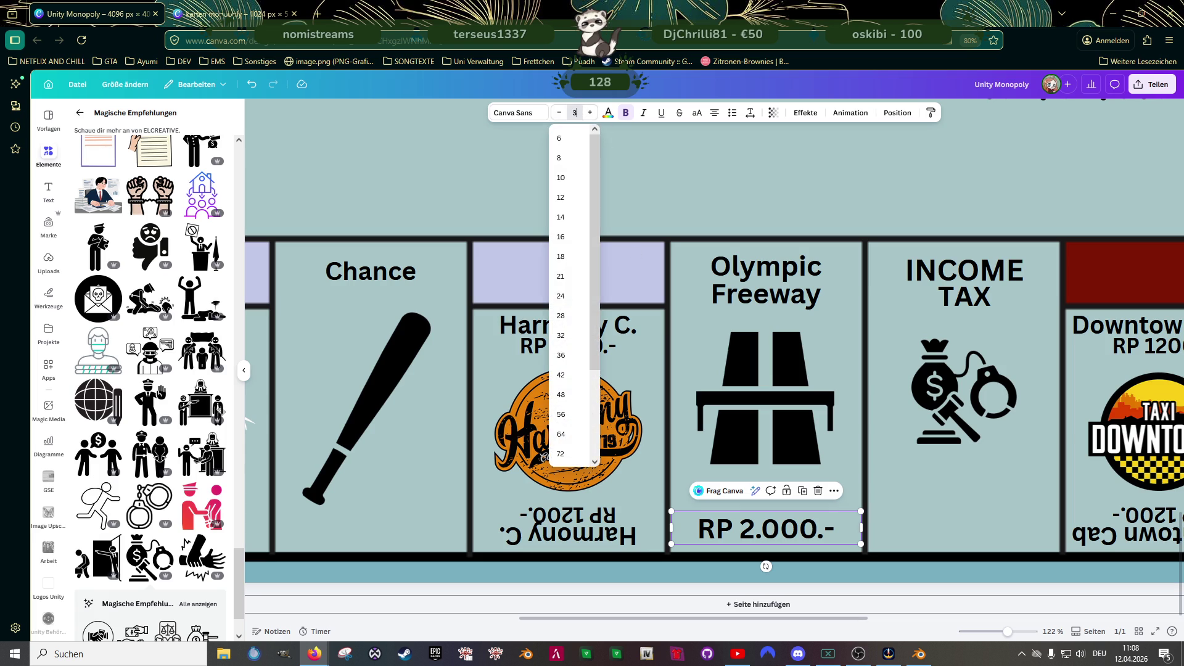
type("0")
key("Return")
left_click(684, 179)
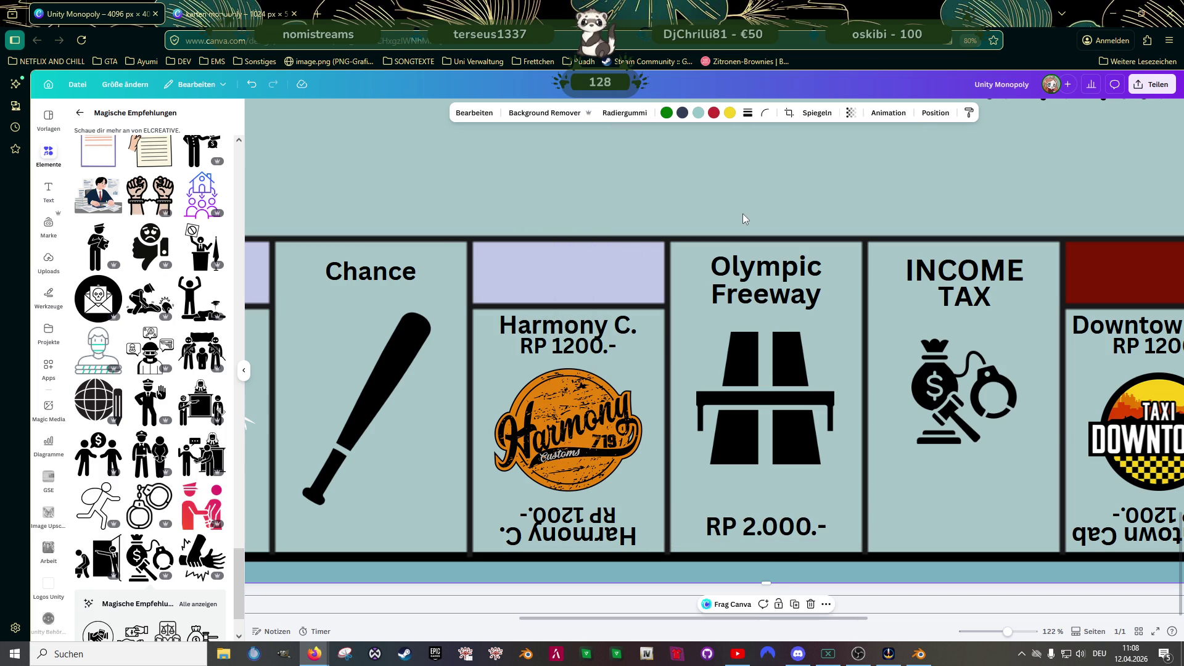
scroll(757, 279, "down", 5, "ctrl")
scroll(757, 278, "down", 3, "ctrl")
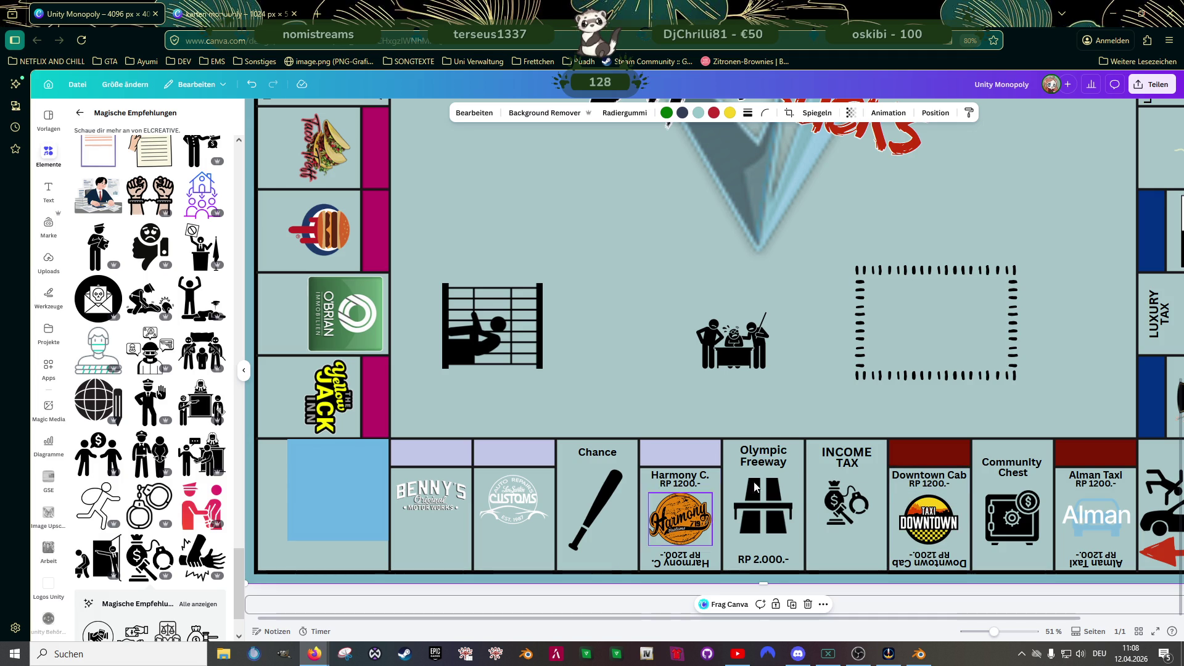
- Enlarge the Customs logo to fill its tile and nudge it upward
scroll(861, 487, "up", 1)
scroll(861, 487, "up", 1)
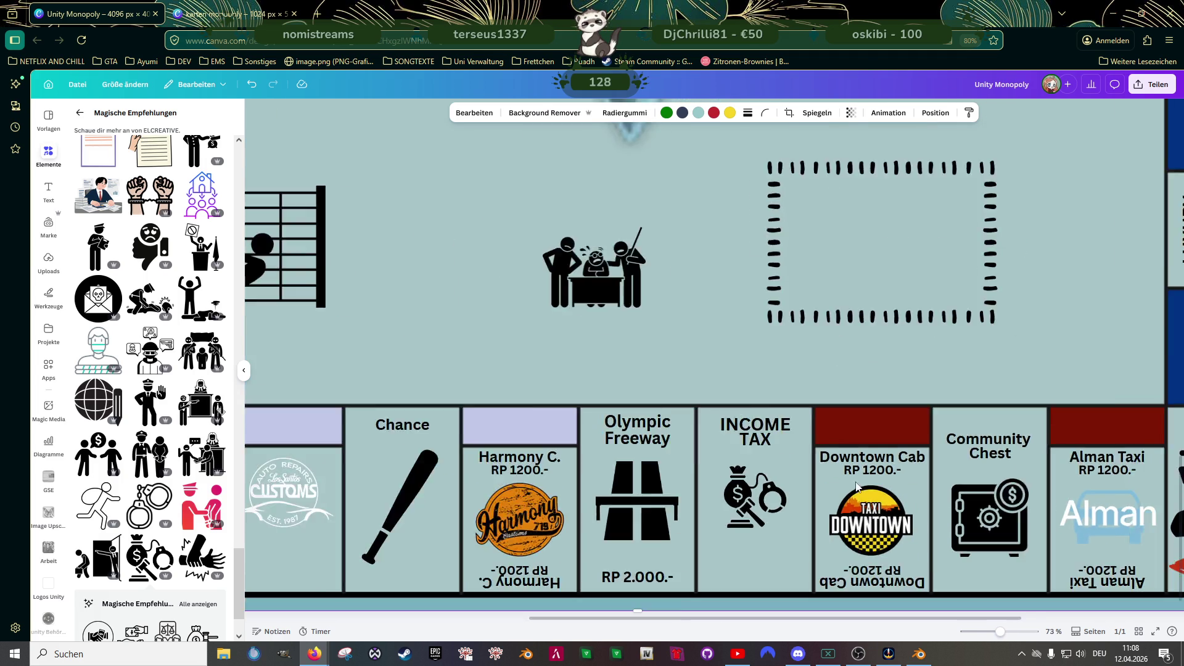
scroll(861, 487, "down", 2)
left_click(454, 512)
scroll(455, 515, "up", 2)
scroll(455, 514, "up", 1)
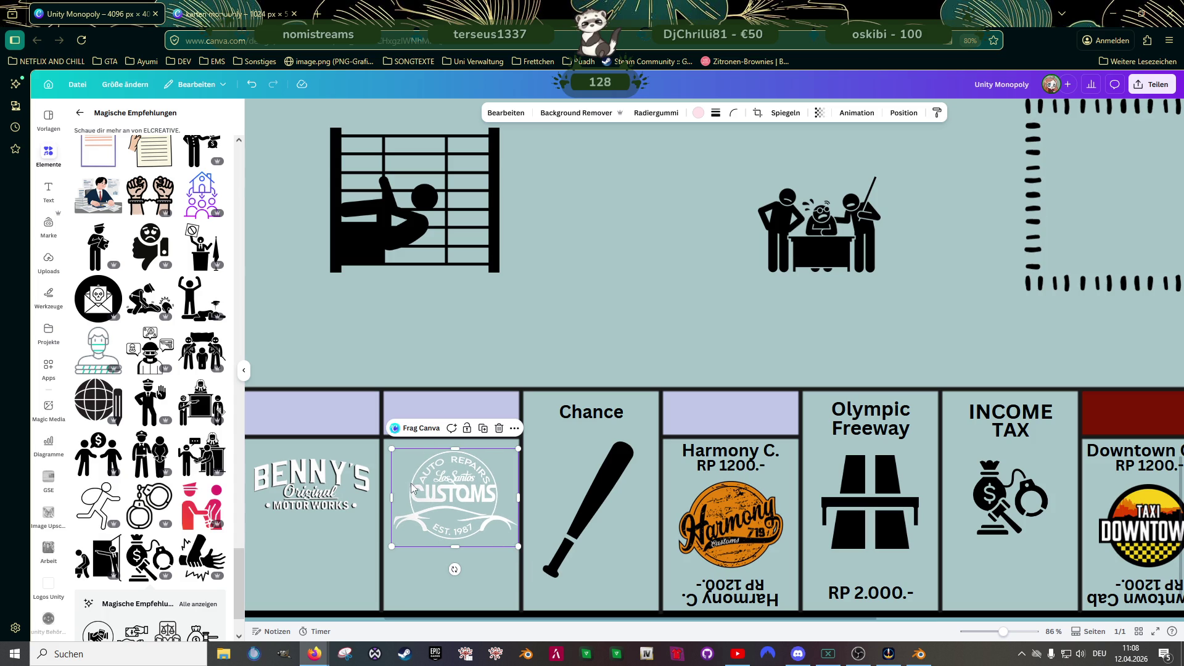
left_click_drag(393, 449, 383, 442)
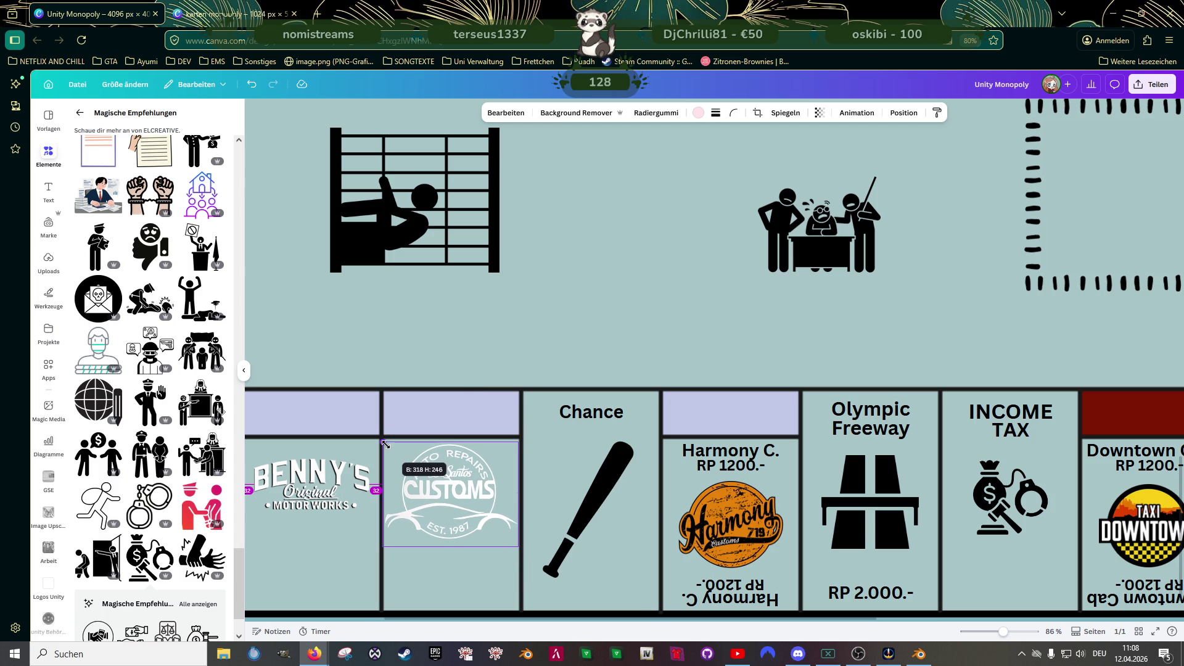
left_click_drag(435, 475, 434, 470)
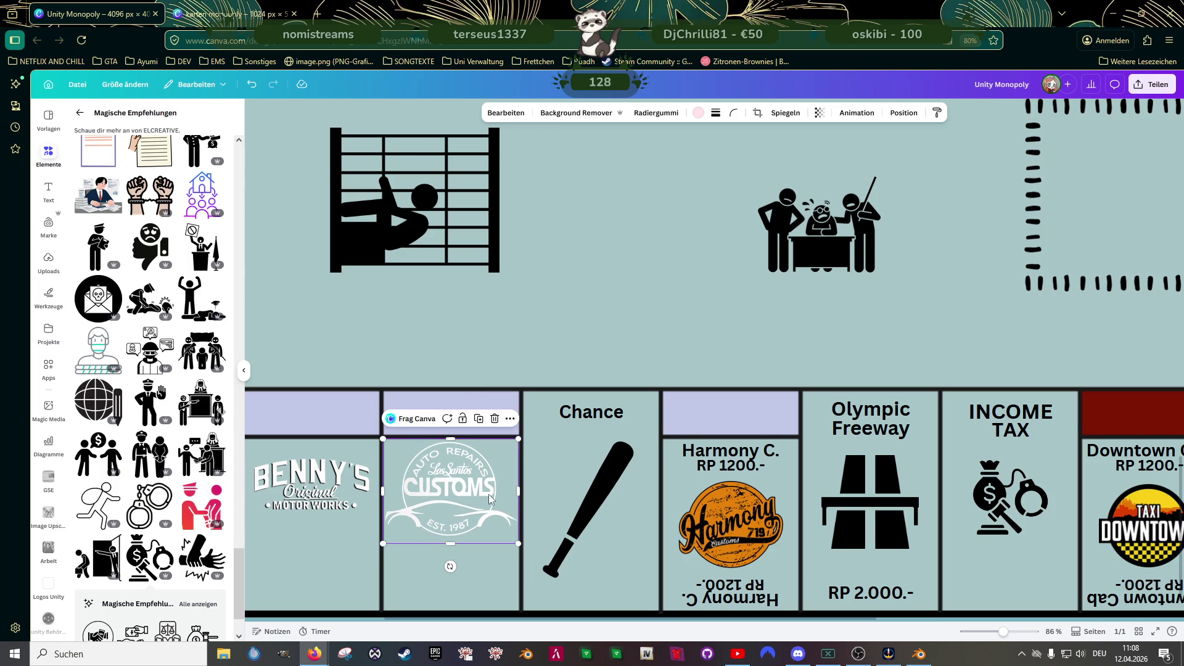
scroll(744, 428, "down", 1)
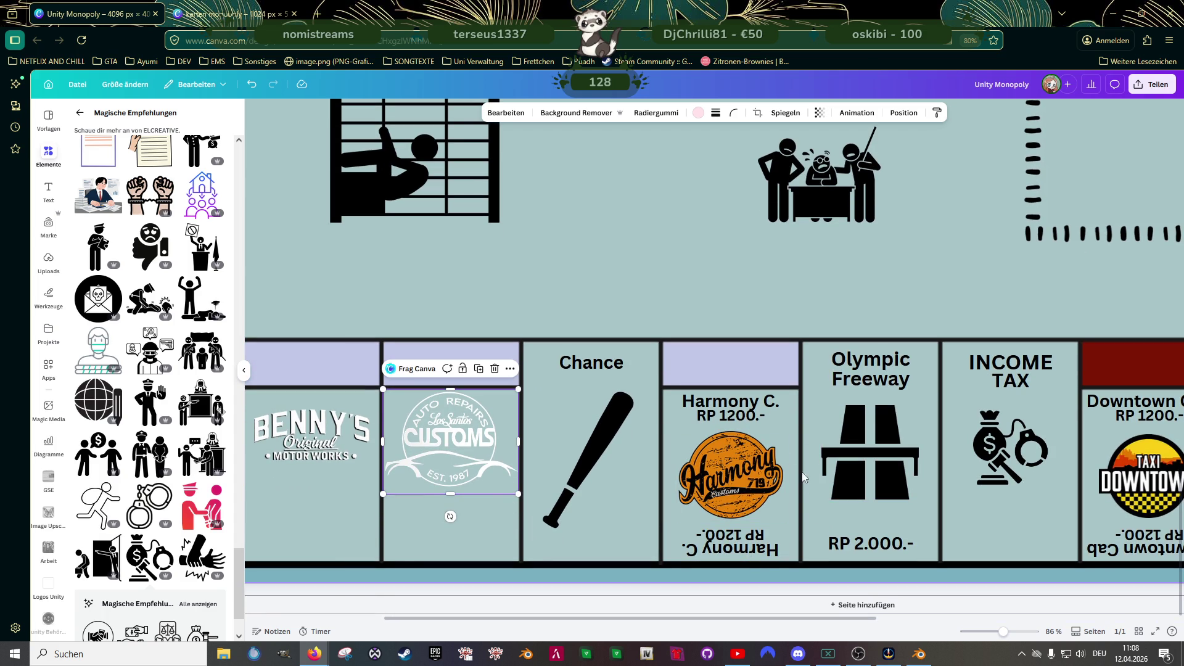
- Copy the RP 2.000.- price into the Customs tile, aligned with Olympic Freeway's
left_click(745, 410)
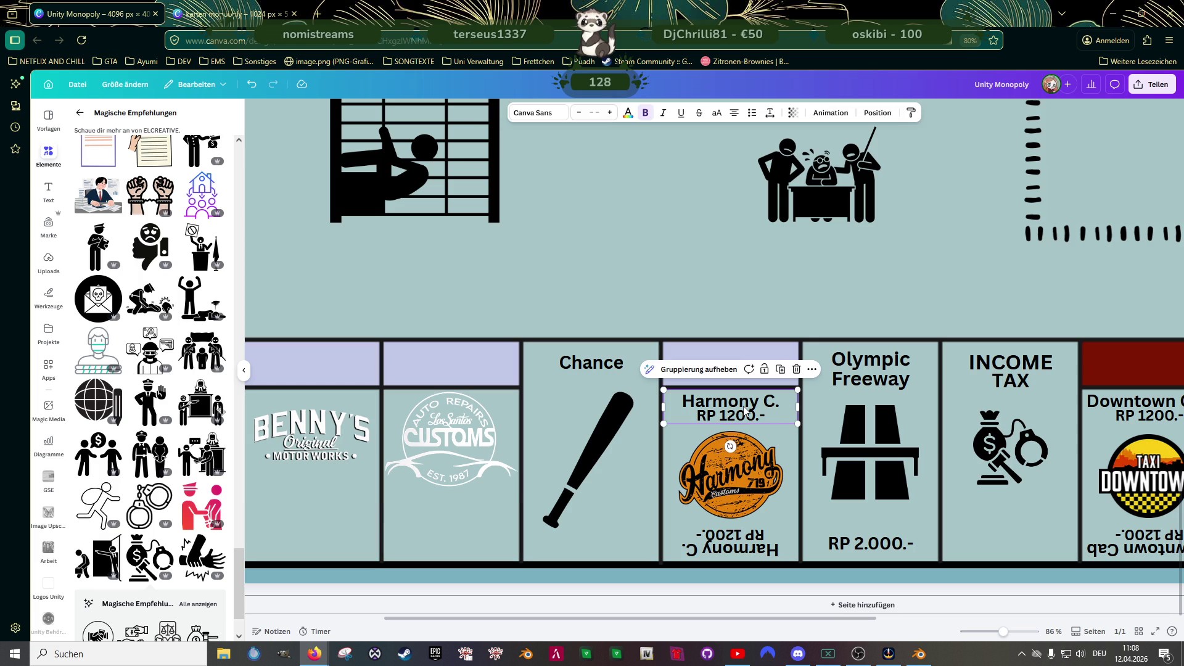
left_click(874, 547)
left_click_drag(874, 550, 467, 540)
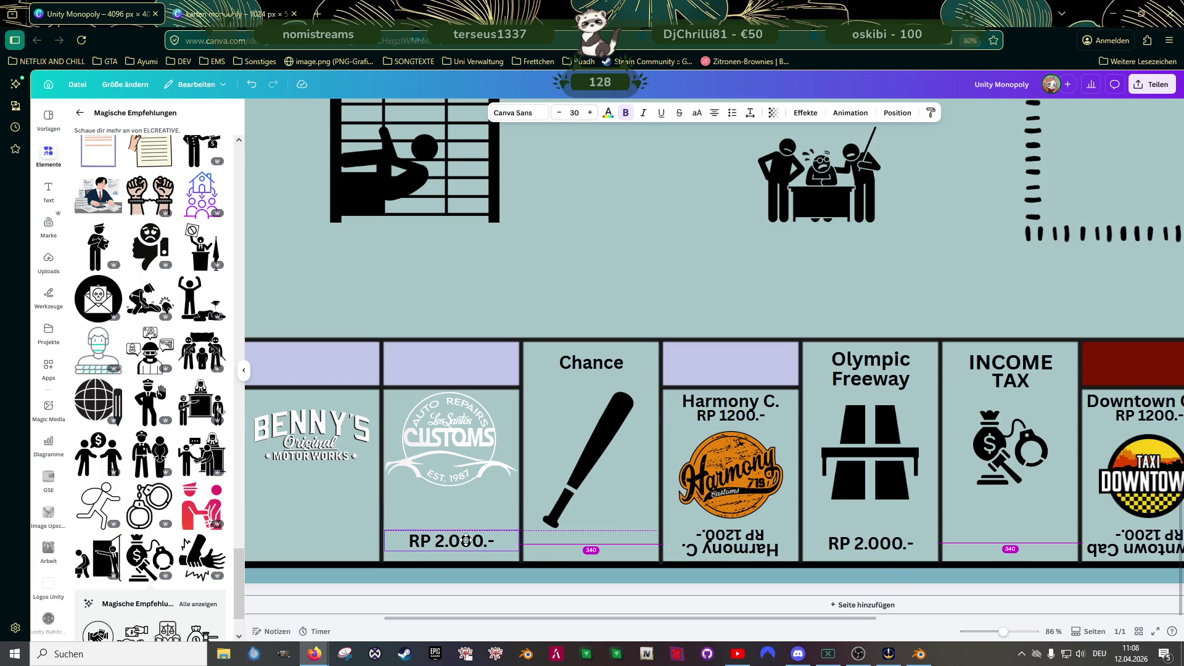
left_click_drag(466, 540, 456, 547)
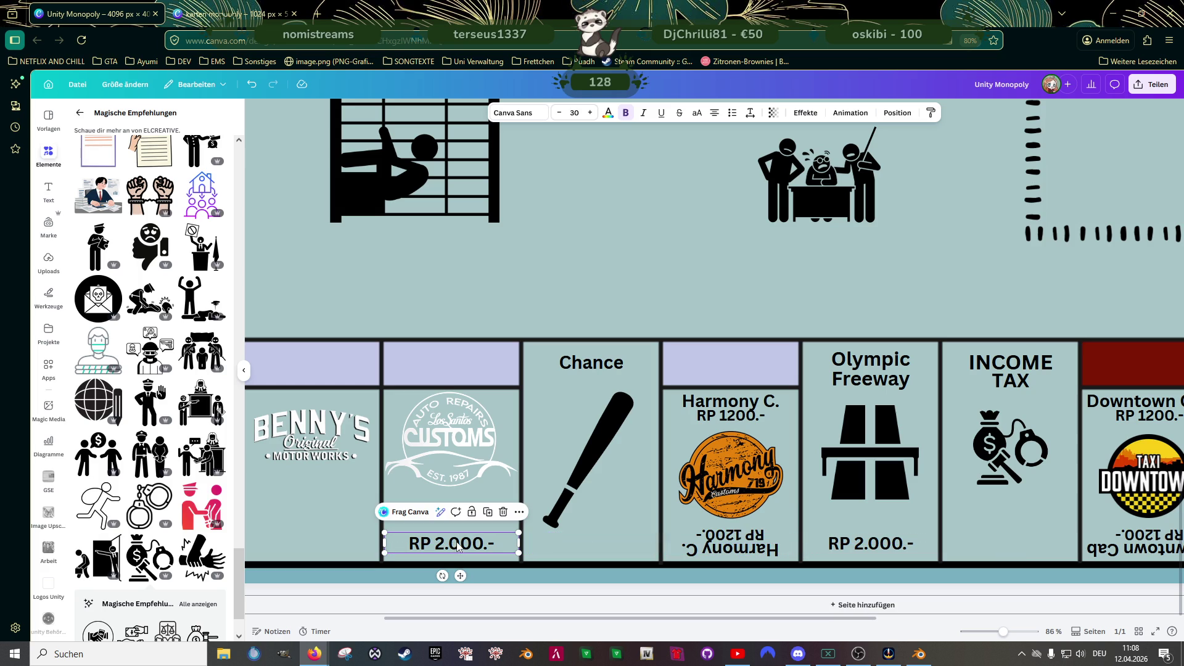
left_click(590, 275)
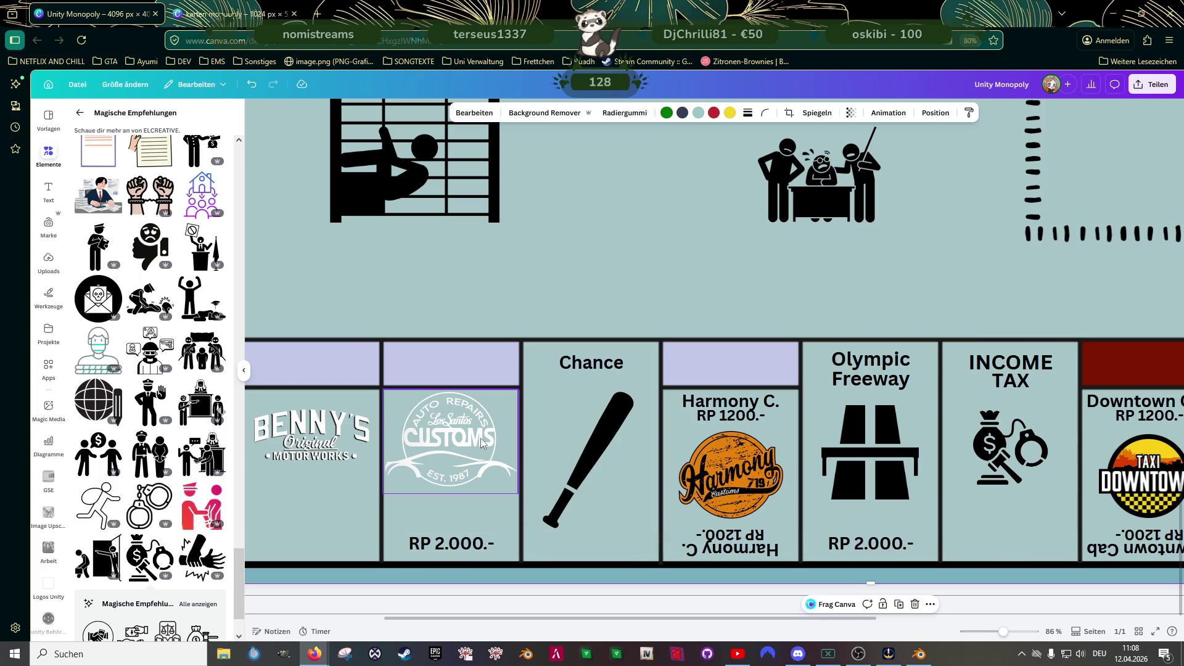
scroll(476, 443, "down", 5)
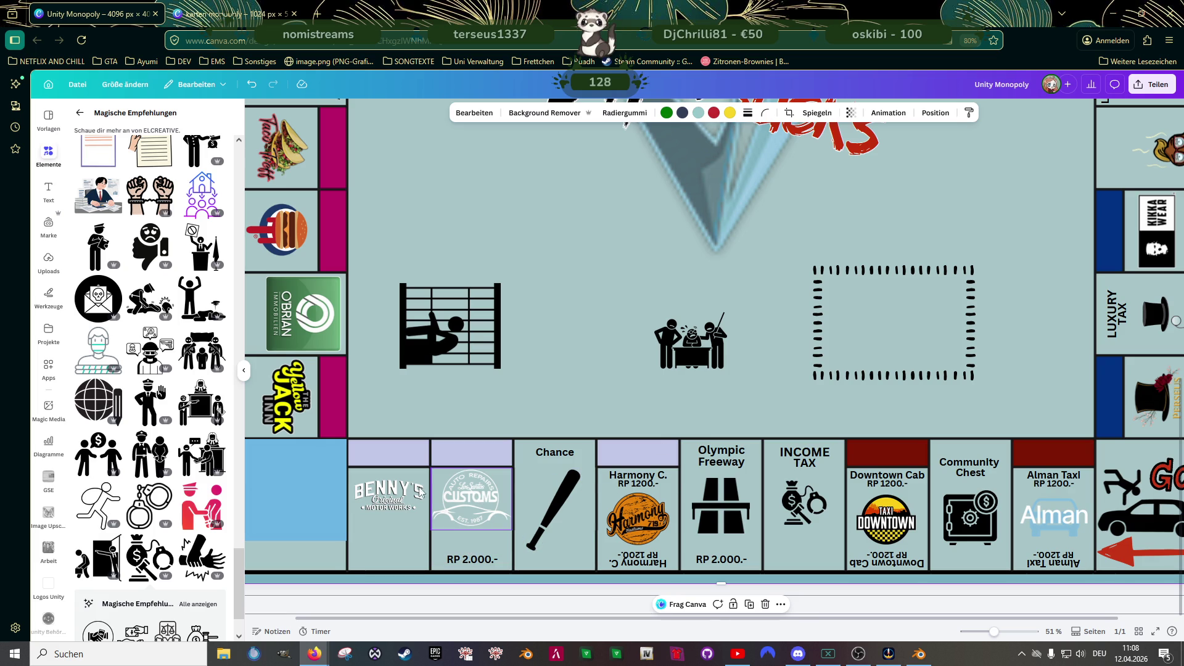
- Move the Benny's logo onto the board and copy the Downtown Cab label to the top of that tile
left_click_drag(397, 491, 581, 396)
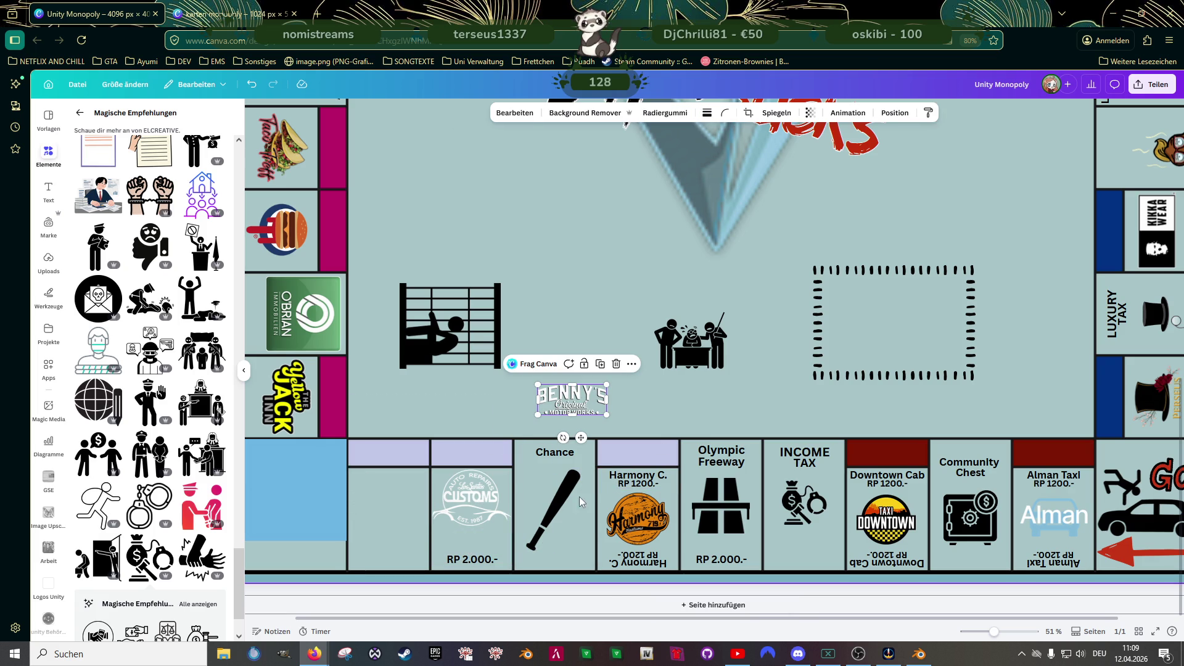
left_click(905, 484)
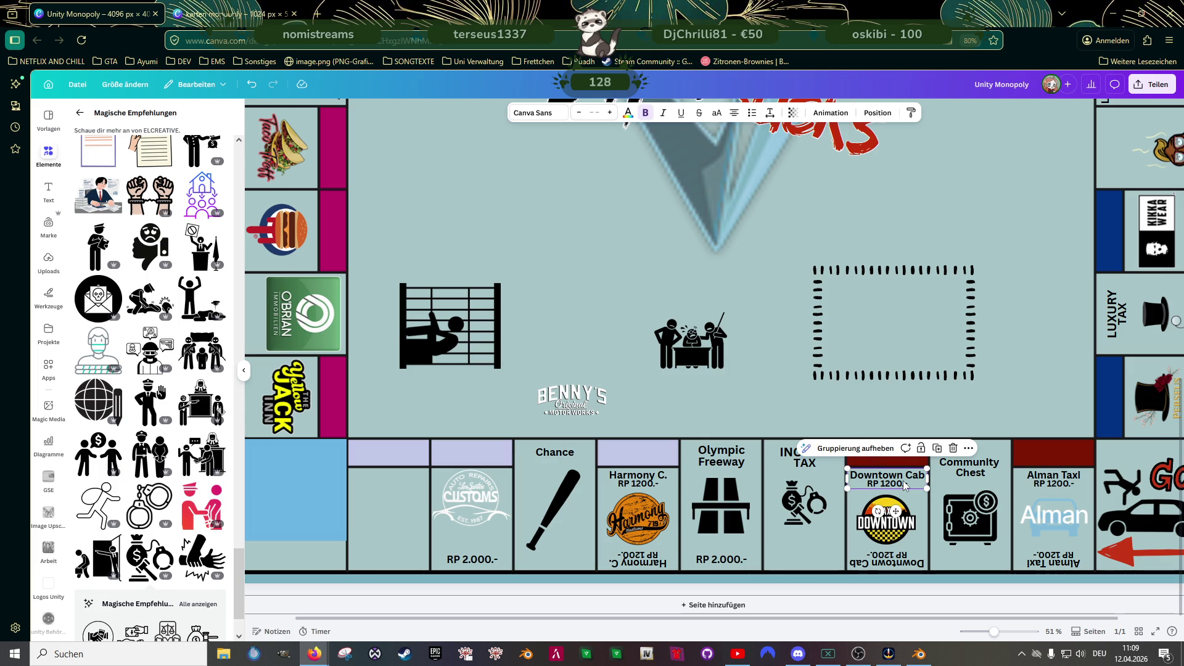
left_click_drag(905, 484, 401, 513)
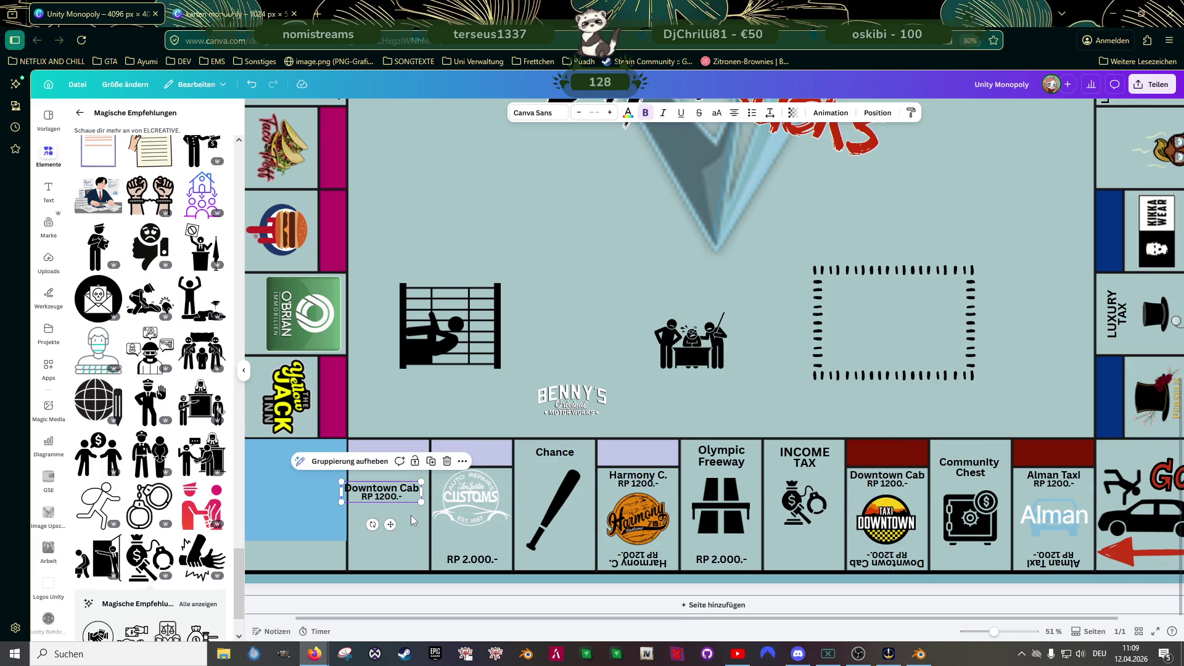
scroll(404, 509, "up", 3)
scroll(408, 506, "up", 2)
left_click_drag(373, 461, 389, 432)
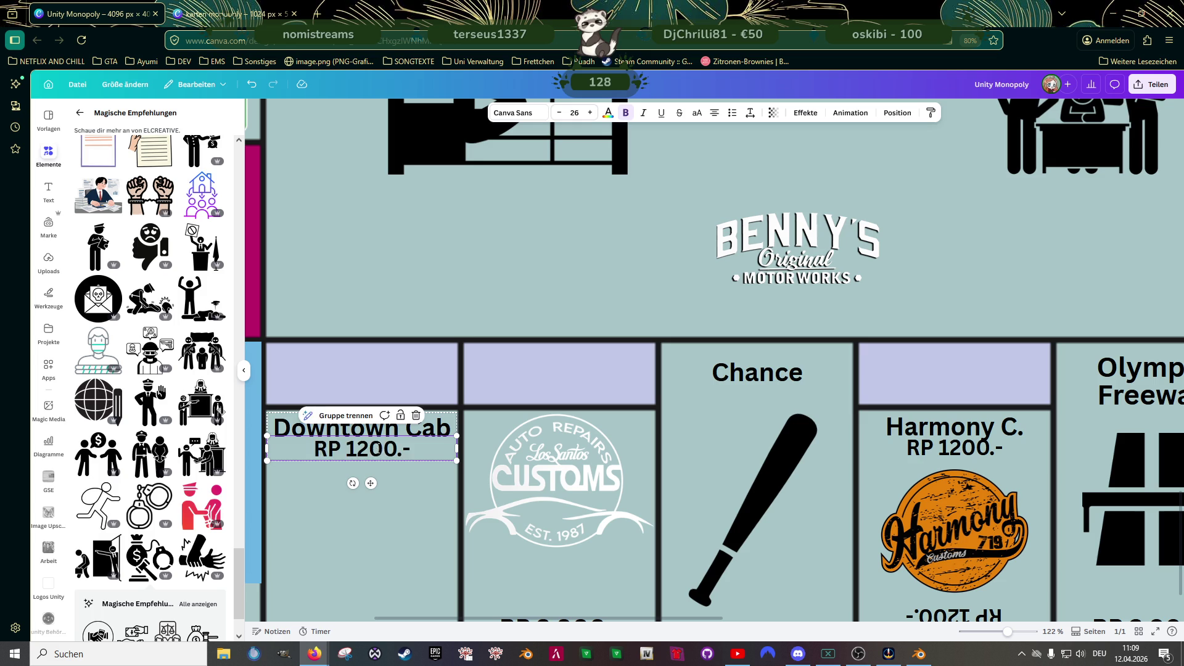
- Ungroup the copied label and retype its RP 1200.- line as MOTOR WORKS
left_click(379, 452)
key("Escape")
left_click(336, 393)
left_click(354, 455)
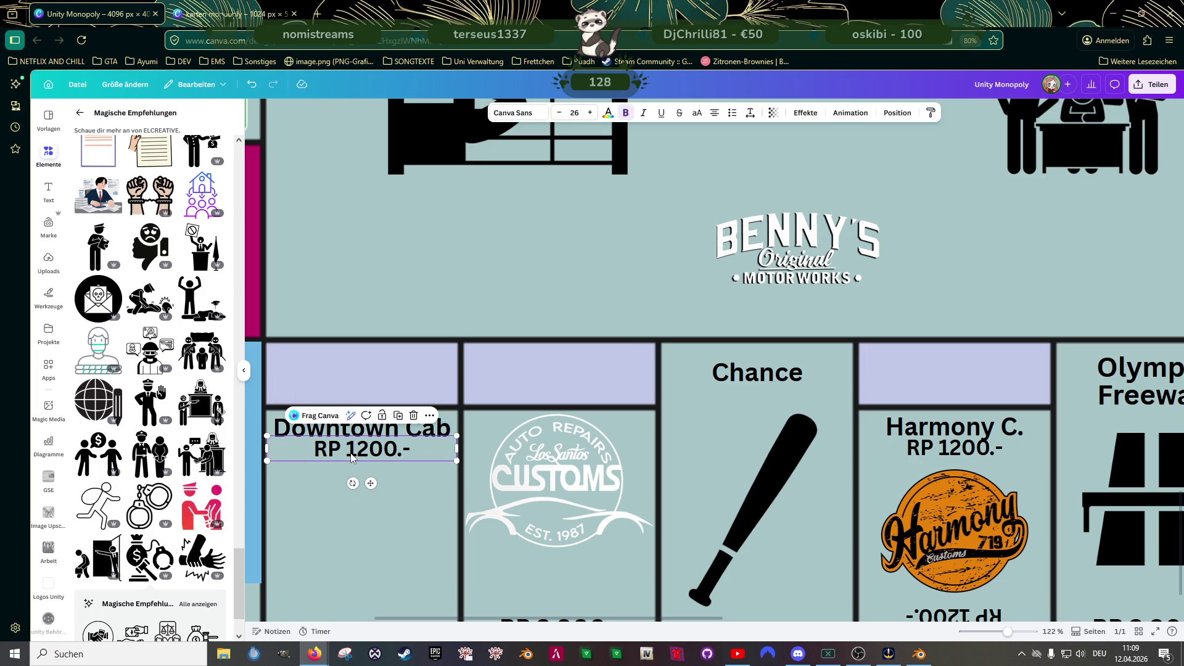
left_click(346, 453)
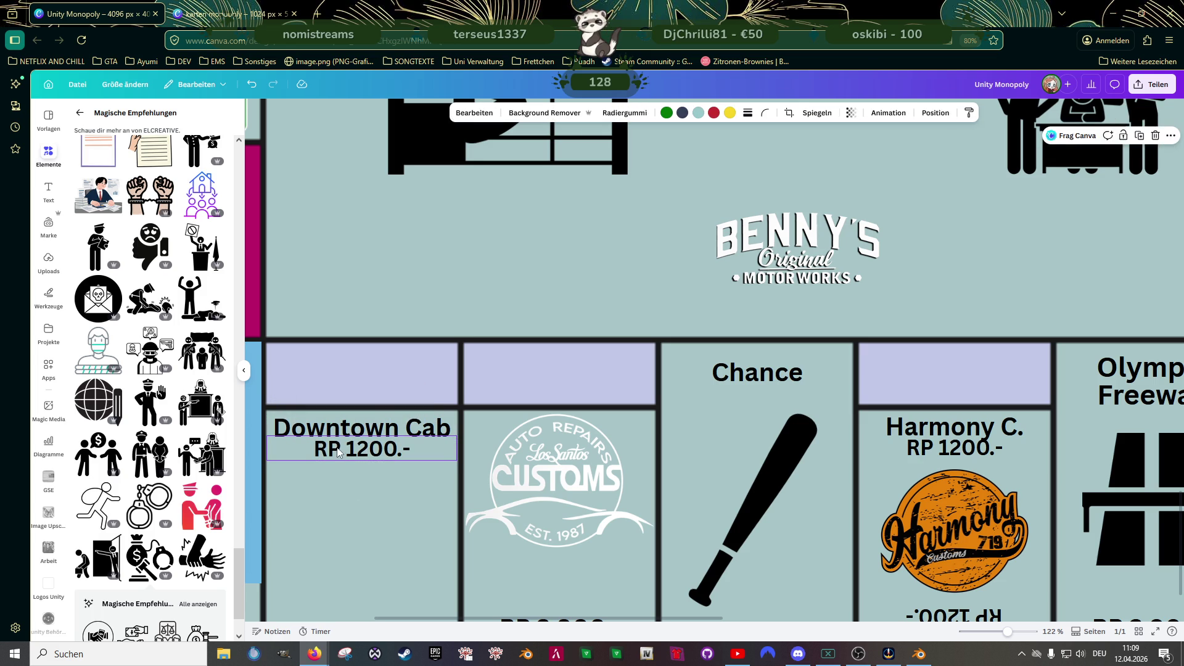
double_click(346, 452)
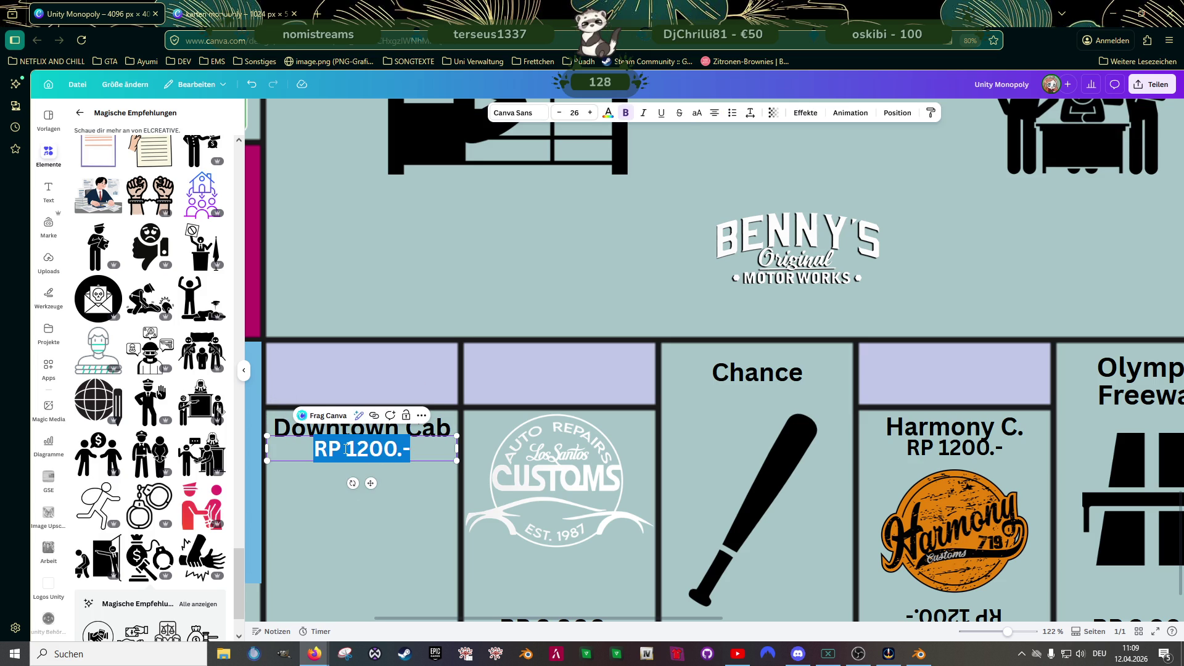
type("MO")
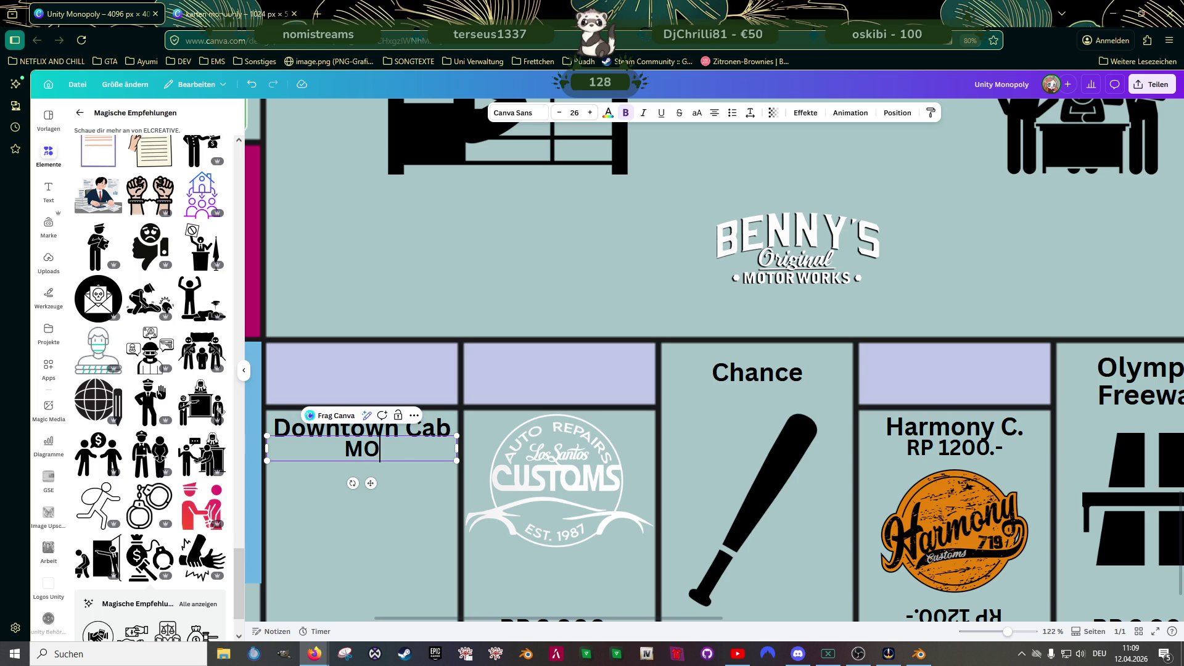
type("TOR WORKS")
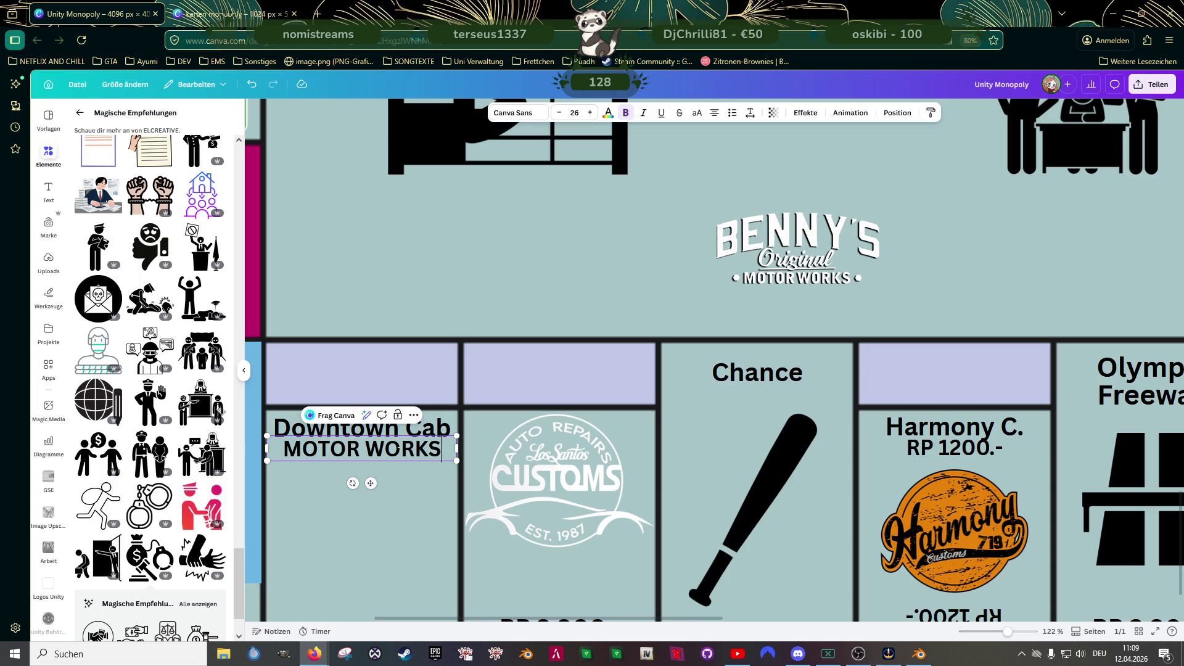
- Retype the Downtown Cab line as BENNYS and try inserting an apostrophe before the S
left_click(431, 427)
left_click(435, 424)
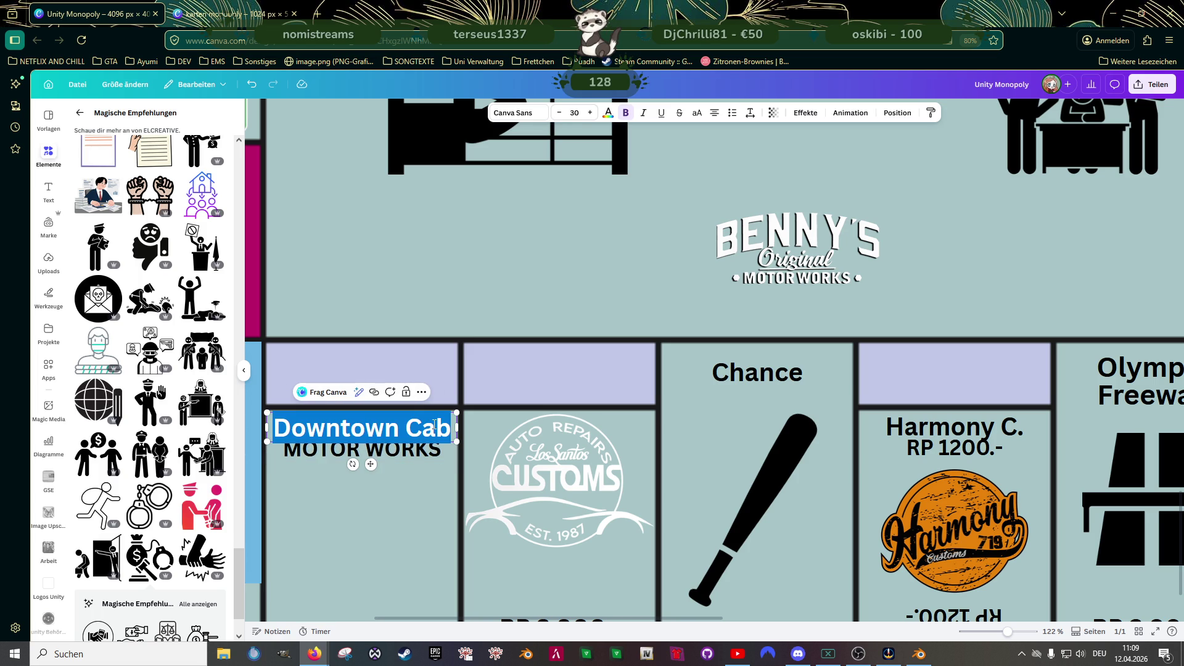
type("BENNYS")
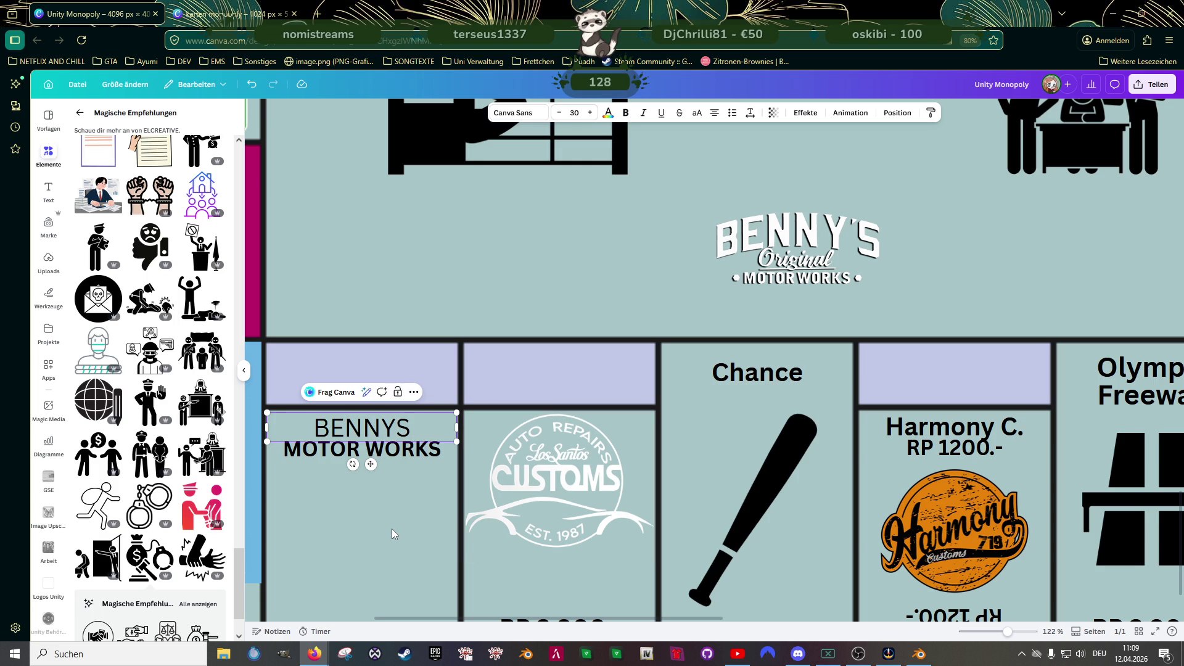
left_click(382, 486)
left_click(398, 424)
left_click(399, 425)
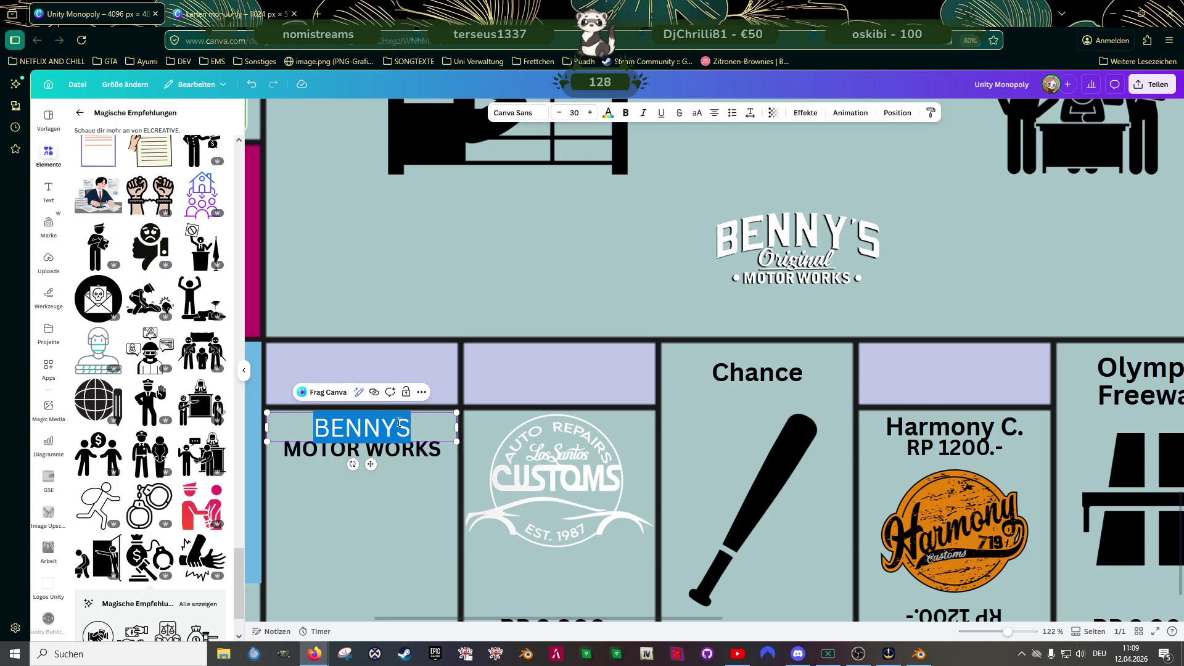
left_click(394, 503)
left_click(399, 425)
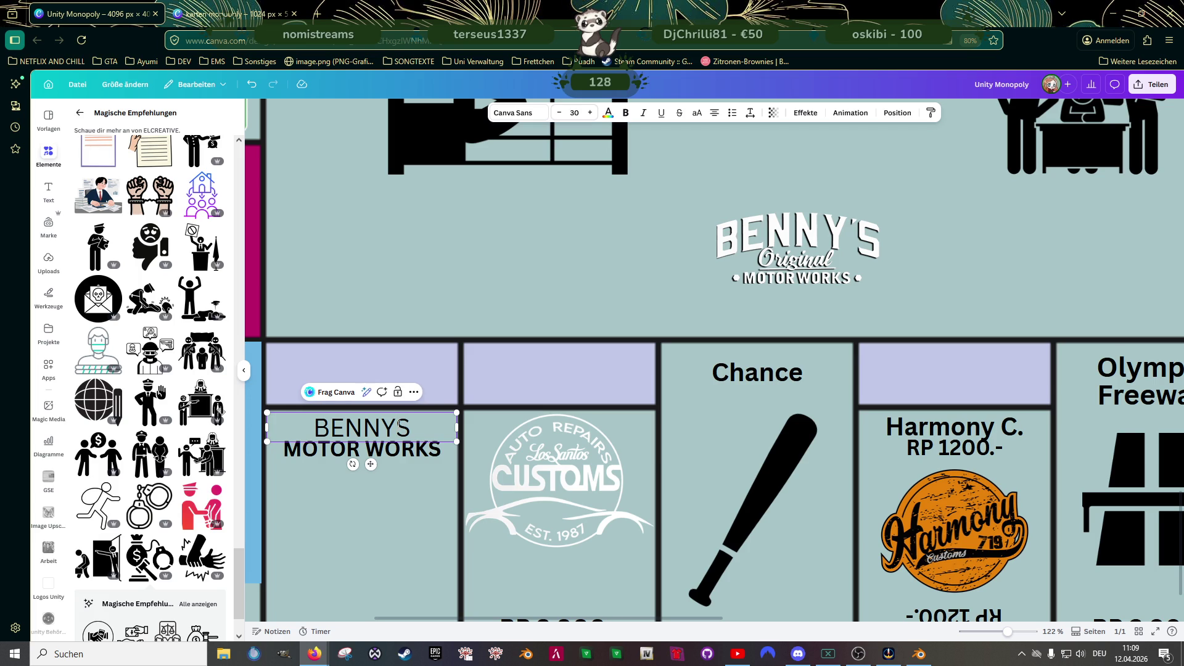
type("`?")
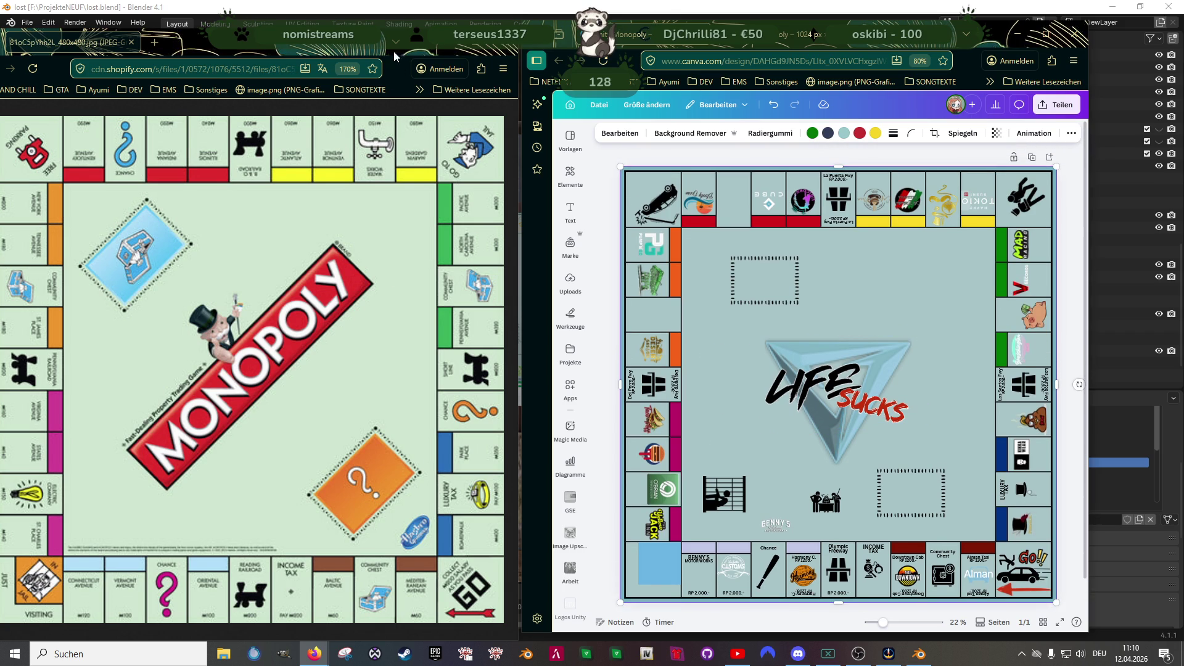
left_click(794, 484)
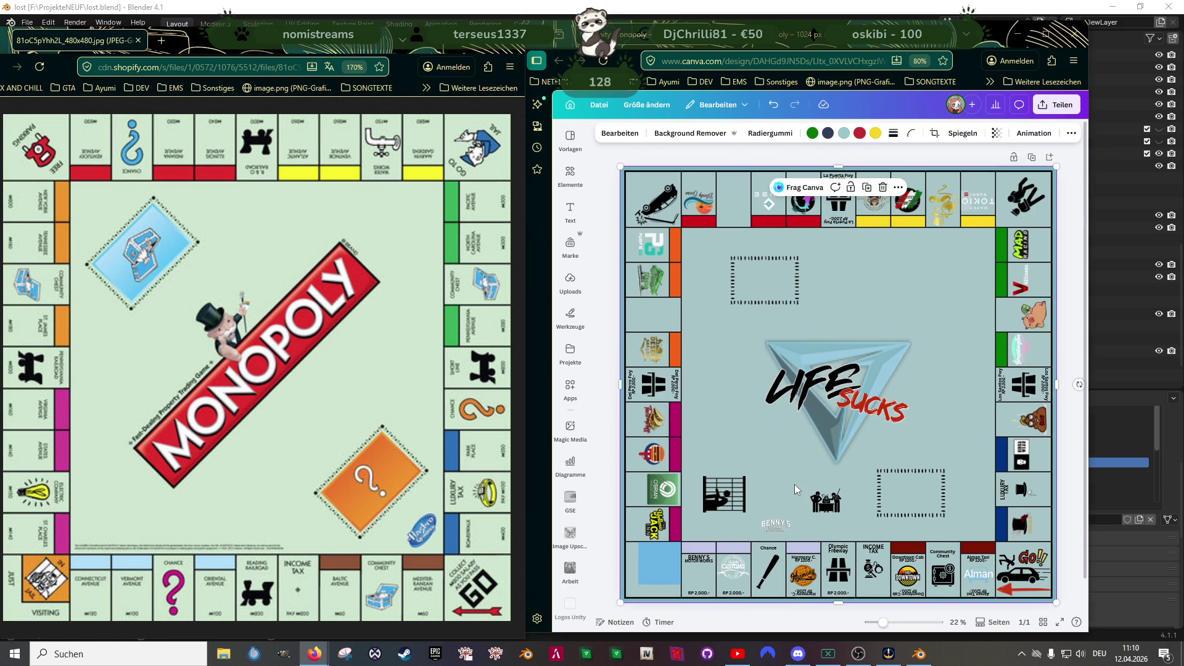
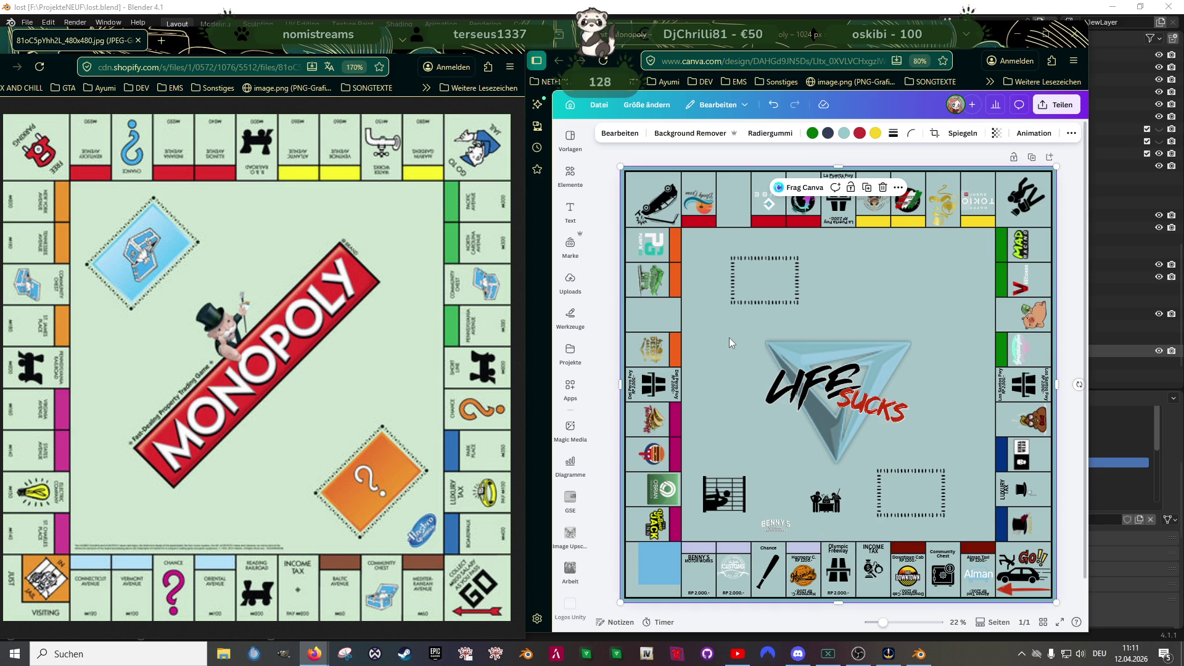
- Return to the Monopoly board design and maximize the browser window
left_click(778, 44)
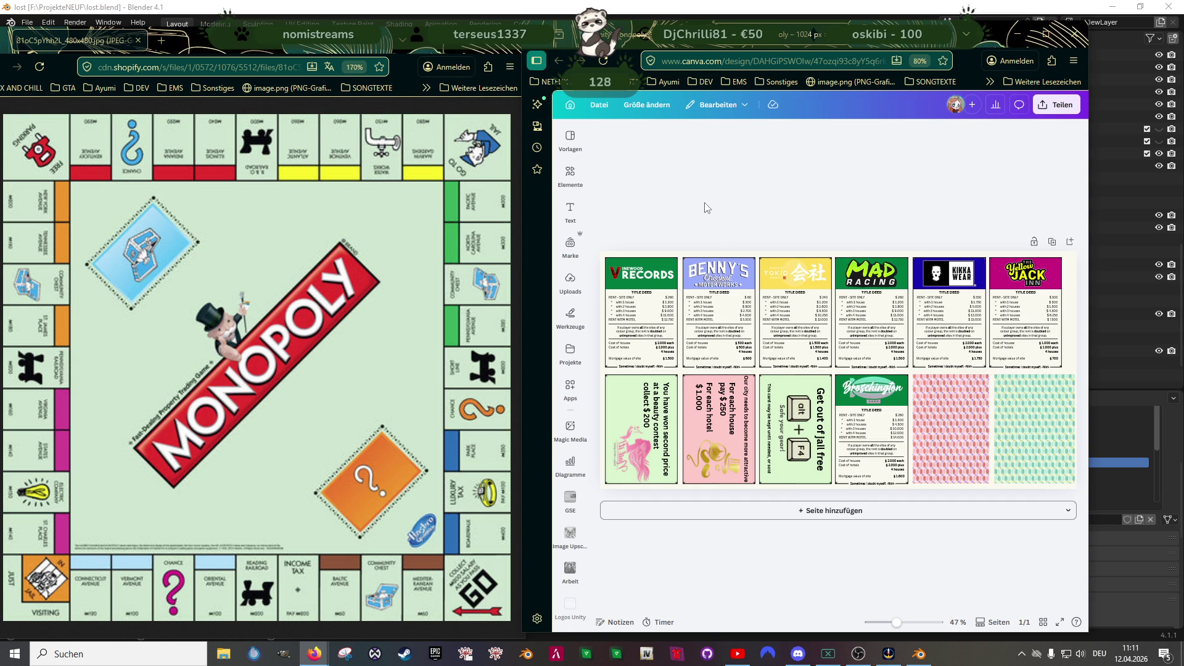
left_click(638, 34)
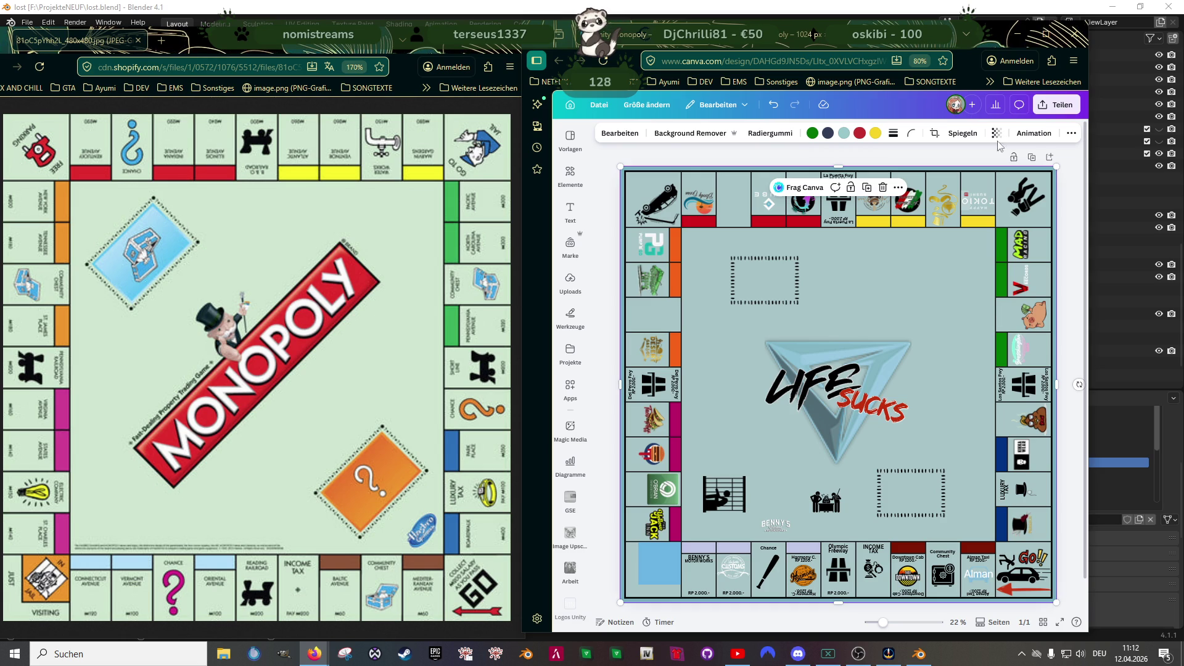
left_click(1052, 37)
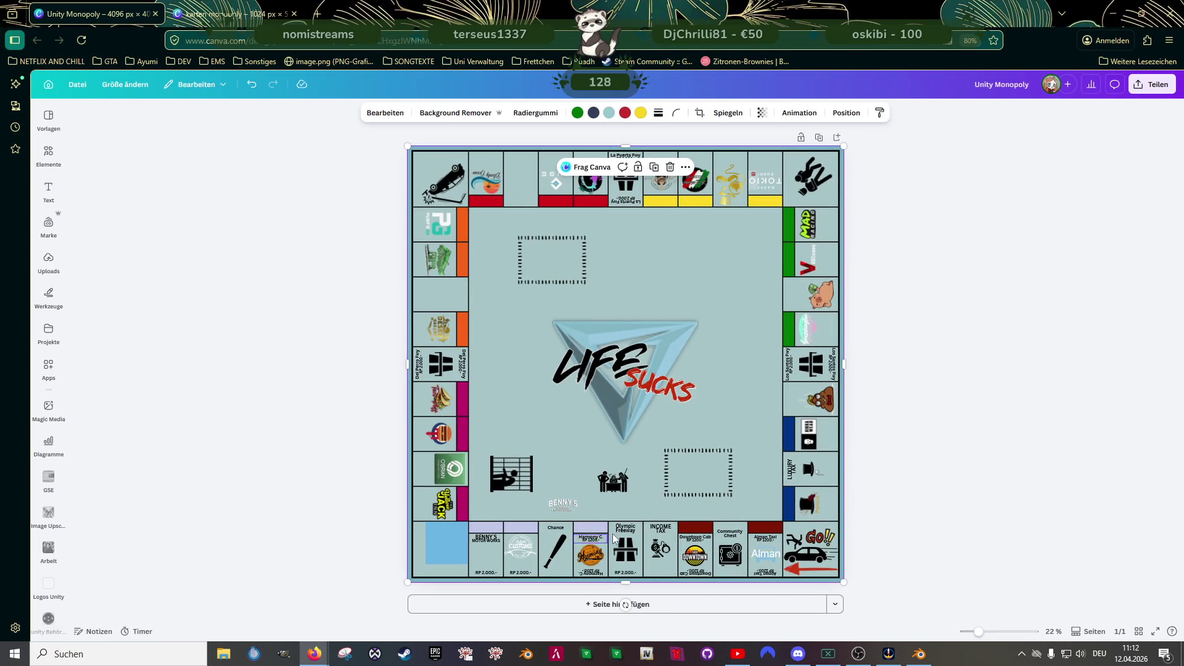
- Nudge the Customs logo slightly lower in its tile
scroll(615, 542, "up", 3)
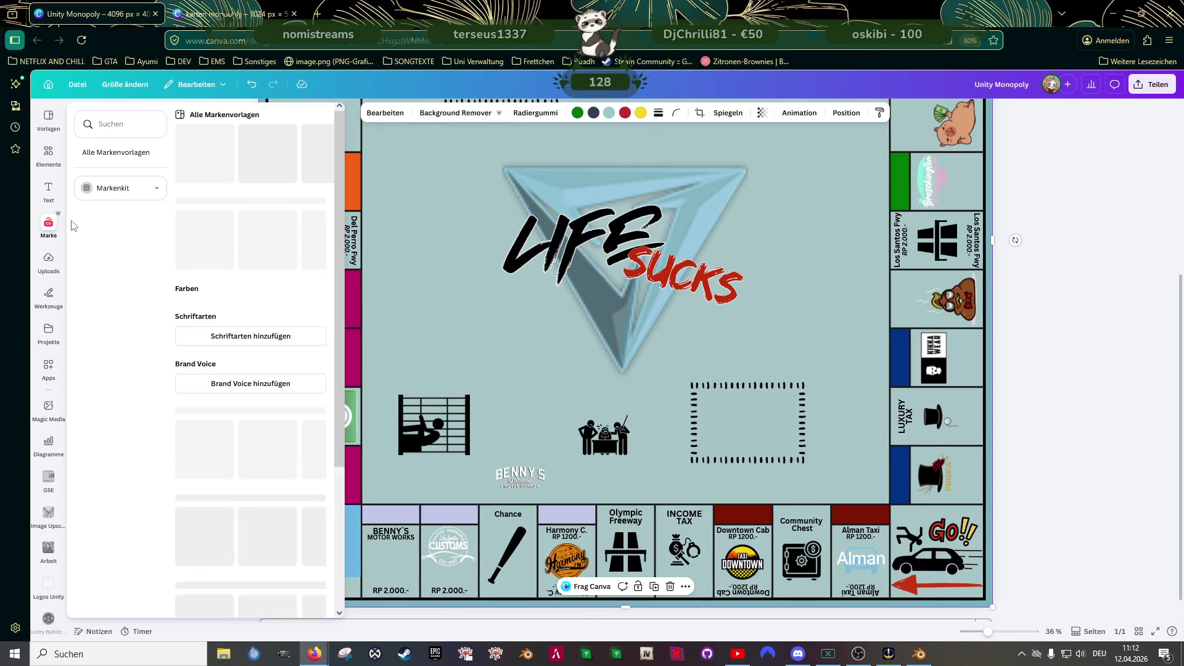
left_click(48, 154)
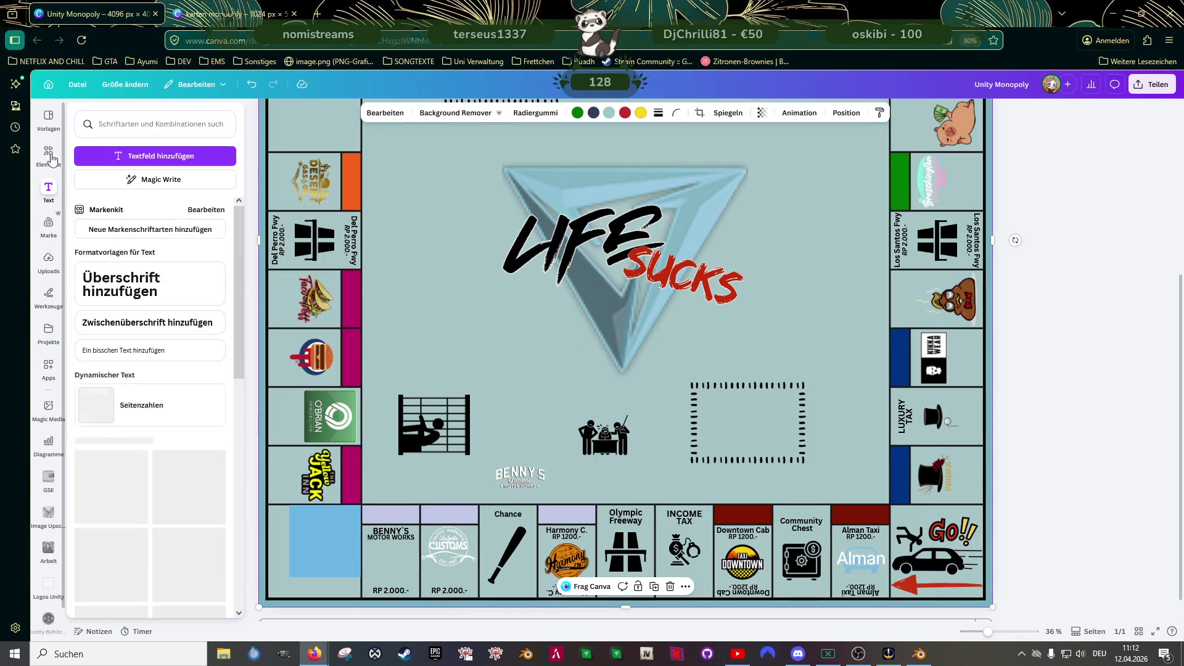
scroll(695, 476, "up", 3)
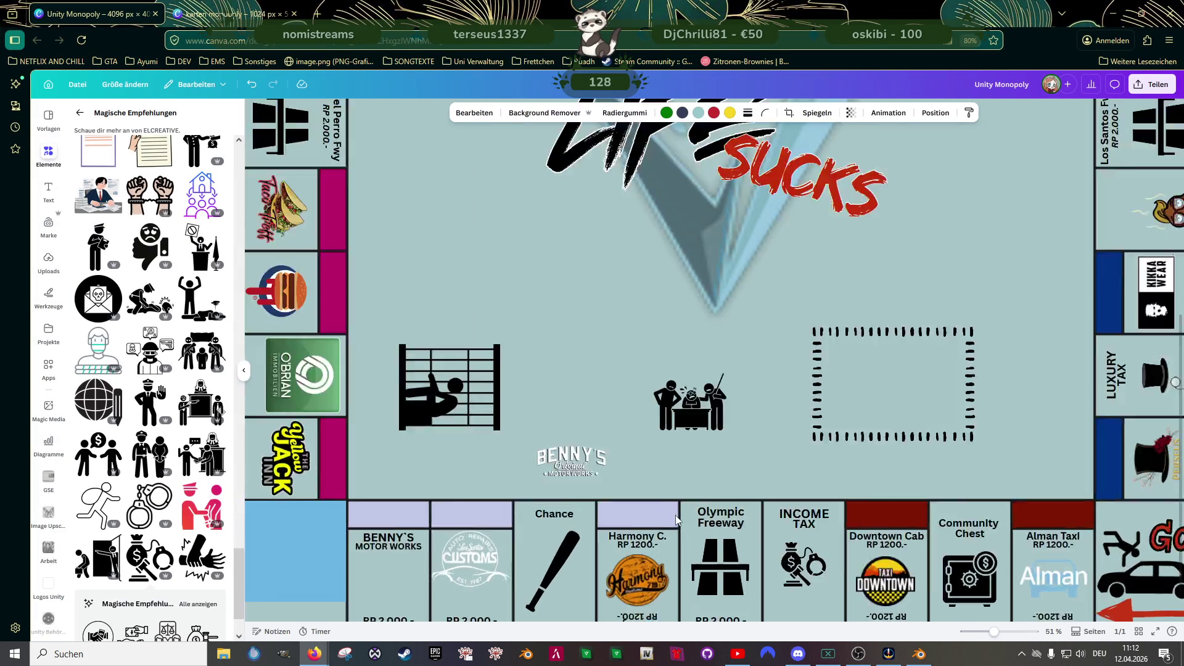
scroll(538, 500, "down", 2)
scroll(390, 450, "down", 1)
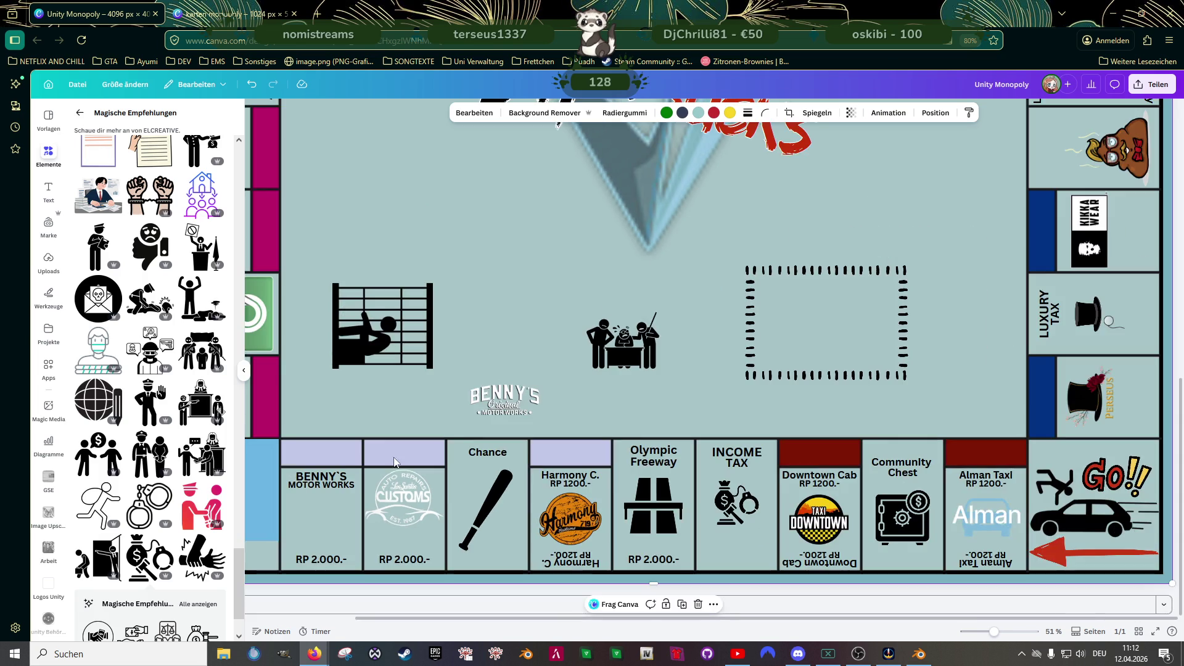
scroll(401, 471, "up", 1)
scroll(418, 465, "down", 1)
left_click_drag(414, 460, 414, 464)
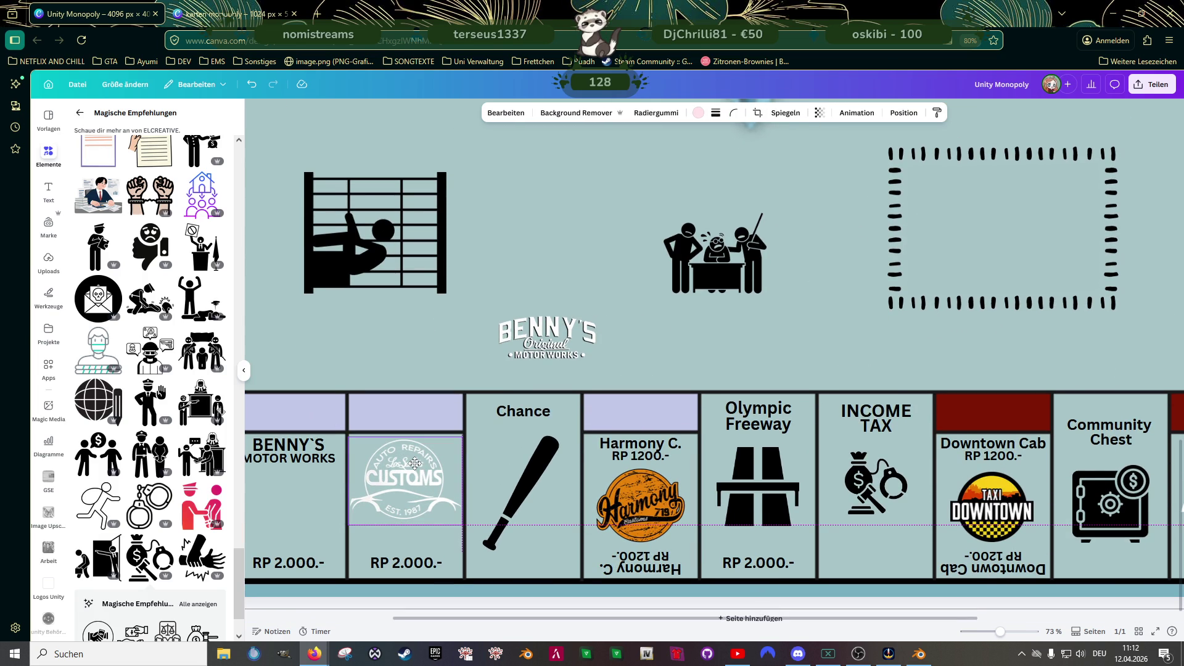
left_click_drag(415, 463, 415, 465)
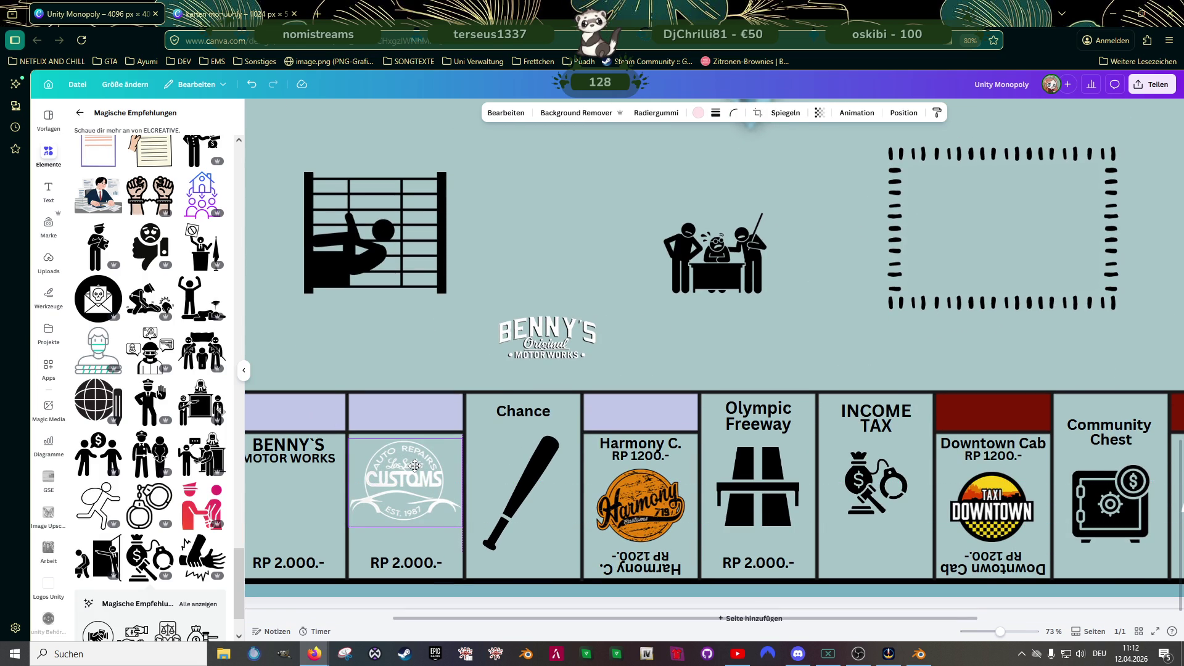
- Align the Freeway text, raise Olympic's font size and lower Freeway's by two steps
scroll(764, 450, "up", 3, "ctrl")
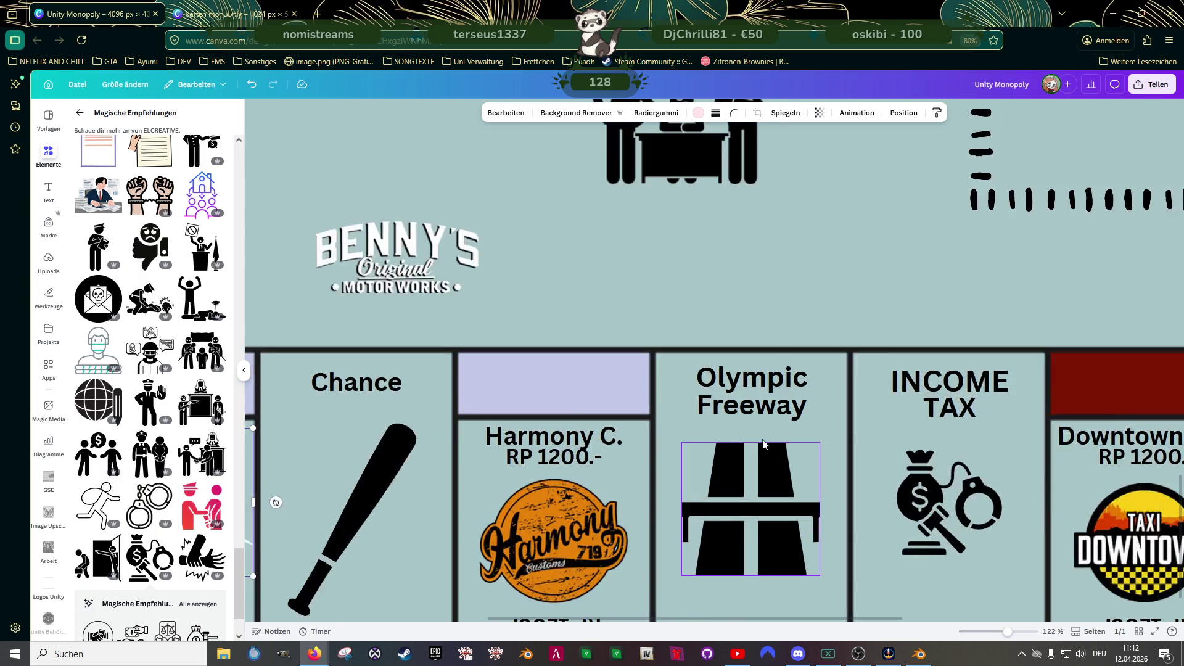
scroll(765, 450, "up", 2, "ctrl")
left_click(752, 401)
left_click(752, 401)
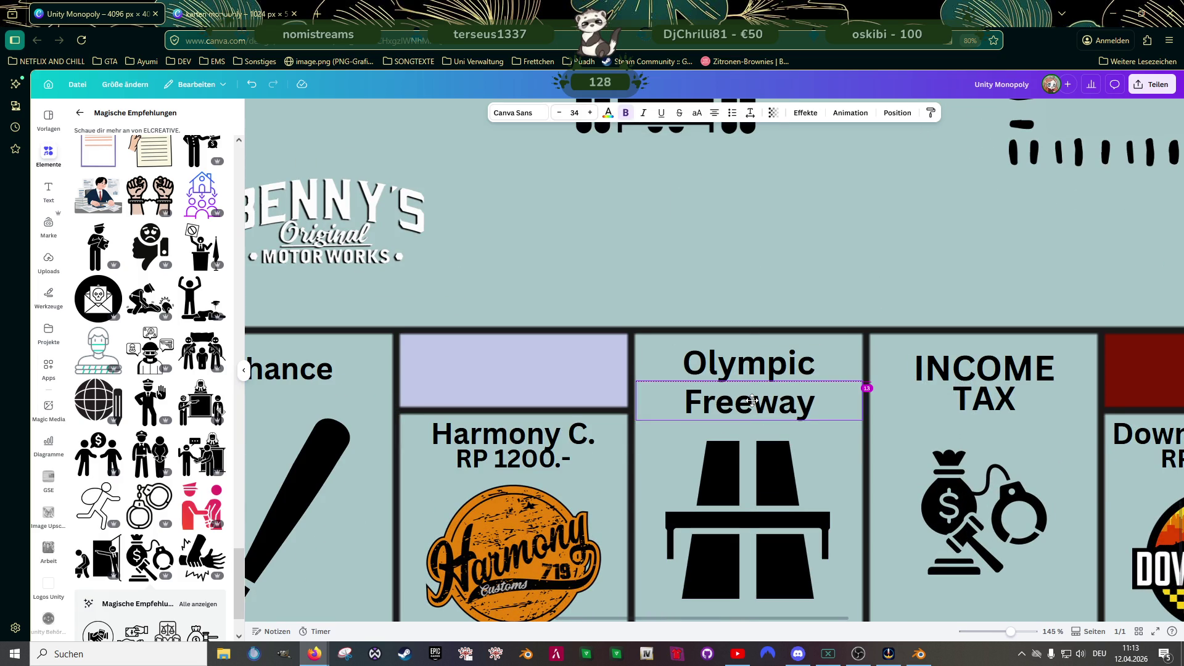
left_click_drag(752, 400, 751, 399)
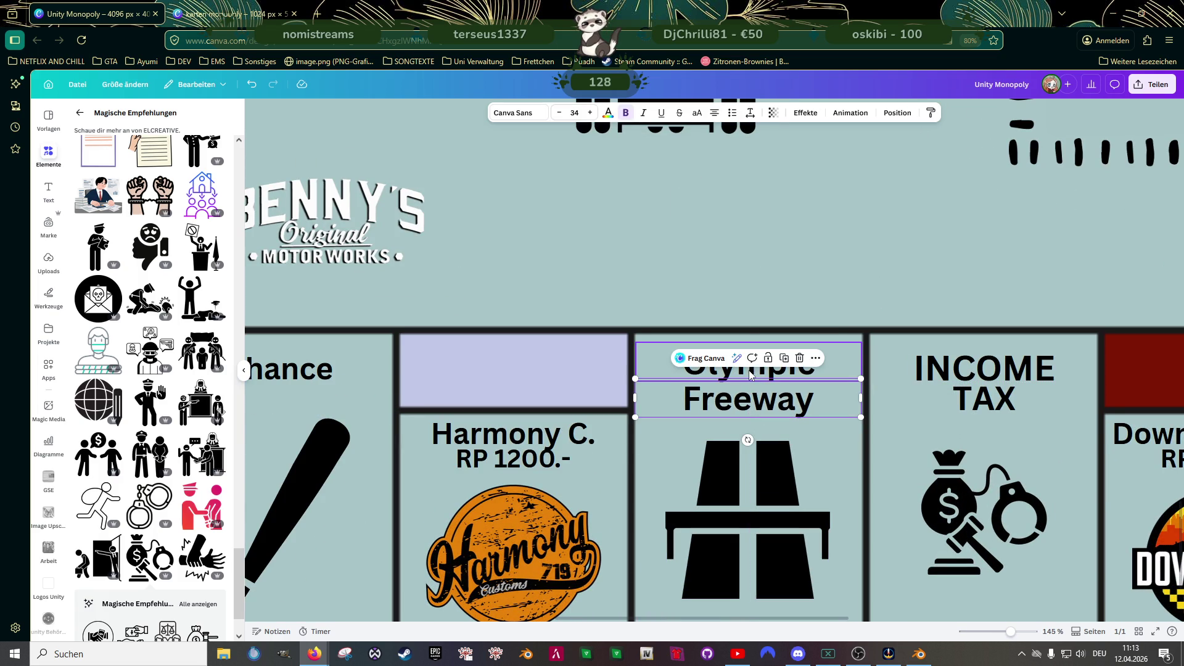
left_click(749, 374)
left_click(590, 114)
left_click(591, 114)
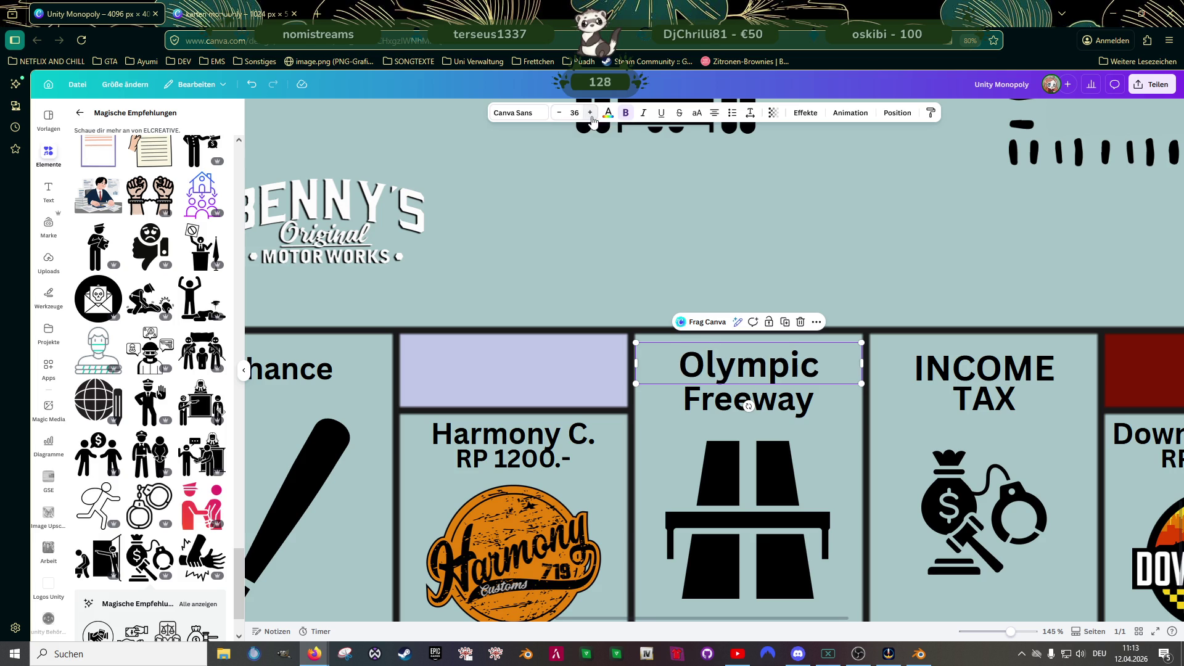
key("Tab")
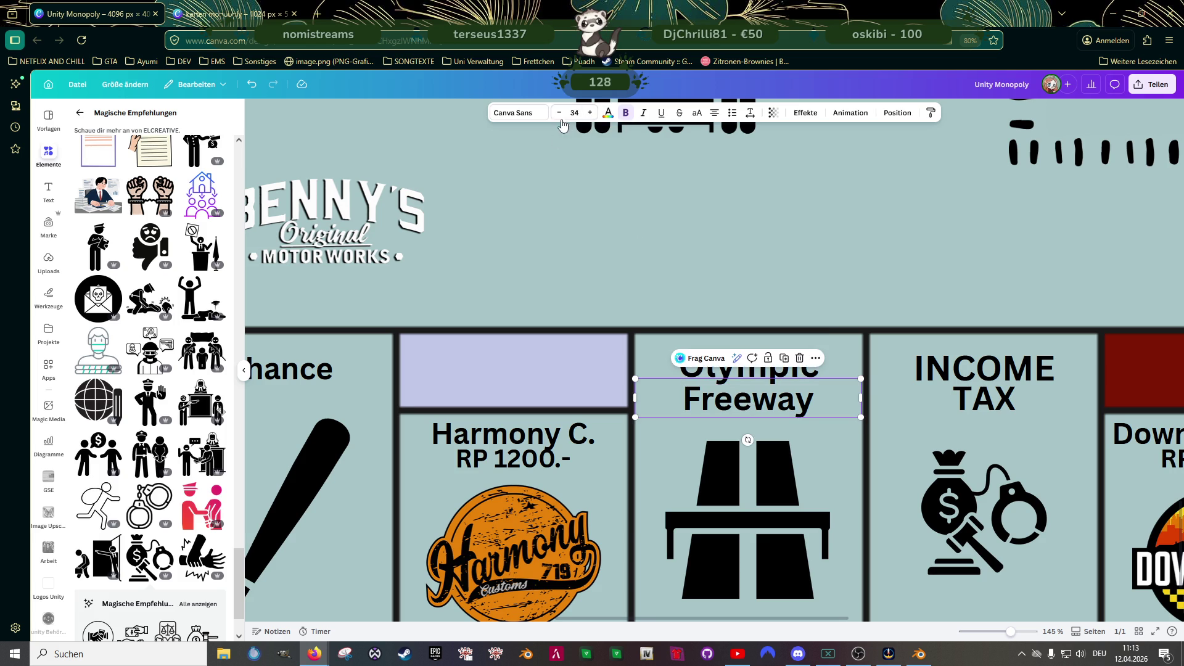
left_click(559, 113)
left_click(559, 112)
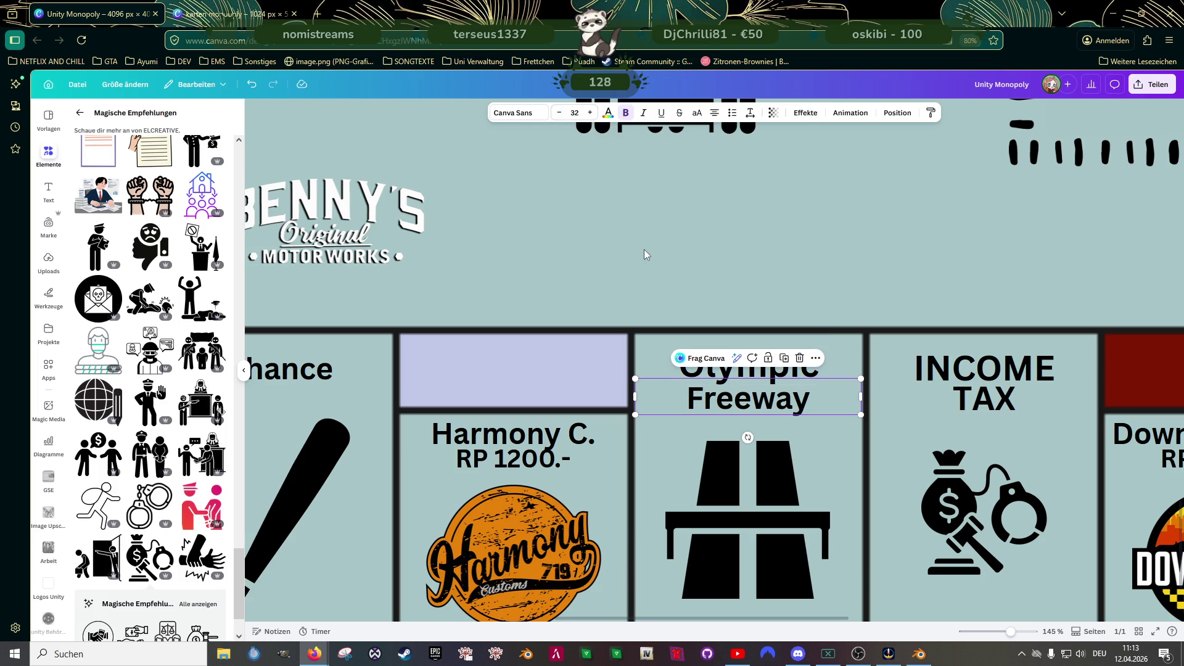
left_click(736, 339)
scroll(735, 339, "down", 5)
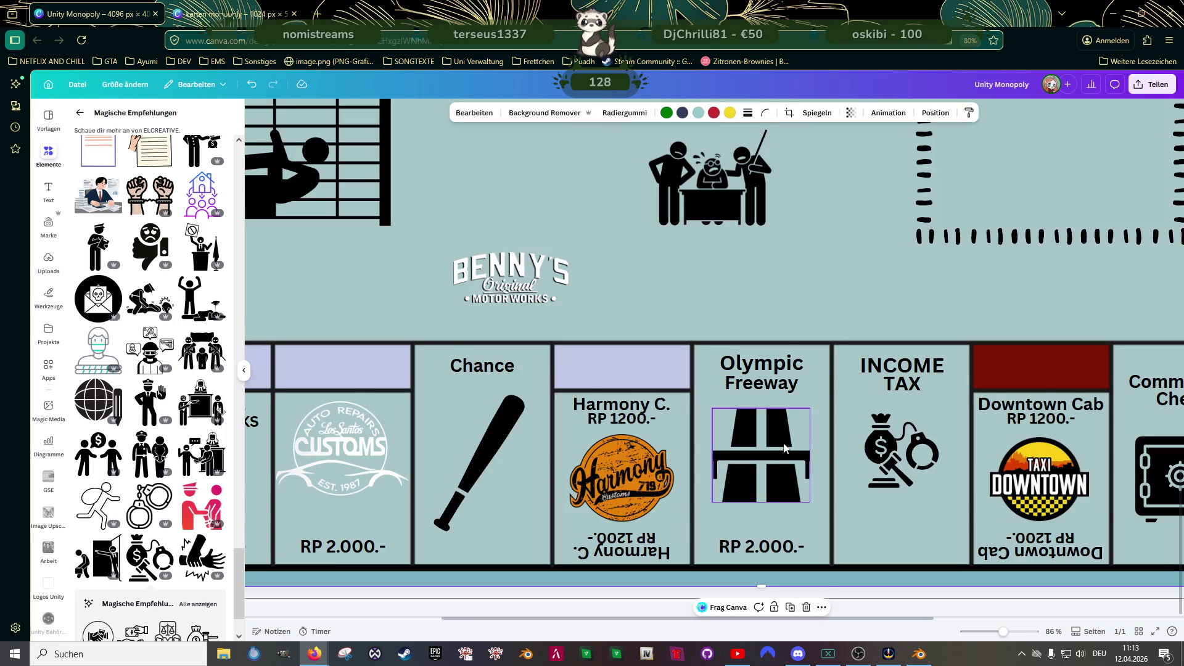
scroll(788, 412, "down", 1)
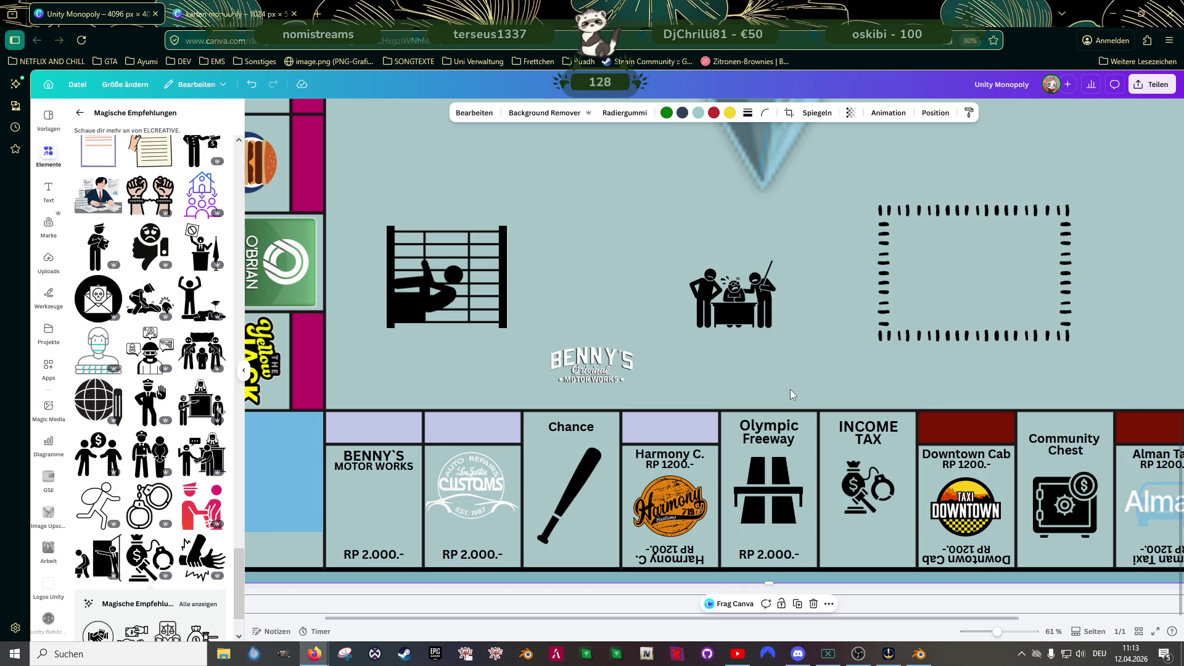
- Delete the top RP 1200.- price label from the Alman Taxi tile
scroll(790, 388, "down", 3)
scroll(790, 388, "up", 1)
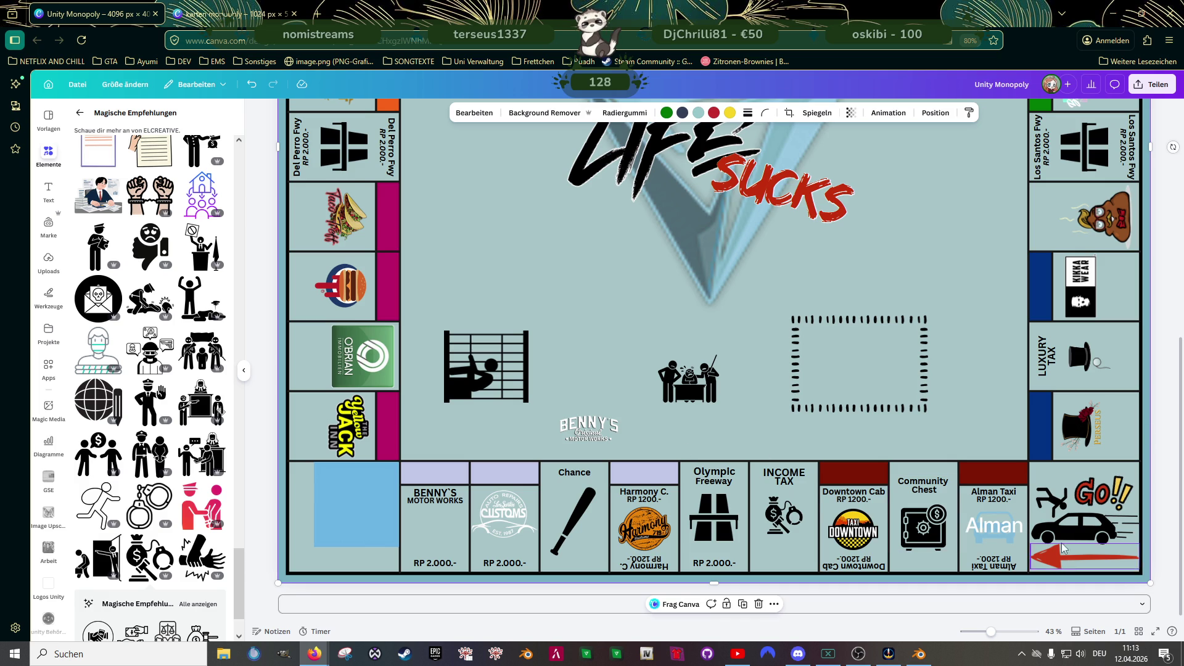
left_click(1000, 500)
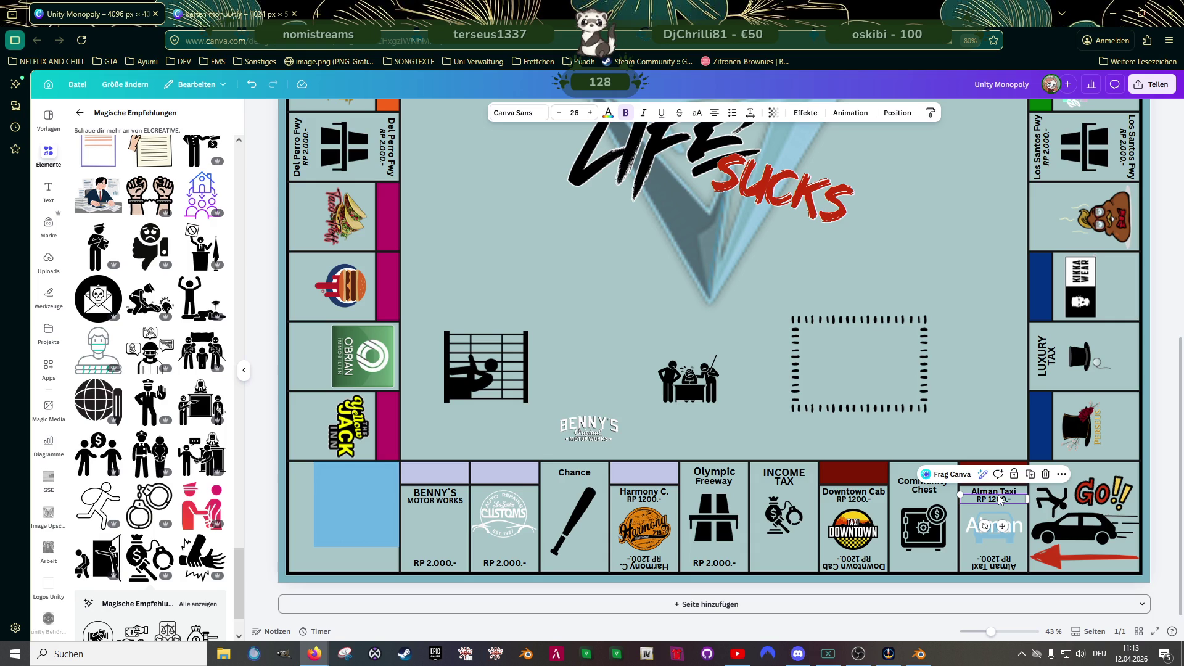
key("BackSpace")
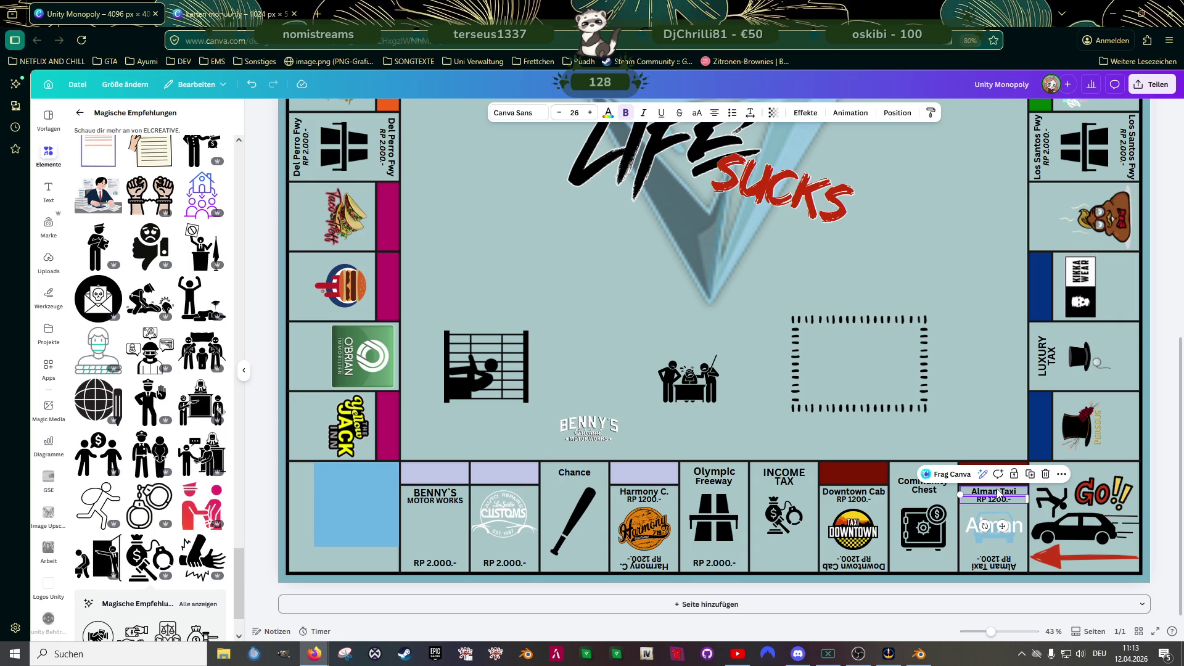
left_click(997, 489)
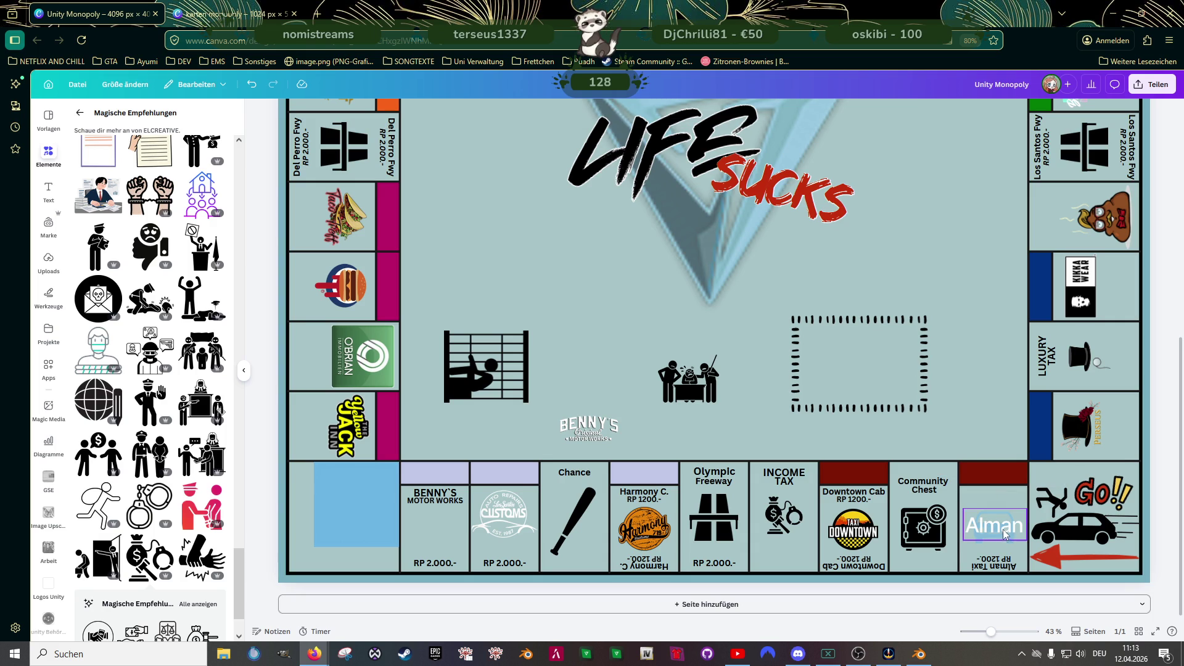
- Move the faded taxi image up and place the Alman text over it
scroll(975, 550, "up", 5, "ctrl")
mouse_move(1007, 494)
left_mouse_down()
mouse_move(1005, 464)
mouse_move(1015, 492)
left_mouse_up()
key("ctrl+z")
left_click(1011, 460)
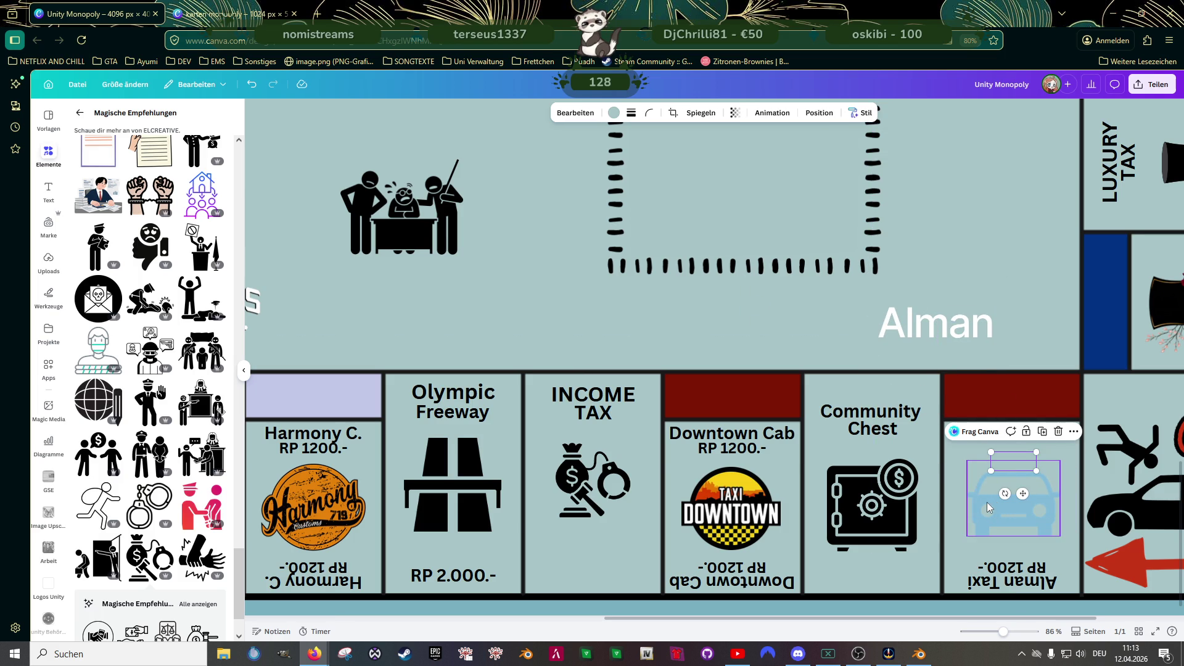
left_click_drag(986, 502, 988, 475)
left_click(925, 324)
left_click_drag(925, 324, 1000, 467)
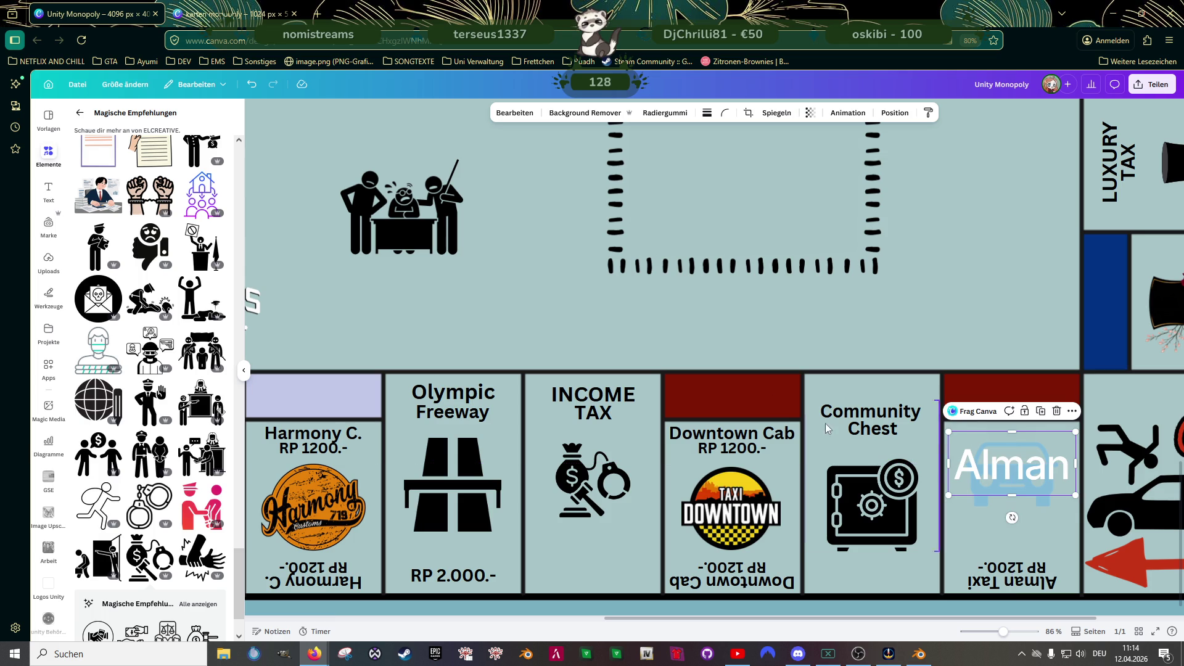
- Group the Alman text with the taxi image and reposition the logo in its tile
scroll(741, 321, "down", 5)
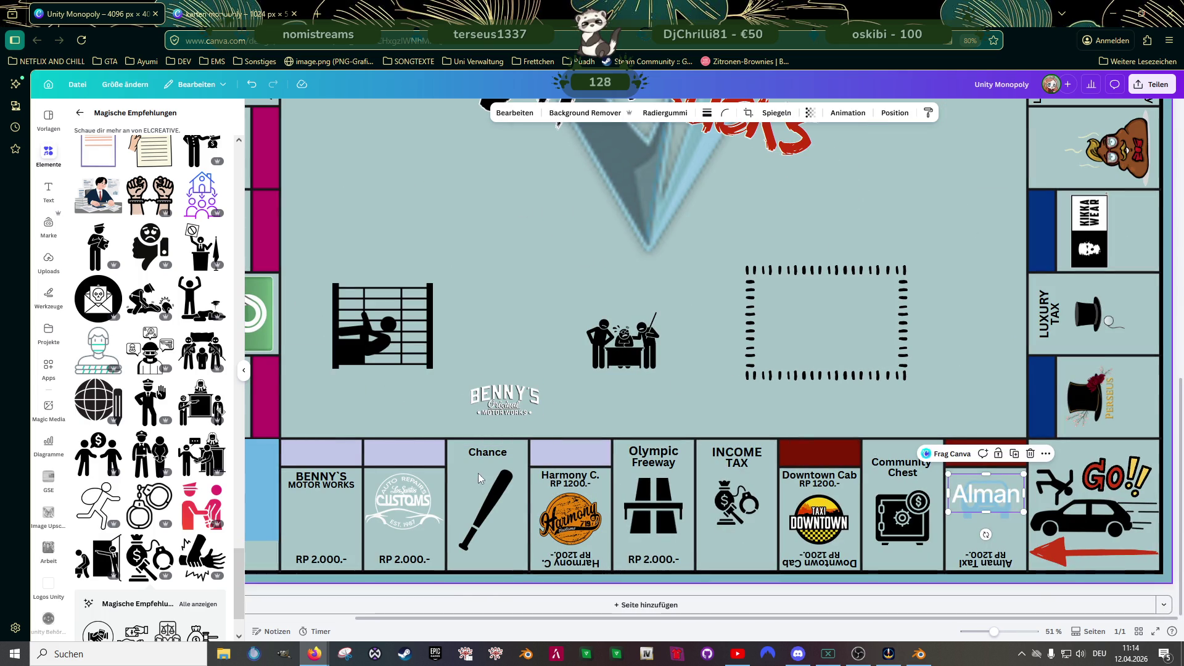
left_click(742, 412)
left_click(991, 498)
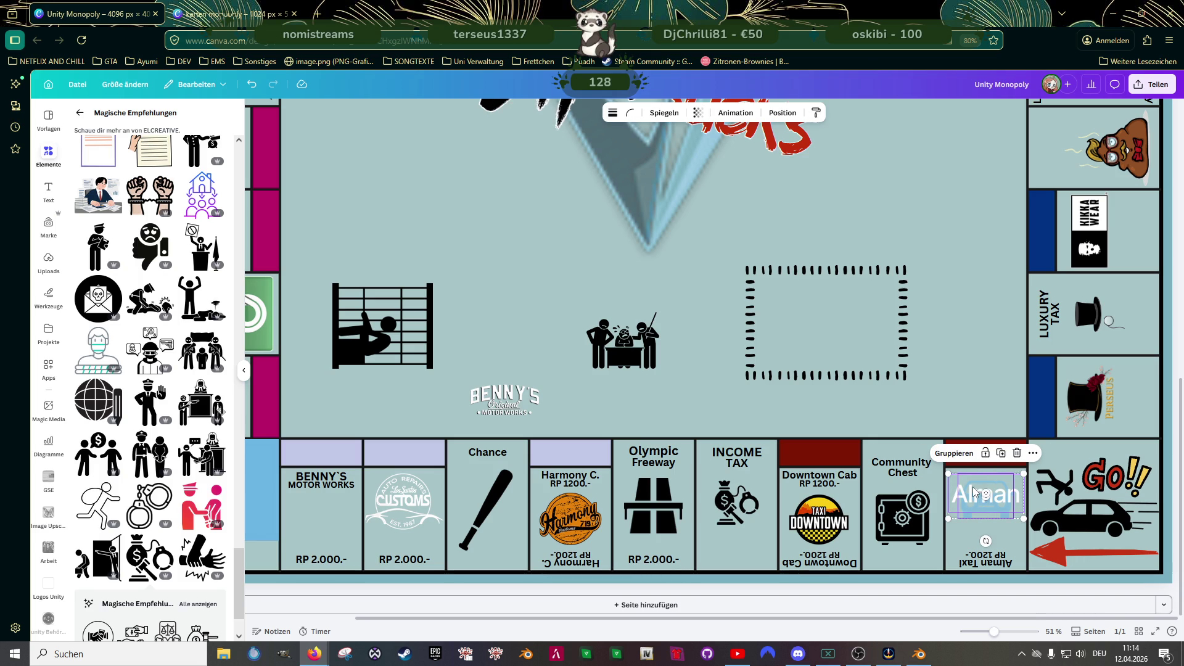
left_click_drag(985, 498, 974, 495)
scroll(984, 509, "up", 5)
scroll(984, 509, "up", 5)
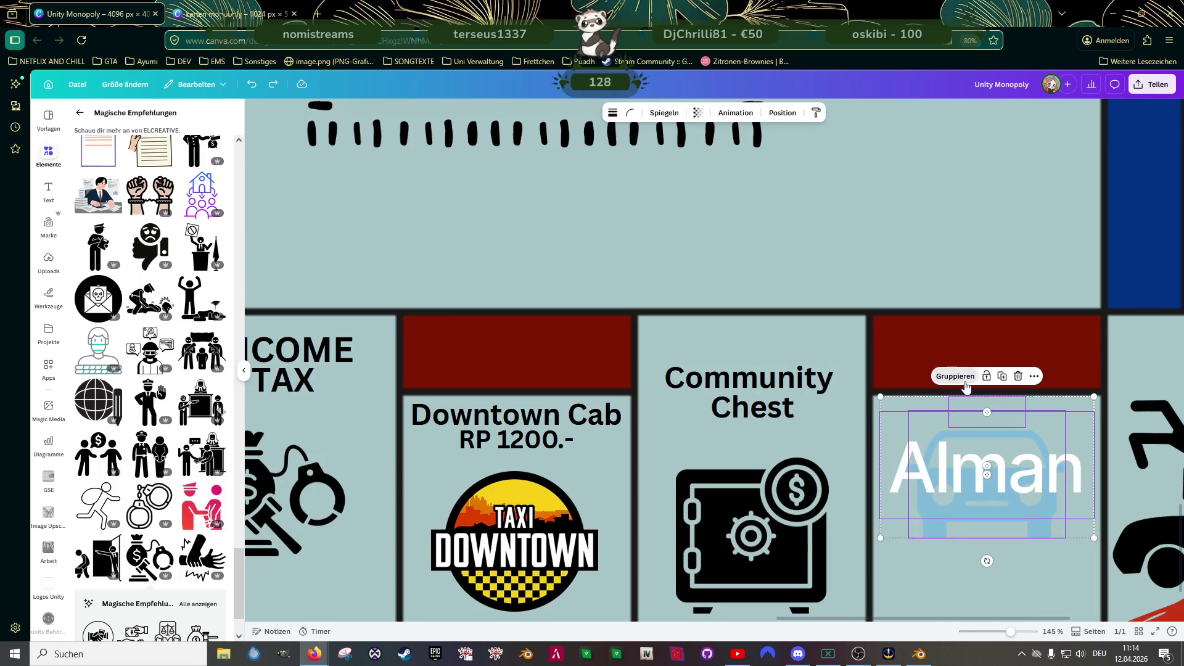
left_click(955, 376)
scroll(944, 421, "down", 3)
scroll(946, 431, "down", 2)
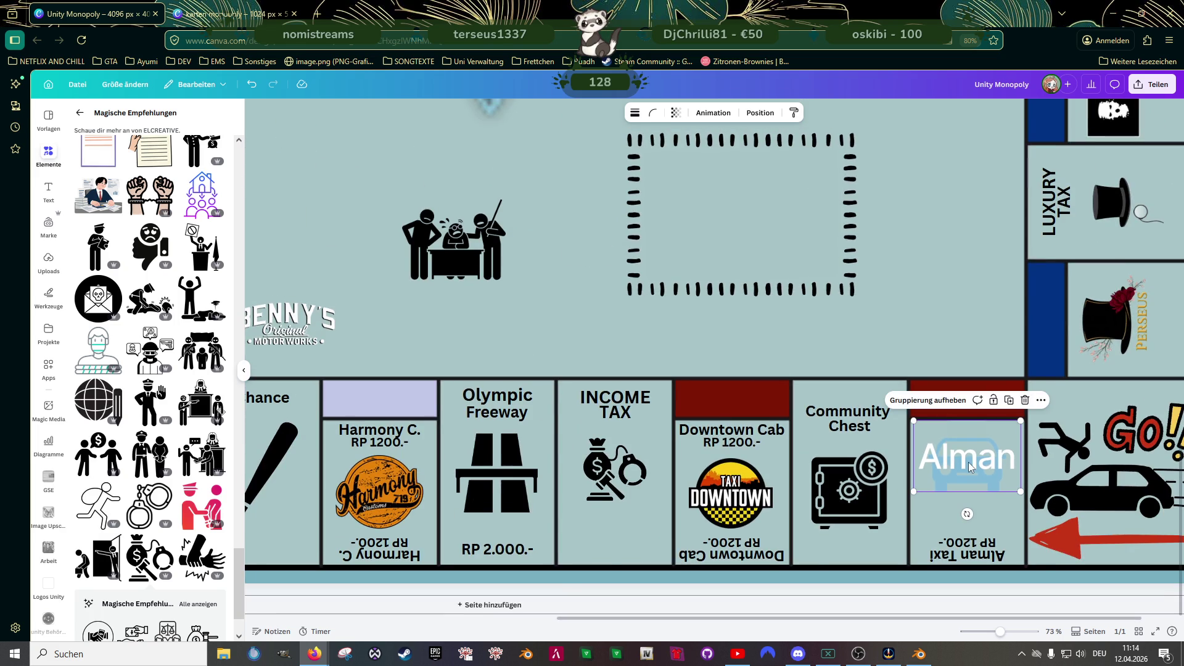
scroll(967, 461, "down", 2)
left_click_drag(969, 488, 972, 486)
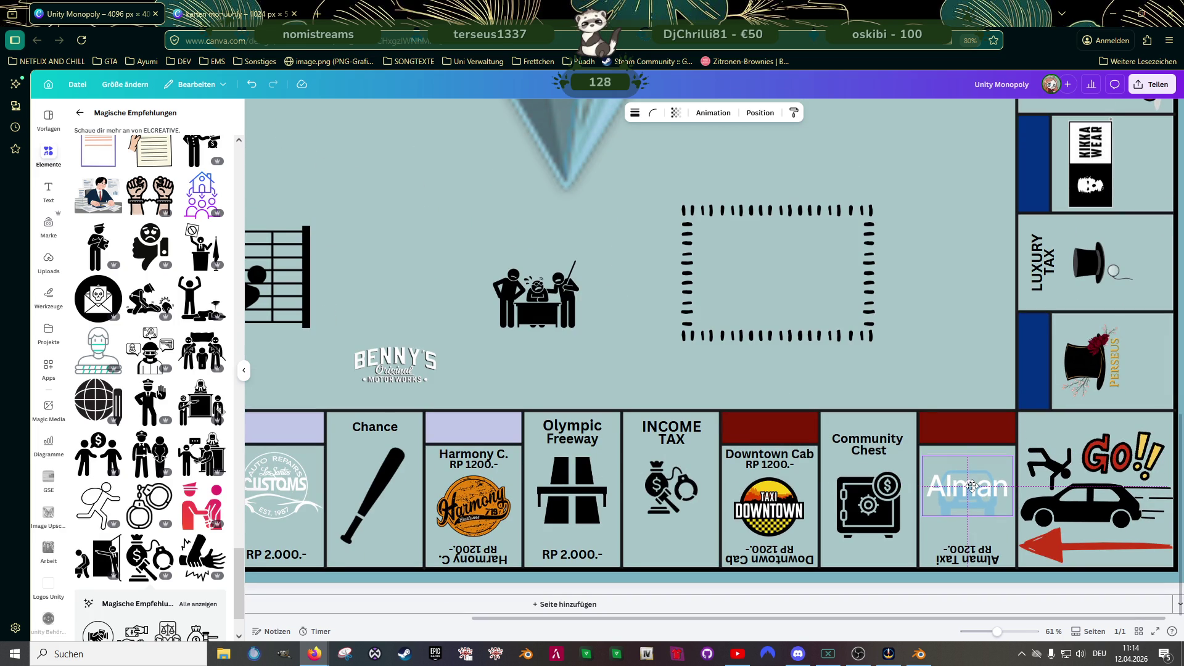
scroll(563, 280, "down", 5)
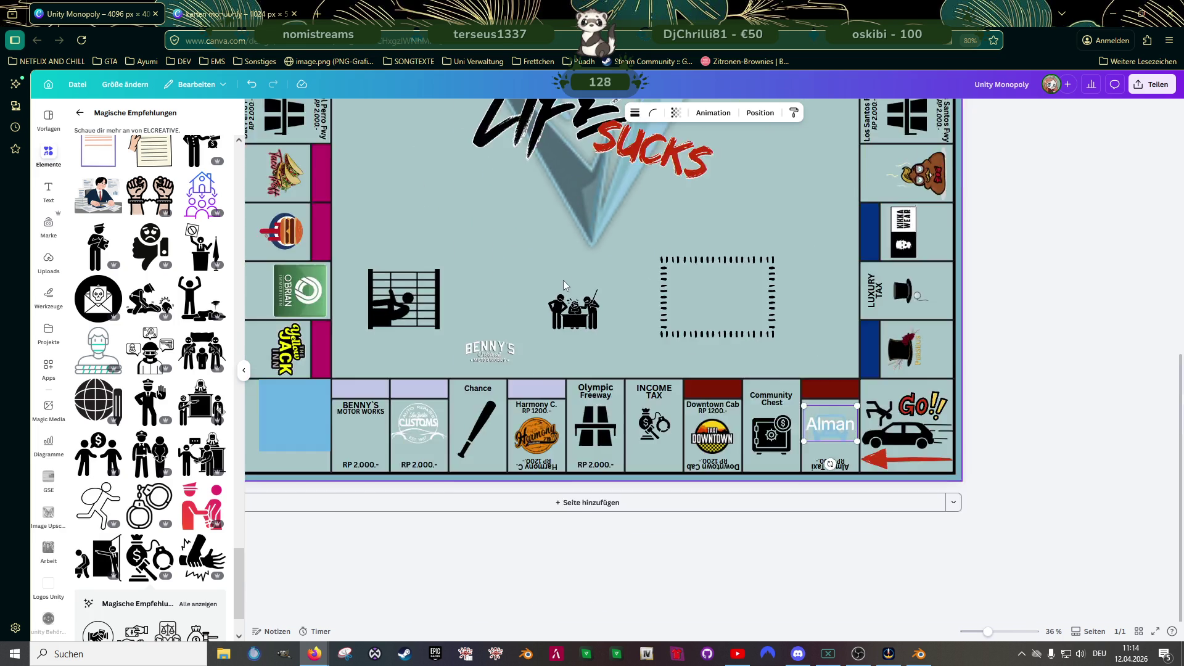
- Search elements for 'raster' and stretch a grid graphic to 4,096 × 4,096 px over the board
left_click(80, 112)
left_click(135, 125)
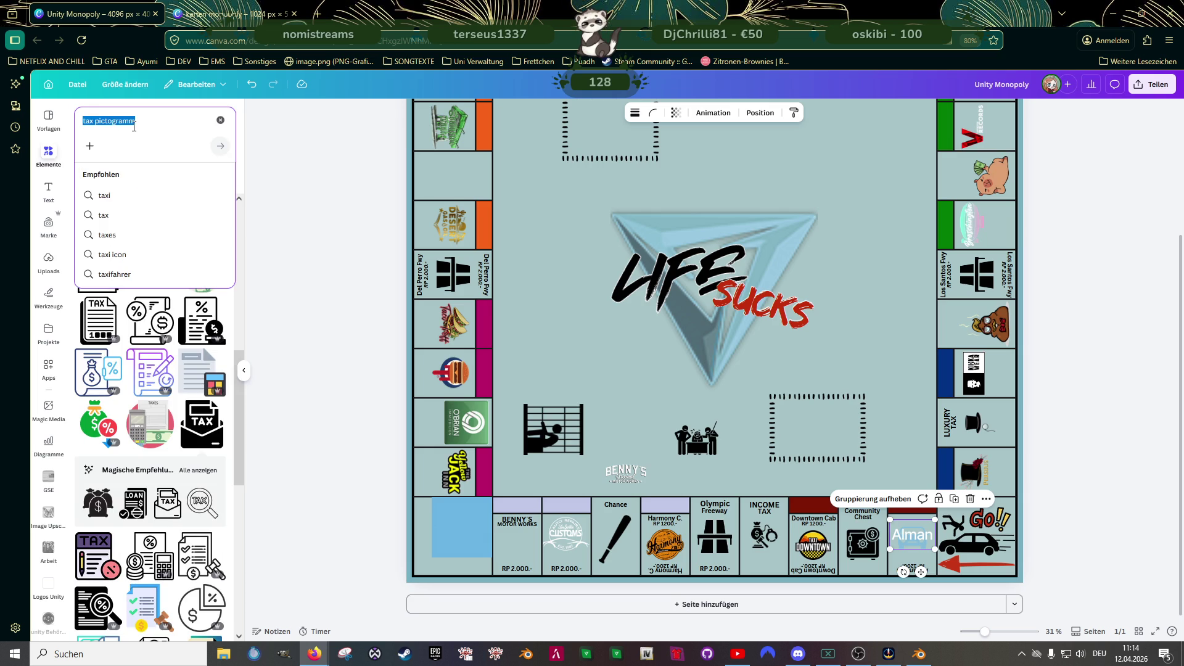
type("raster")
key("Return")
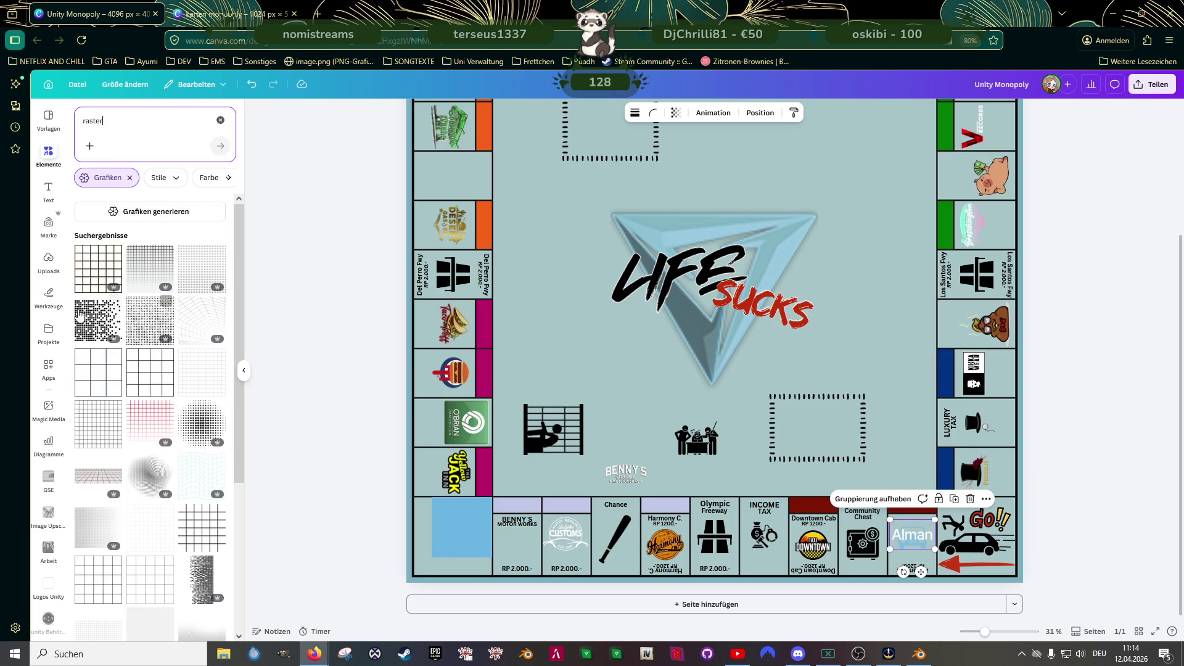
left_click(196, 372)
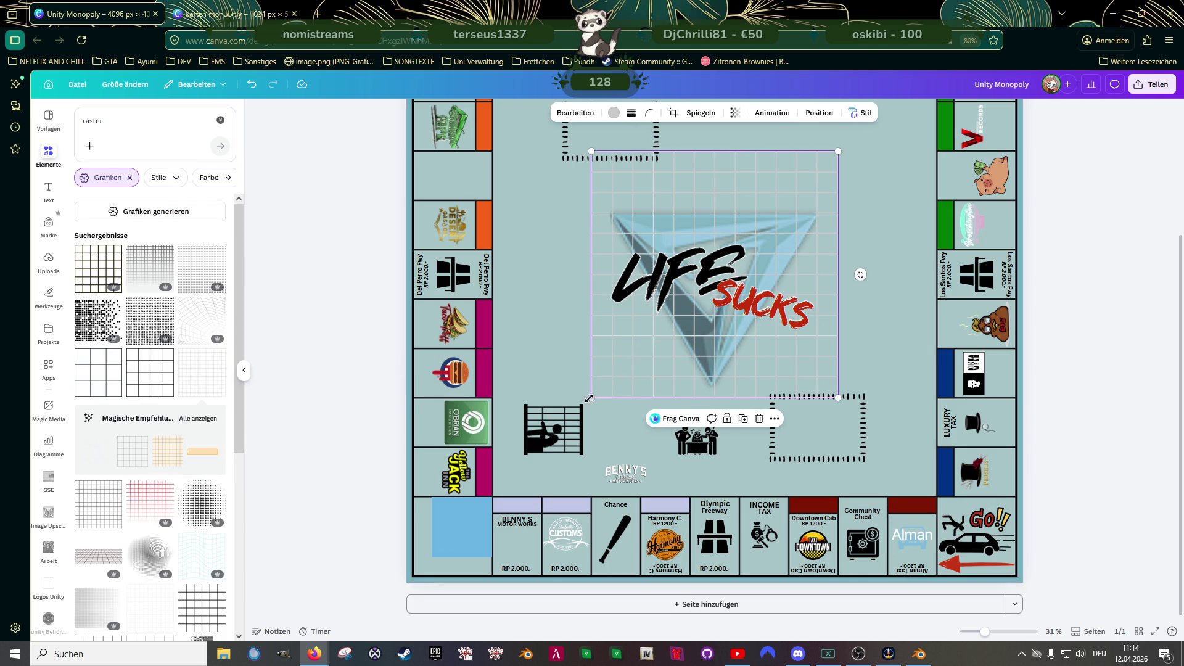
left_click_drag(560, 417, 322, 495)
scroll(731, 339, "up", 3)
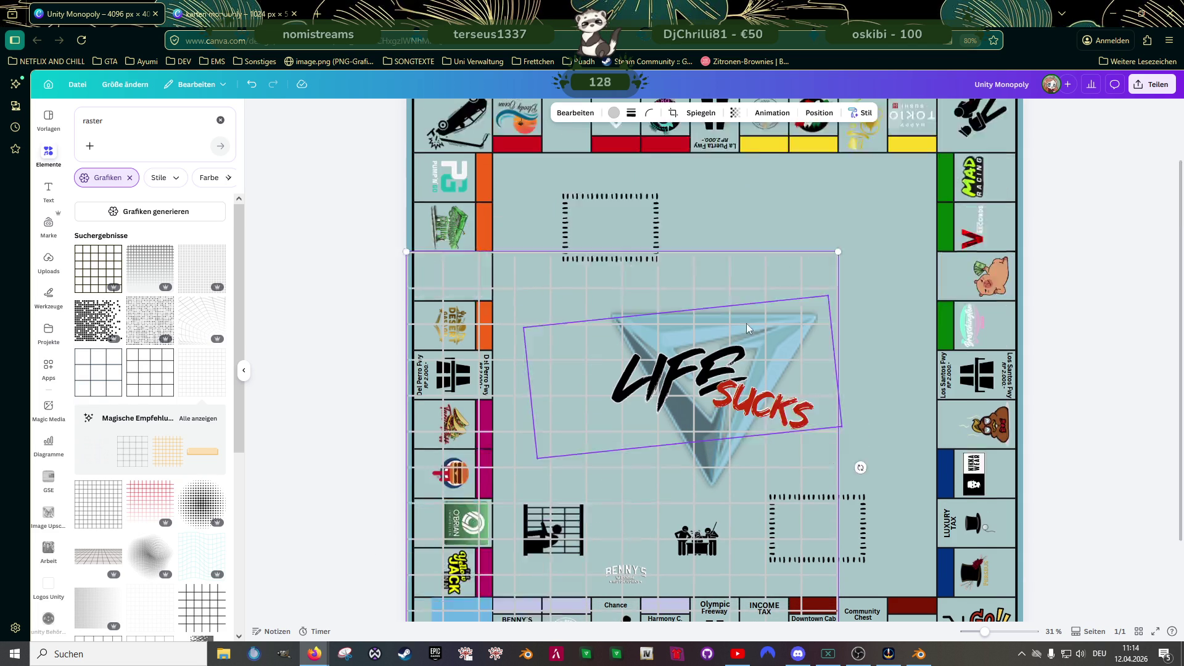
left_click_drag(838, 317, 1062, 176)
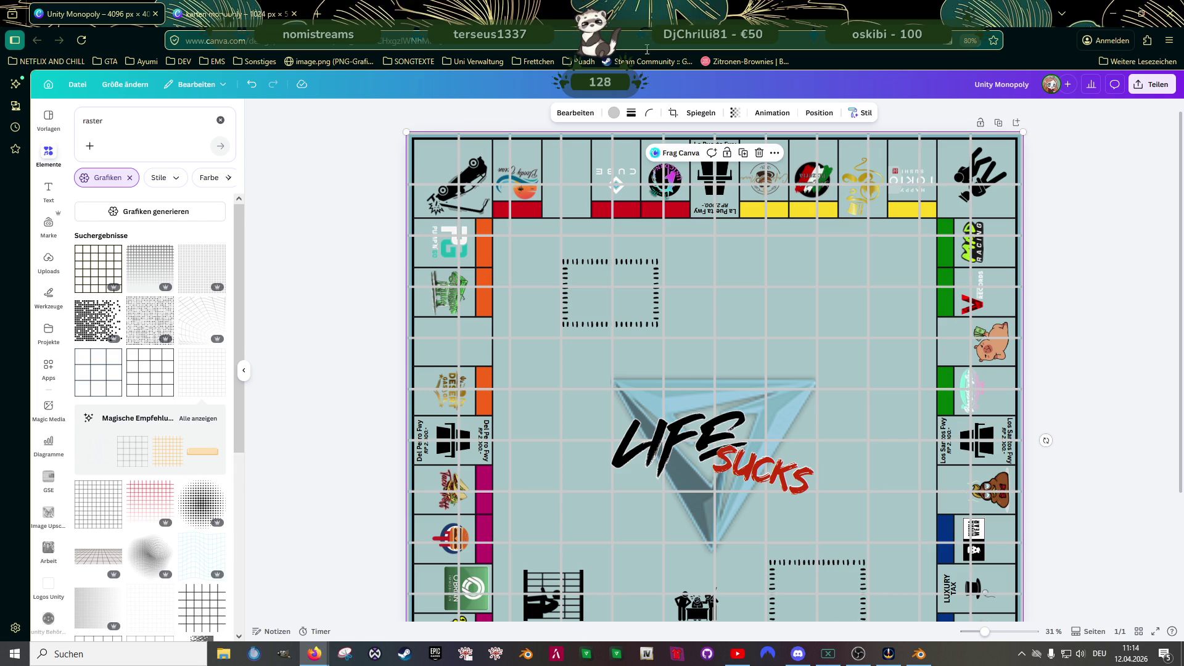
left_click(614, 113)
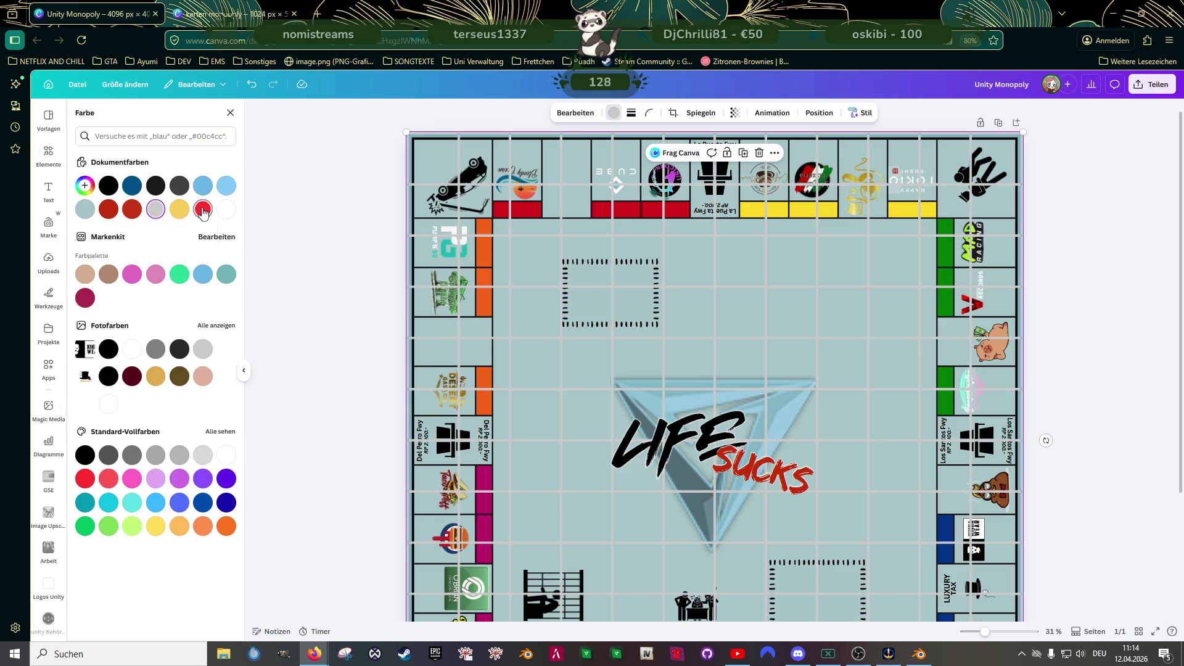
- Color the grid red, send it behind the board and shift the board image down
left_click(203, 209)
scroll(505, 242, "down", 3)
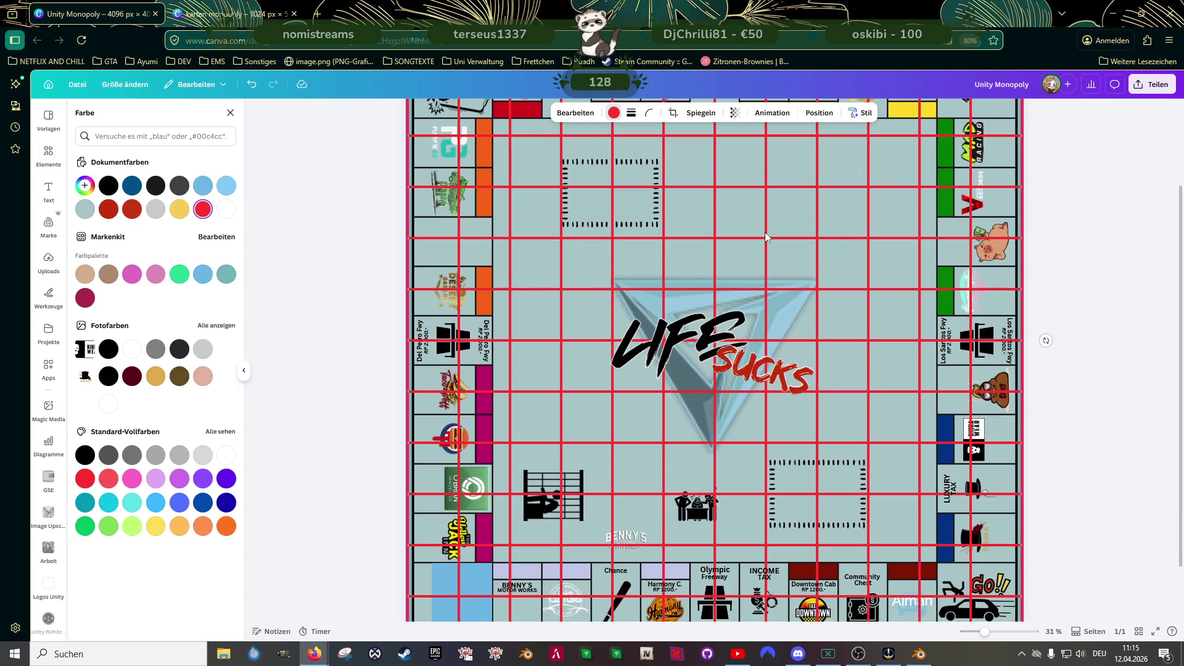
scroll(881, 285, "up", 3)
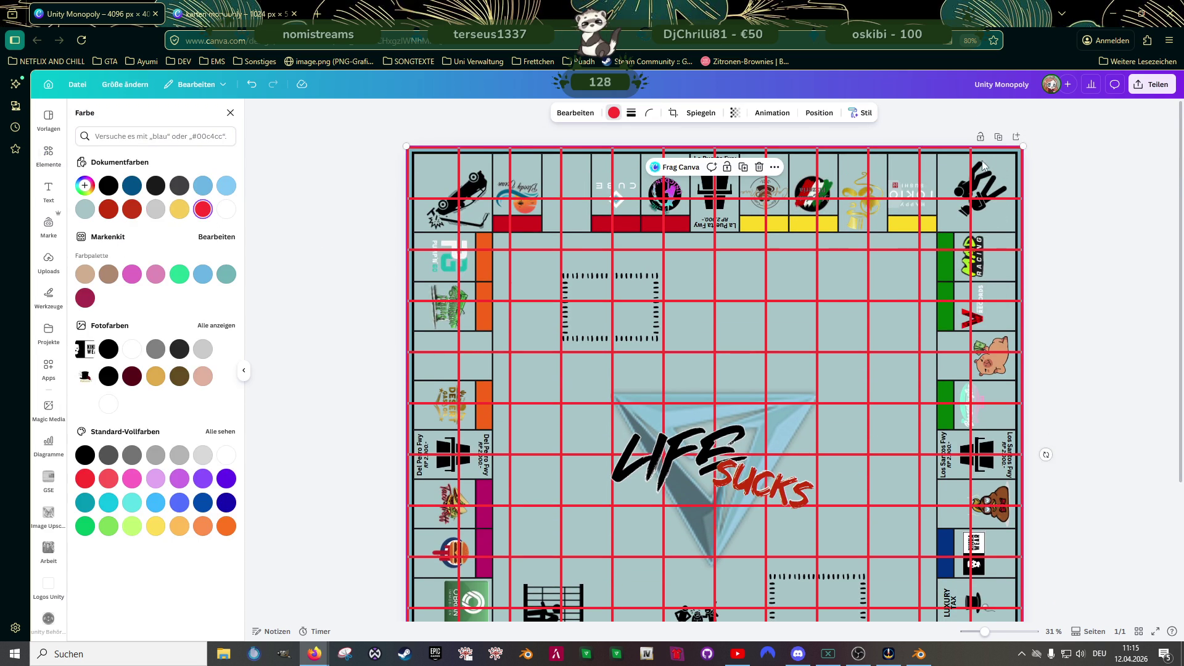
right_click(967, 173)
mouse_move(1006, 275)
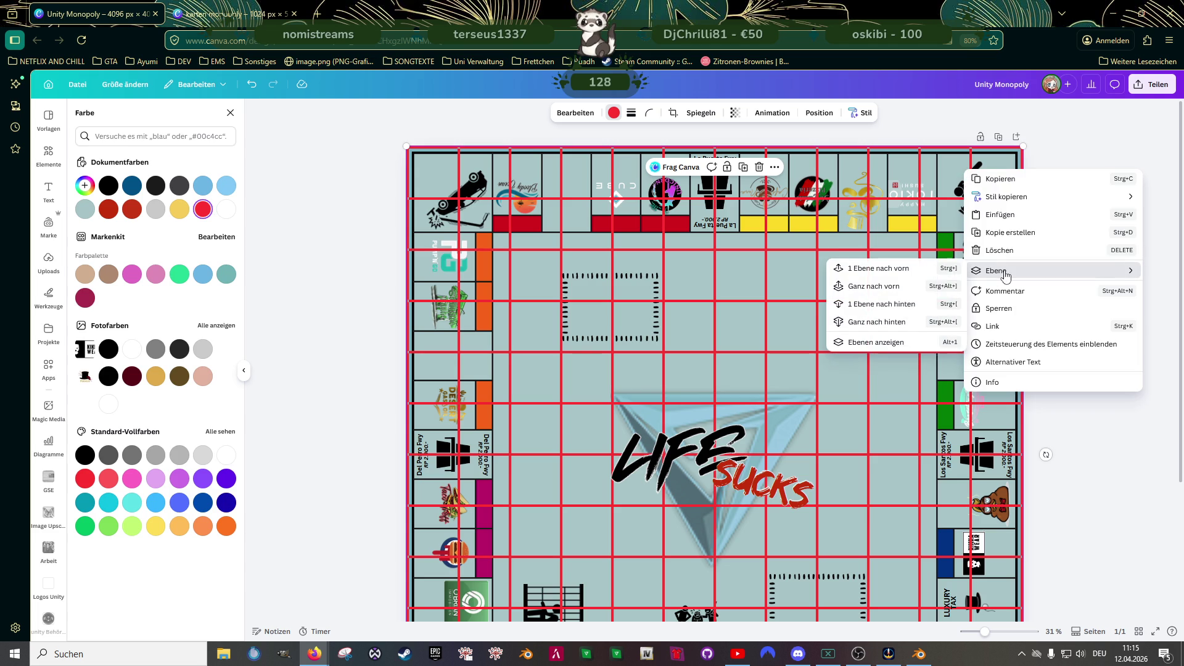
left_click(888, 322)
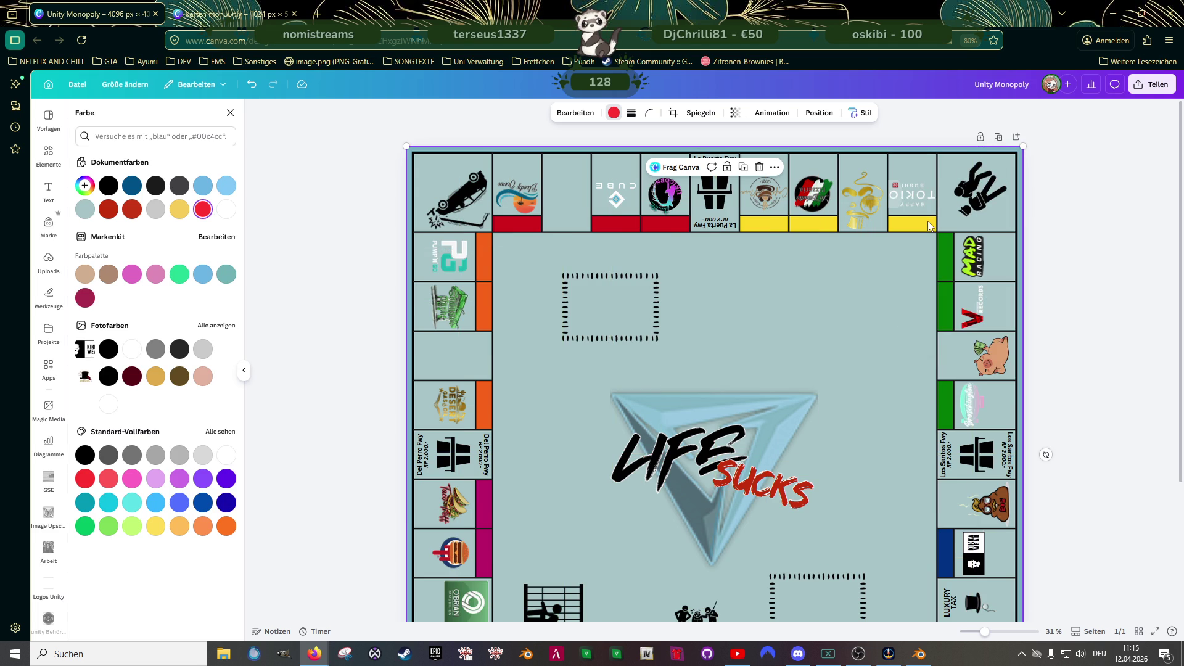
left_click_drag(894, 264, 895, 270)
left_click(780, 272)
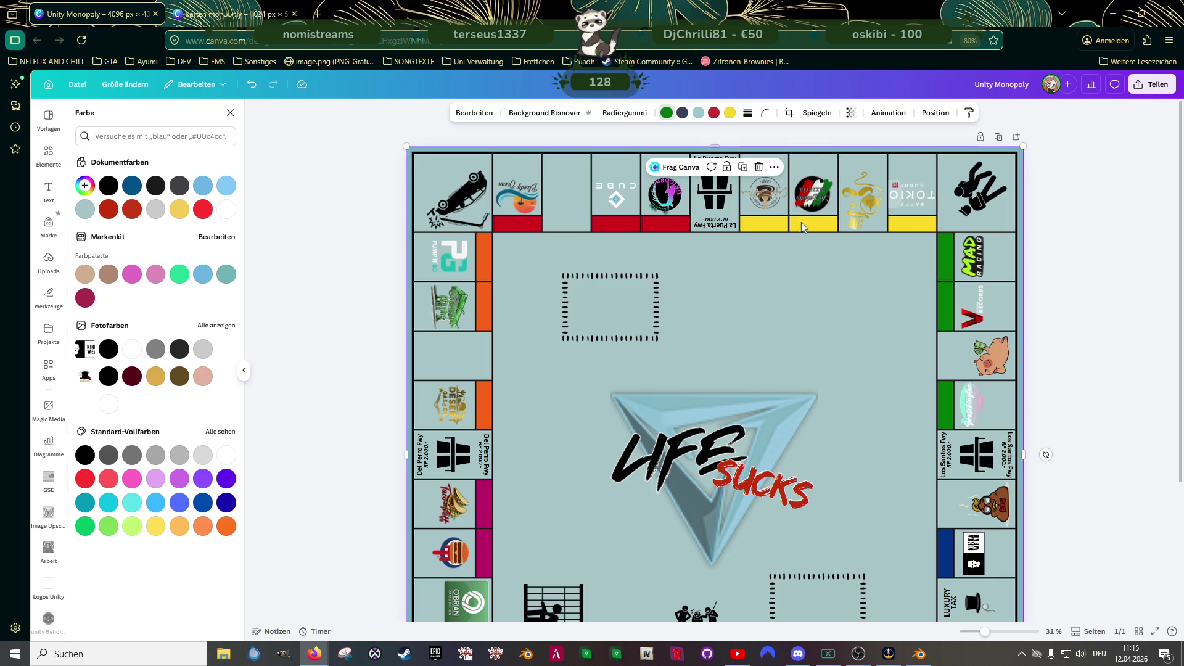
left_click_drag(775, 291, 771, 334)
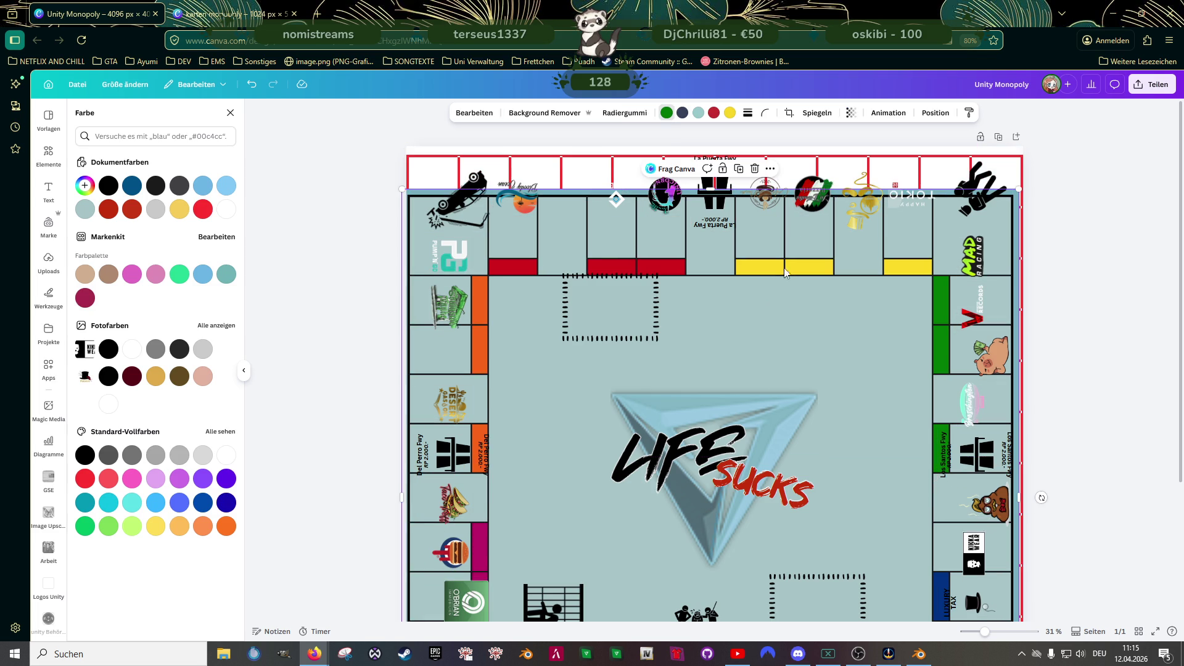
- Bring the red grid back in front and align it with the board's top edge
left_click(820, 162)
right_click(821, 161)
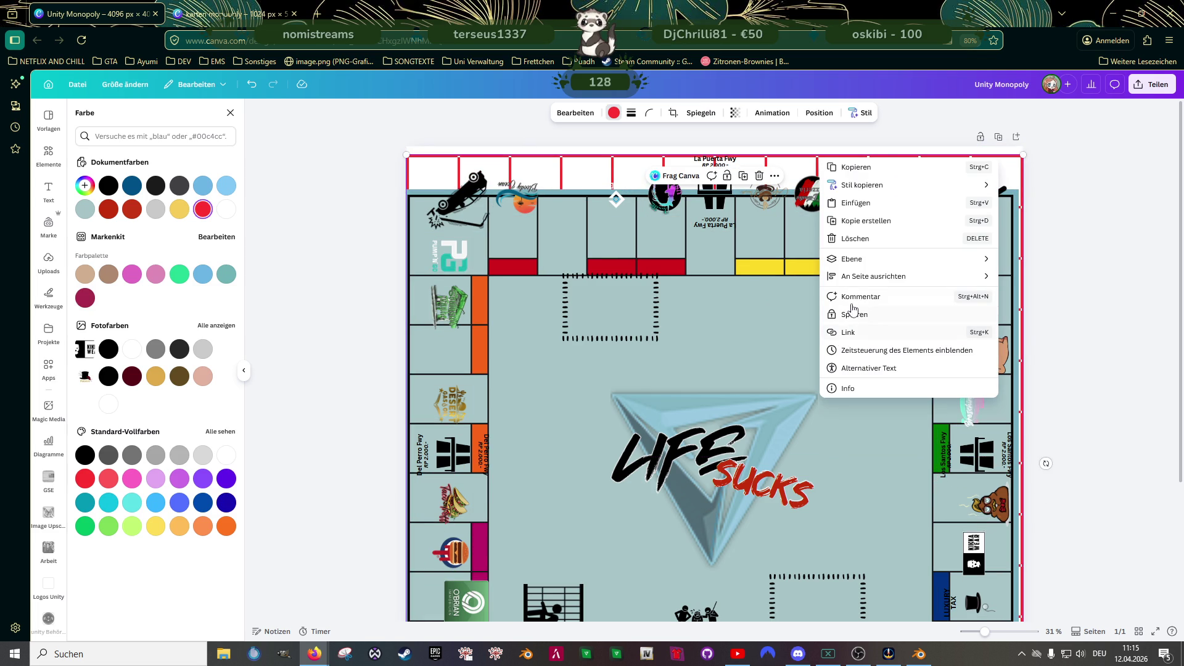
mouse_move(857, 263)
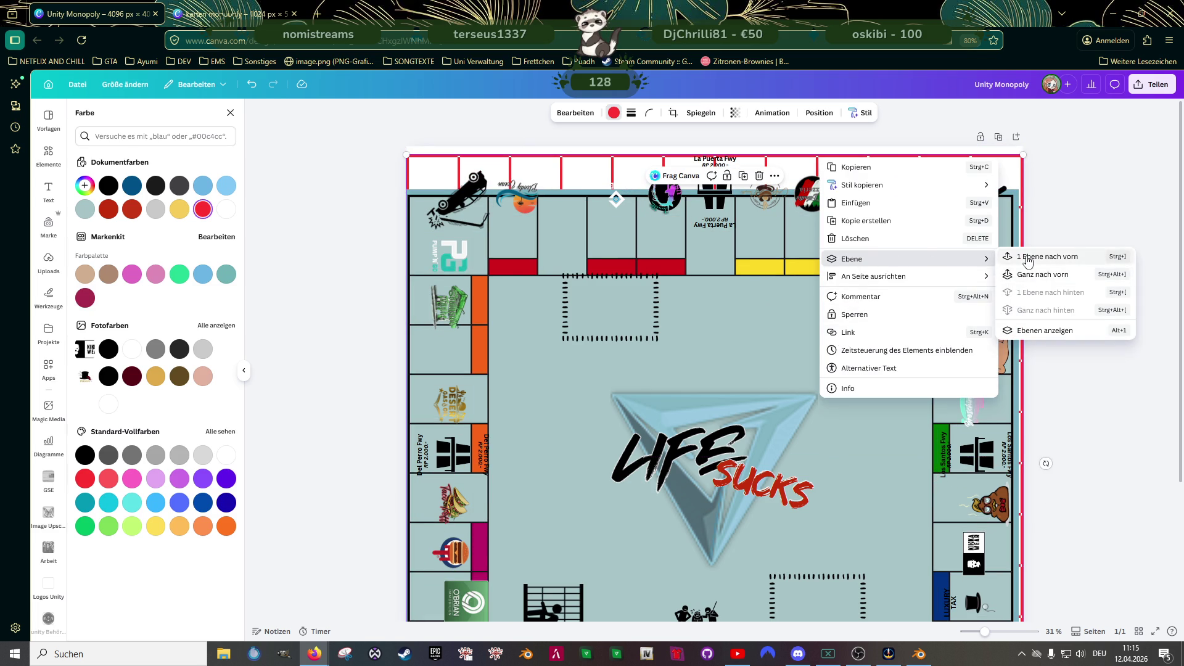
left_click(1028, 259)
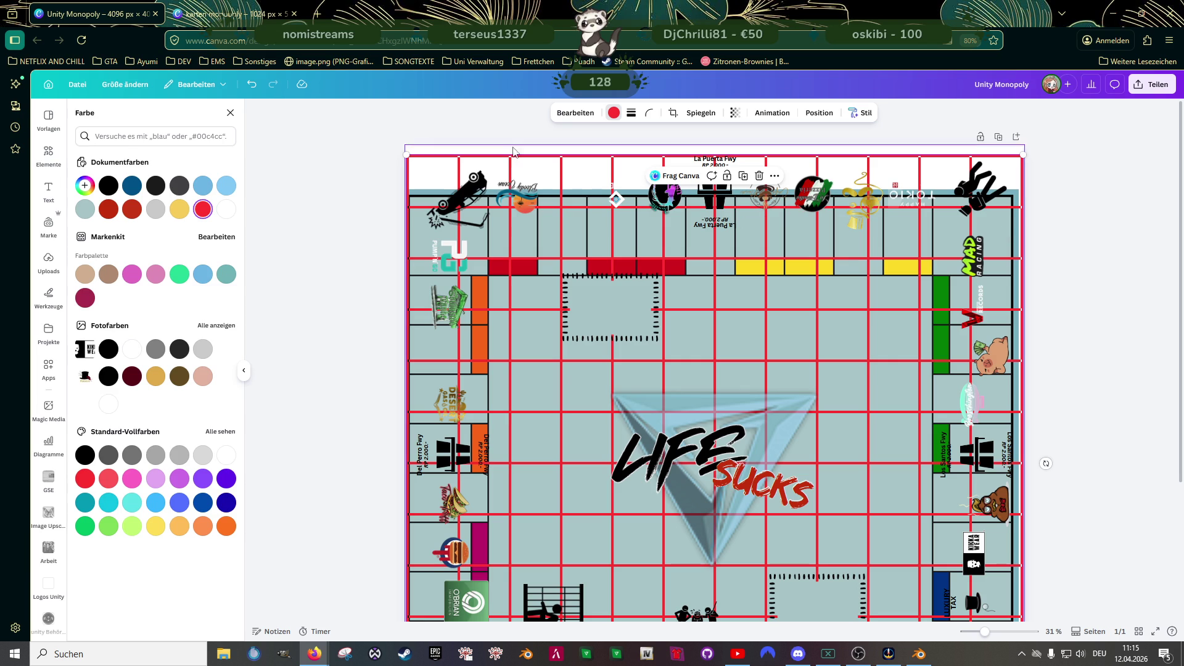
mouse_move(558, 163)
left_mouse_down()
mouse_move(573, 235)
mouse_move(584, 150)
left_mouse_up()
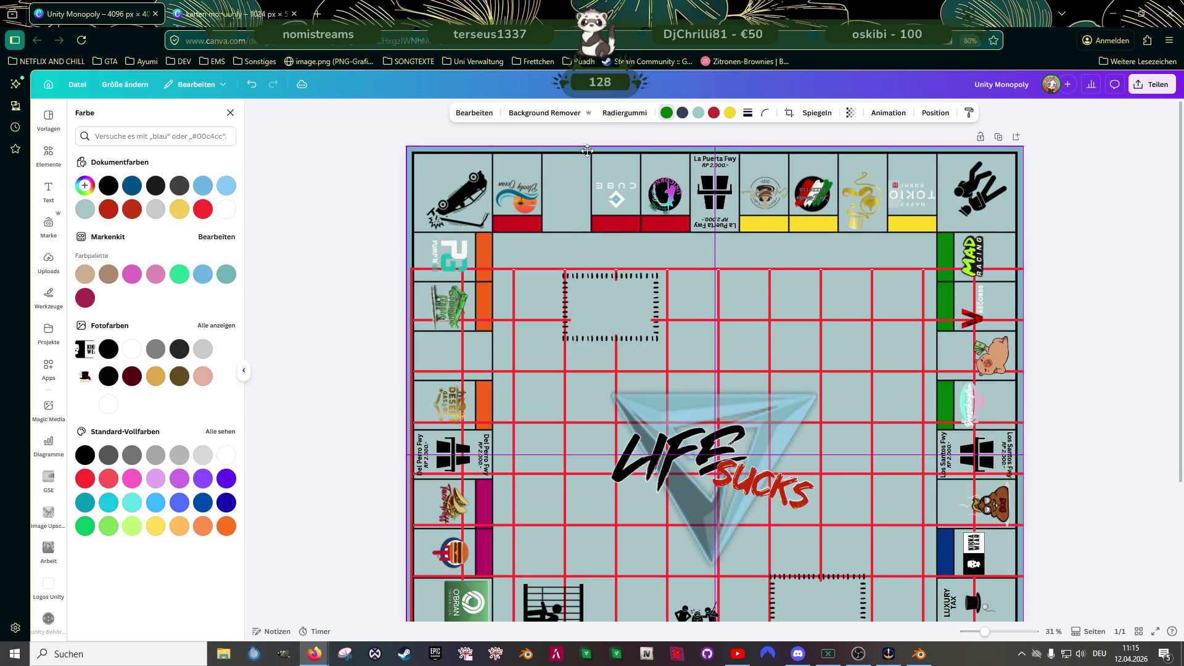
left_click(725, 285)
left_click_drag(721, 312, 715, 191)
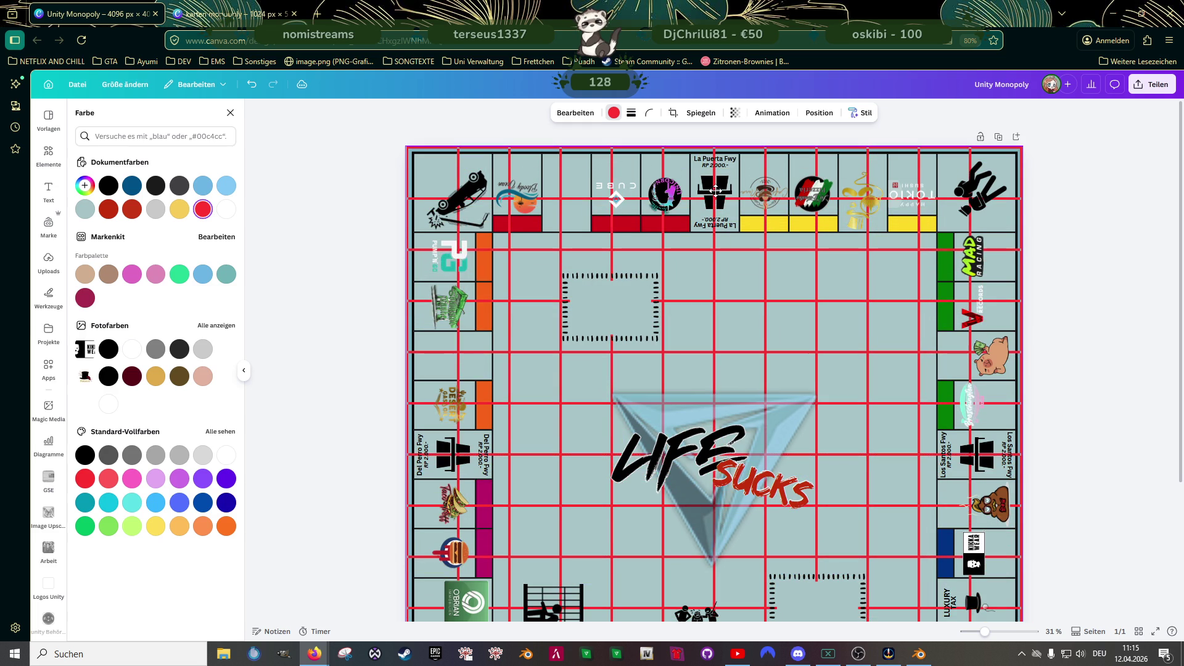
scroll(969, 468, "down", 3)
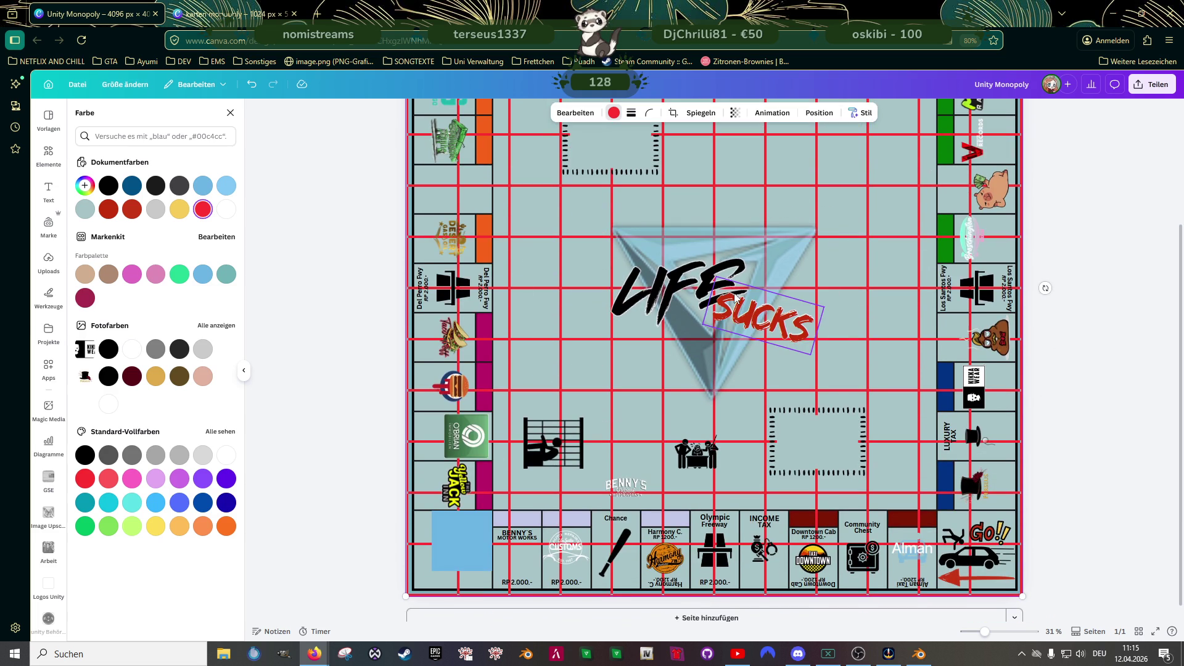
key("Escape")
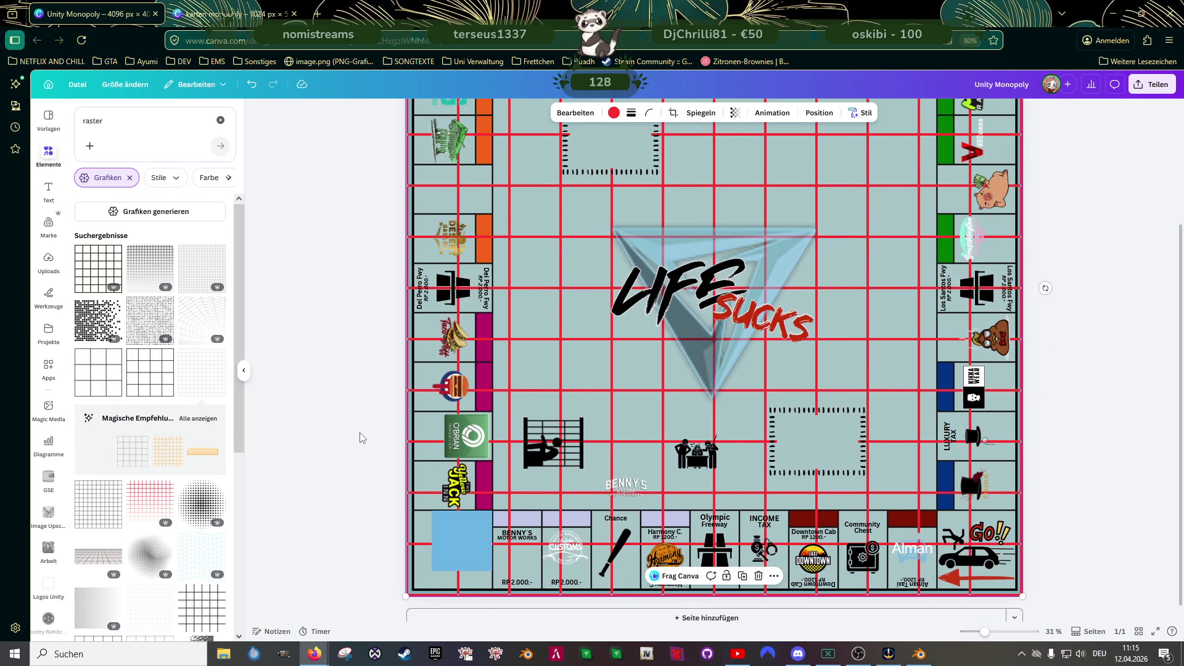
- Try adding a dark grid graphic, then undo and redo the change
key("Escape")
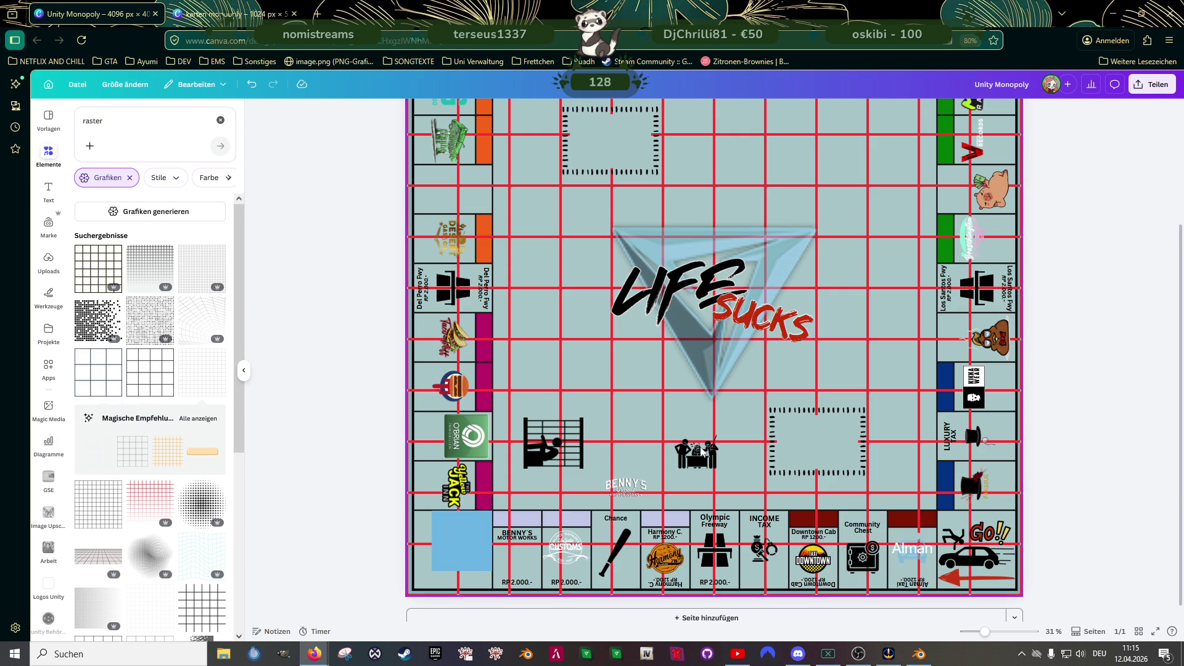
scroll(605, 360, "up", 2, "ctrl")
scroll(605, 361, "down", 3, "ctrl")
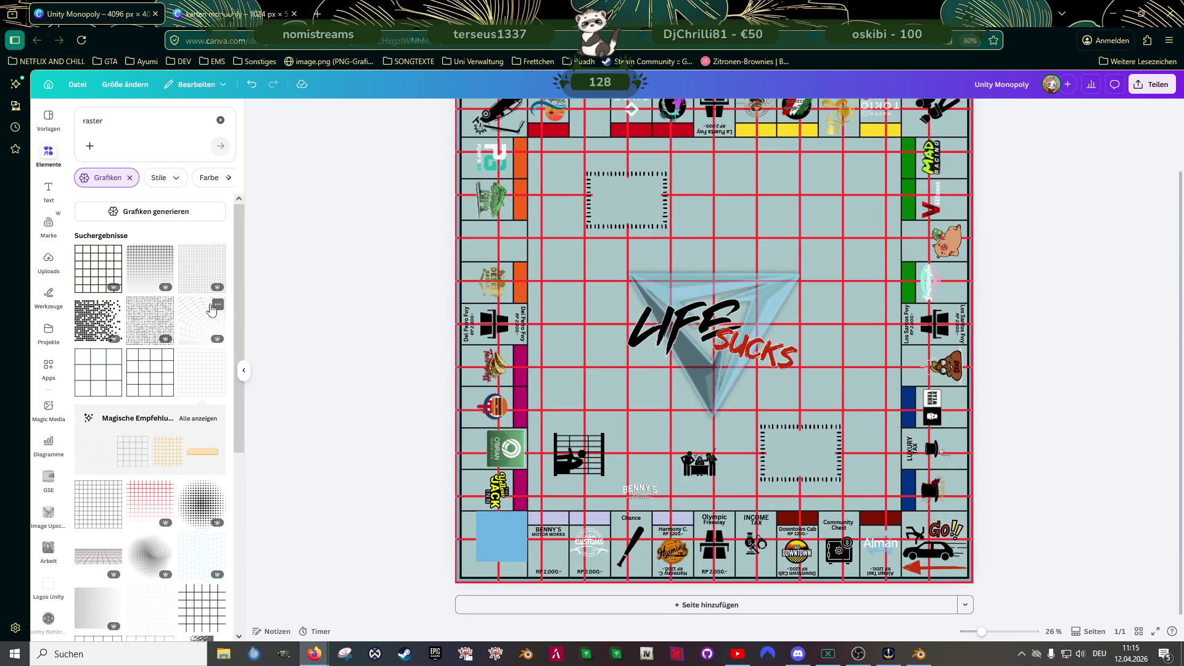
scroll(158, 447, "down", 1)
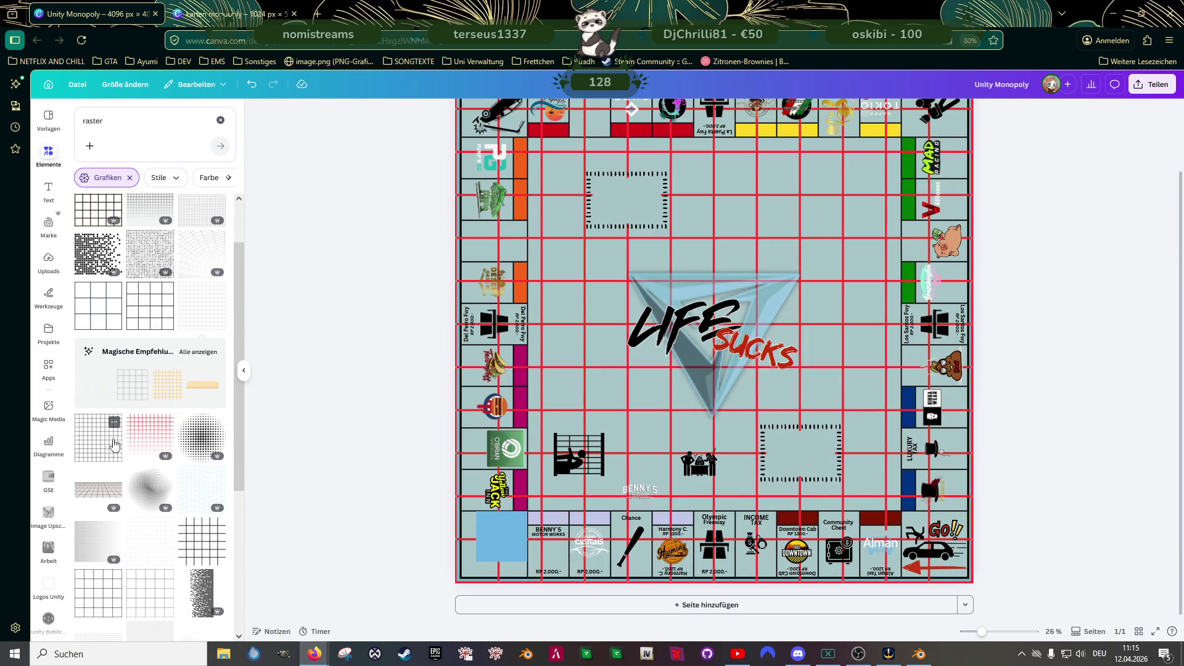
scroll(114, 444, "down", 2)
scroll(114, 444, "down", 1)
left_click(201, 529)
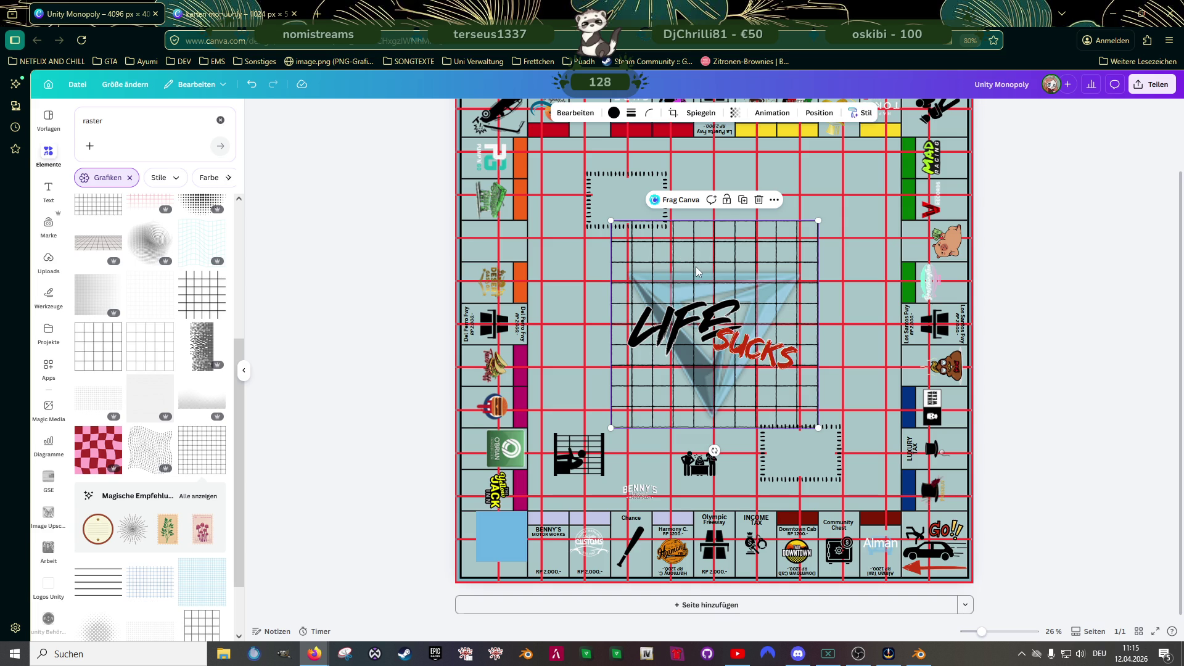
key("ctrl+z")
key("ctrl+z")
key("ctrl+z")
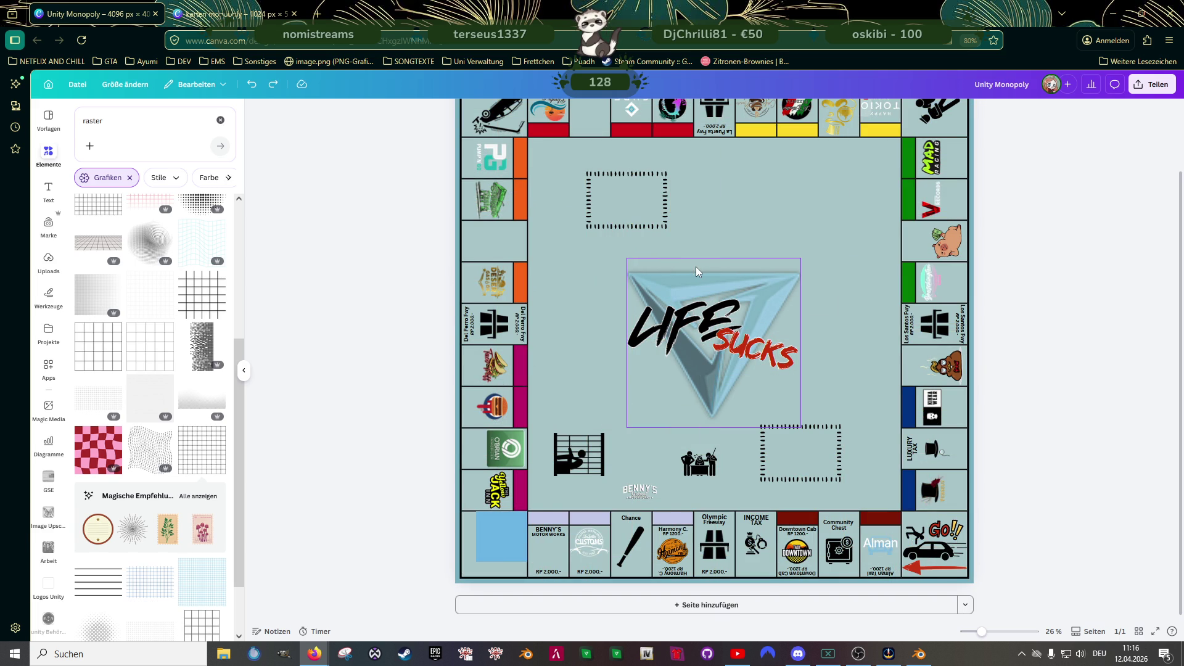
key("ctrl+y")
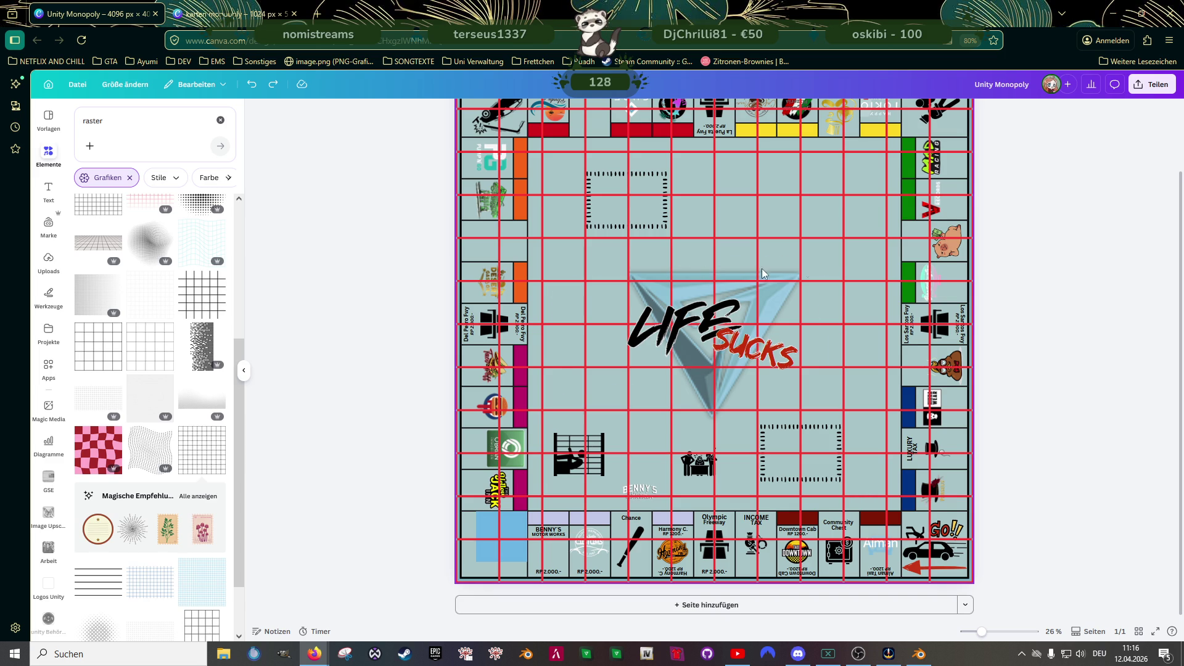
- Delete the red grid overlay from the board
scroll(771, 259, "up", 2)
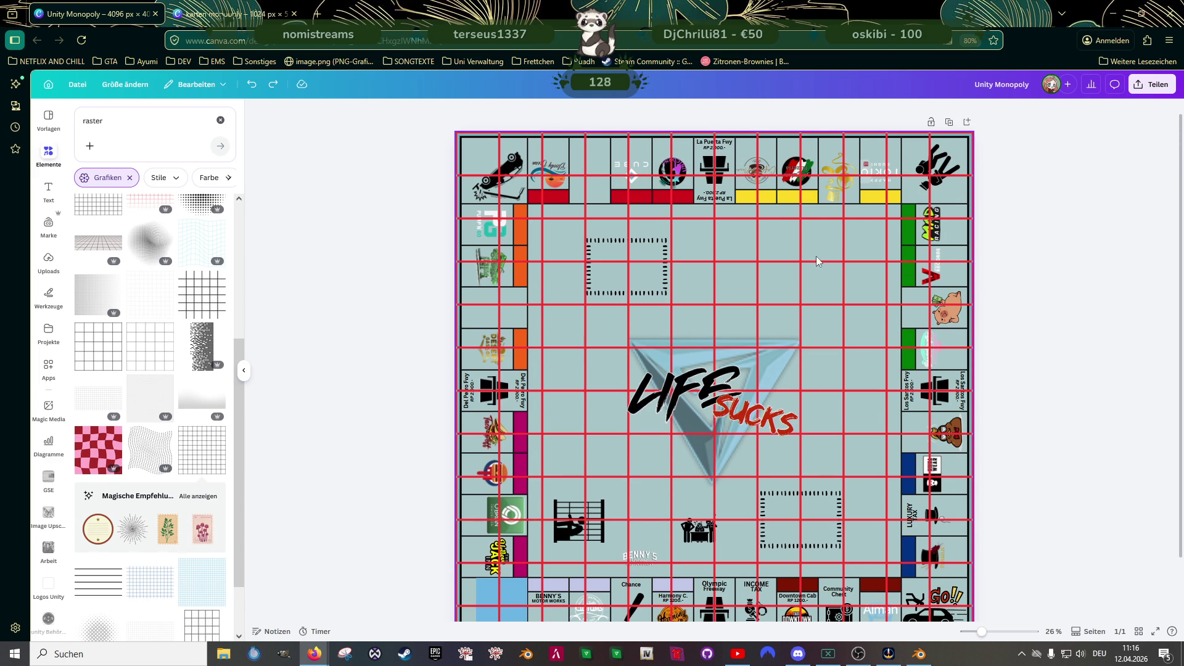
left_click(810, 263)
key("Delete")
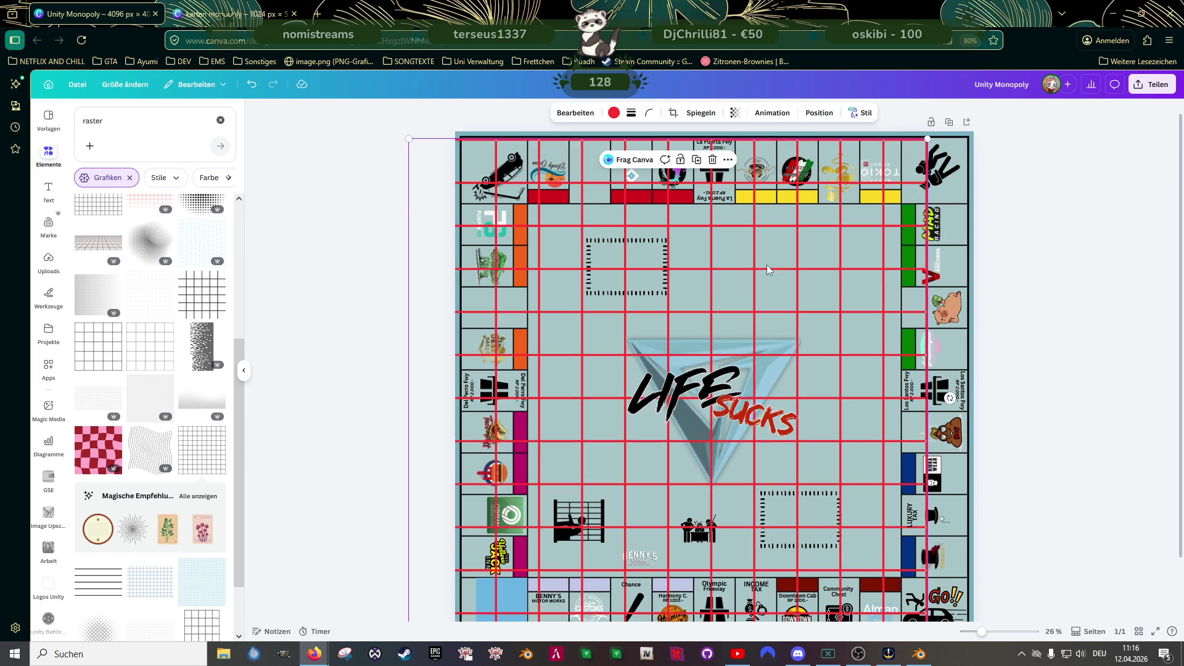
scroll(777, 309, "down", 1)
scroll(820, 499, "up", 3)
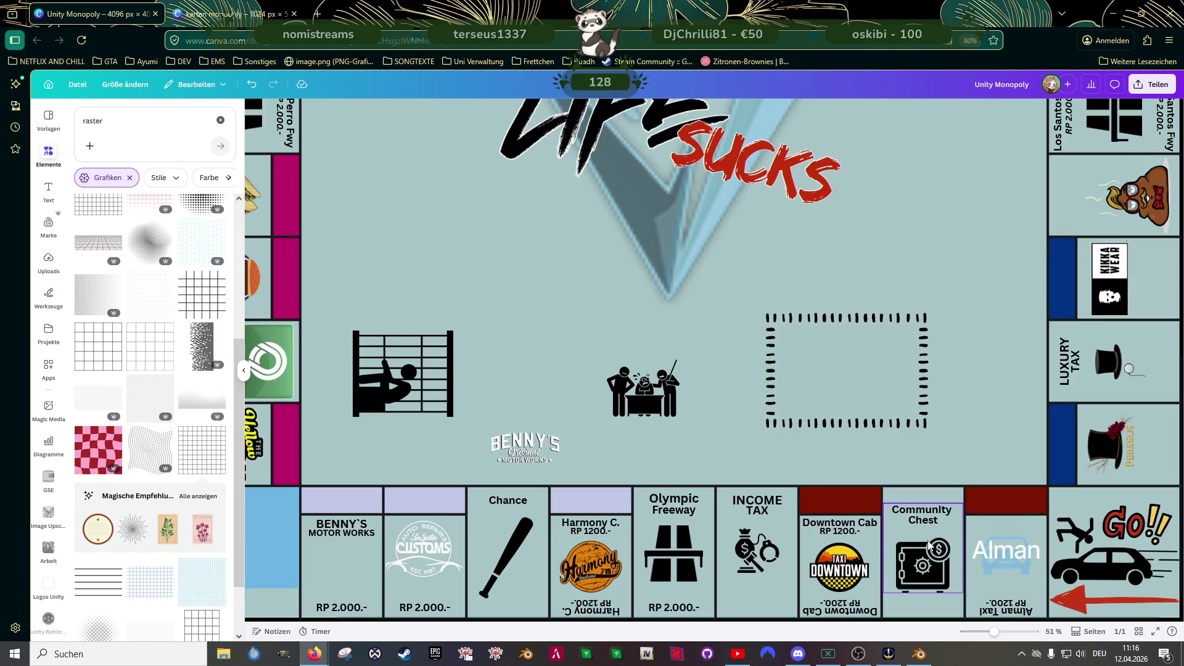
- Nudge the Alman Taxi logo and settle the Customs logo into place in their tiles
scroll(930, 523, "down", 1)
left_click(1016, 506)
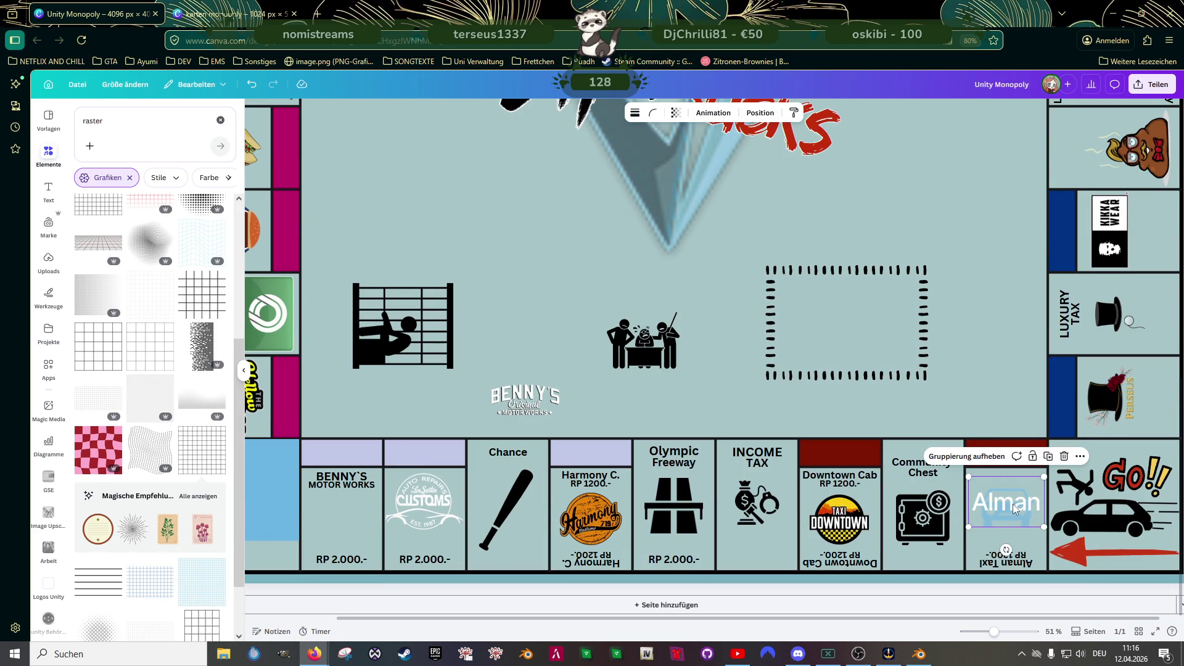
left_click_drag(1013, 509, 1011, 507)
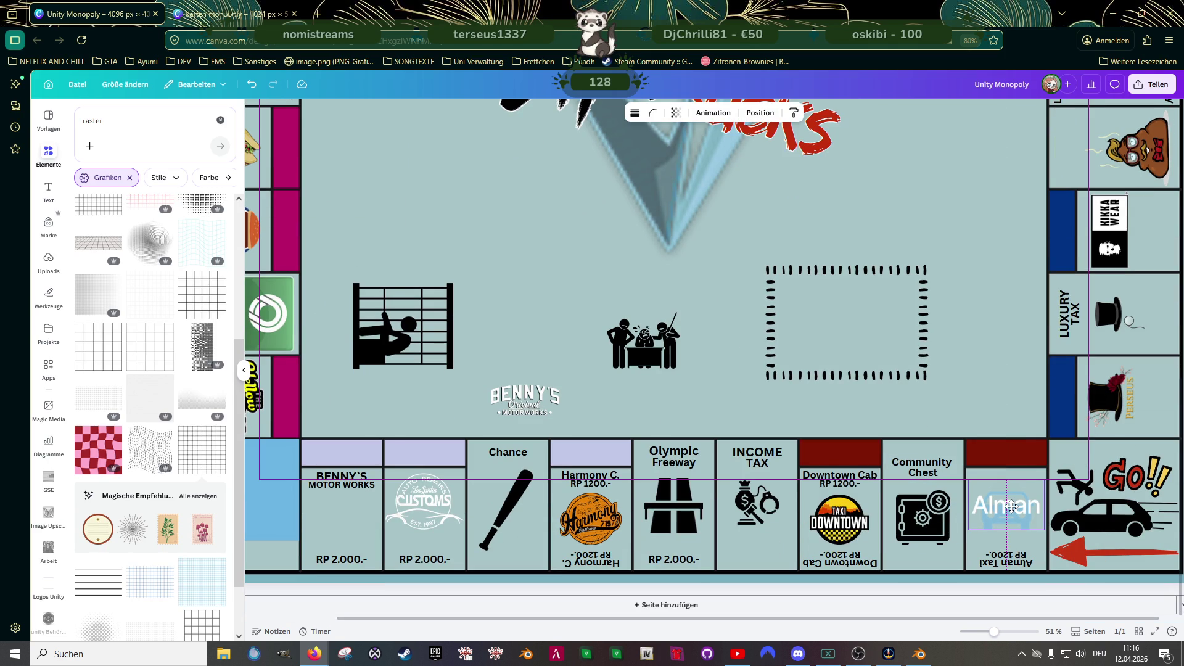
left_click(423, 498)
left_click_drag(423, 497, 421, 507)
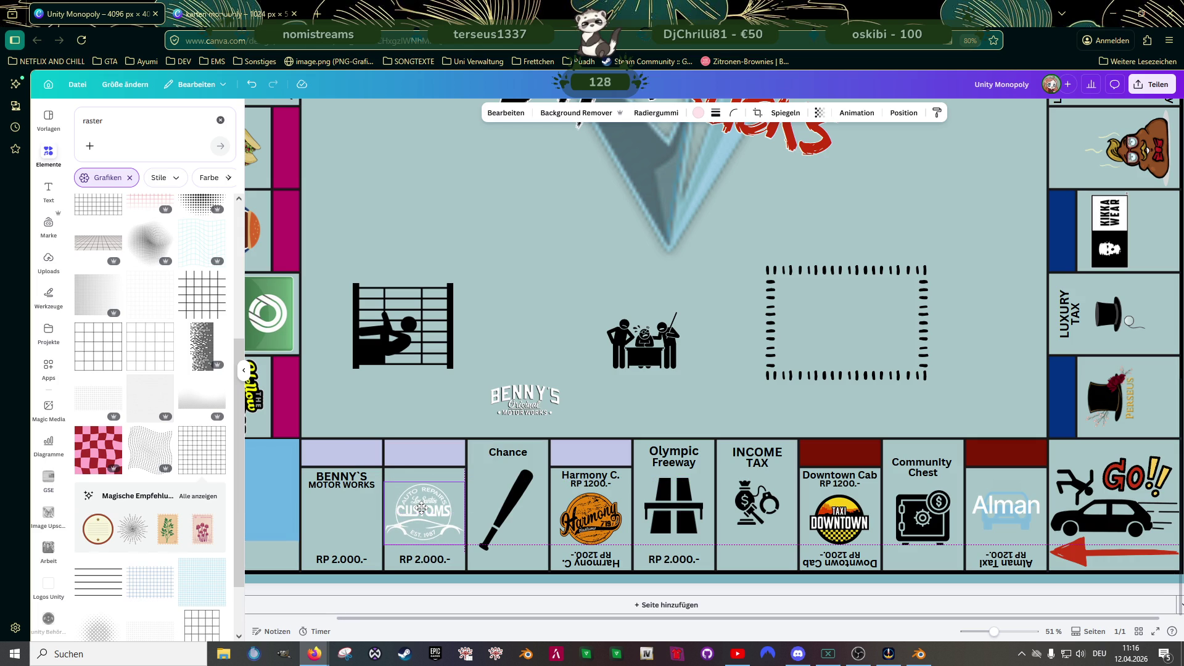
left_click_drag(422, 507, 422, 505)
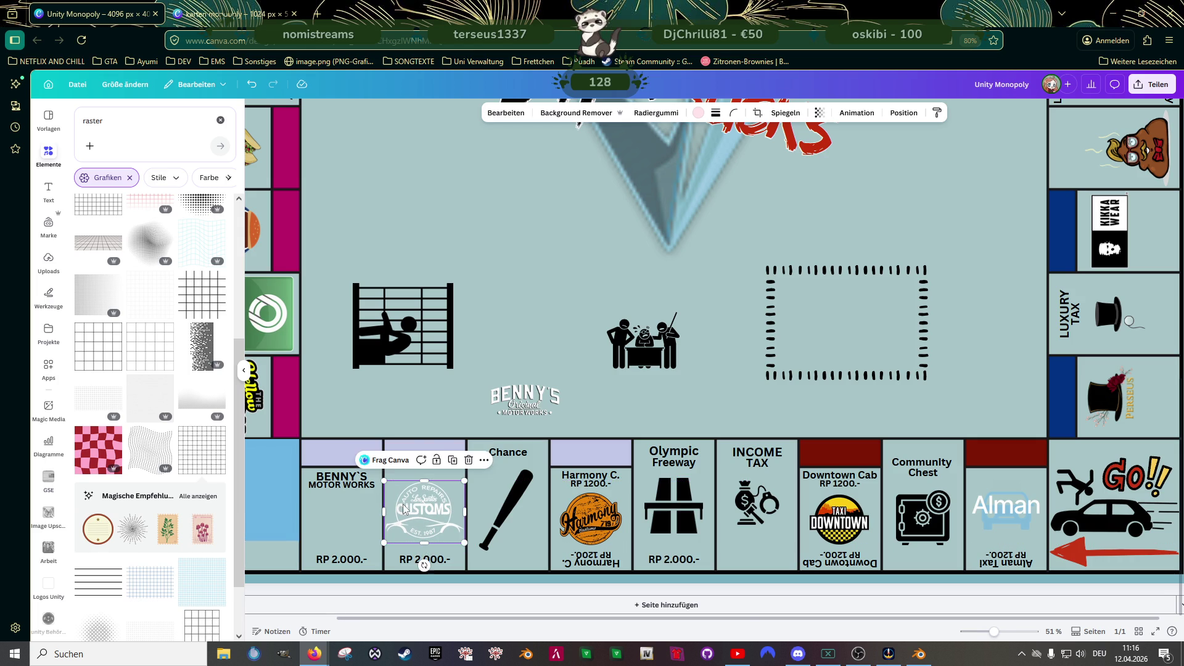
scroll(421, 506, "up", 3)
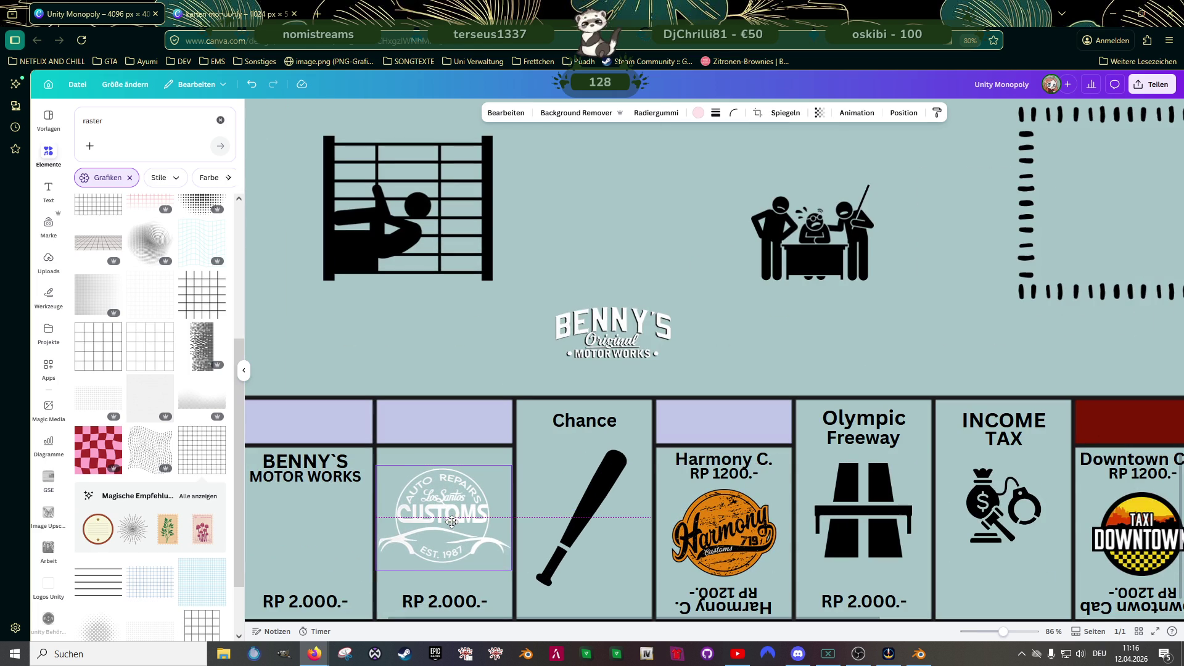
left_click_drag(452, 516, 454, 516)
scroll(456, 503, "down", 3)
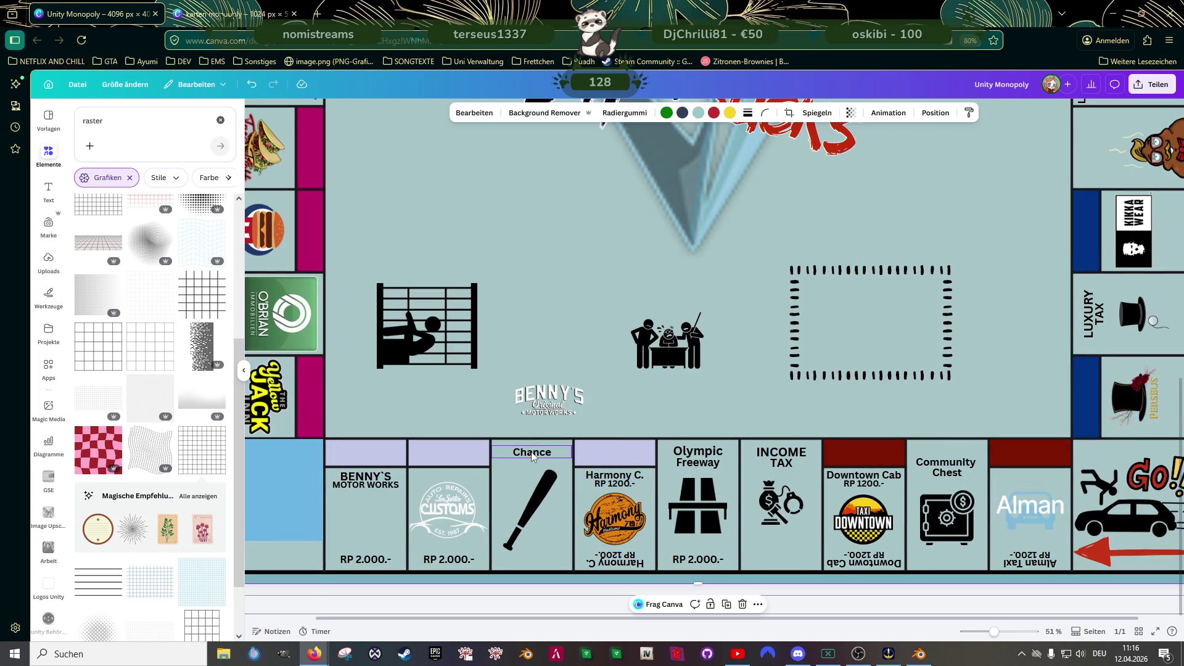
- Shrink the Income Tax icon slightly
left_click(774, 522)
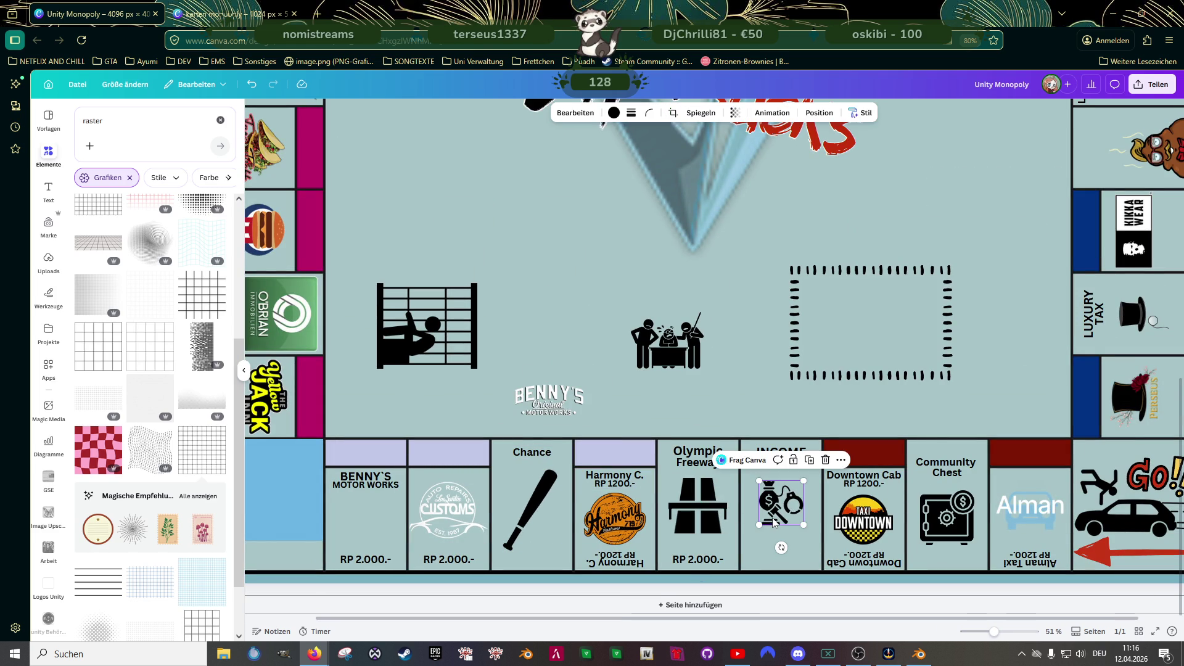
mouse_move(773, 510)
left_mouse_down()
mouse_move(798, 489)
mouse_move(786, 508)
left_mouse_up()
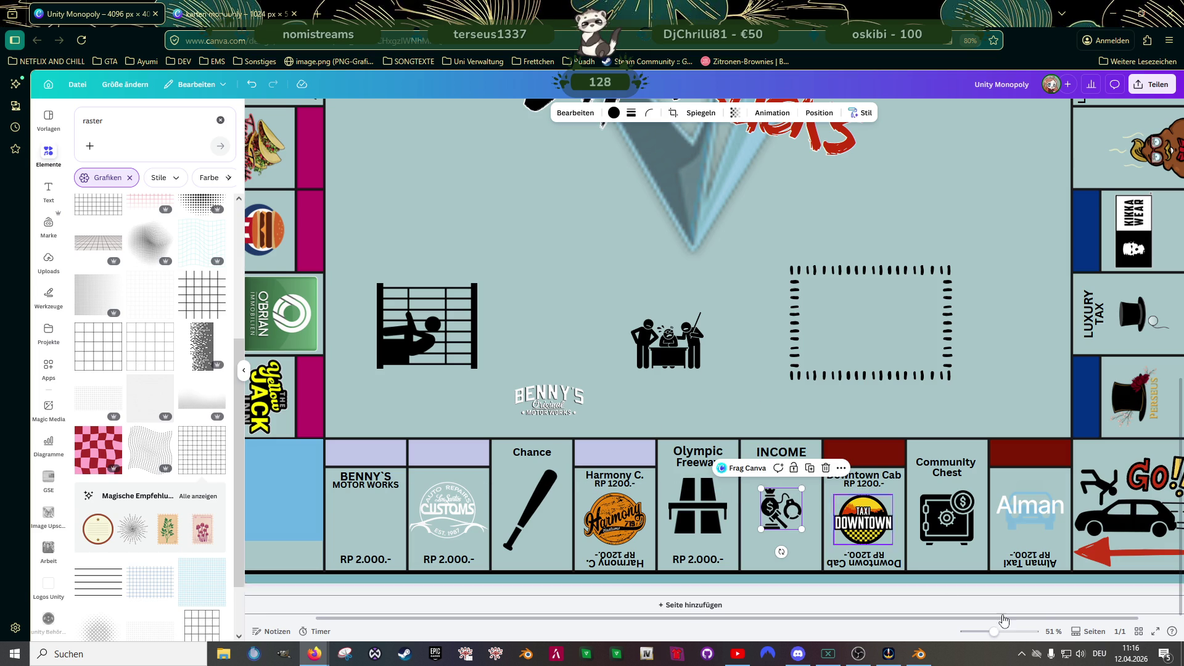
left_click(1026, 566)
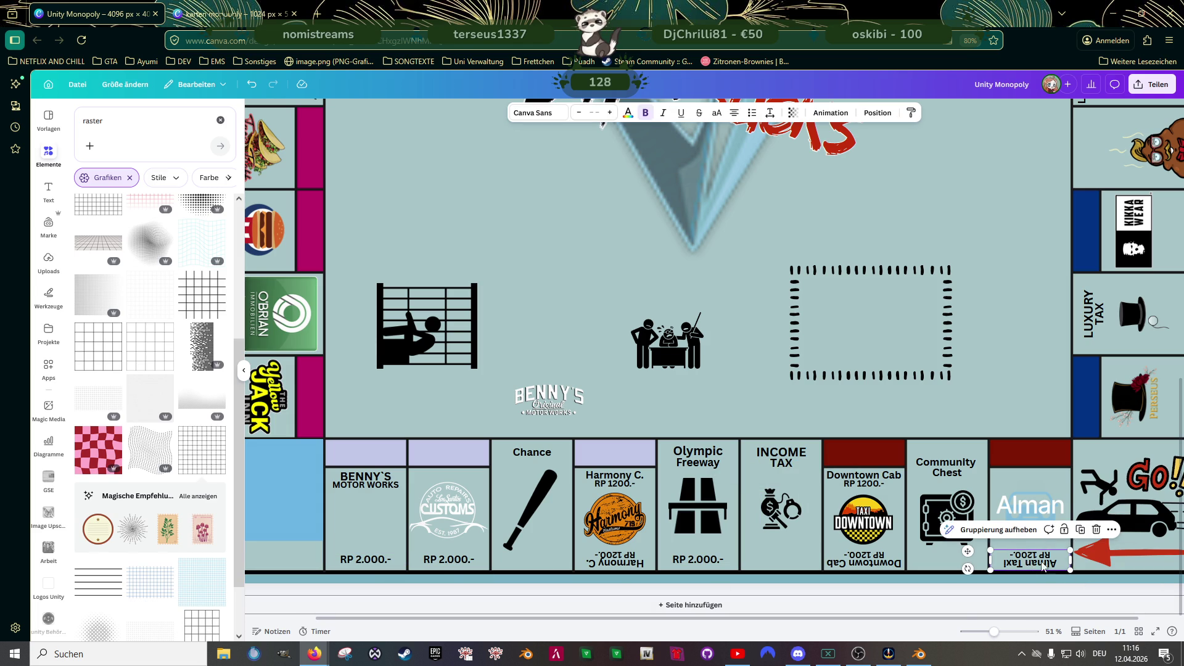
- Copy Benny's price label into the Alman tile and change it to '$ 1.200.-'
left_click_drag(1044, 563, 1017, 378)
left_click(371, 558)
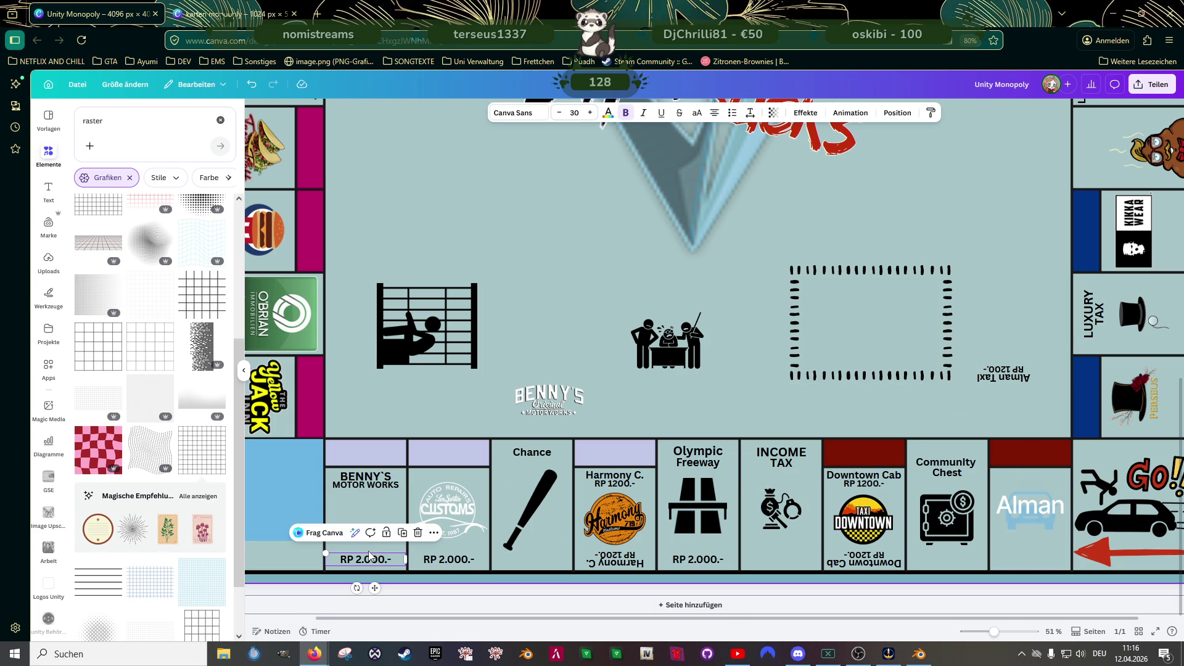
left_click_drag(370, 558, 1029, 559)
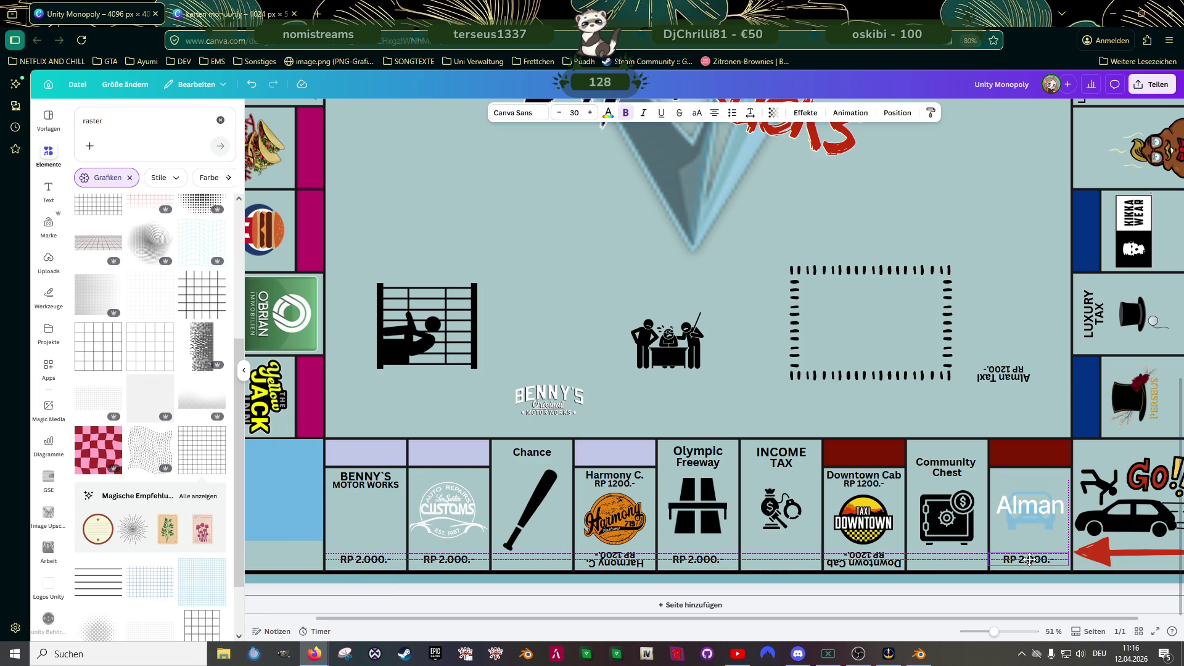
double_click(1031, 559)
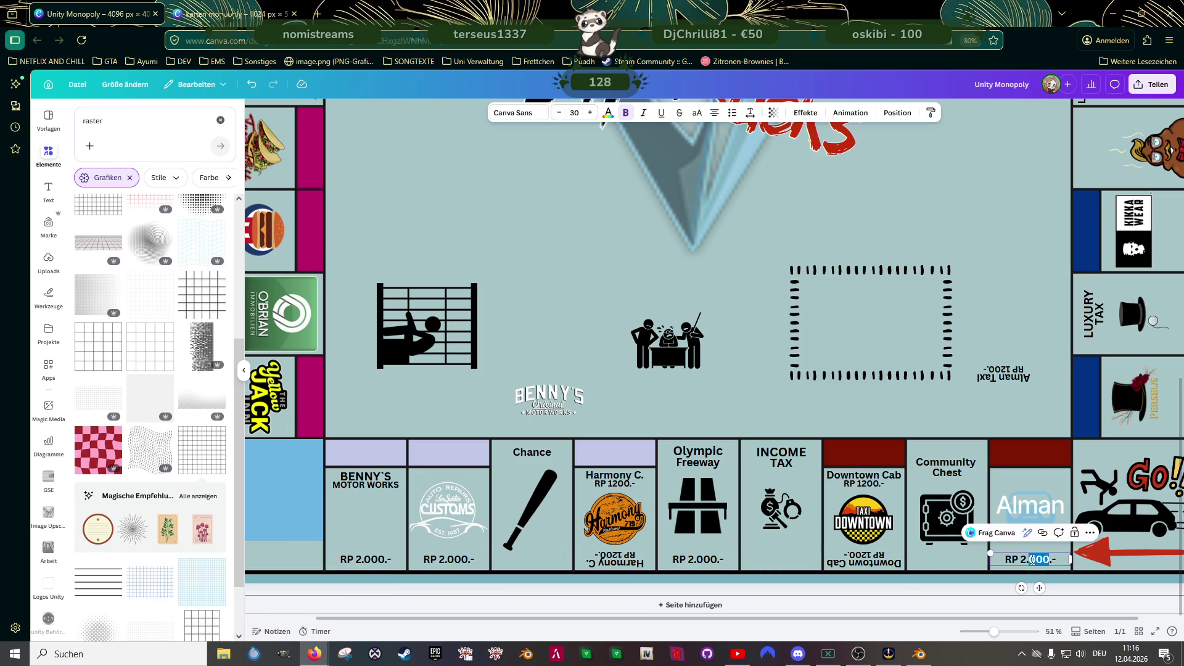
key("Escape")
key("BackSpace")
type("1")
key("Delete")
type("2")
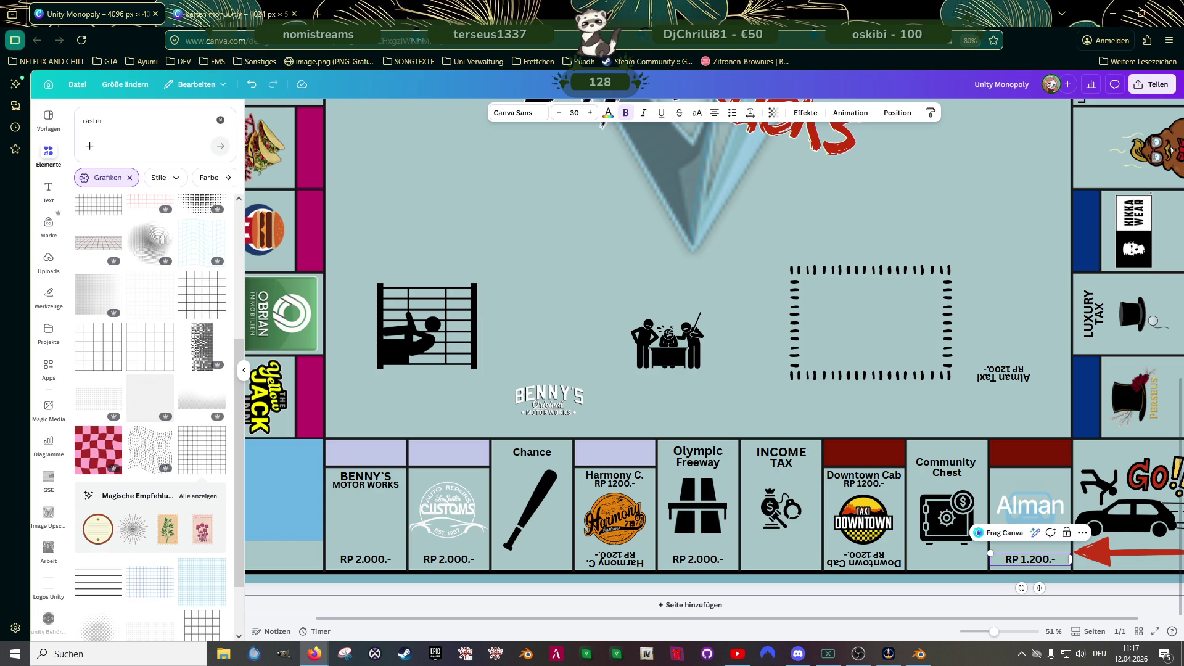
key("BackSpace")
key("BackSpace")
key("BackSpace")
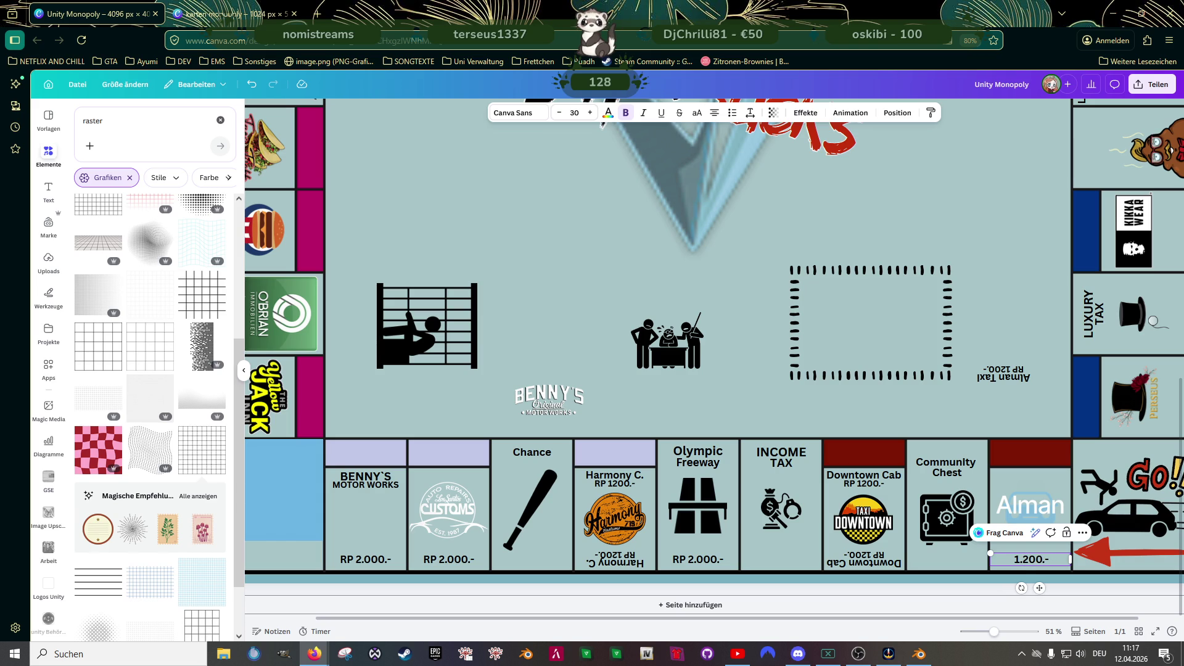
type("$")
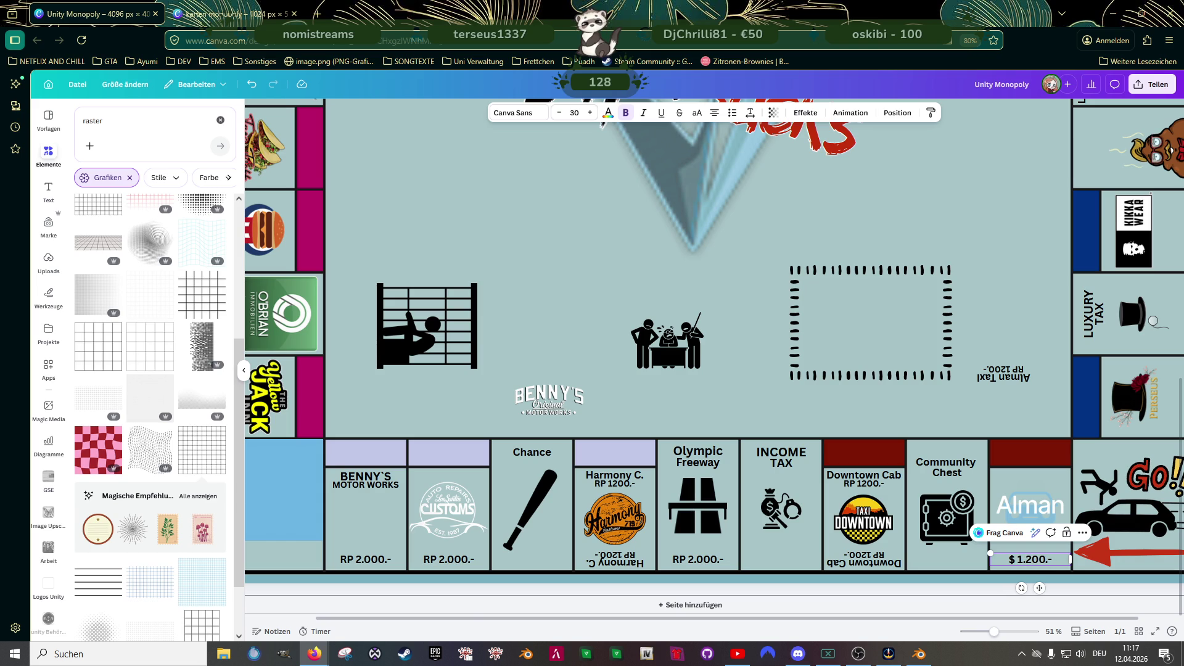
- Change the Customs and Benny's prices from RP 2.000.- to $ 2.000.-
left_click(436, 559)
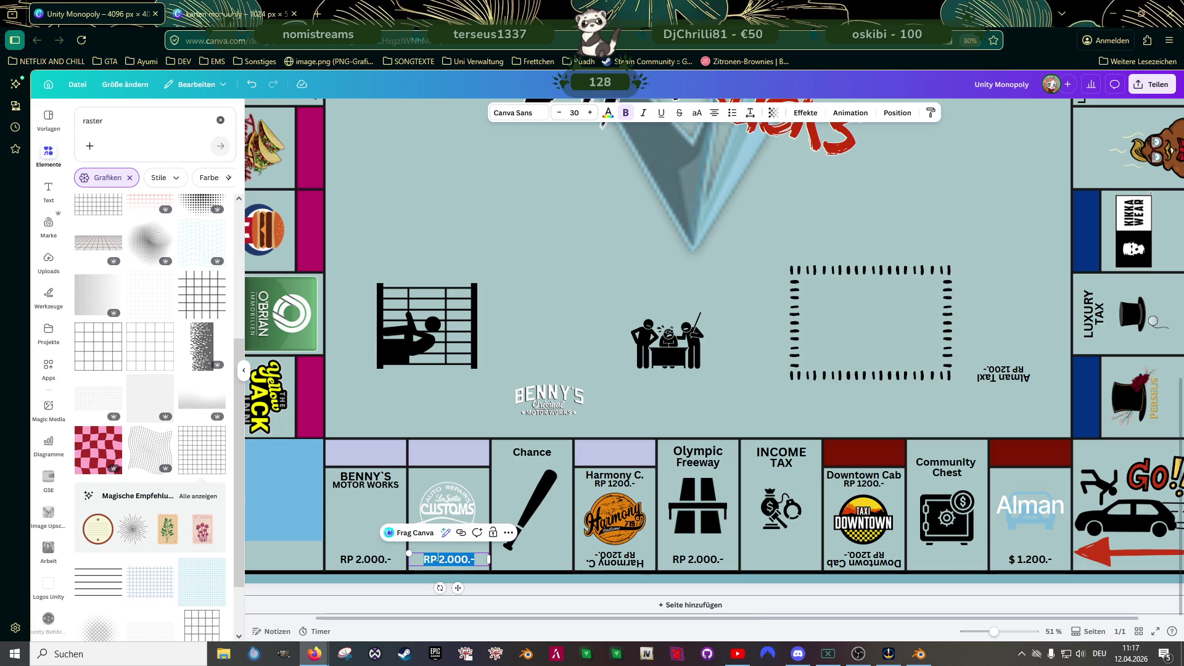
key("BackSpace")
key("BackSpace")
type("$")
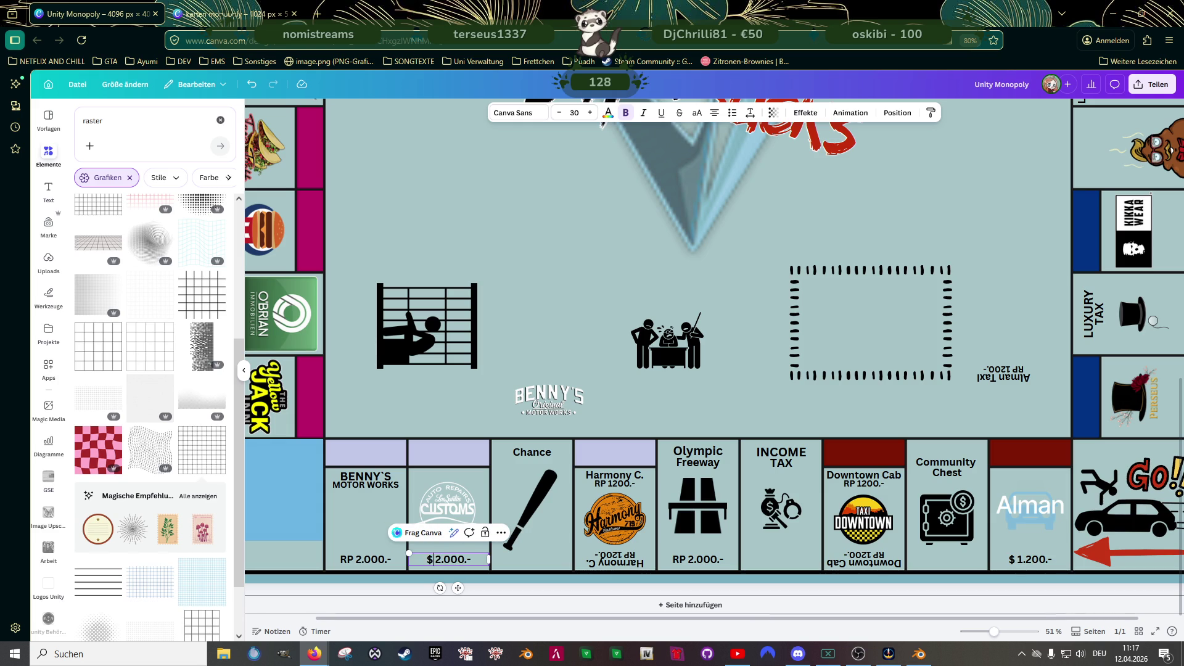
left_click(352, 560)
left_click(353, 560)
left_click(353, 560)
key("BackSpace")
key("BackSpace")
type("$")
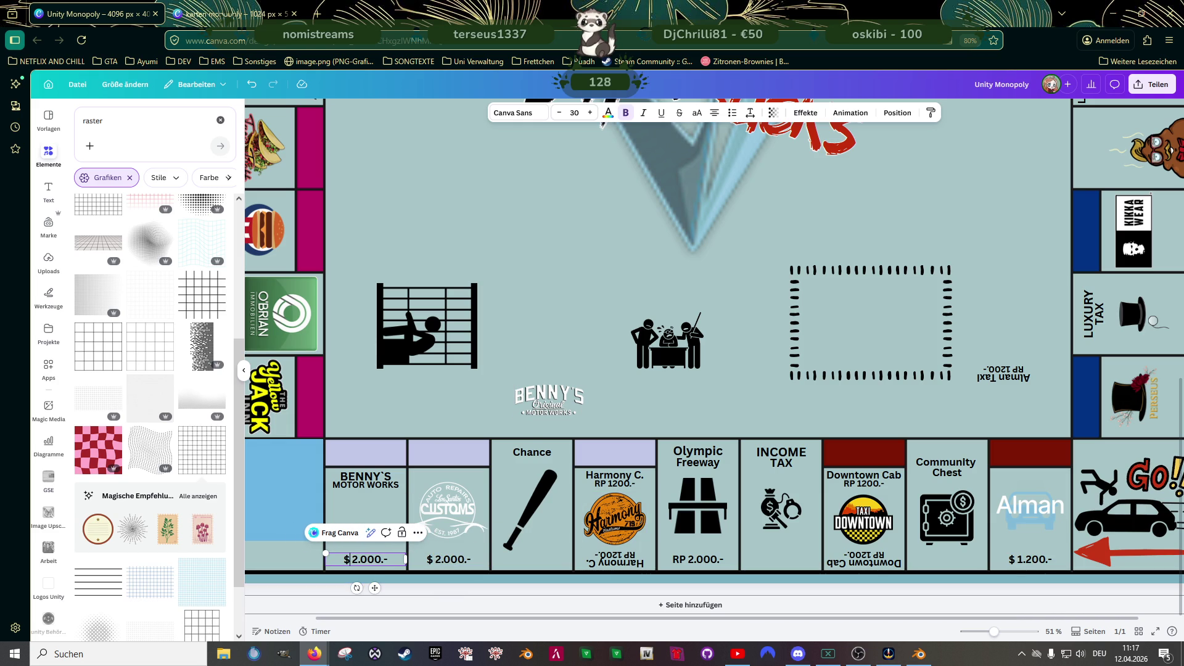
left_click(436, 561)
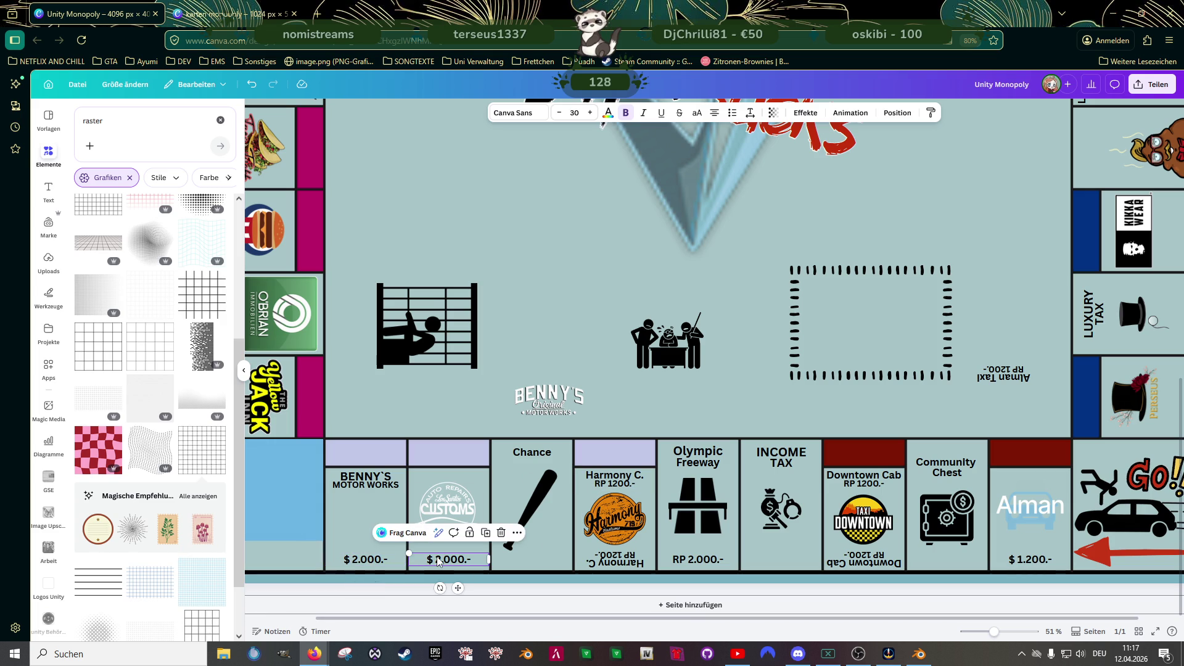
left_click(1029, 559)
left_click(1011, 512)
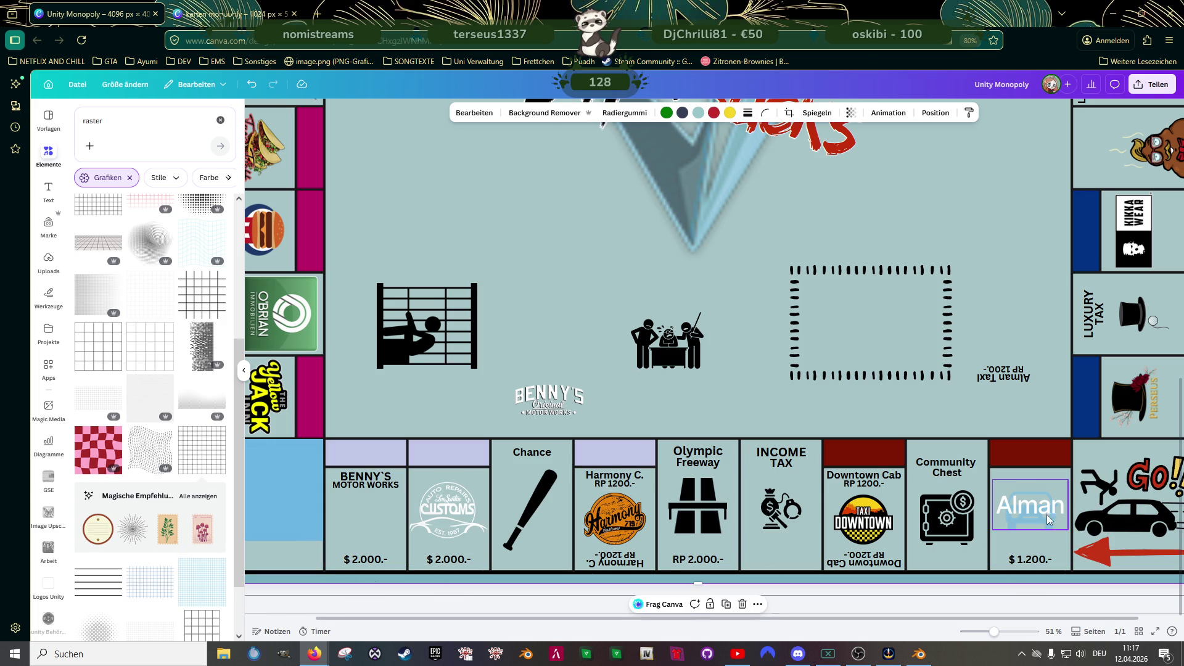
- Delete the old Alman Taxi and Downtown Cab labels and copy the $ 1.200.- price into Downtown Cab
left_click(873, 524)
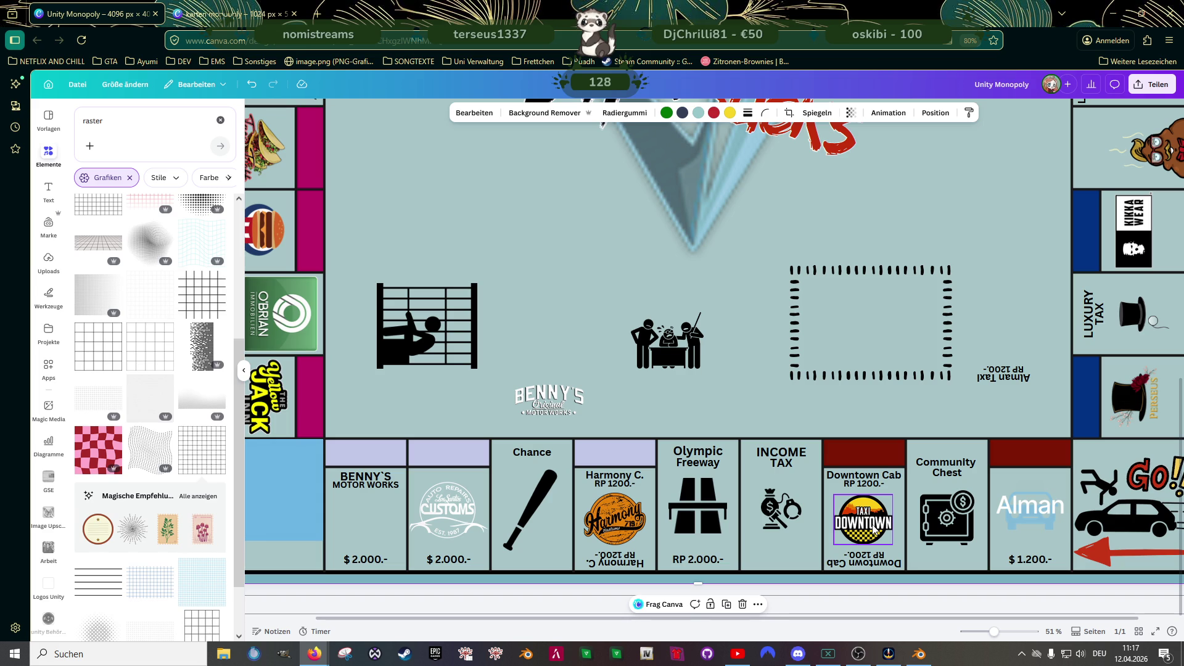
left_click(997, 376)
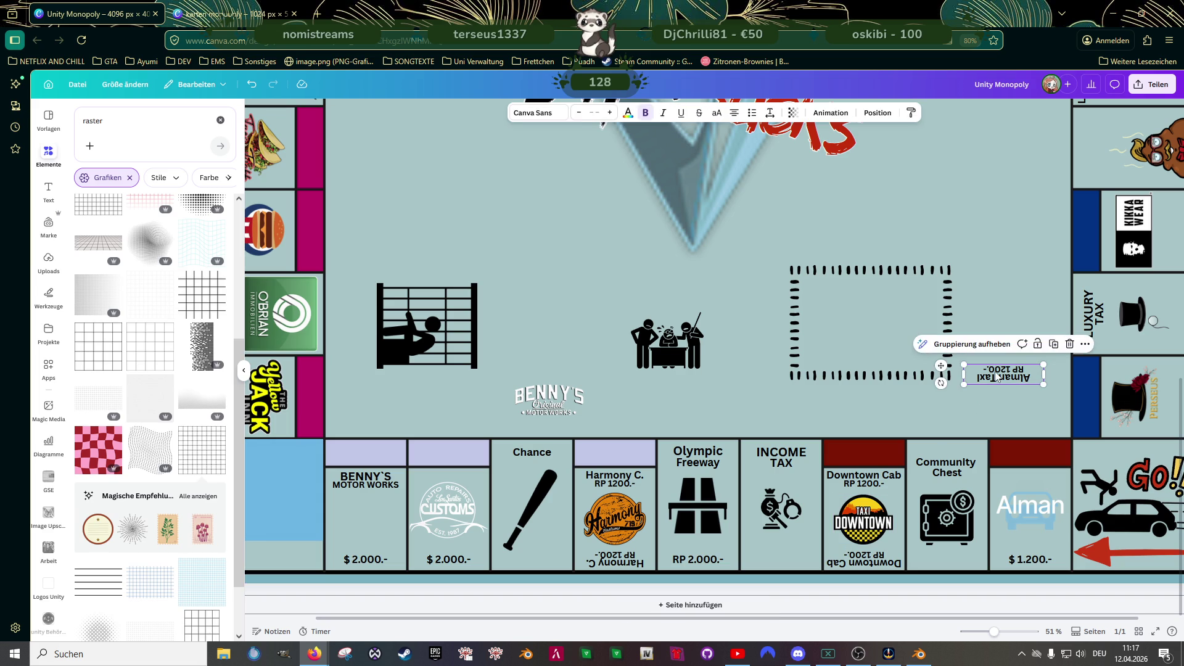
key("Delete")
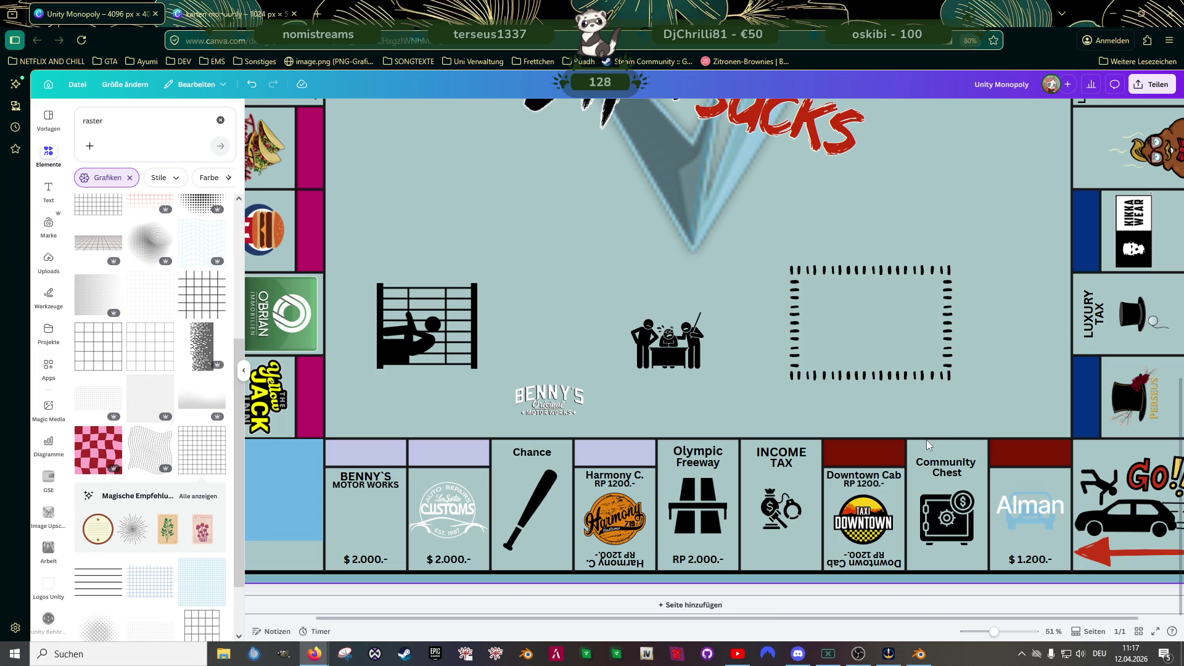
left_click(869, 558)
key("Delete")
left_click(1042, 562)
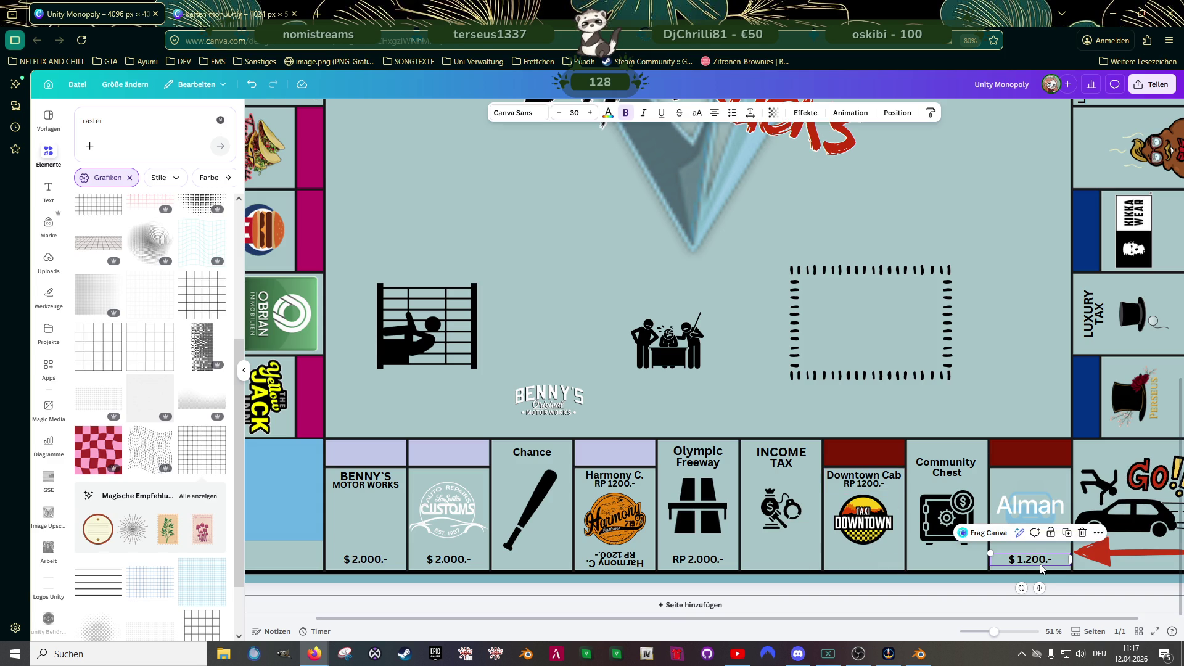
left_click_drag(1036, 568, 870, 559)
left_click(866, 484)
key("Delete")
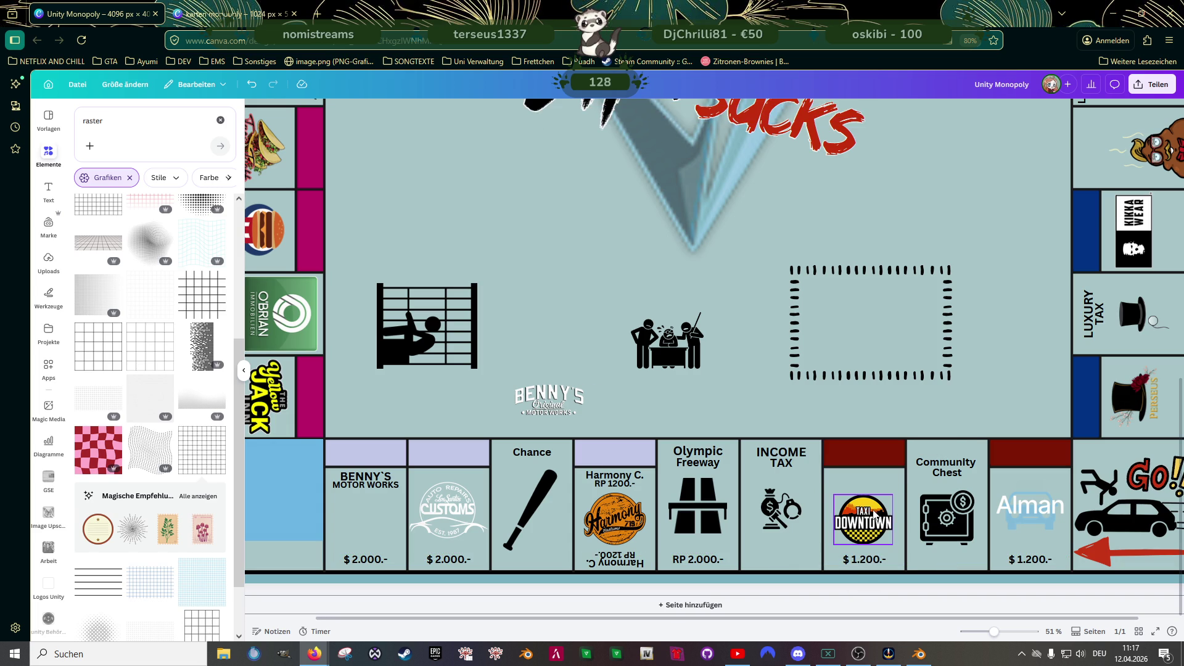
- Enlarge the Taxi Downtown logo and position it above its $ 1.200.- price
left_click(873, 509)
left_click_drag(894, 495, 873, 506)
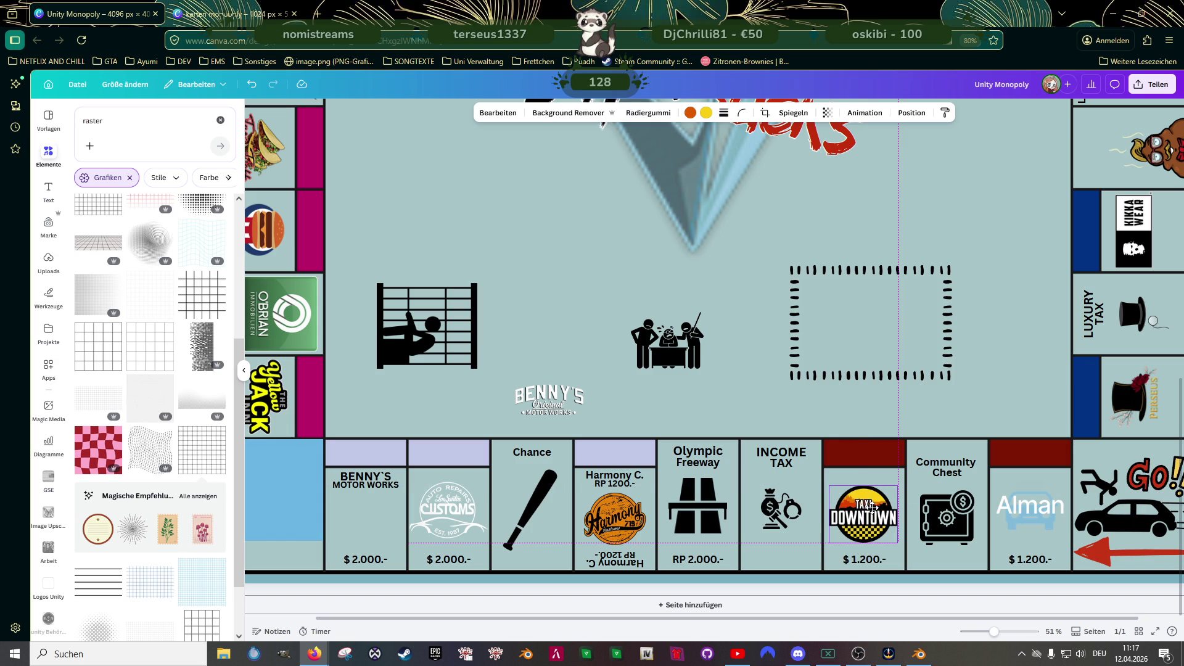
left_click_drag(871, 505, 872, 506)
left_click_drag(871, 505, 872, 506)
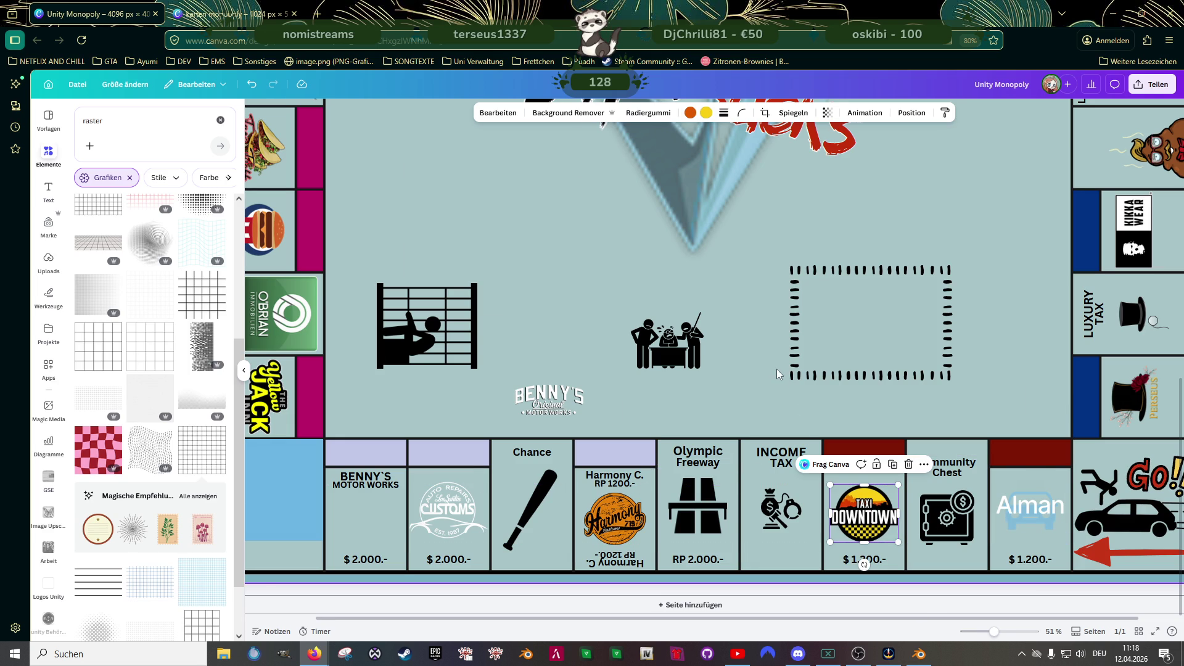
scroll(778, 374, "down", 3)
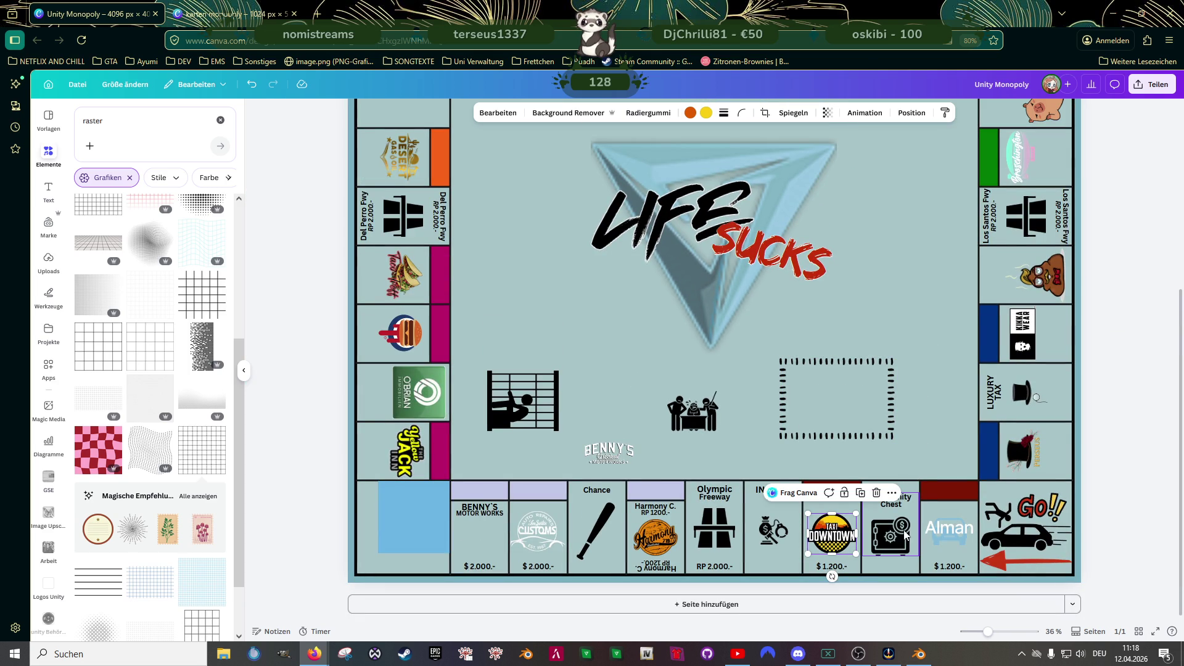
left_click_drag(832, 535, 831, 524)
left_click(922, 468)
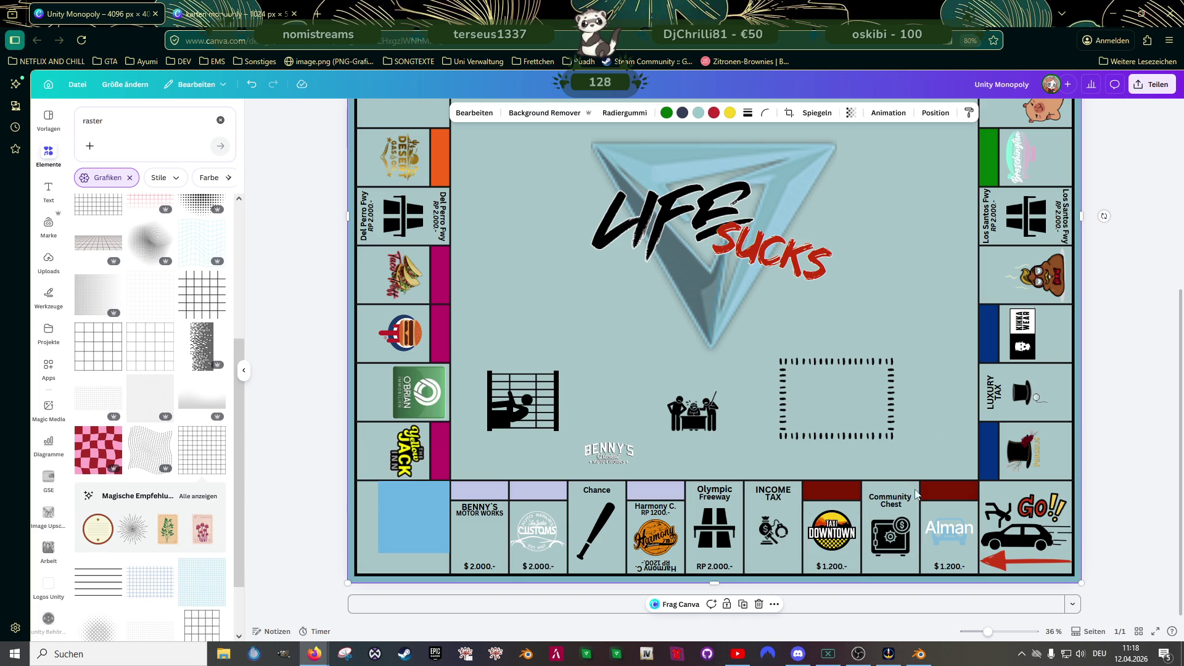
- Enlarge the Harmony logo and position it within its bottom-row tile
left_click(896, 547)
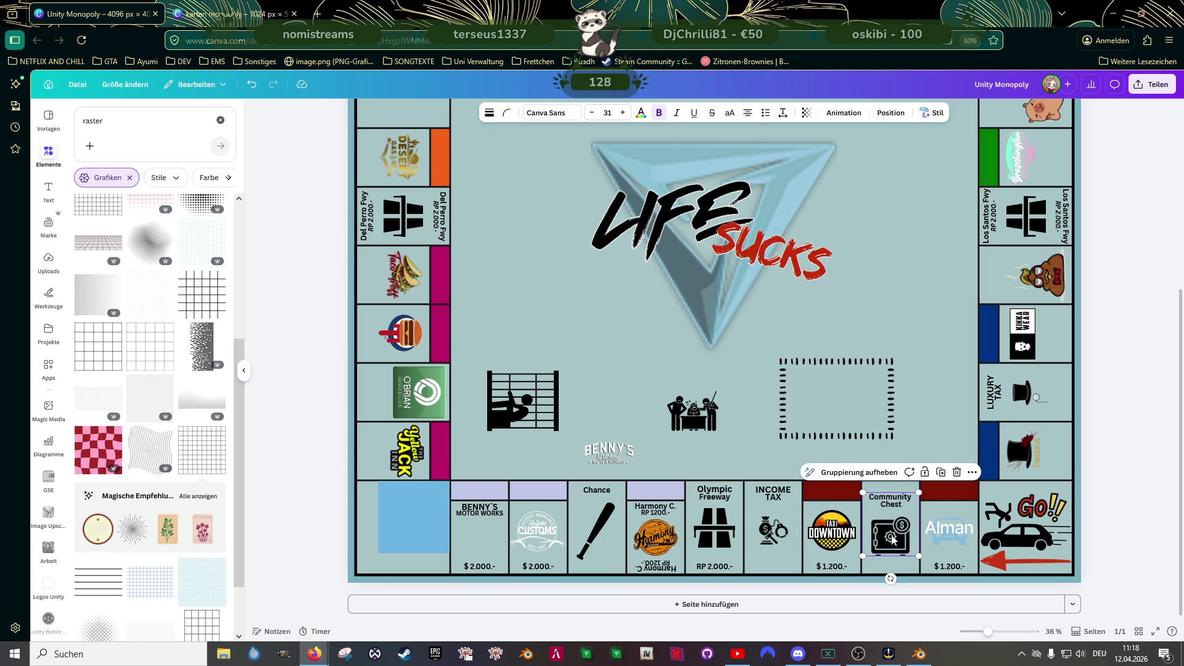
left_click(757, 493)
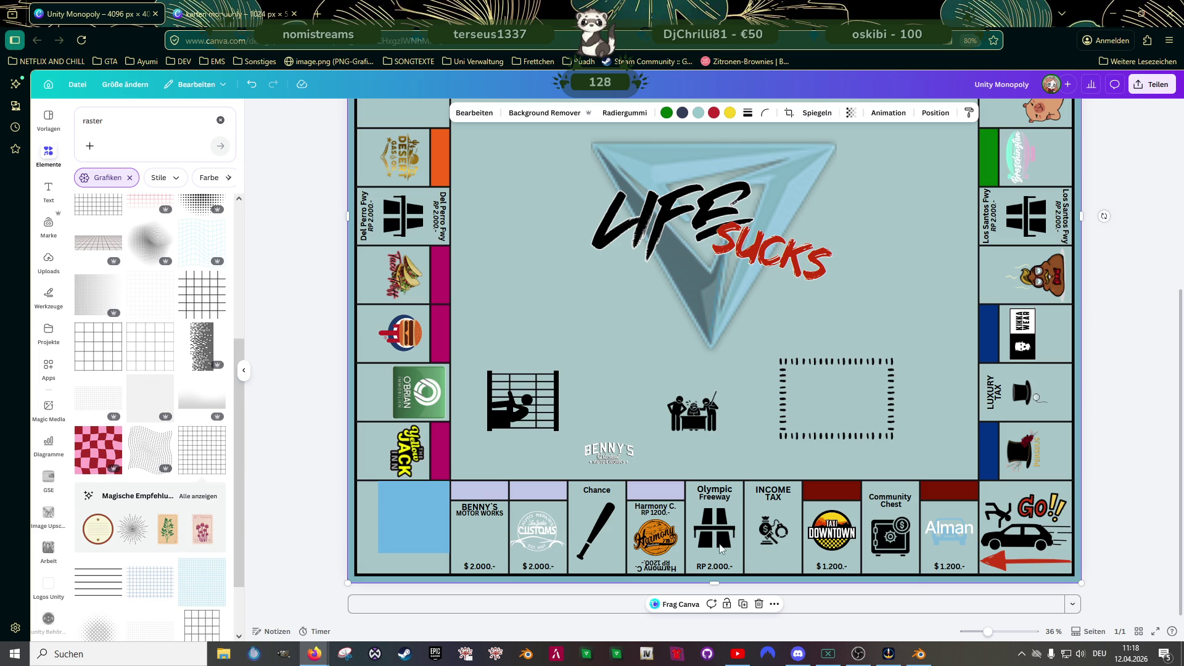
left_click(661, 511)
left_click(663, 522)
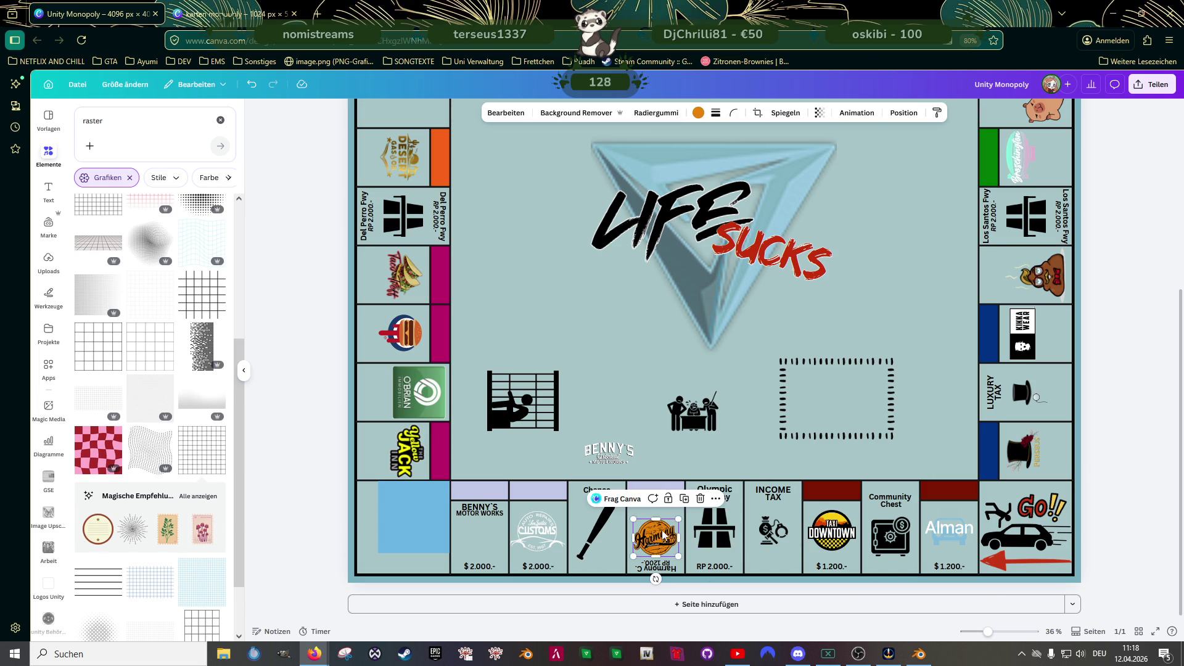
left_click_drag(677, 519, 663, 532)
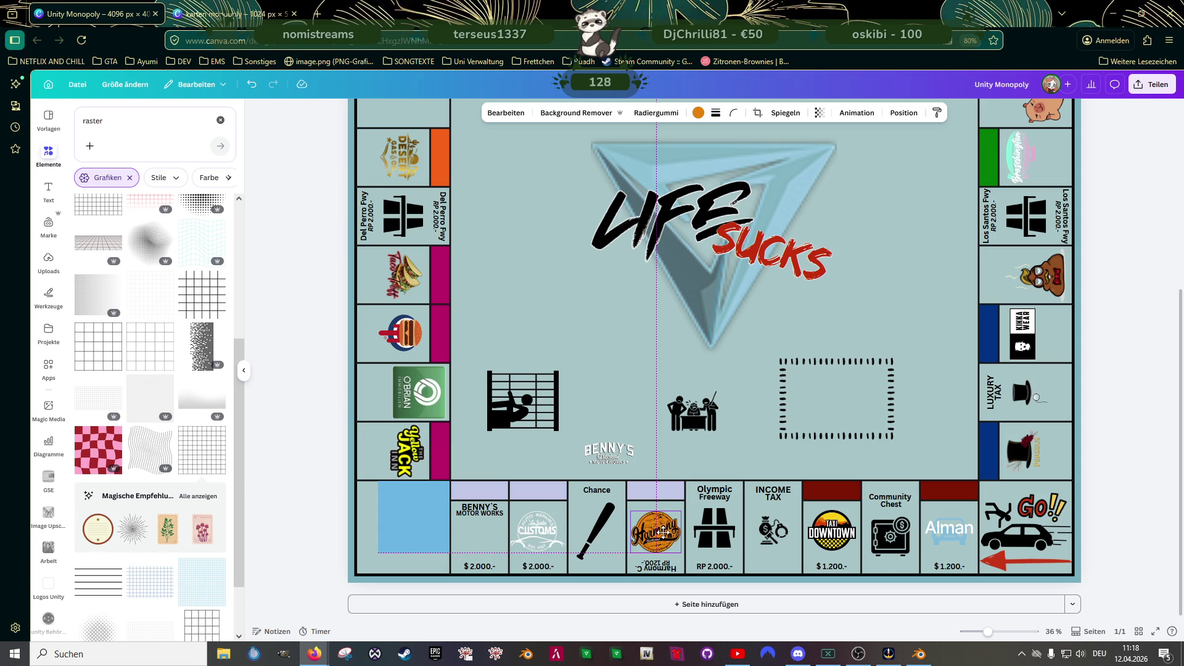
left_click_drag(663, 531, 663, 533)
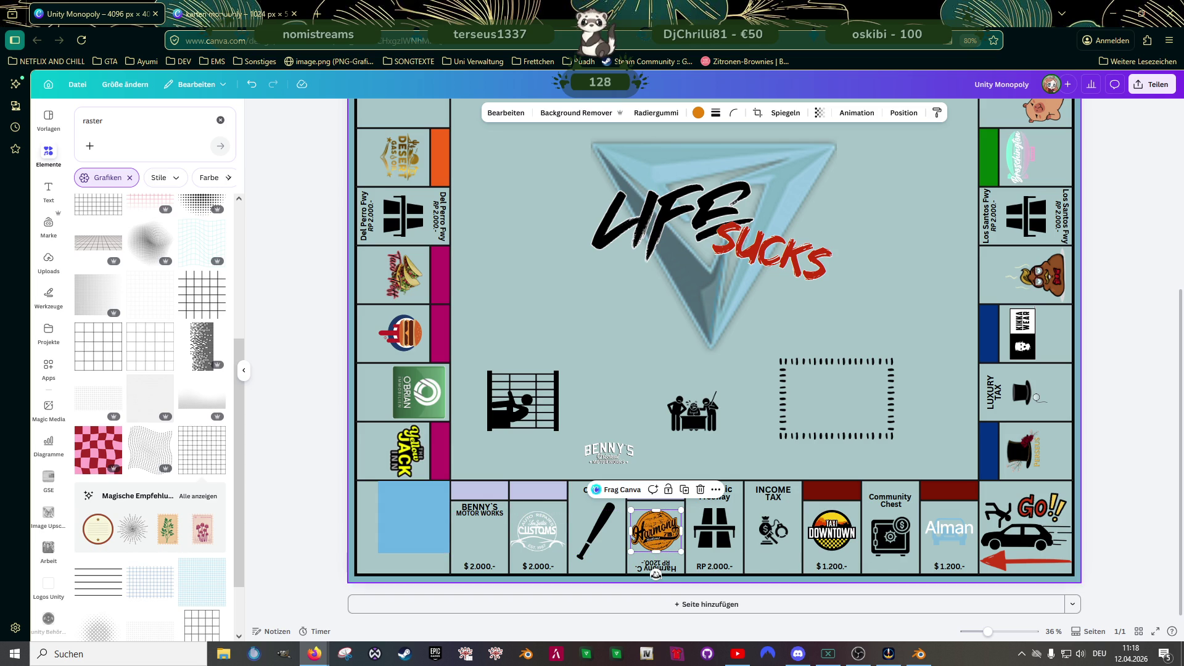
- Delete the upside-down Harmony label and move the $1.200.- price under the Harmony tile
left_click(665, 566)
key("Delete")
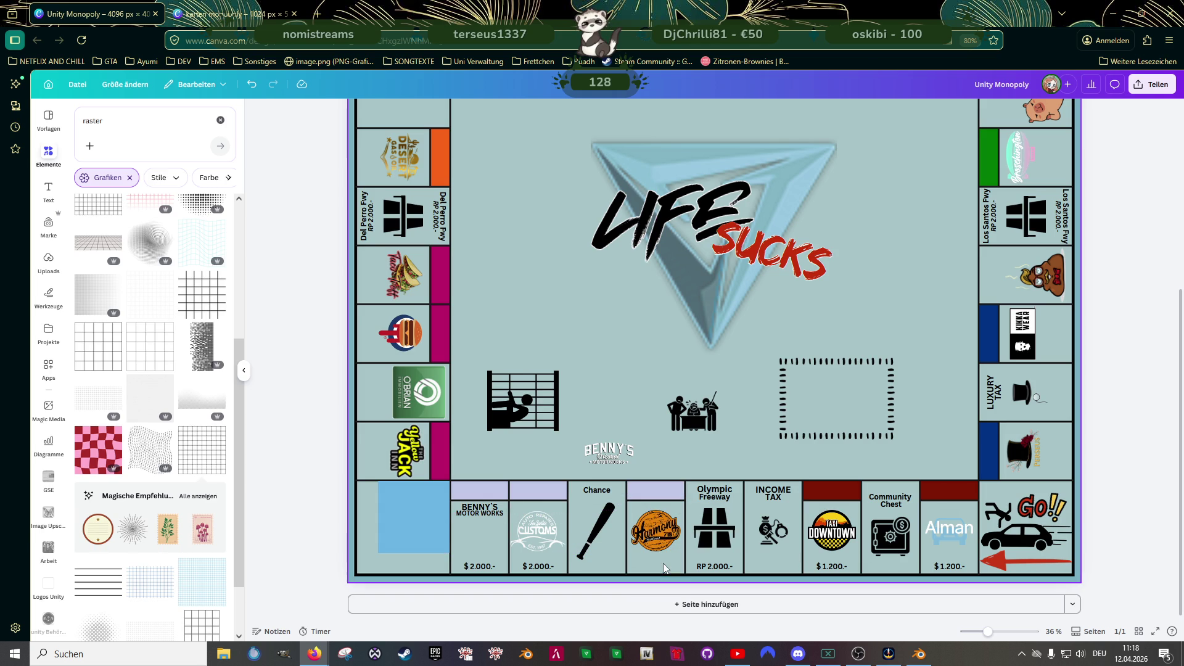
left_click(819, 567)
left_click_drag(819, 566, 655, 563)
scroll(654, 565, "up", 5)
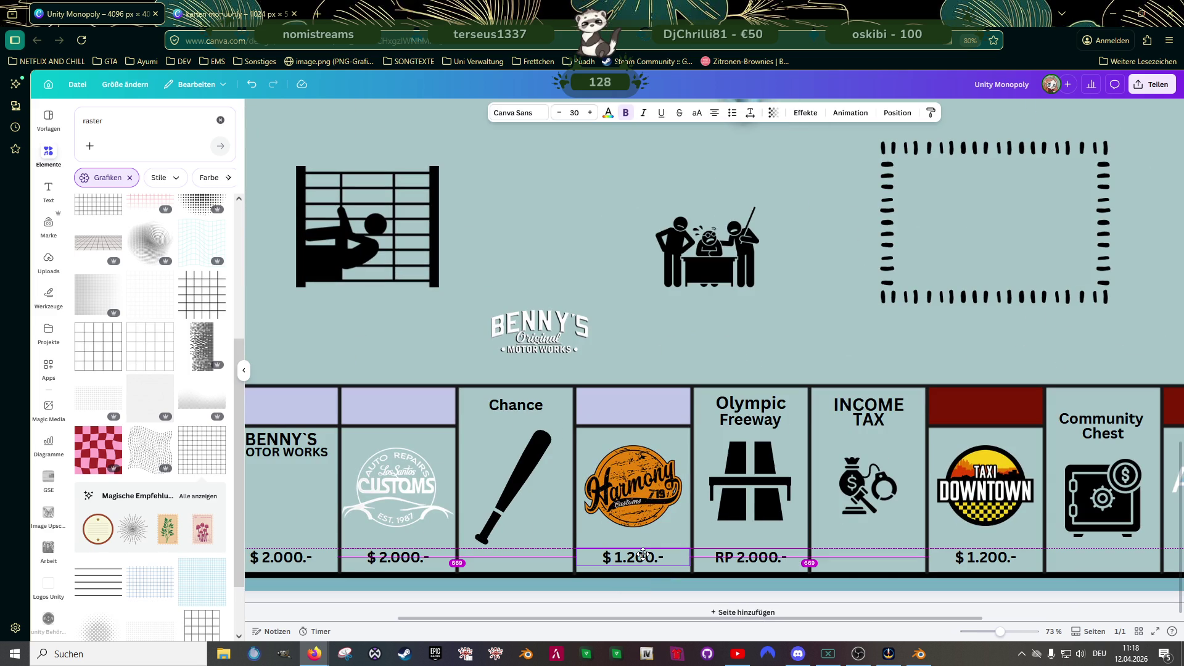
- Change Olympic Freeway's price from RP to $ 2.000.- and align it with Harmony's price
left_click(748, 557)
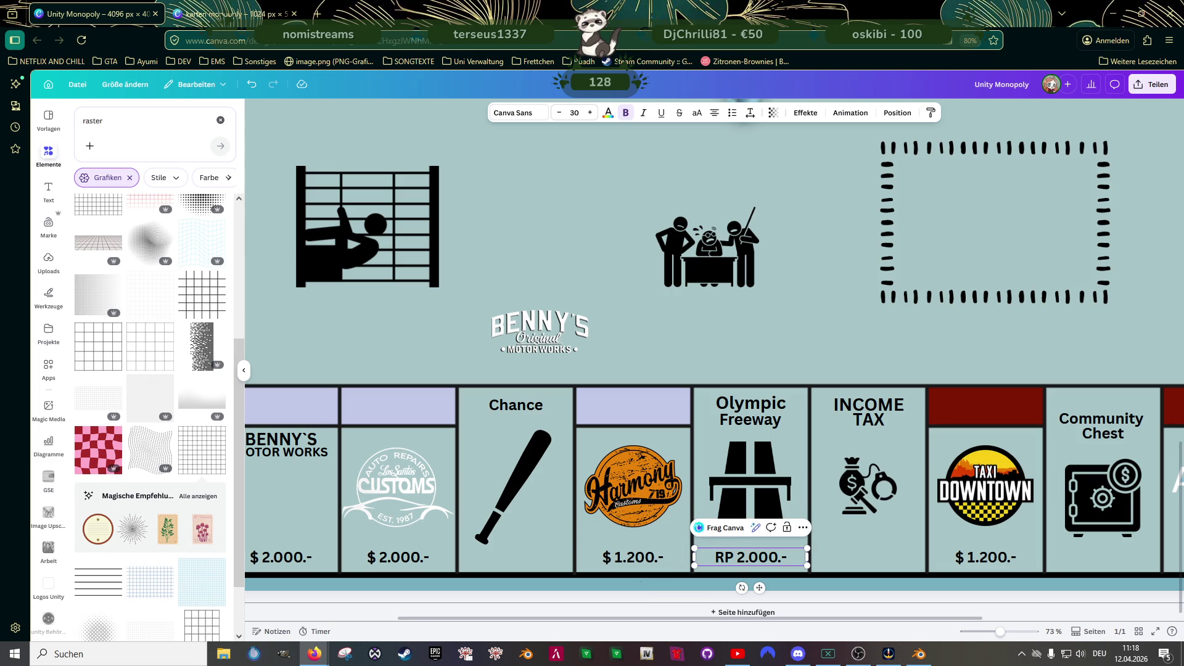
double_click(724, 557)
type("$")
left_click(642, 558)
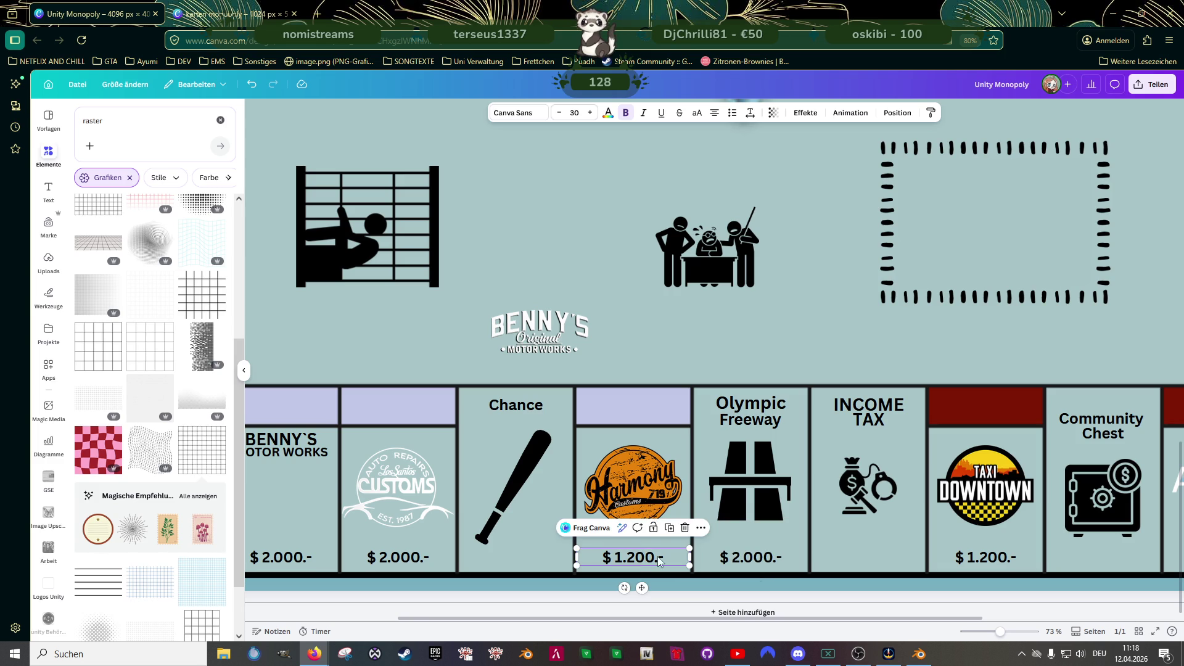
left_click(726, 562)
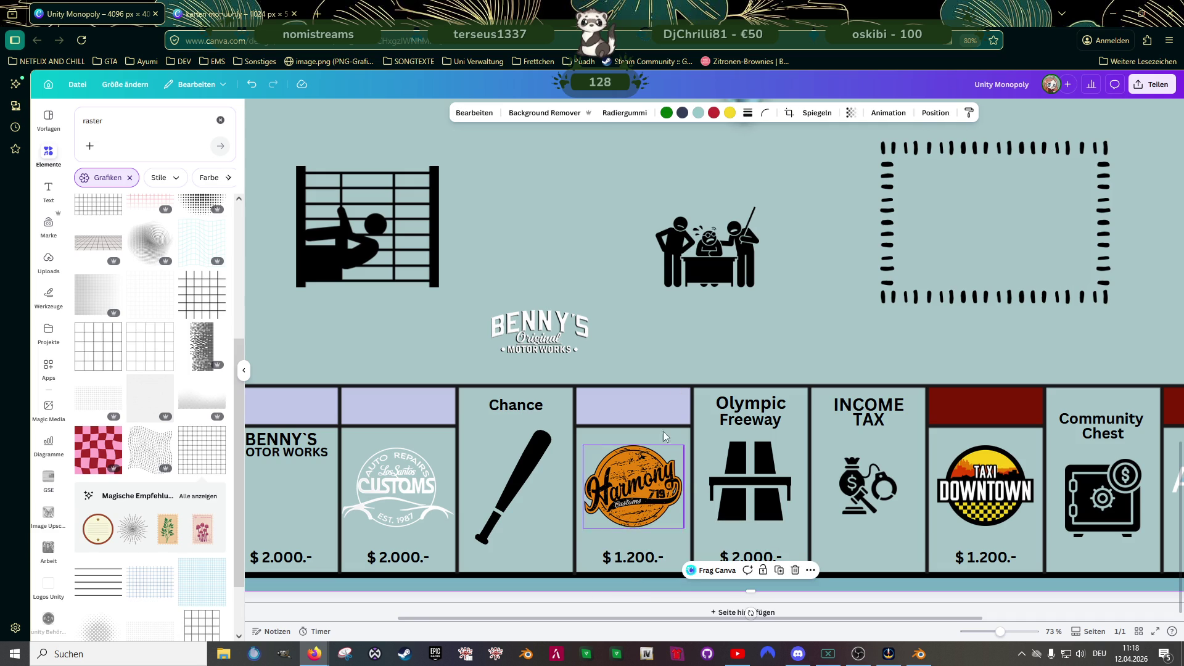
left_click(636, 562)
left_click(725, 561)
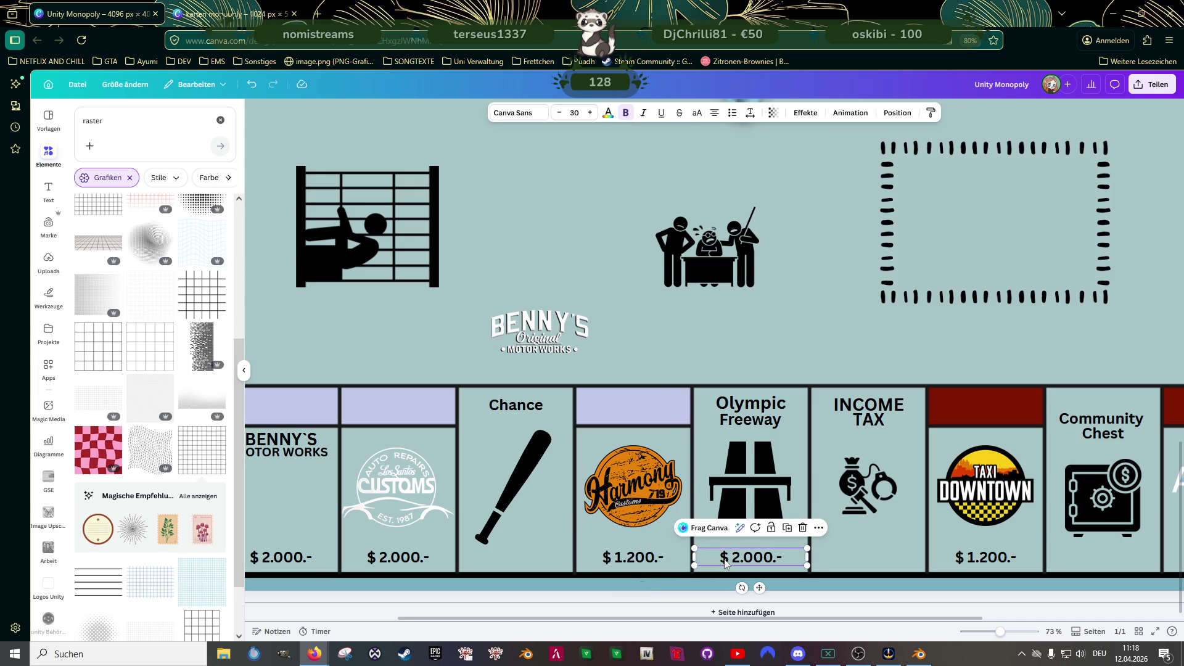
left_click_drag(725, 562, 723, 558)
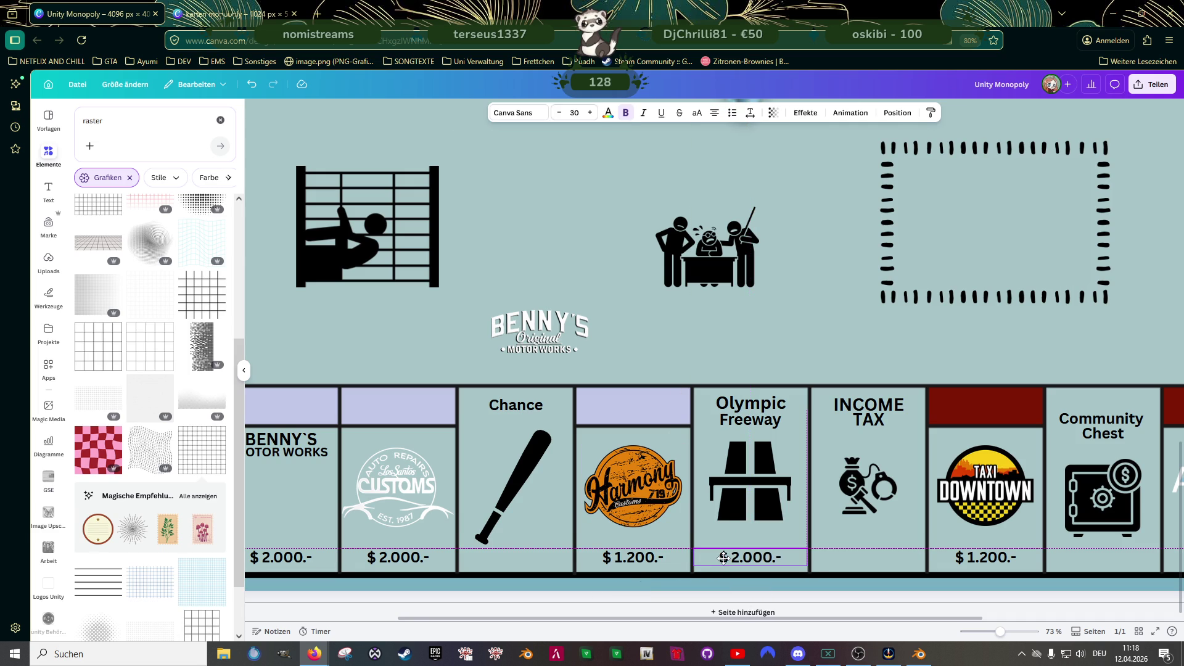
left_click_drag(724, 557, 725, 559)
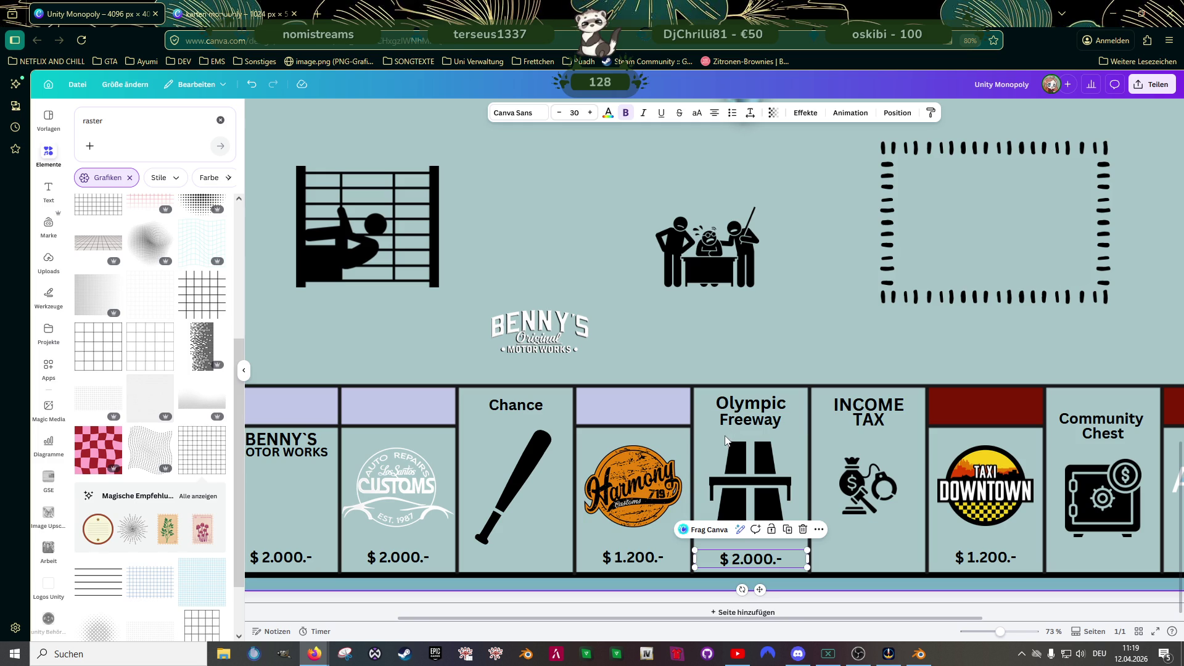
left_click(740, 487)
left_click(680, 312)
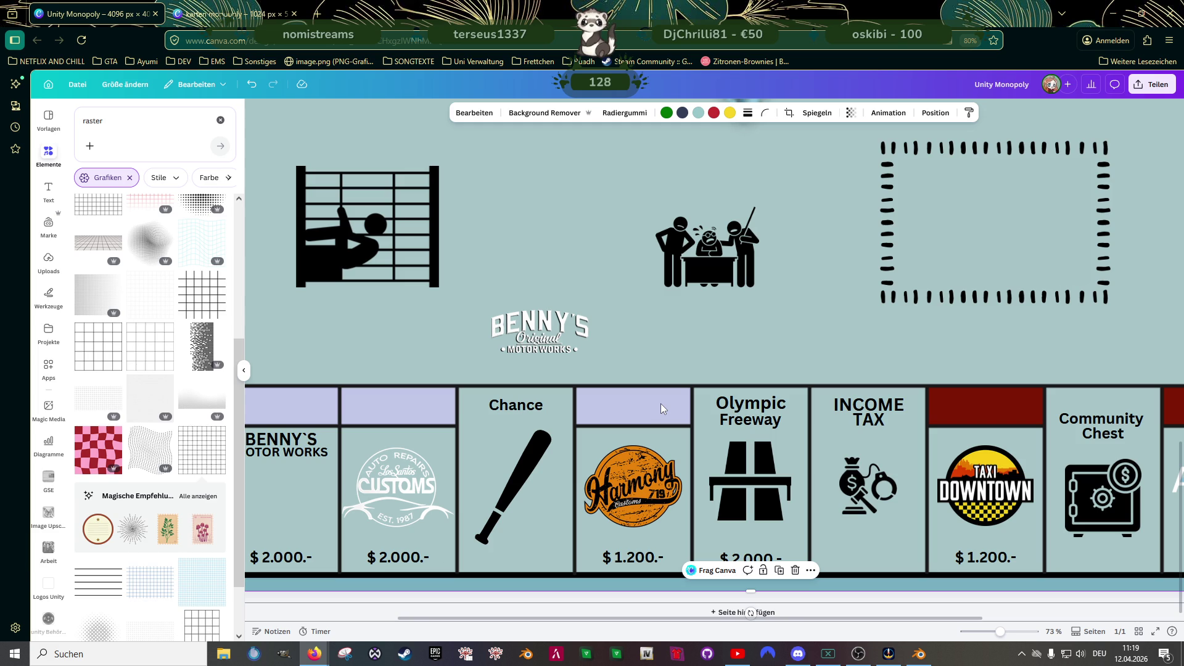
- Delete the BENNY'S MOTOR WORKS text and enlarge the BENNY'S logo onto the first bottom-row tile
key("ctrl+alt+0")
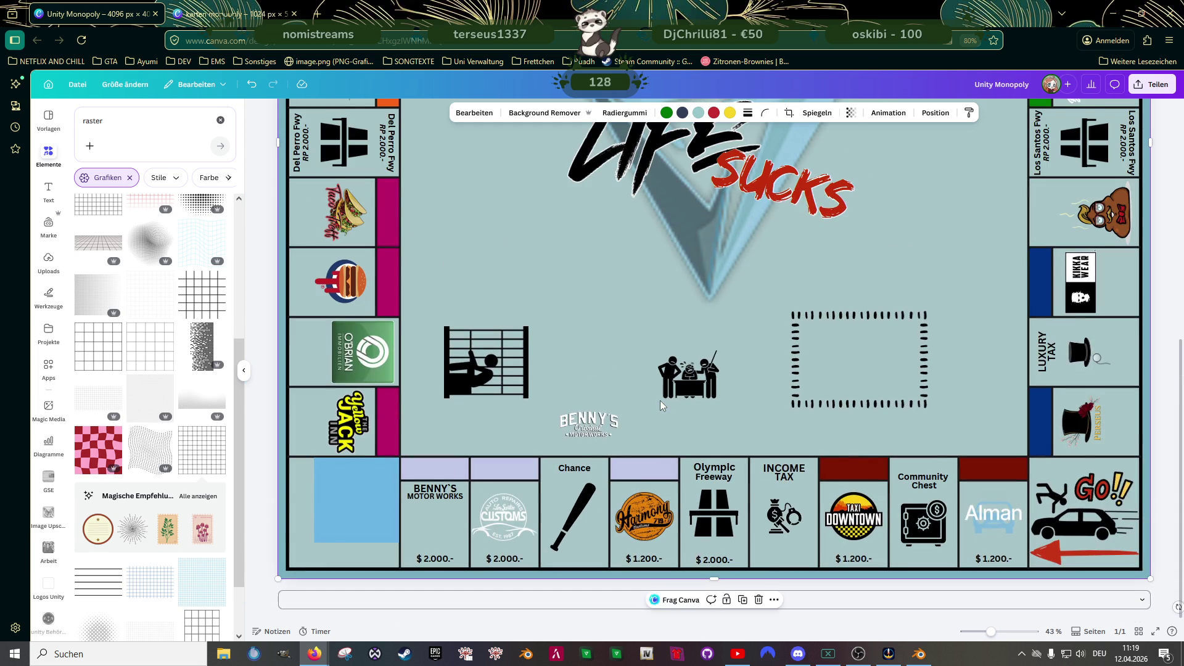
scroll(671, 431, "down", 2)
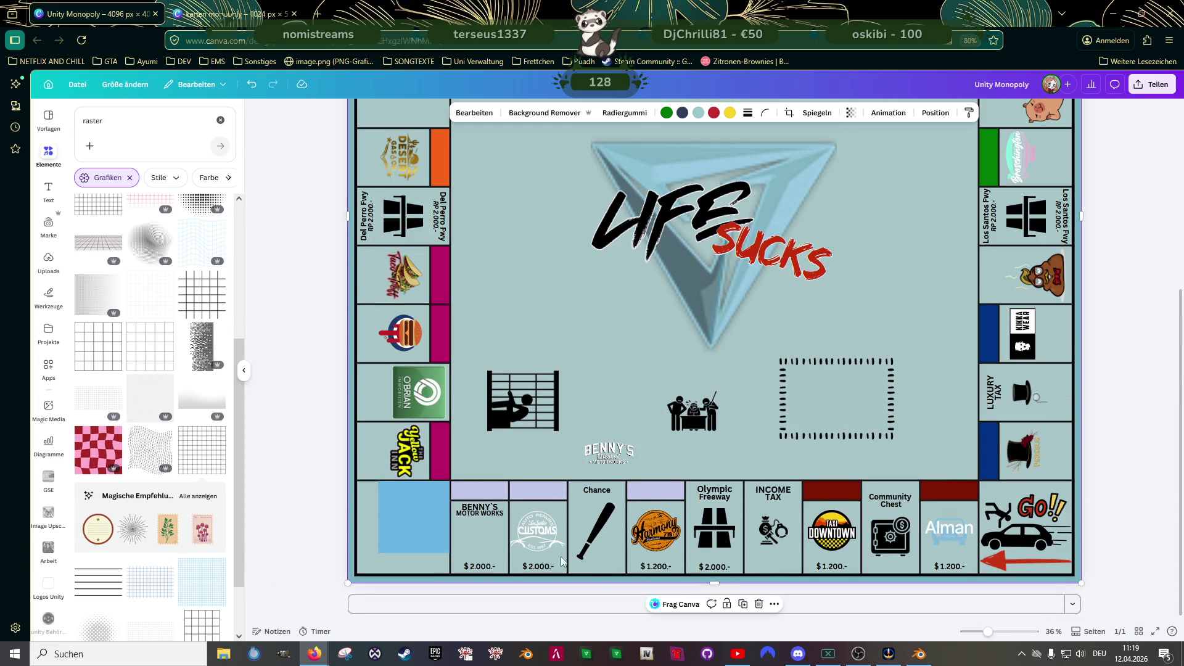
scroll(591, 555, "up", 2)
left_click(408, 501)
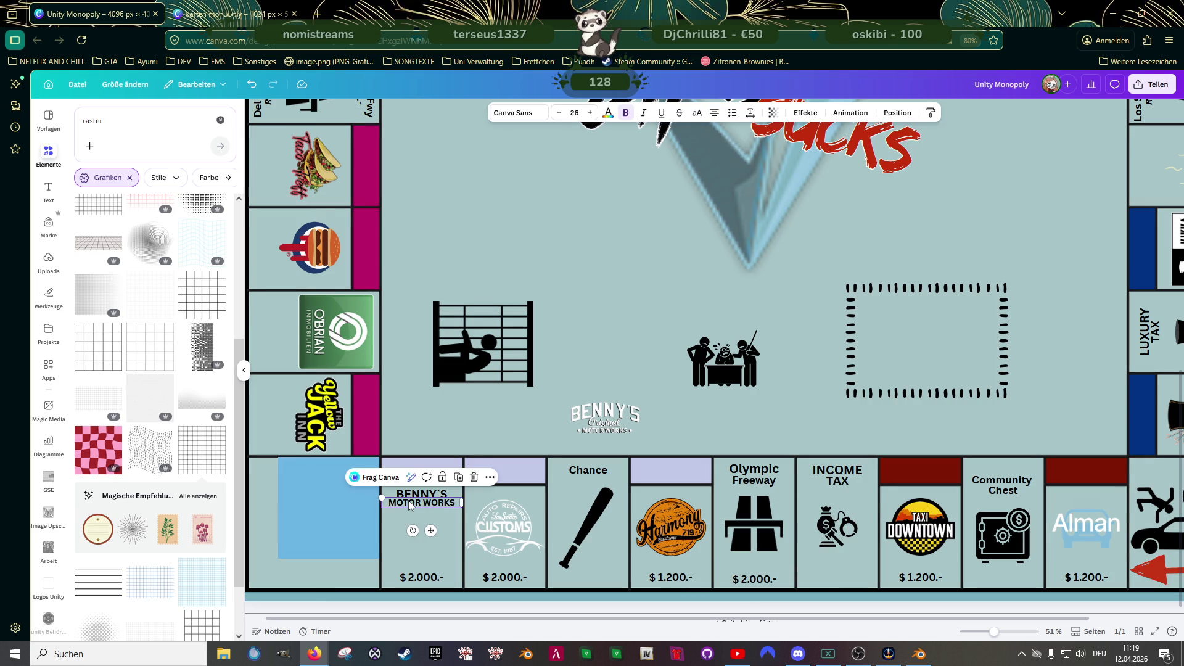
key("Delete")
left_click(576, 425)
left_click_drag(556, 434, 373, 546)
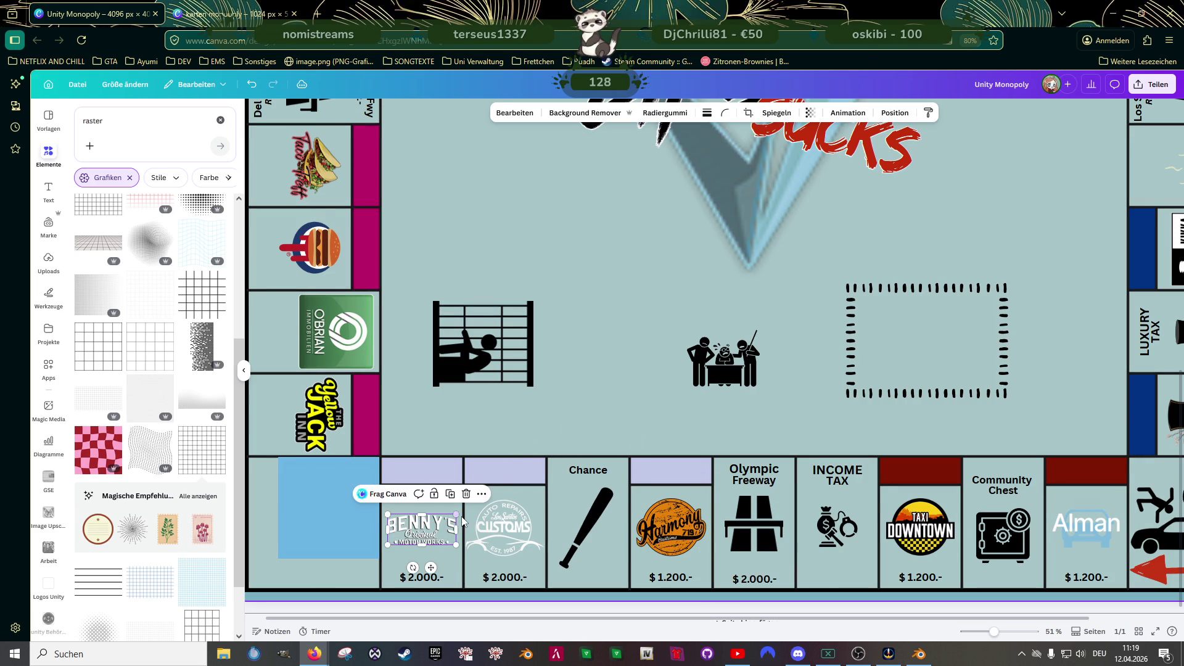
left_click_drag(458, 512, 430, 526)
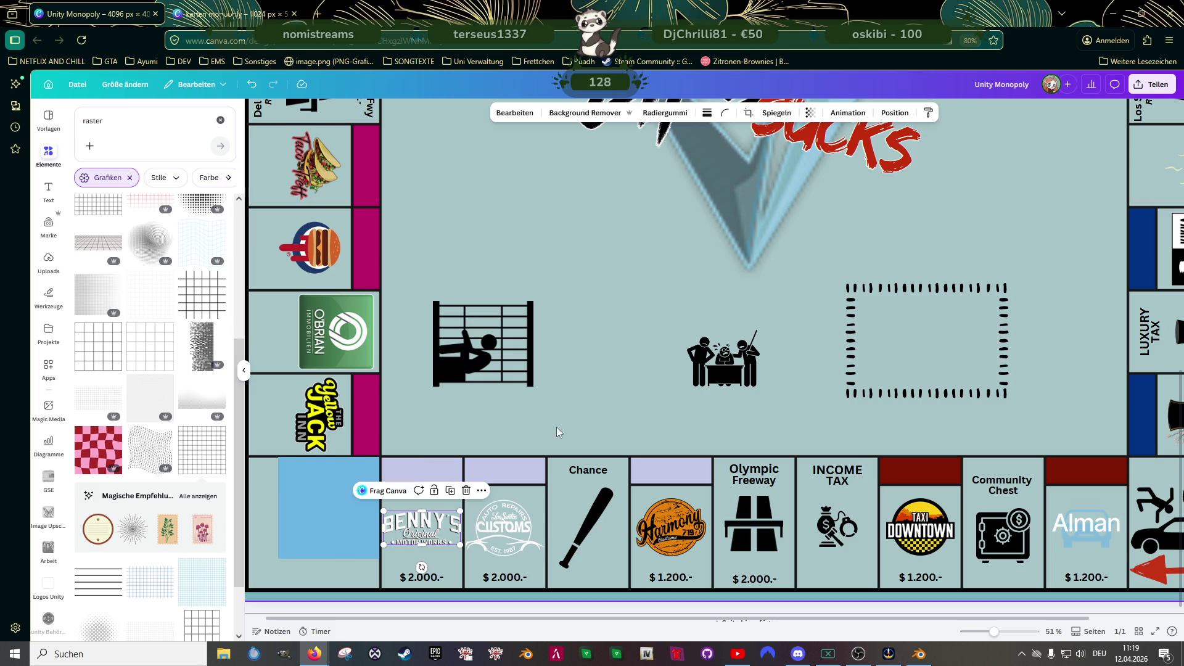
left_click(620, 412)
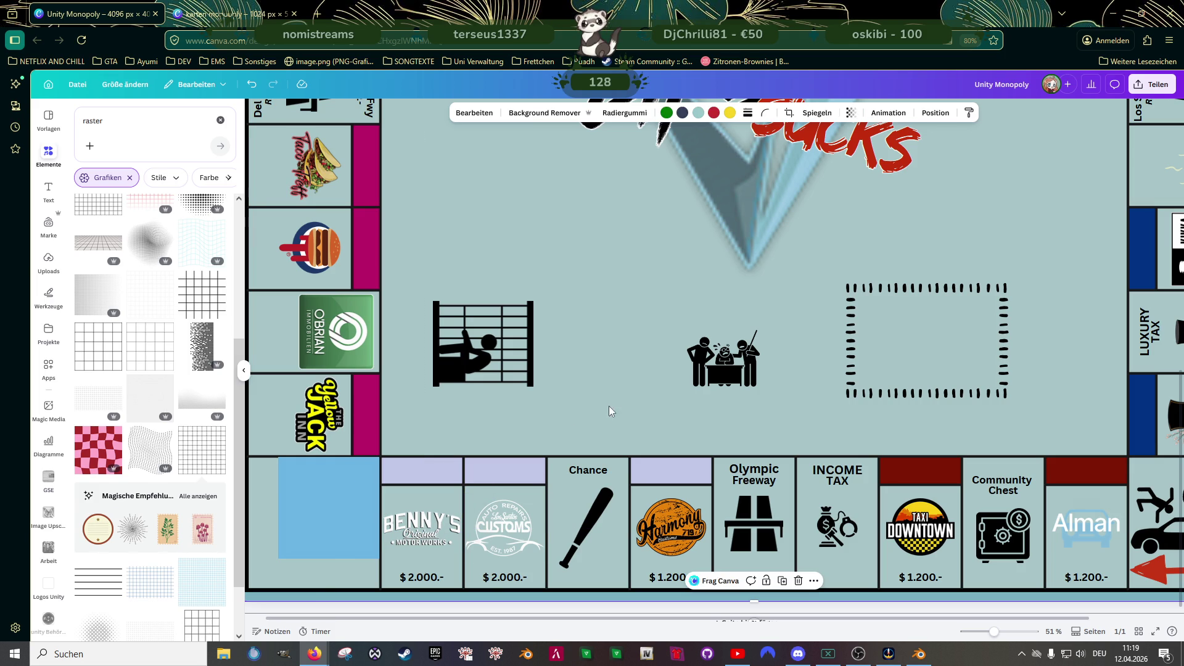
scroll(620, 414, "down", 3)
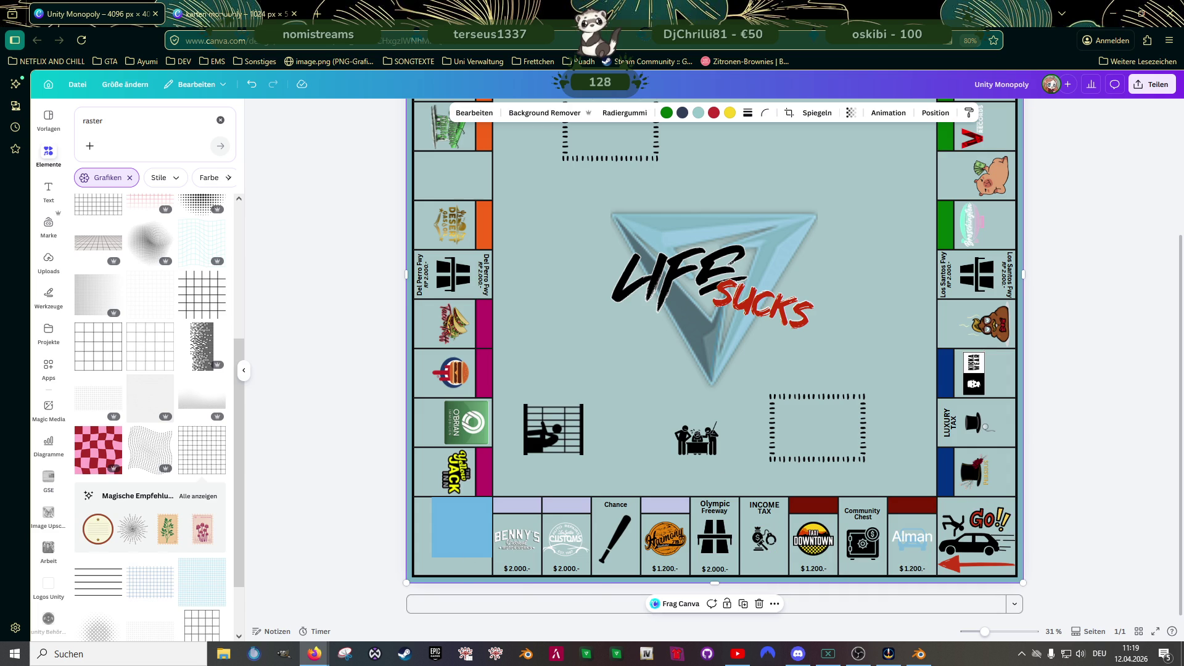
key("alt+Tab")
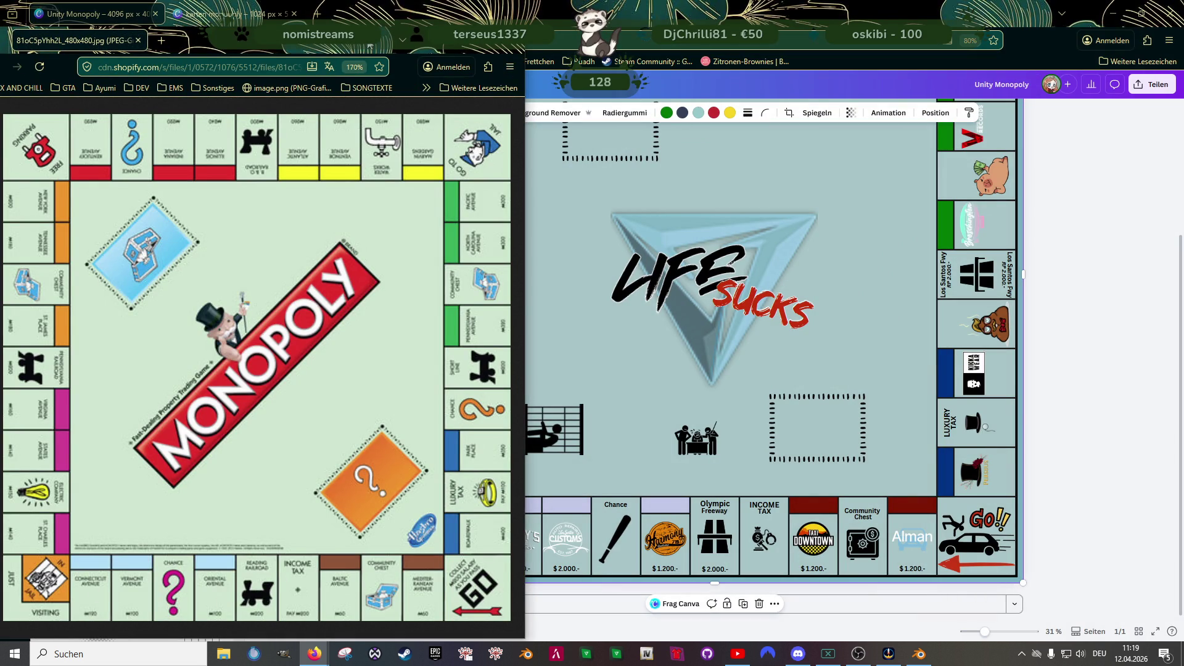
key("alt+Tab")
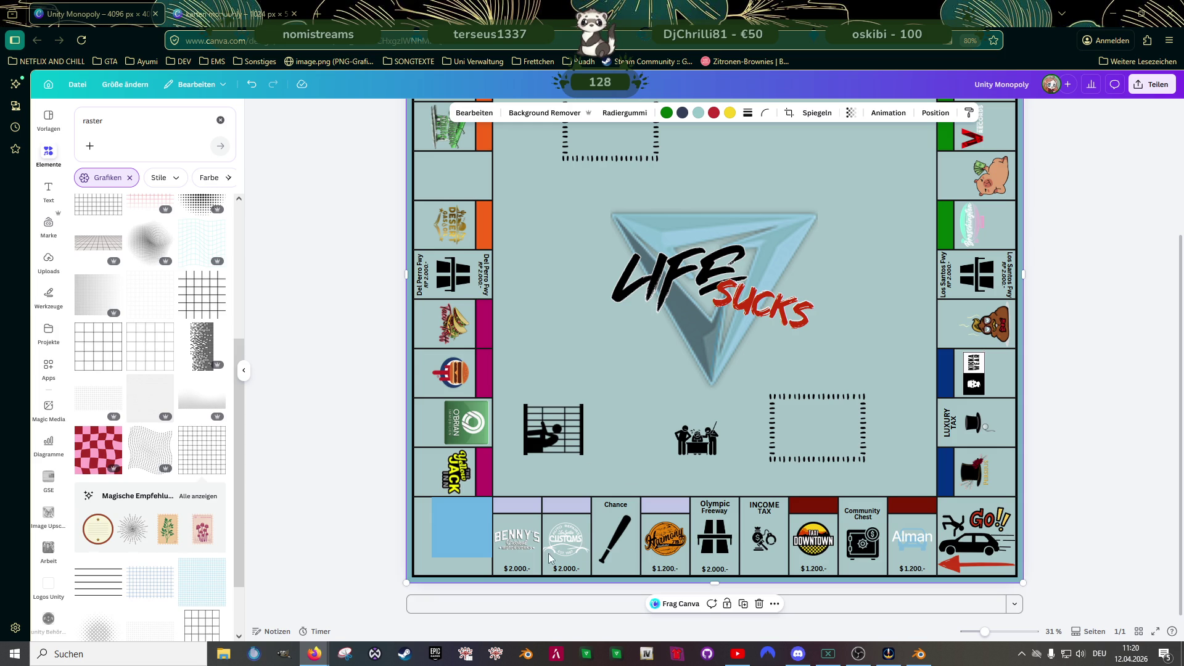
left_click(766, 508)
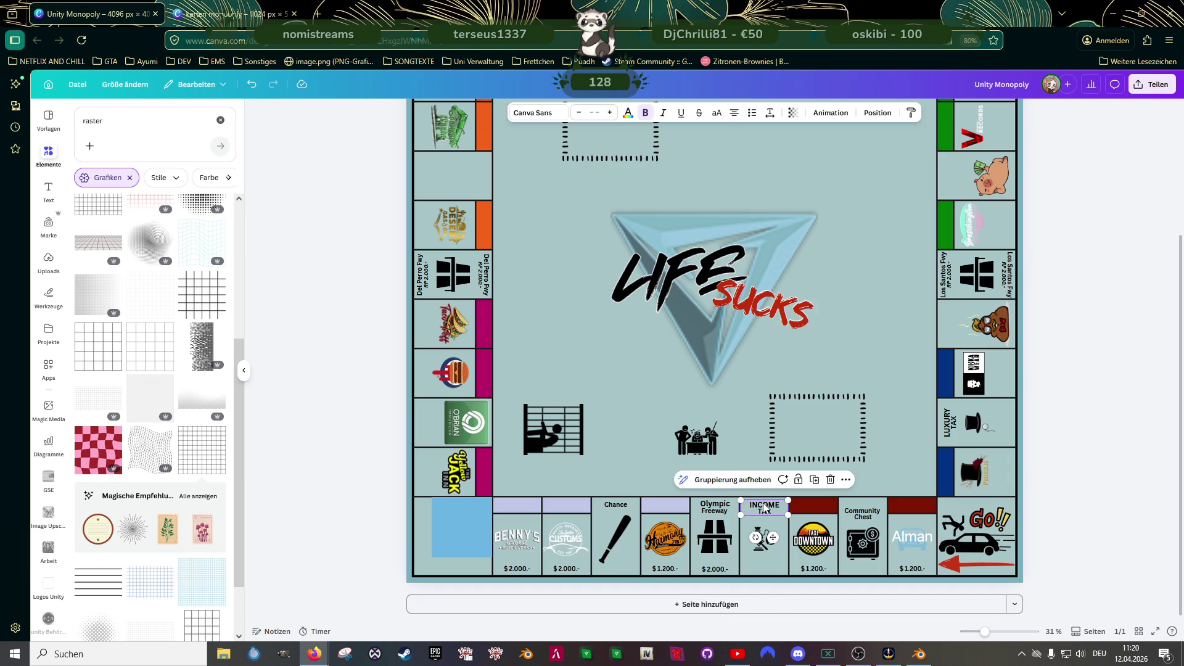
- Pull the INCOME TAX label into open space, ungroup it and delete the TAX line
left_click_drag(775, 516, 561, 402)
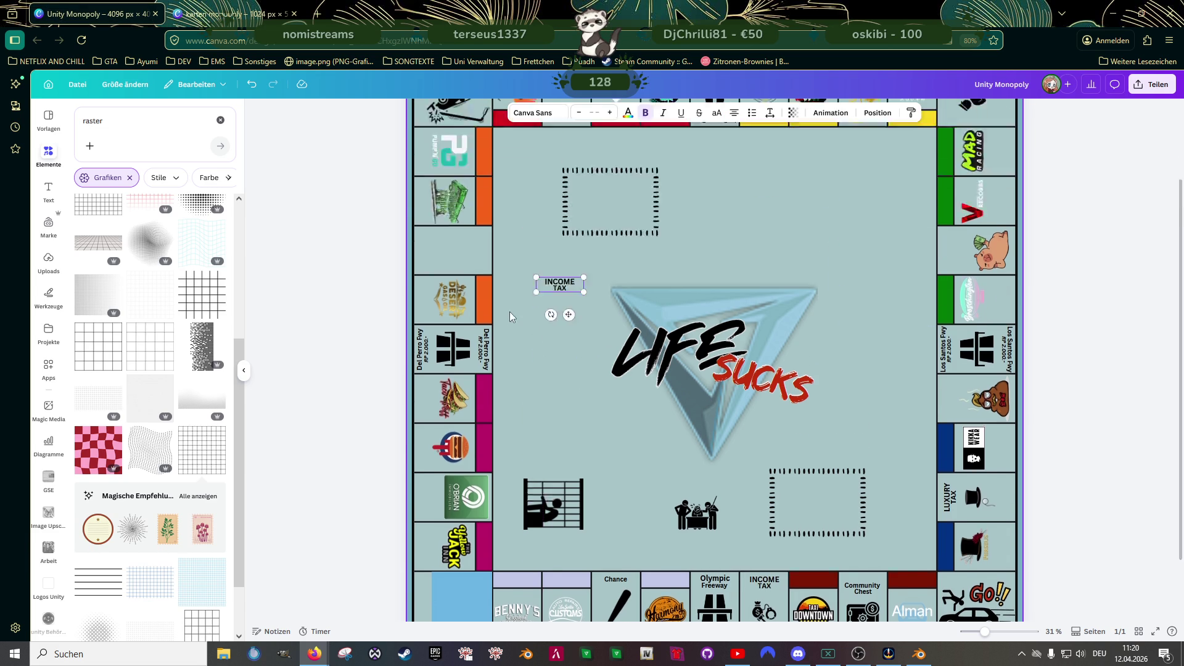
double_click(564, 392)
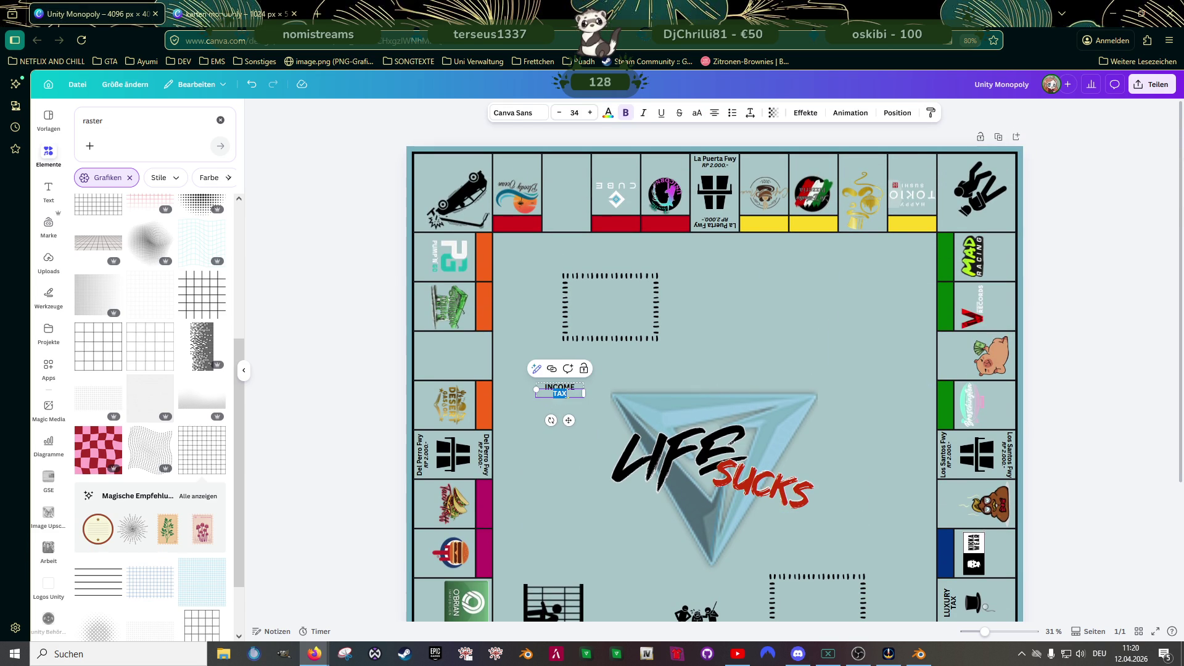
left_click(532, 428)
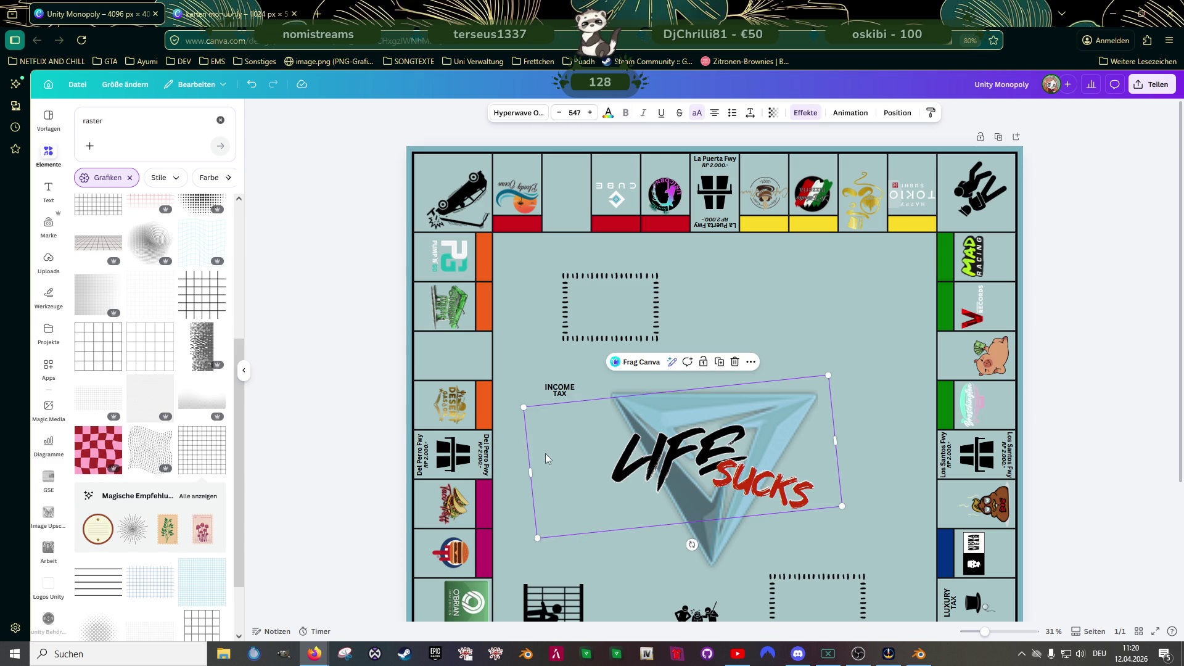
left_click(560, 390)
left_click(541, 366)
left_click(563, 394)
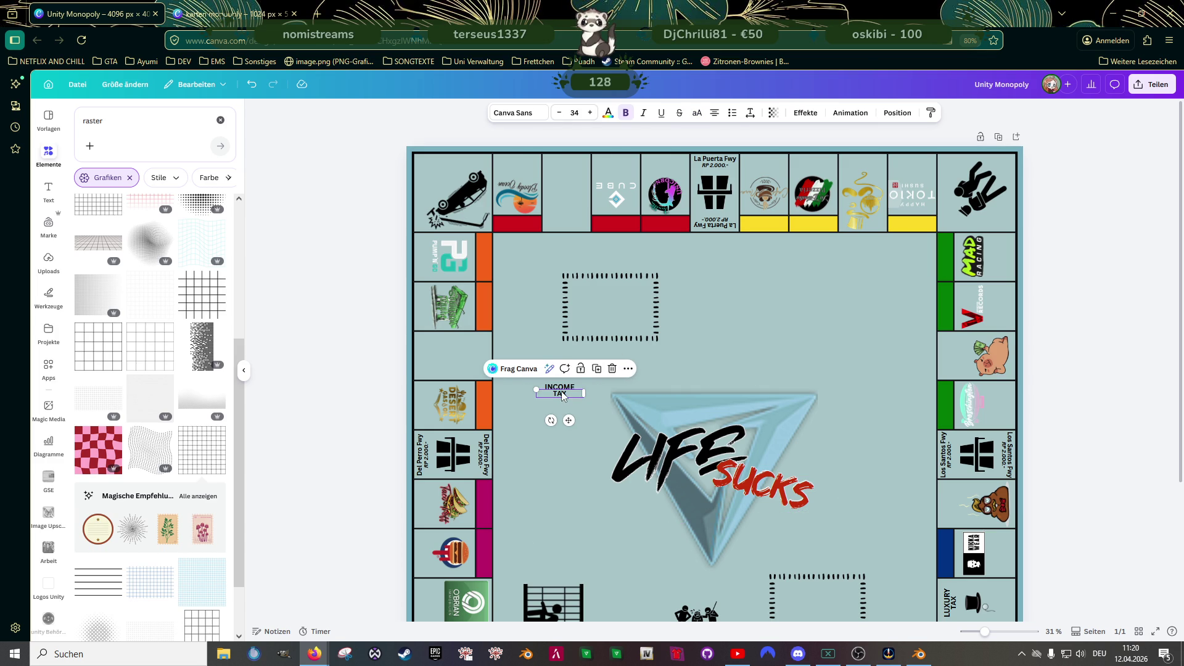
left_click(506, 412)
left_click(553, 391)
key("Delete")
- Retype INCOME as FREE PARKING and enlarge it onto the top-left corner
double_click(555, 387)
type("FRee")
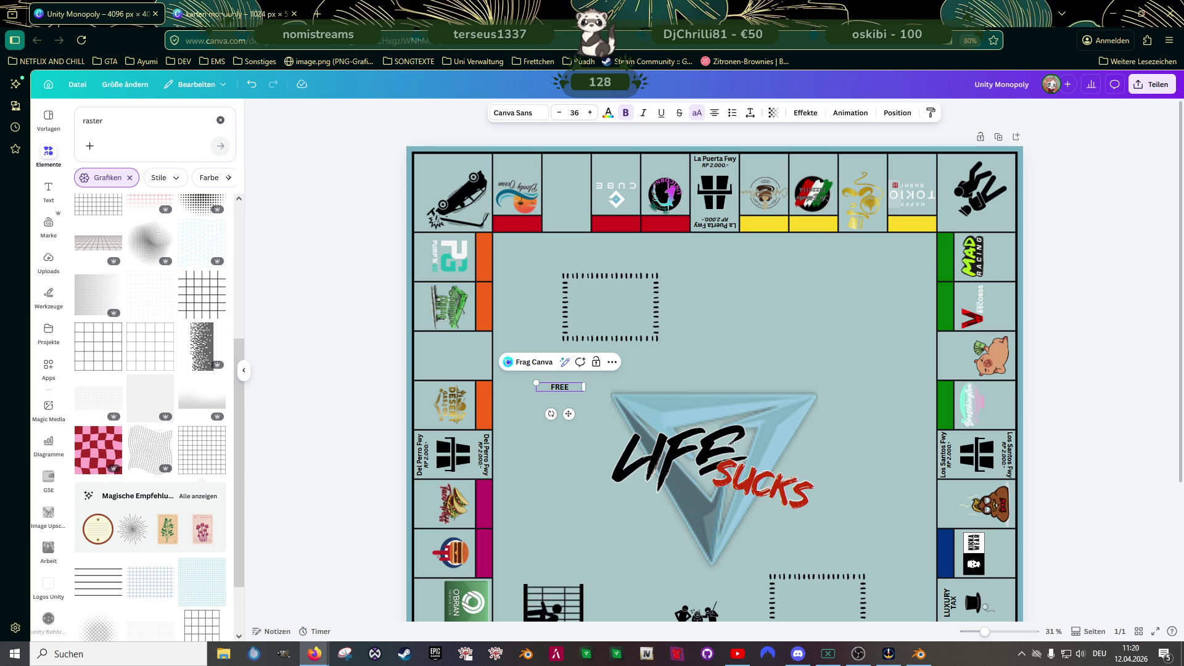
type("PARKING")
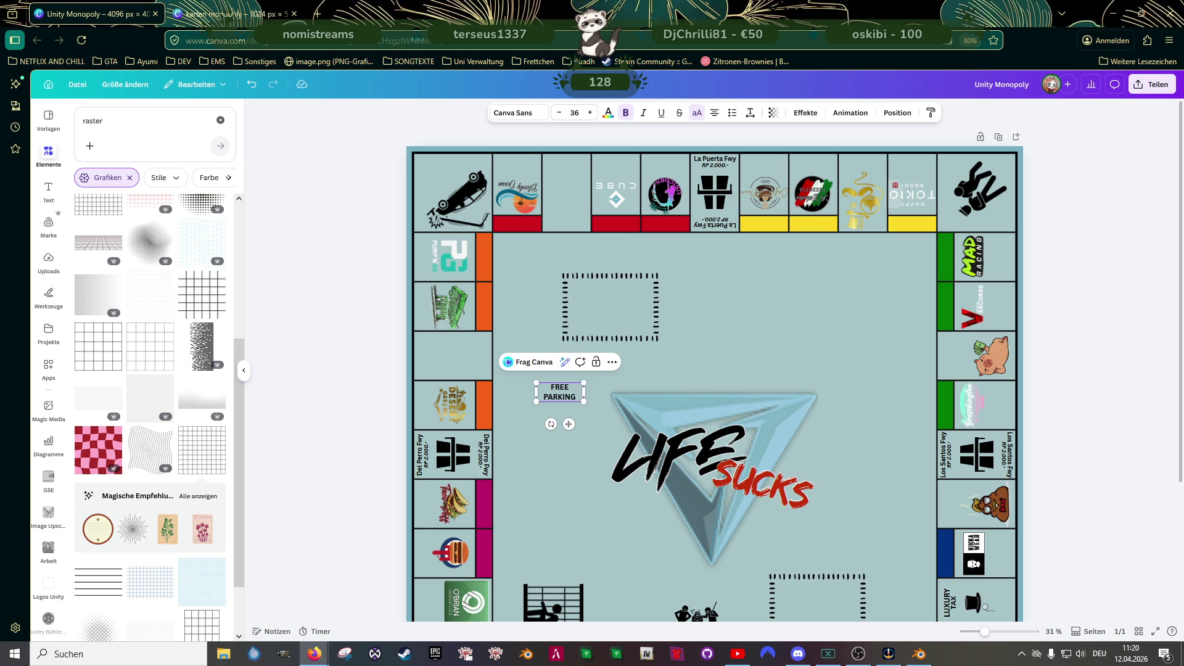
left_click(560, 466)
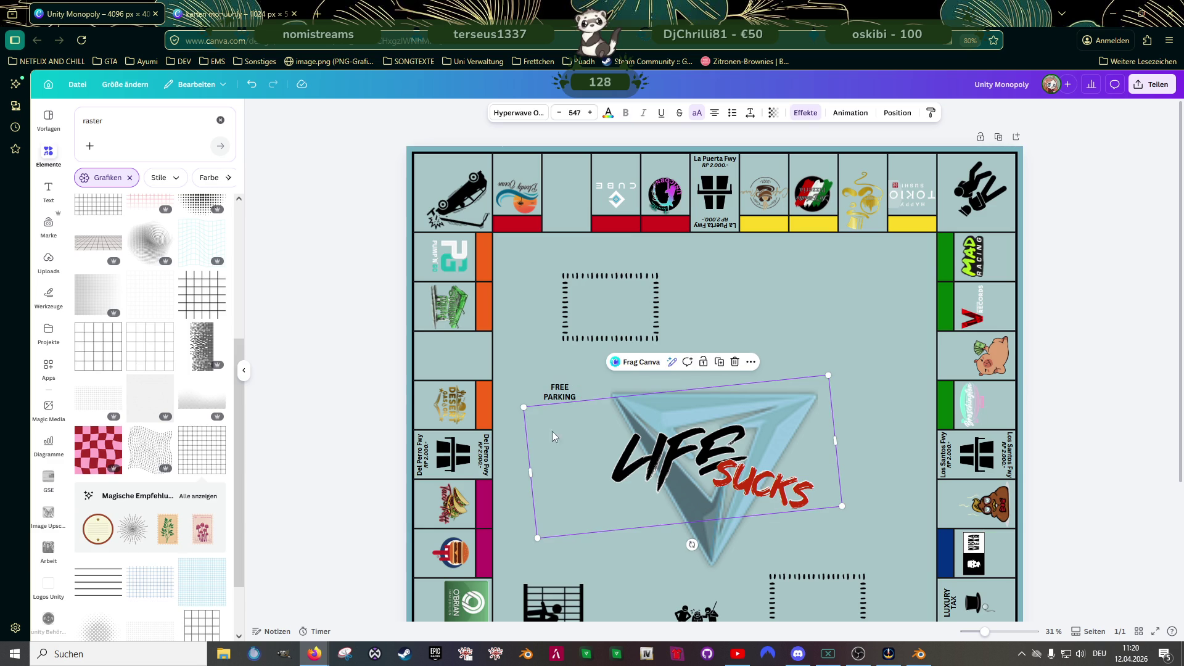
mouse_move(559, 392)
left_mouse_down()
mouse_move(539, 347)
mouse_move(526, 361)
mouse_move(567, 364)
left_mouse_up()
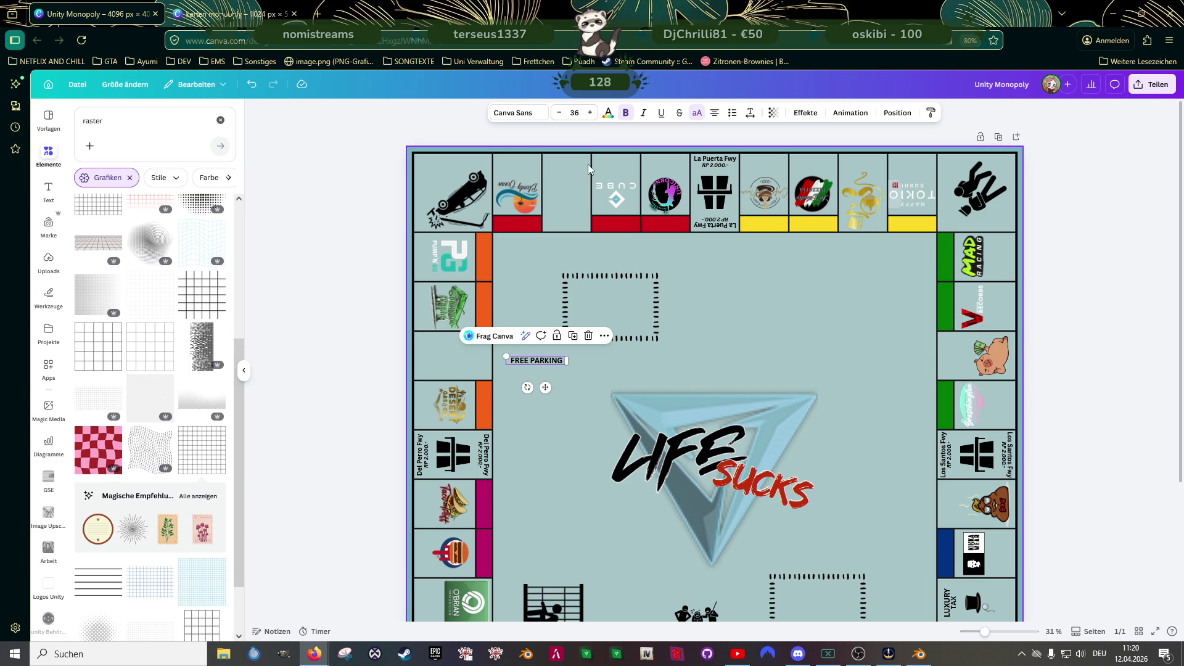
mouse_move(504, 357)
left_mouse_down()
mouse_move(492, 336)
mouse_move(521, 386)
mouse_move(458, 172)
mouse_move(411, 173)
mouse_move(428, 141)
mouse_move(446, 183)
left_mouse_up()
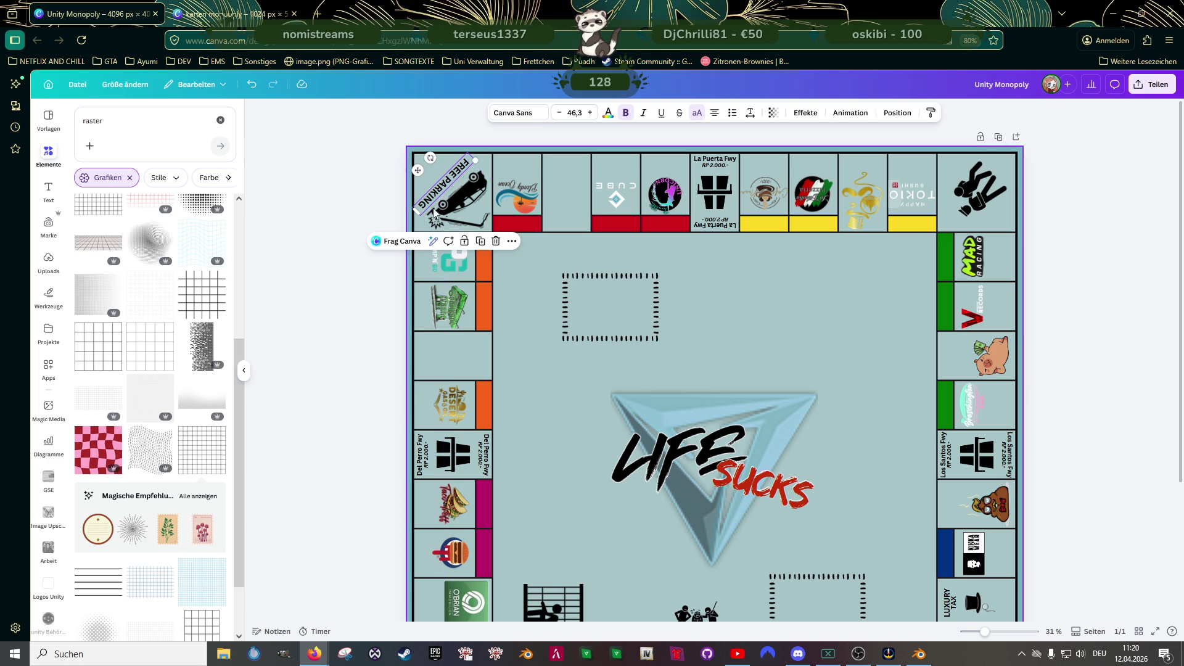
- Review the FREE PARKING corner, then scroll down to the board's lower-left interior
left_click(433, 213)
scroll(433, 213, "up", 6)
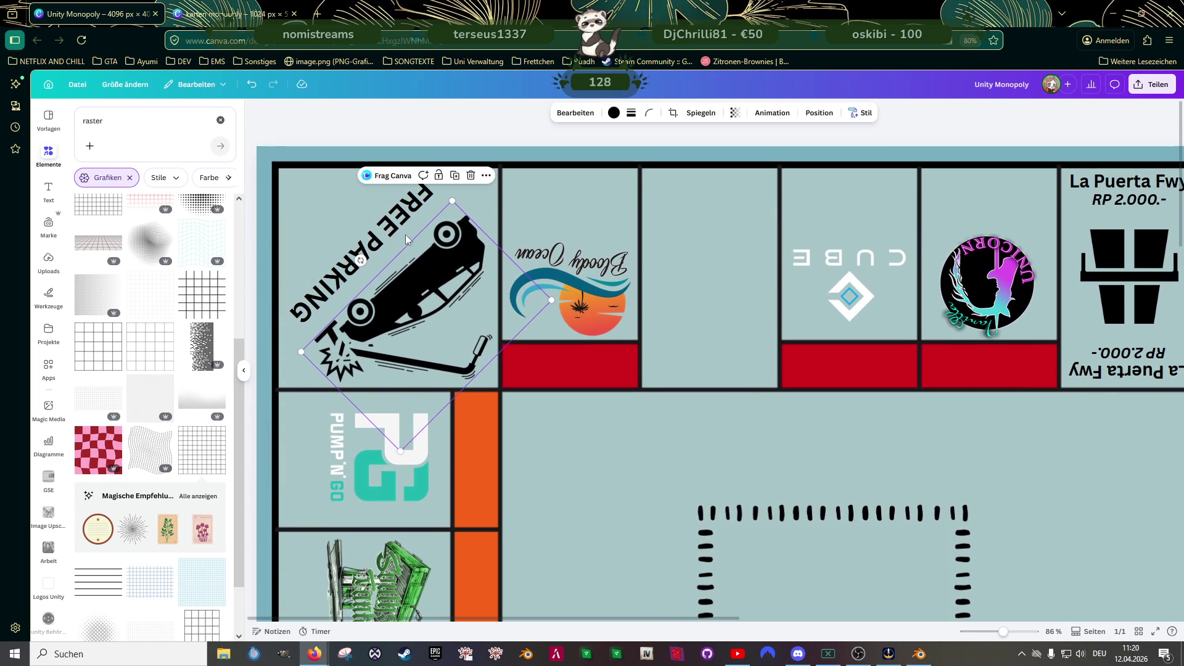
left_click(370, 244)
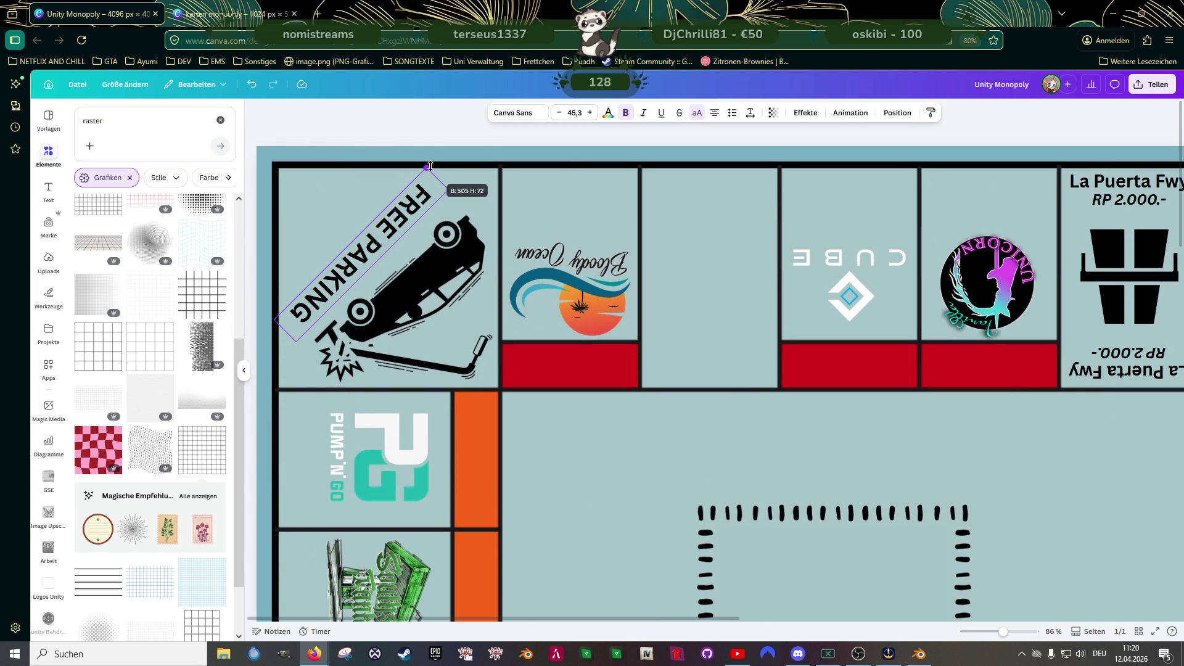
left_click(442, 394)
scroll(442, 290, "down", 5)
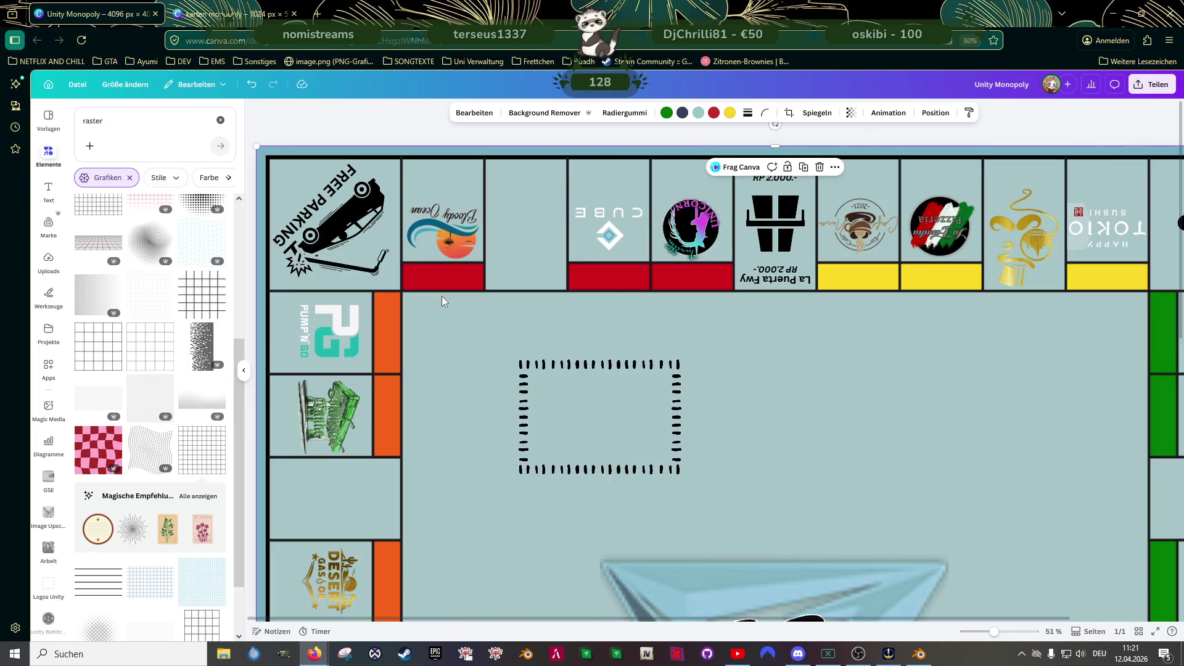
scroll(442, 301, "down", 3)
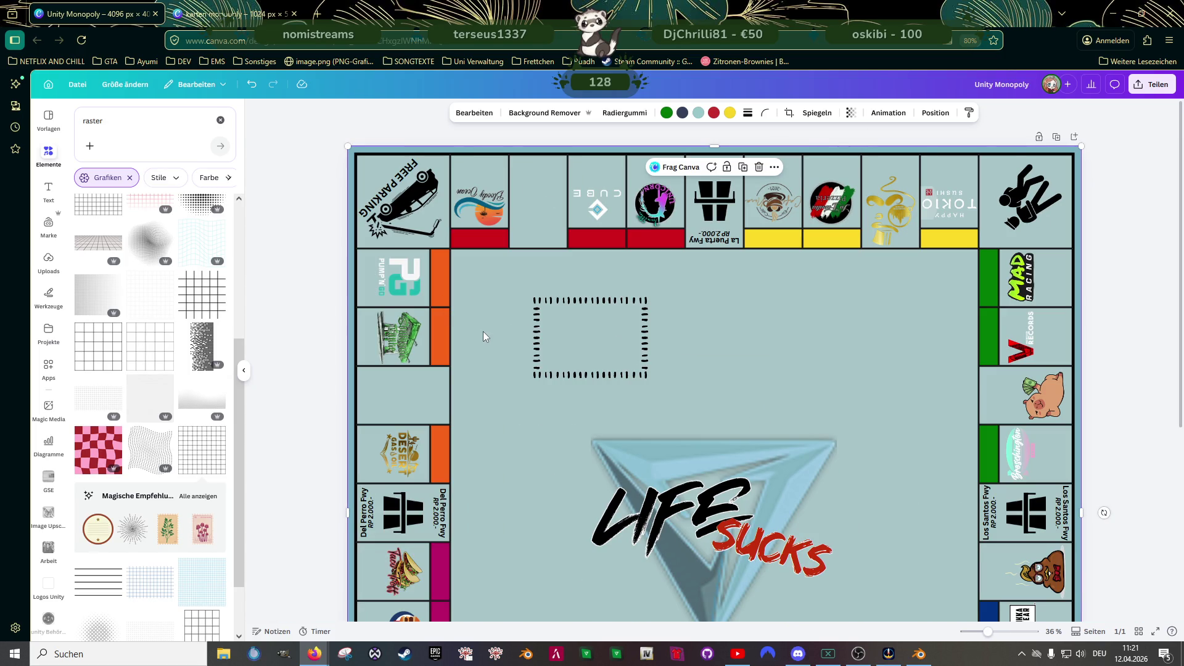
left_click(325, 283)
scroll(553, 334, "down", 2)
scroll(550, 328, "down", 2)
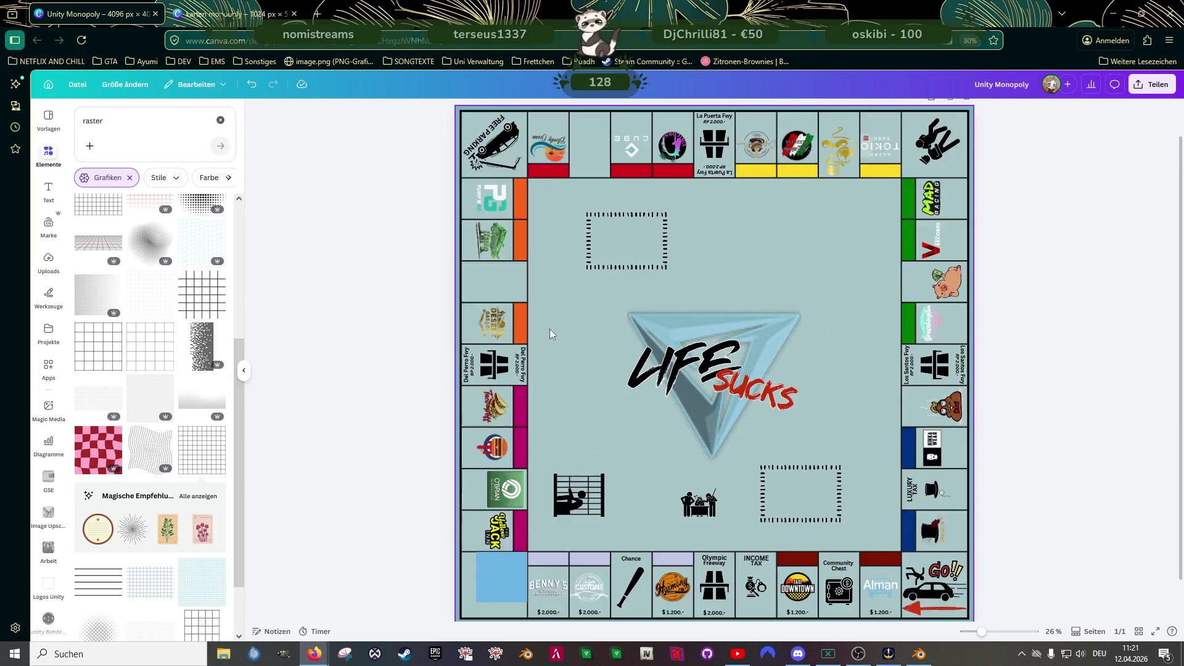
scroll(590, 290, "up", 1)
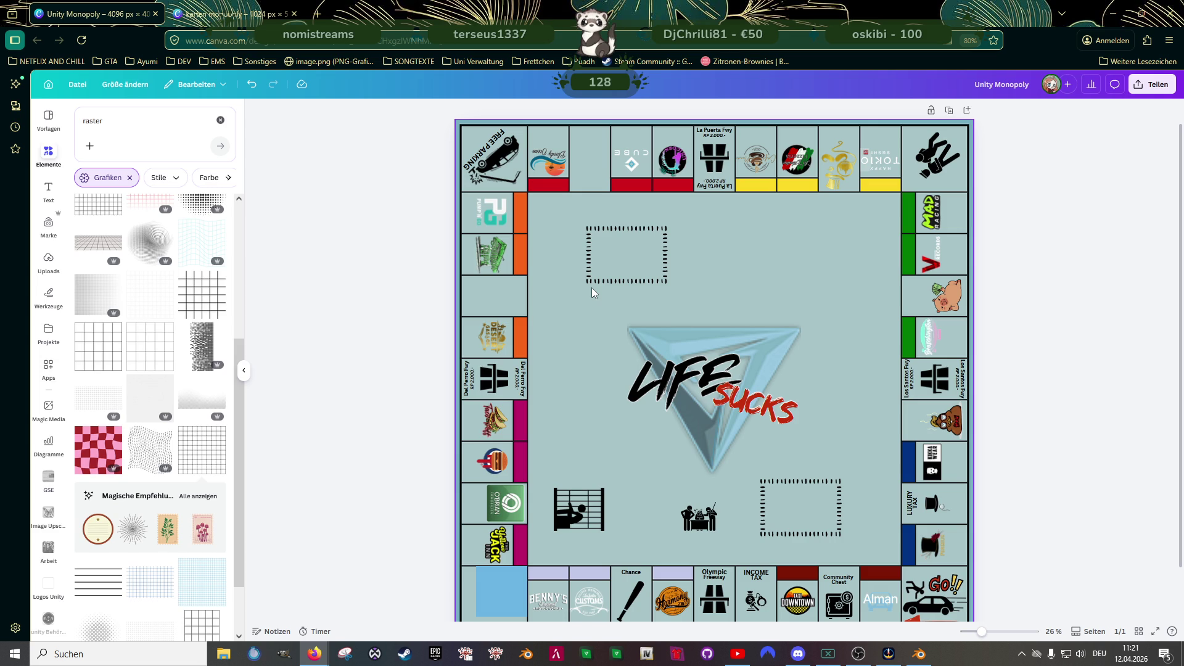
scroll(592, 287, "down", 1)
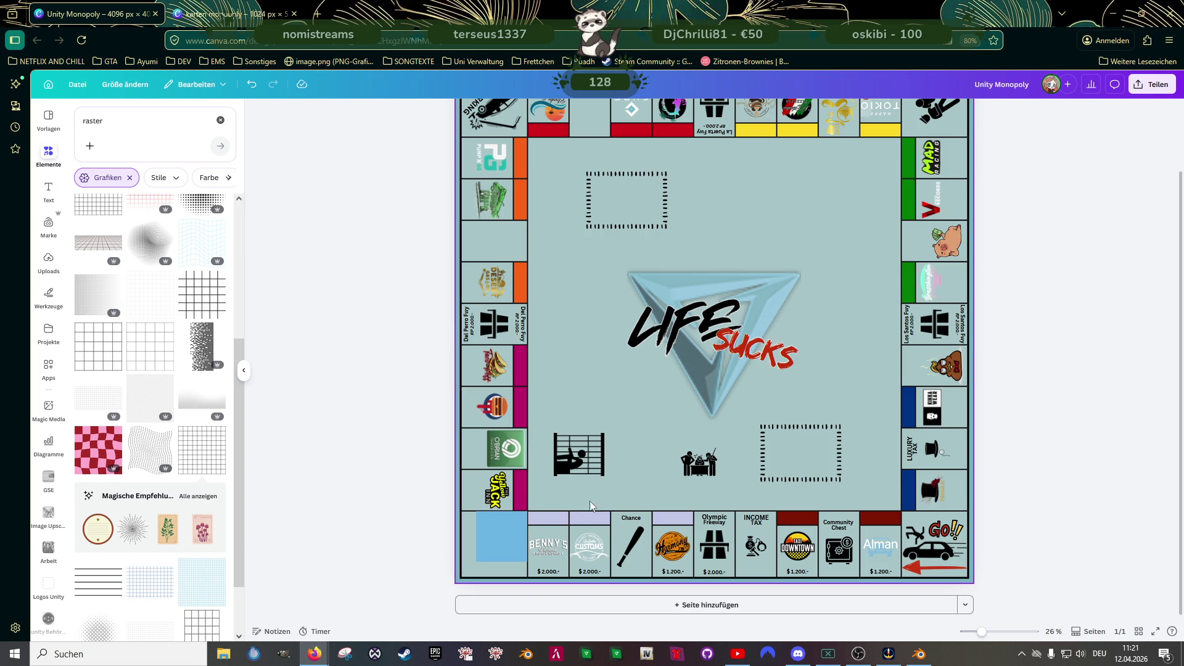
scroll(609, 492, "up", 1)
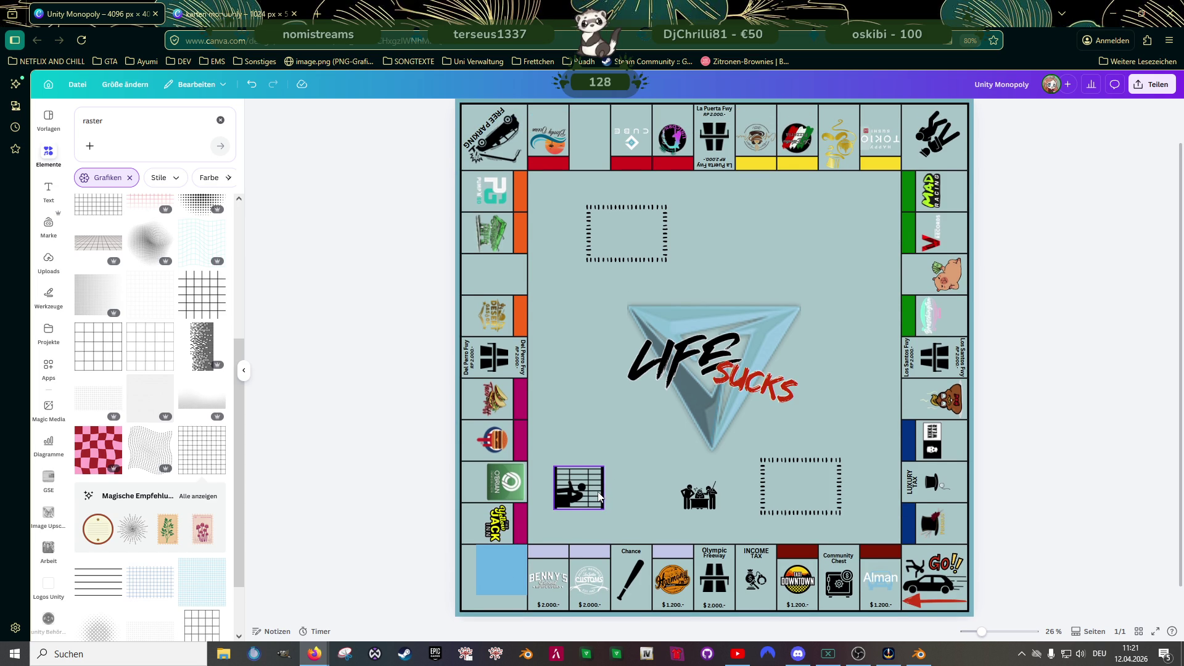
- Rotate the jail-bars icon to an angle of about 40°
left_click(592, 495)
left_click_drag(530, 488, 553, 516)
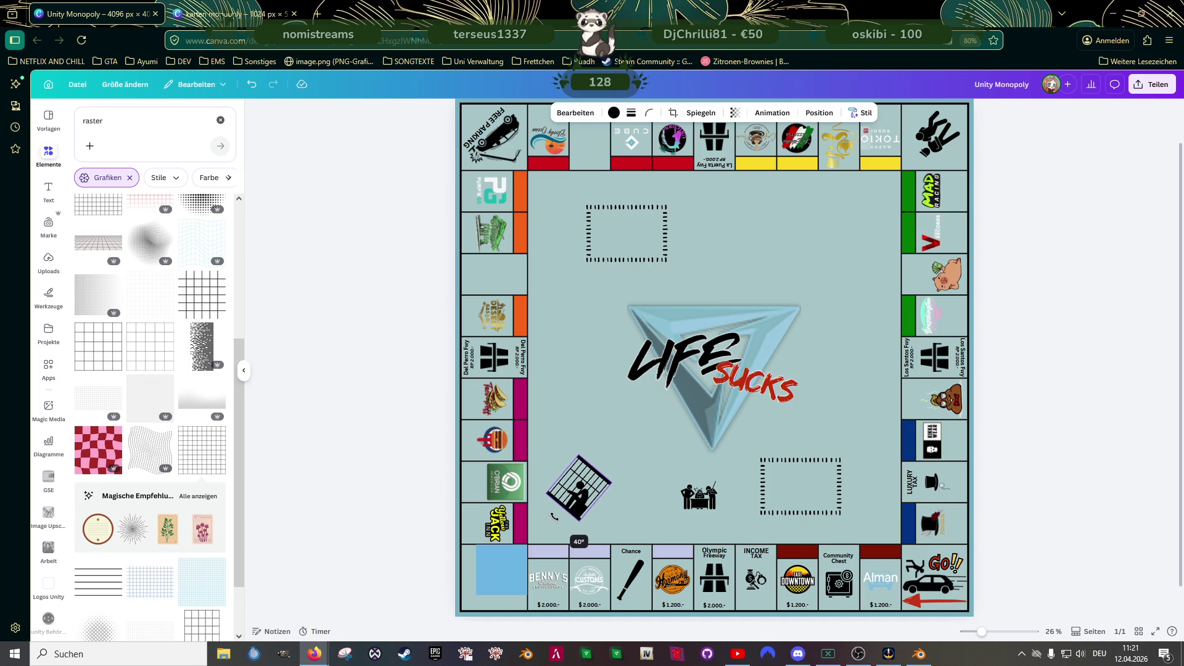
left_click_drag(553, 517, 555, 518)
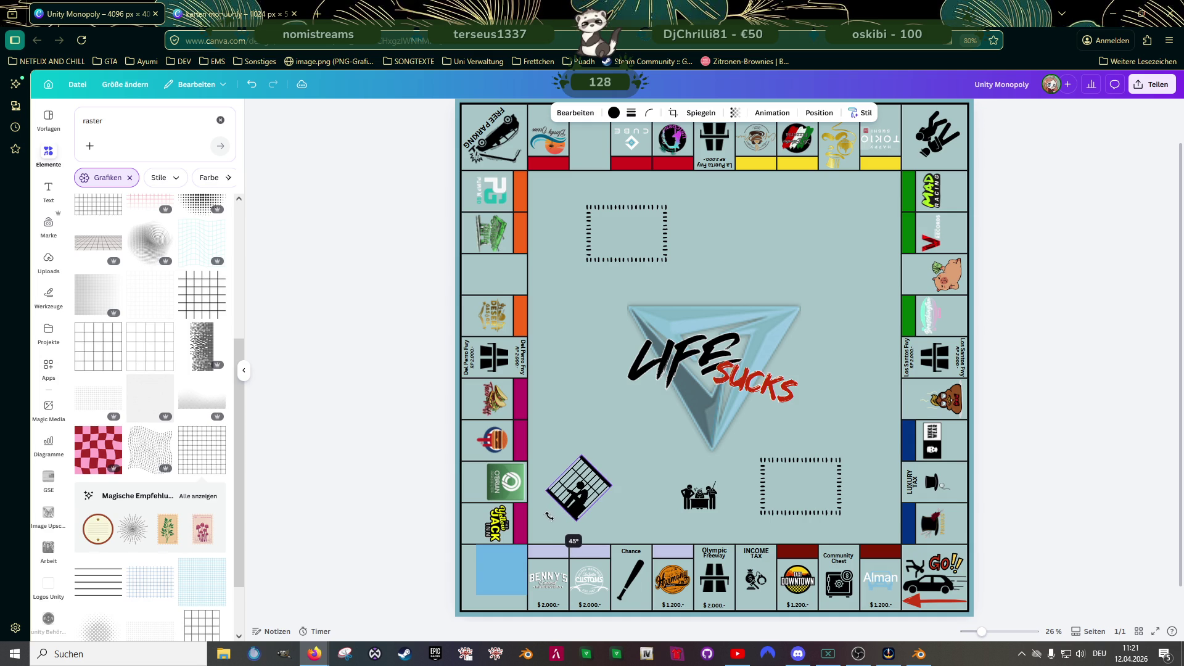
left_click(644, 476)
scroll(666, 496, "up", 2)
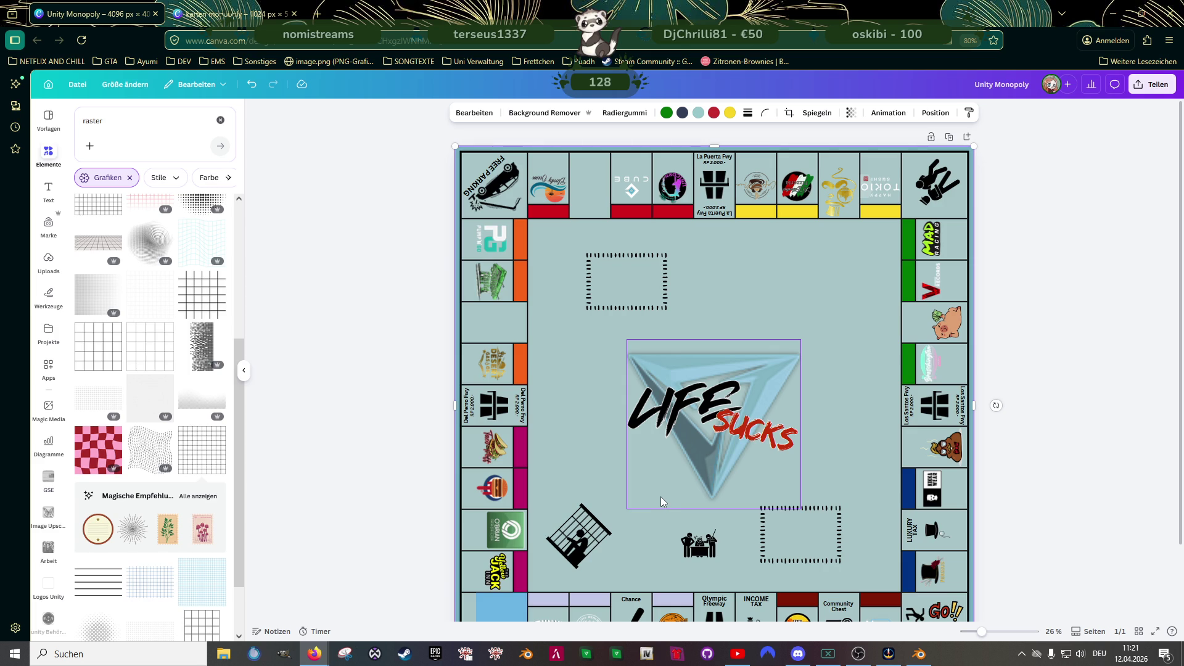
- Pull a copy of the FREE PARKING label into the board and rotate it to about -135°
left_click(491, 178)
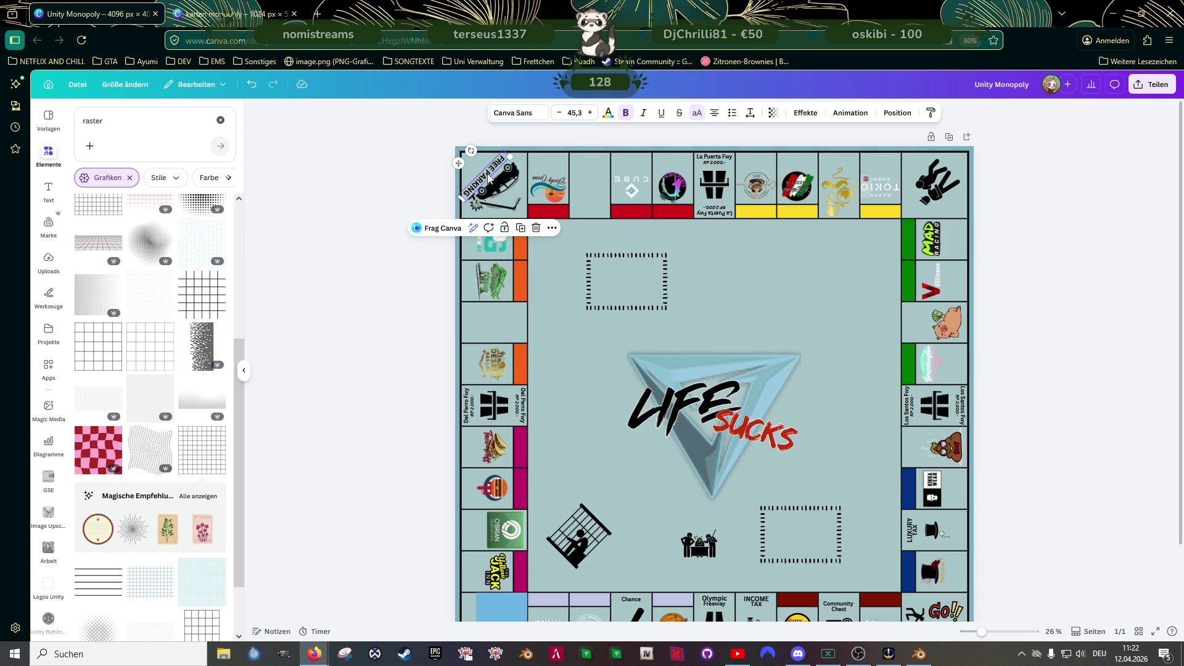
left_click_drag(490, 178, 739, 289)
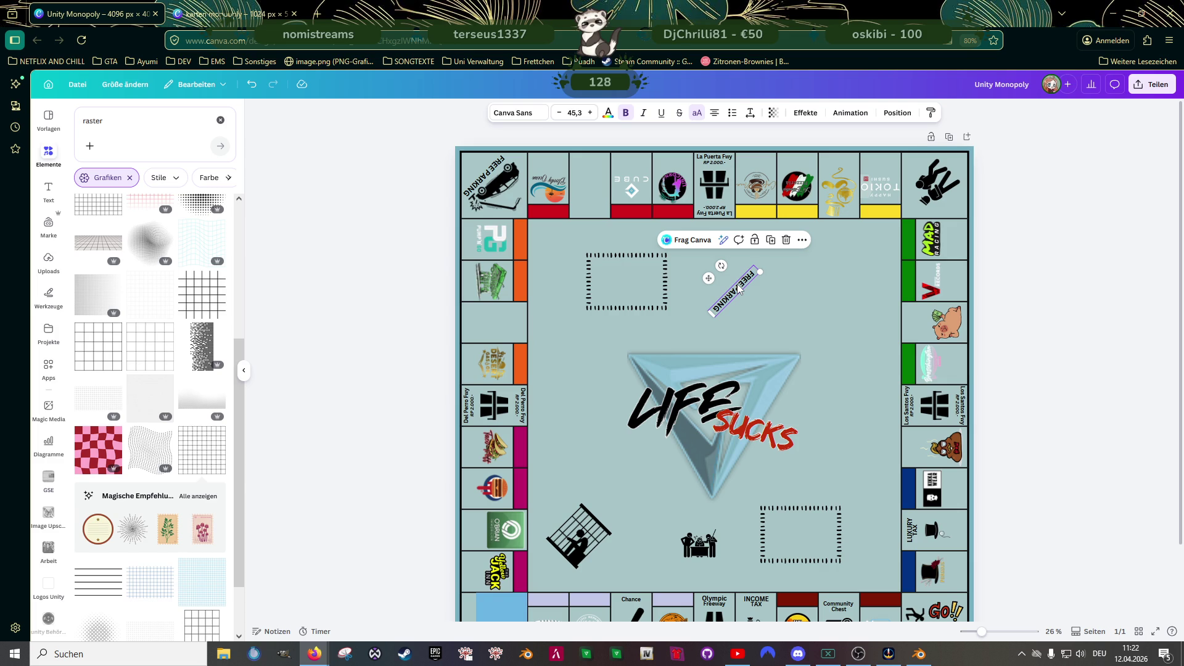
mouse_move(711, 278)
left_mouse_down()
mouse_move(721, 287)
mouse_move(650, 339)
mouse_move(775, 287)
left_mouse_up()
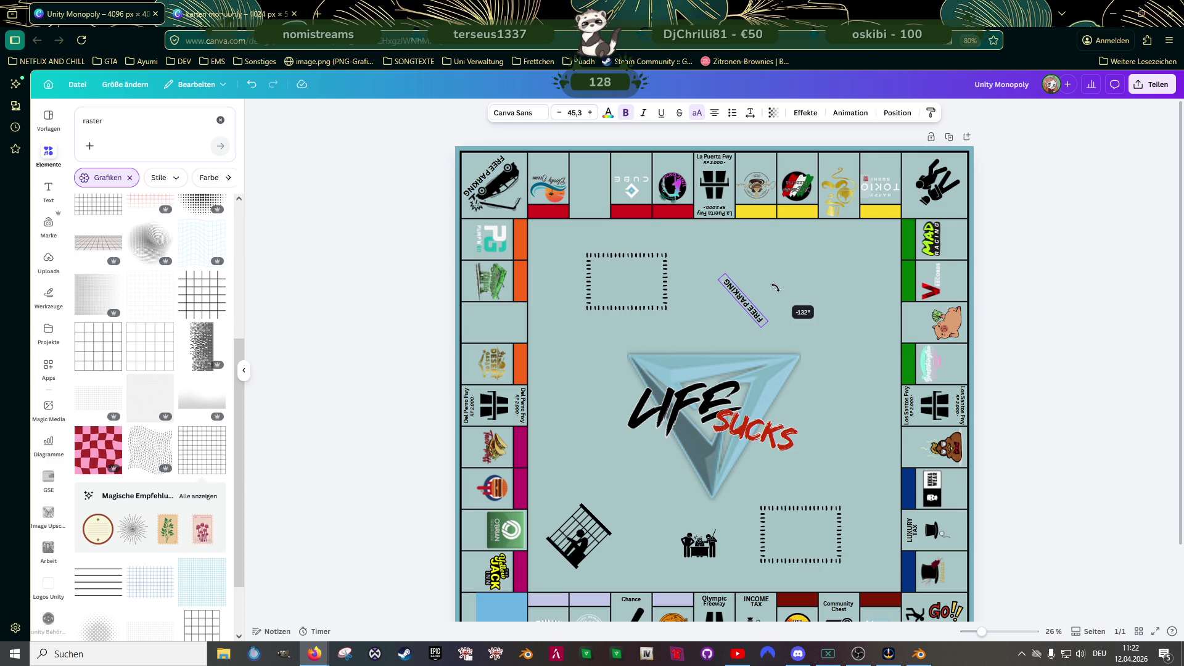
left_click_drag(775, 287, 767, 312)
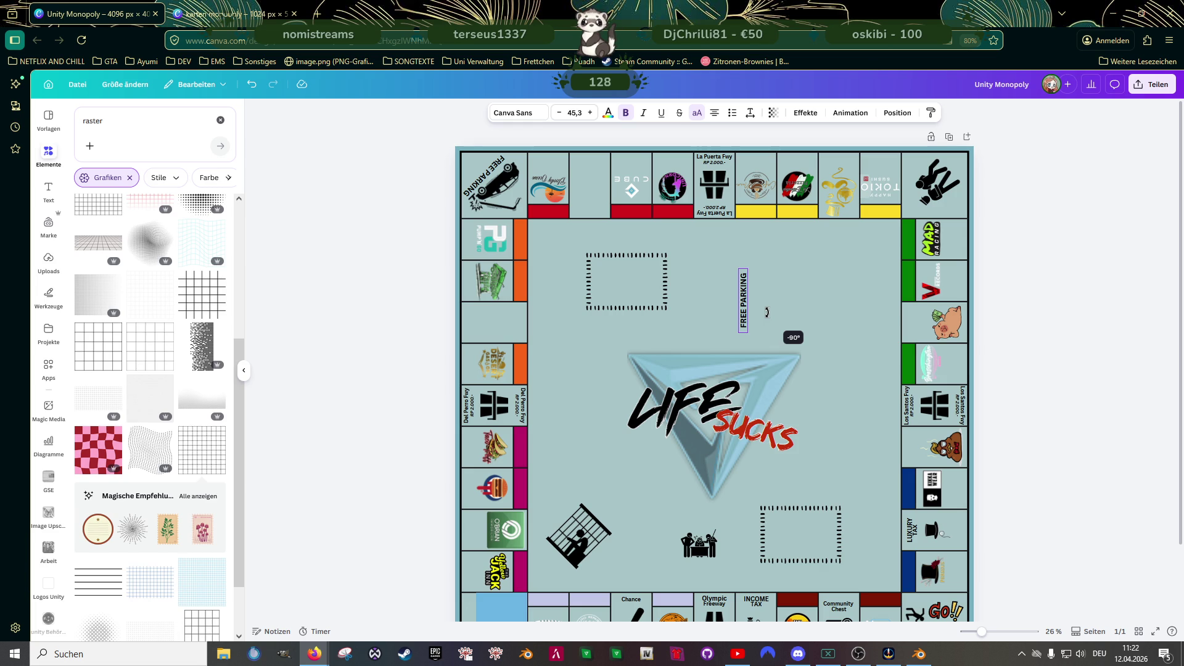
mouse_move(767, 313)
left_mouse_down()
mouse_move(763, 287)
mouse_move(788, 266)
left_mouse_up()
scroll(789, 280, "up", 6, "ctrl")
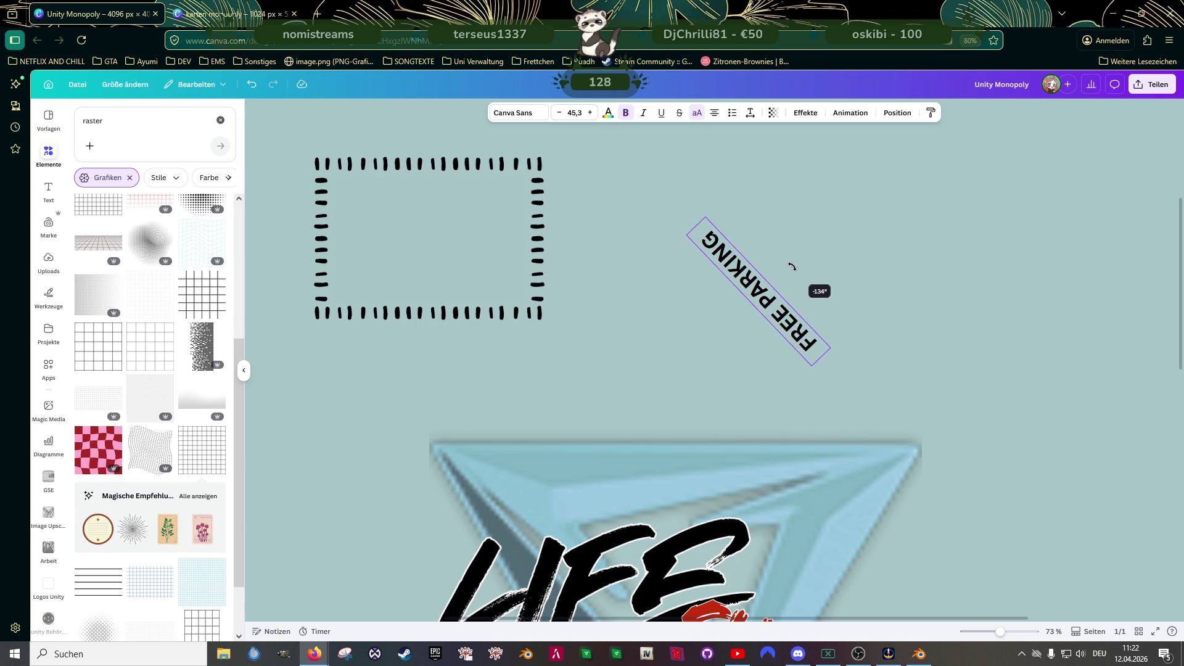
left_click_drag(789, 266, 791, 265)
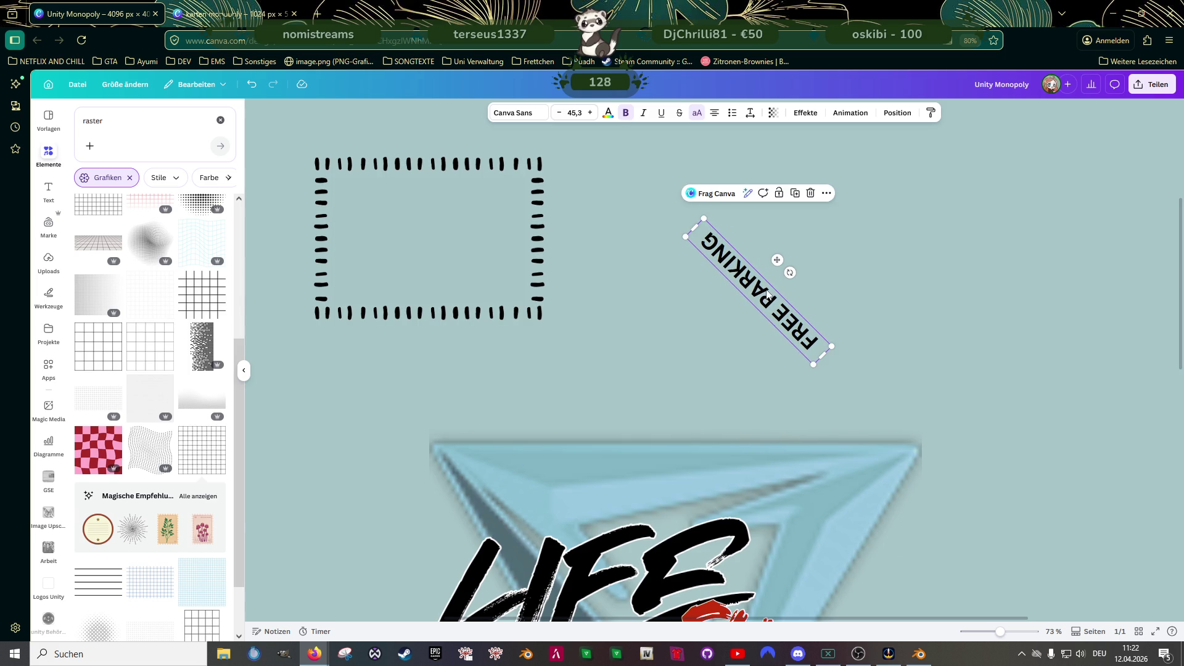
- Change the copied label's text to GO TO
double_click(767, 294)
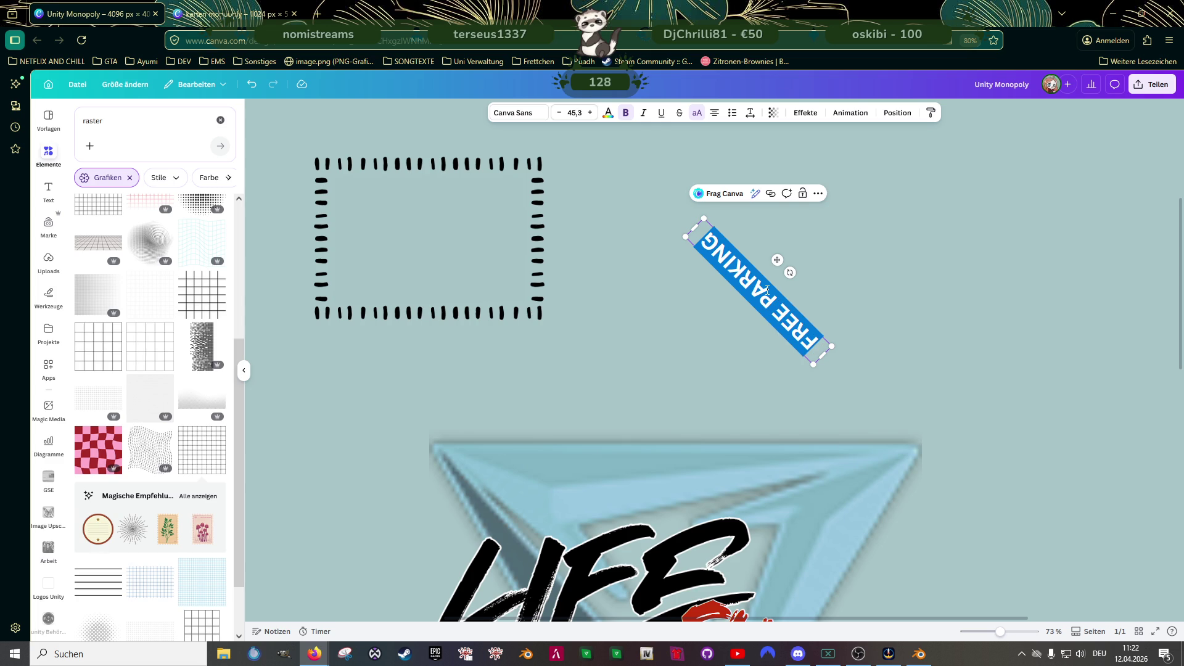
type("GO TO")
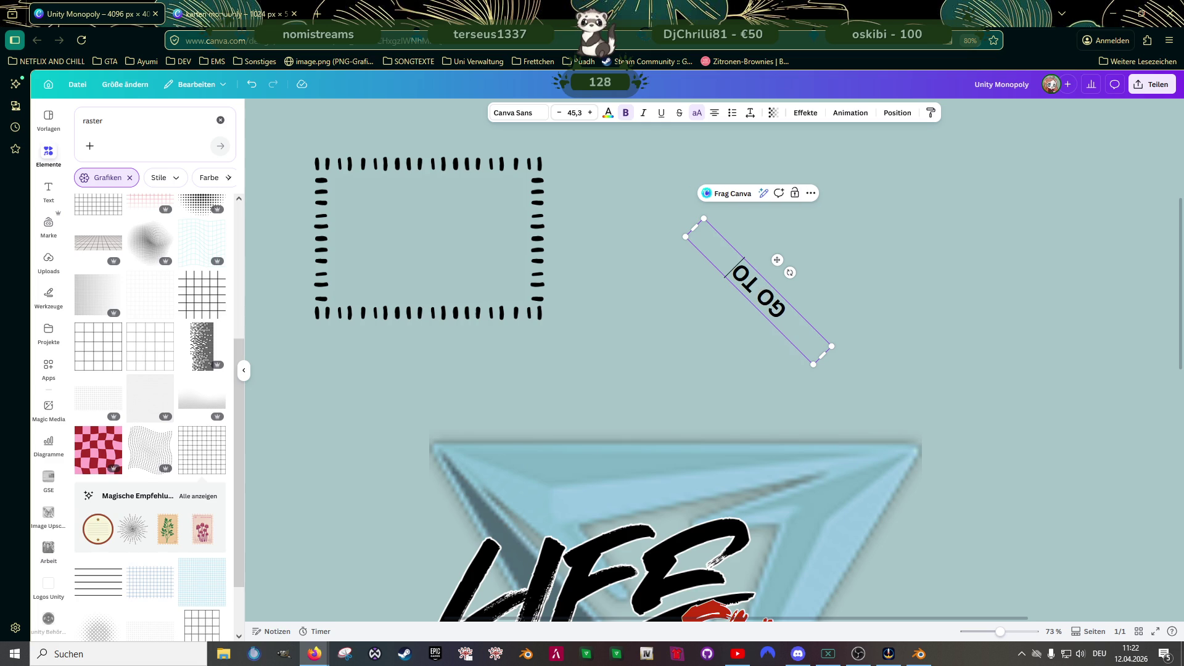
left_click(752, 334)
left_click(768, 305)
- Duplicate the GO TO label and change the copy's text to JAIL
key("ctrl+d")
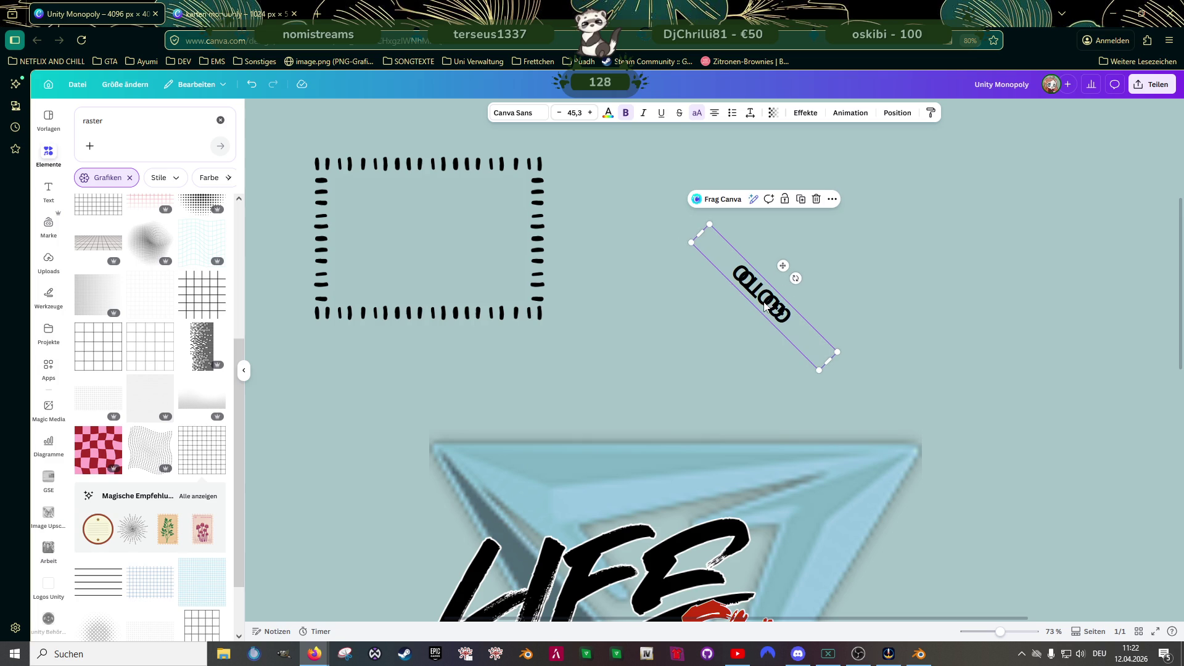
left_click_drag(768, 305, 840, 259)
double_click(834, 251)
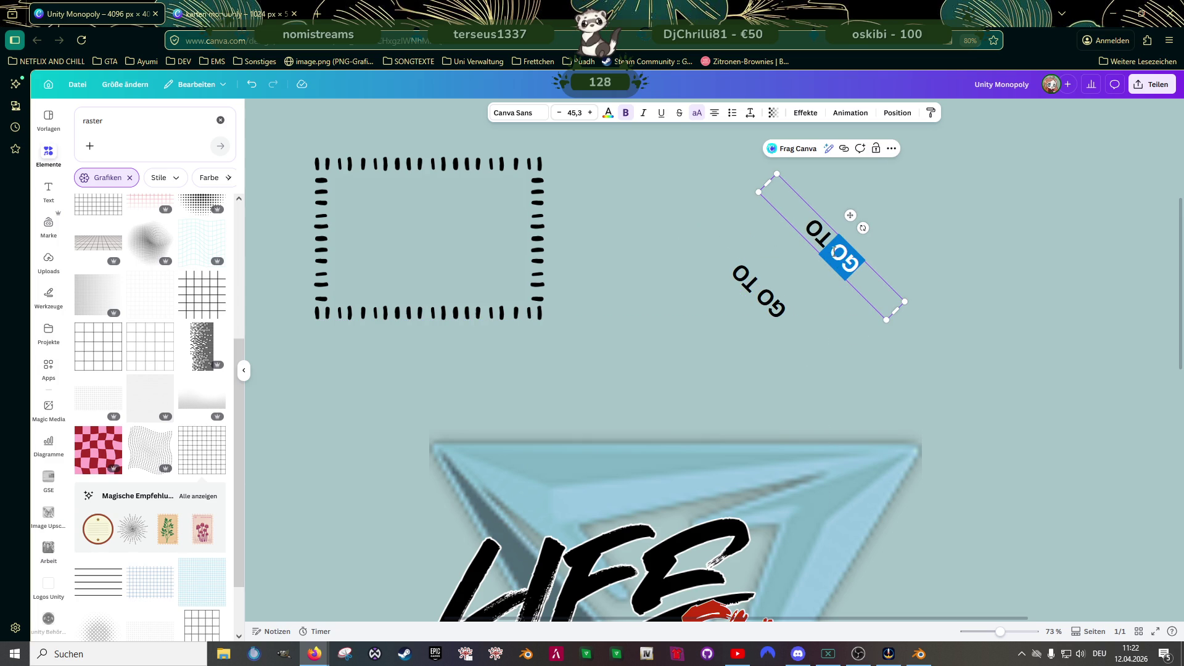
double_click(829, 233)
triple_click(829, 232)
double_click(829, 232)
triple_click(829, 233)
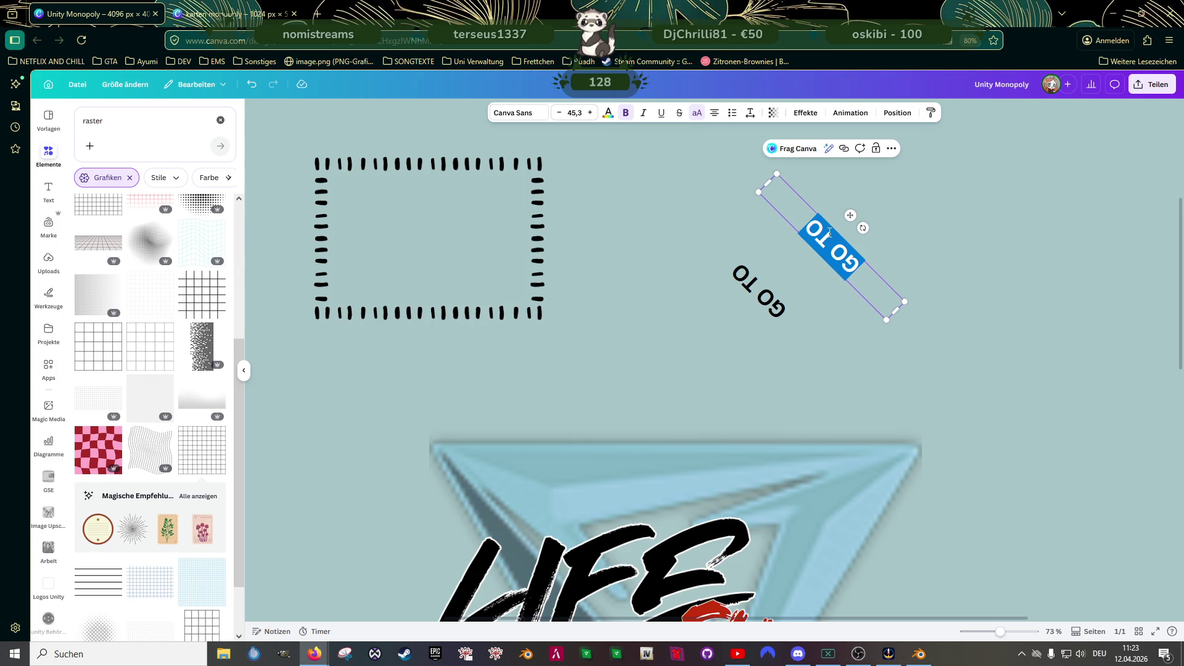
type("JAIL")
key("BackSpace")
key("BackSpace")
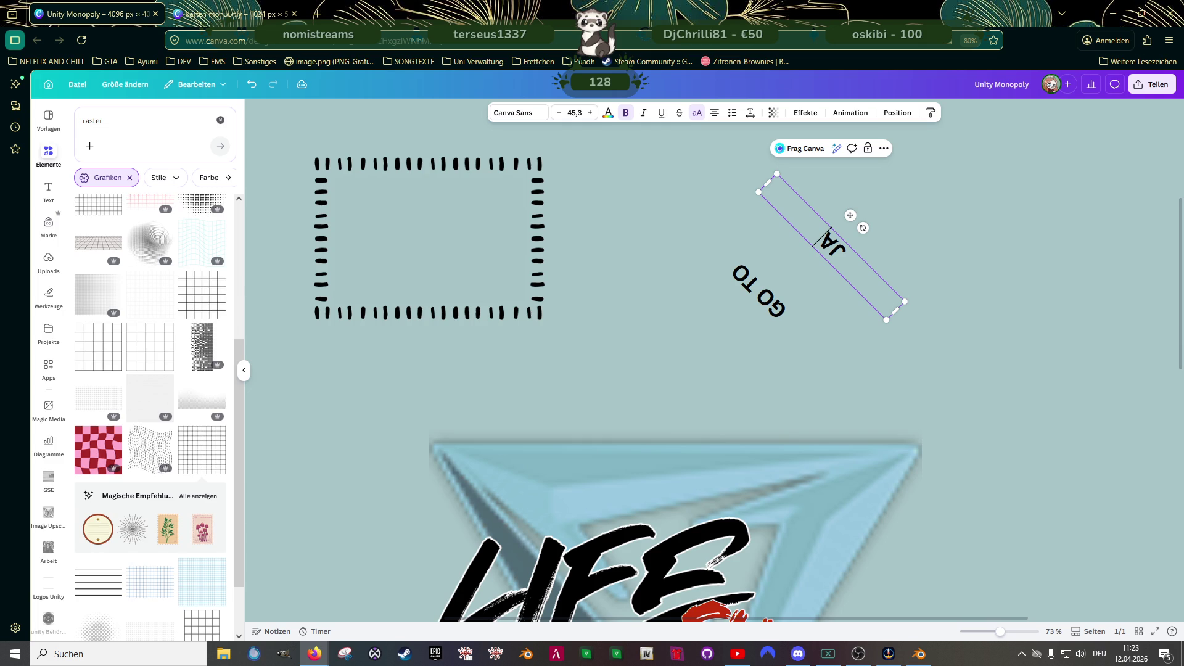
type("IL")
left_click(762, 252)
- Move GO TO onto the top-right corner tile and shrink it into place
scroll(764, 256, "down", 5)
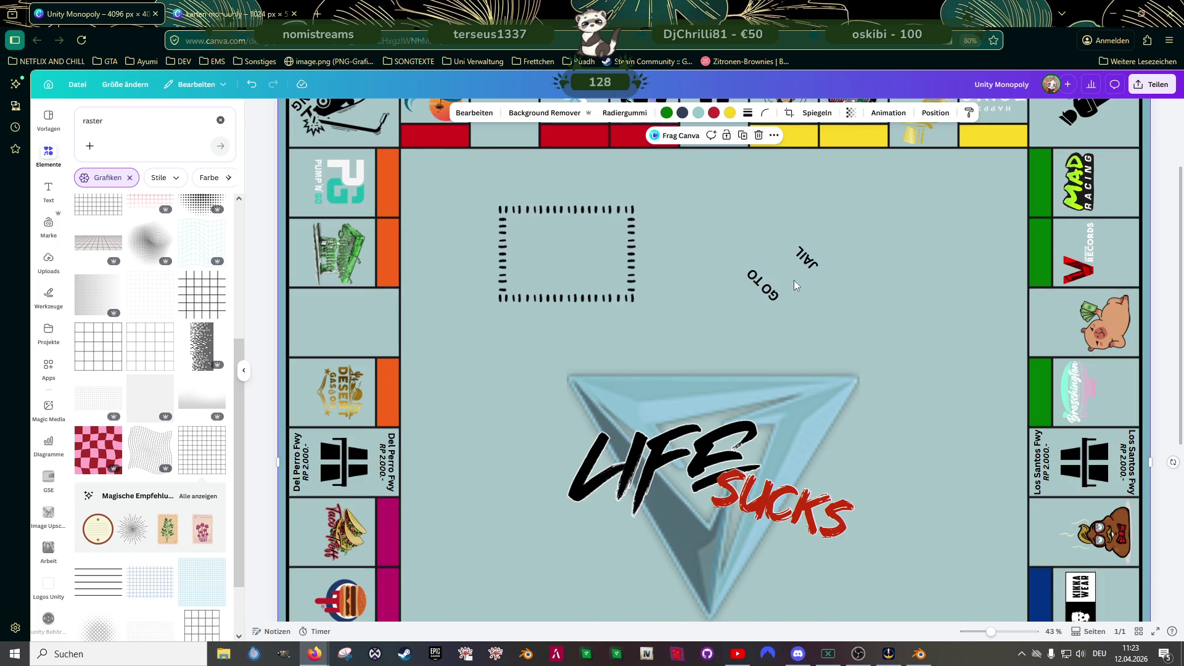
left_click_drag(760, 289, 1048, 130)
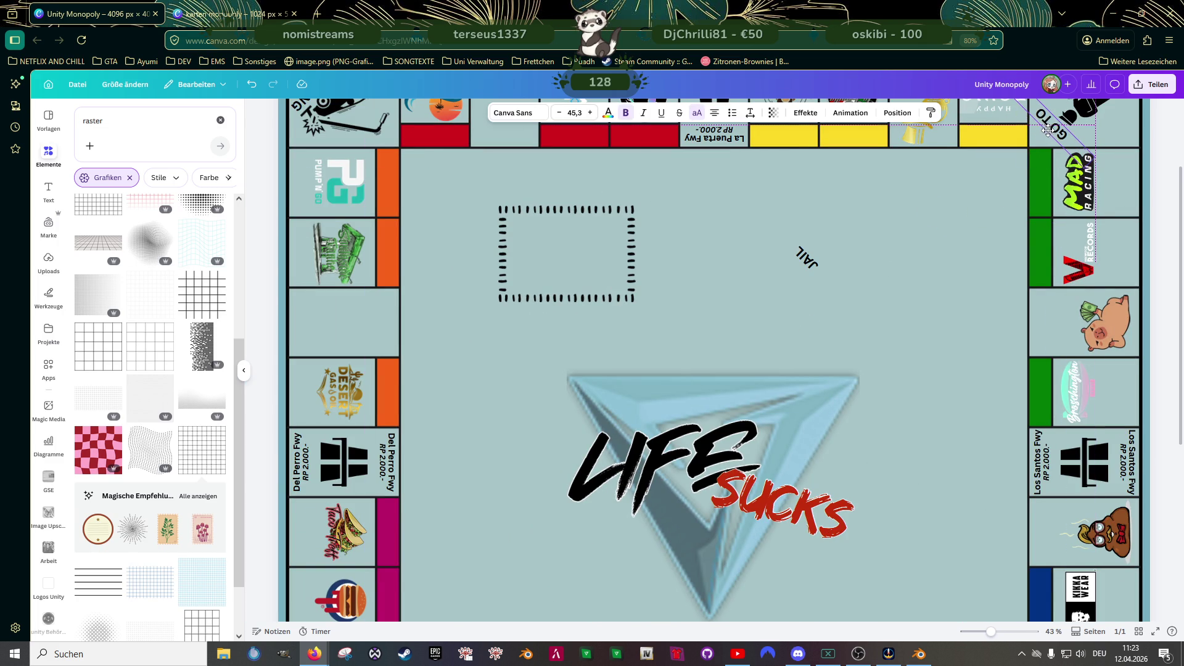
scroll(1046, 196, "up", 2)
scroll(1030, 202, "up", 1)
mouse_move(1012, 207)
left_mouse_down()
mouse_move(1063, 259)
mouse_move(1043, 235)
left_mouse_up()
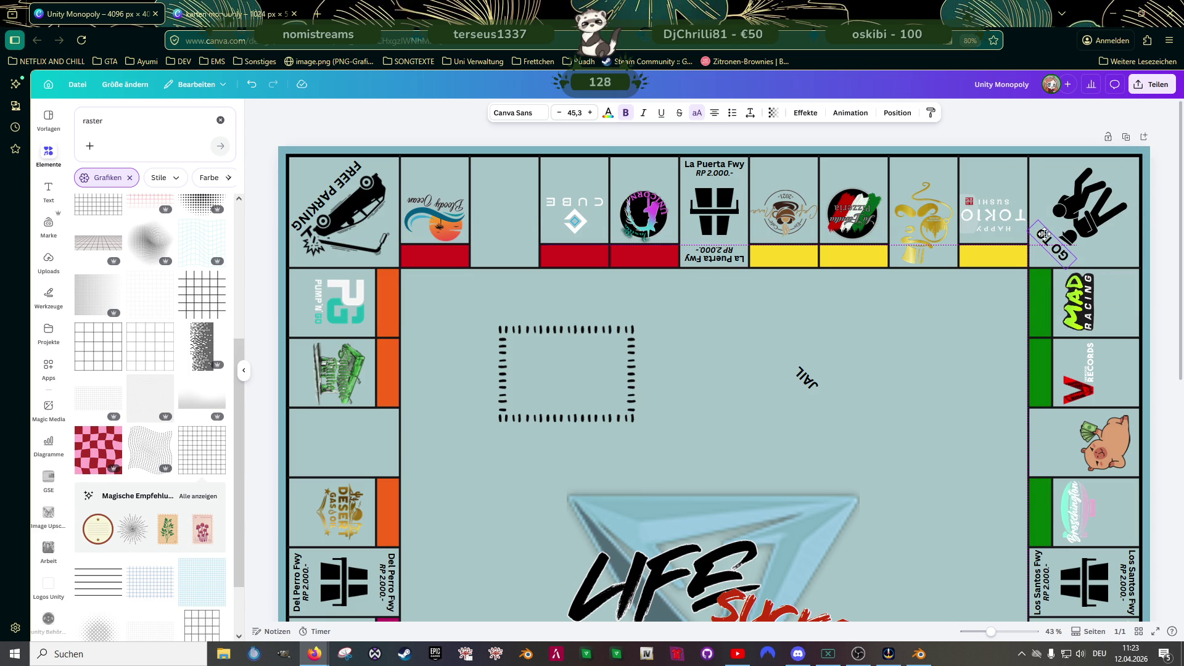
scroll(1023, 262, "up", 5)
left_click(874, 342)
left_click_drag(875, 342, 738, 417)
left_click(883, 300)
left_click_drag(884, 300, 888, 309)
- Move JAIL beside GO TO on the corner and shorten its text box
scroll(723, 356, "down", 5)
left_click(594, 538)
left_click_drag(594, 538, 1005, 280)
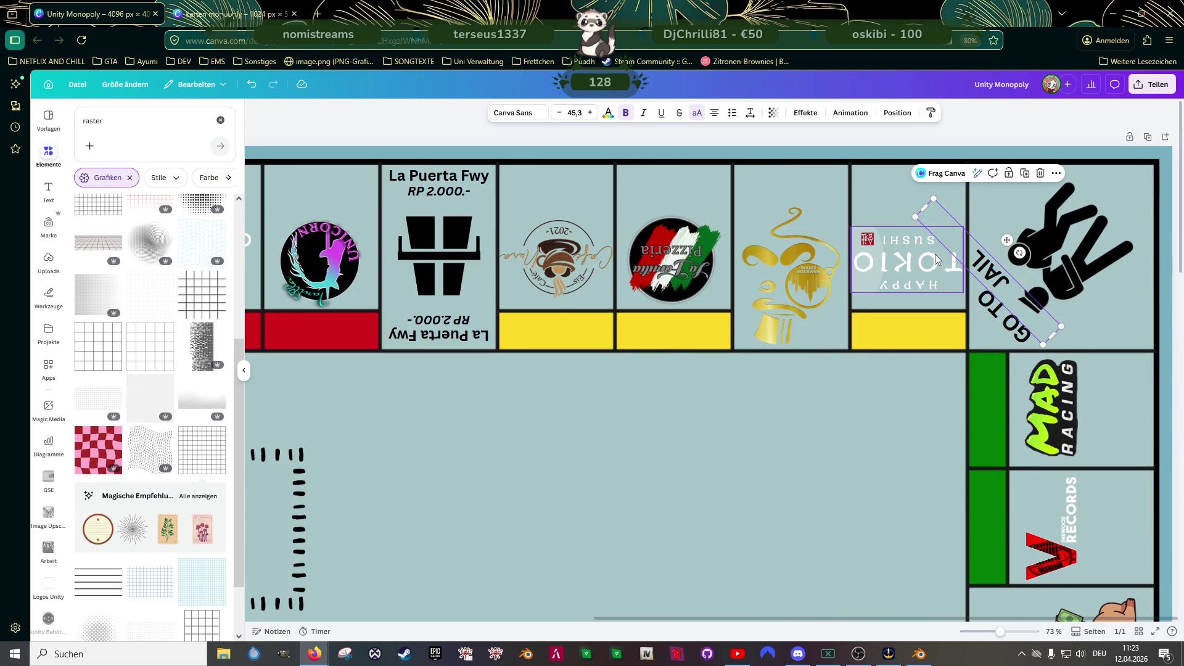
mouse_move(925, 213)
left_mouse_down()
mouse_move(986, 271)
mouse_move(1111, 200)
left_mouse_up()
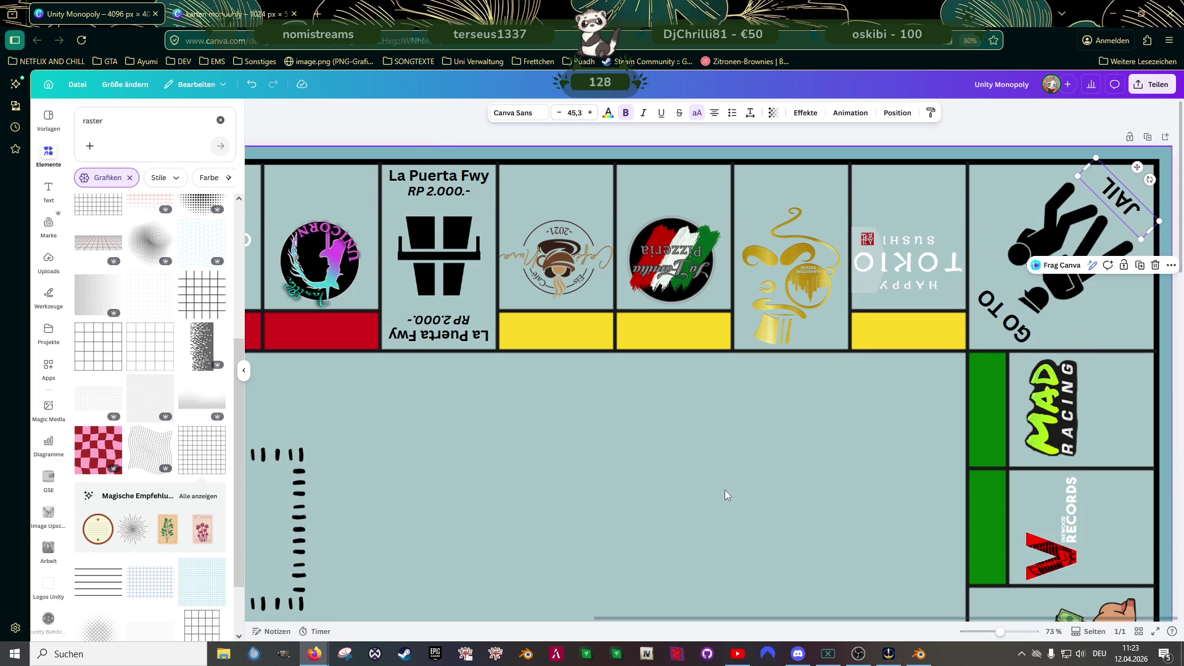
left_click(741, 480)
scroll(770, 463, "down", 3)
scroll(774, 460, "down", 2)
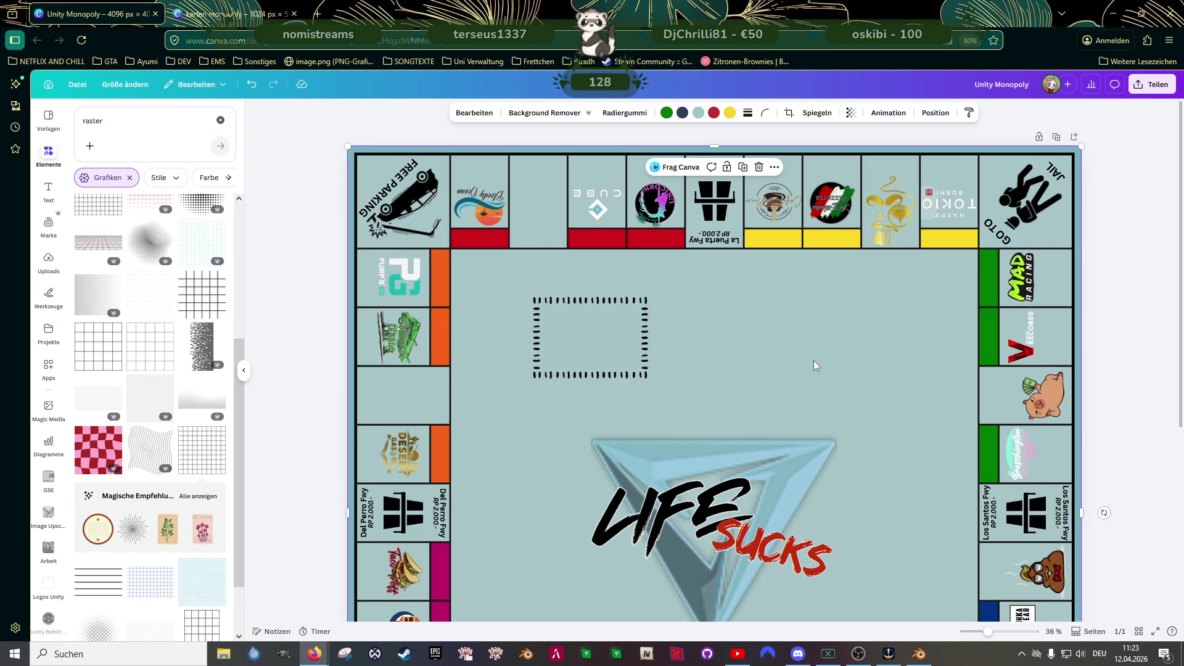
scroll(813, 360, "down", 2)
scroll(826, 339, "down", 2)
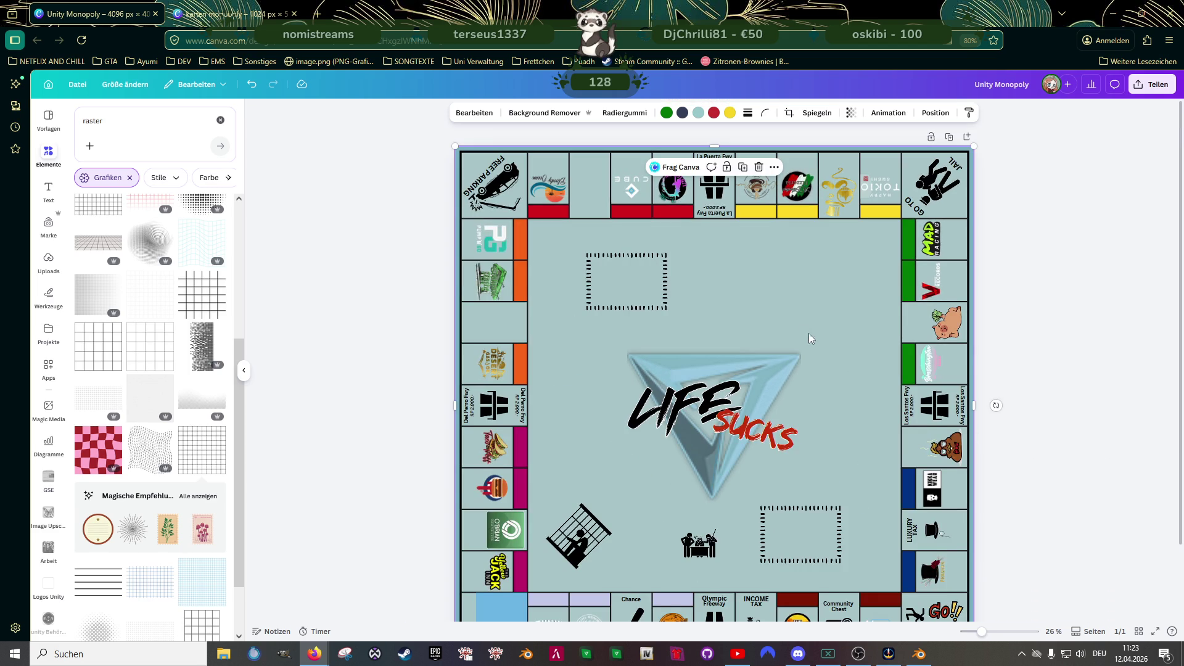
scroll(801, 333, "down", 2)
left_click(590, 460)
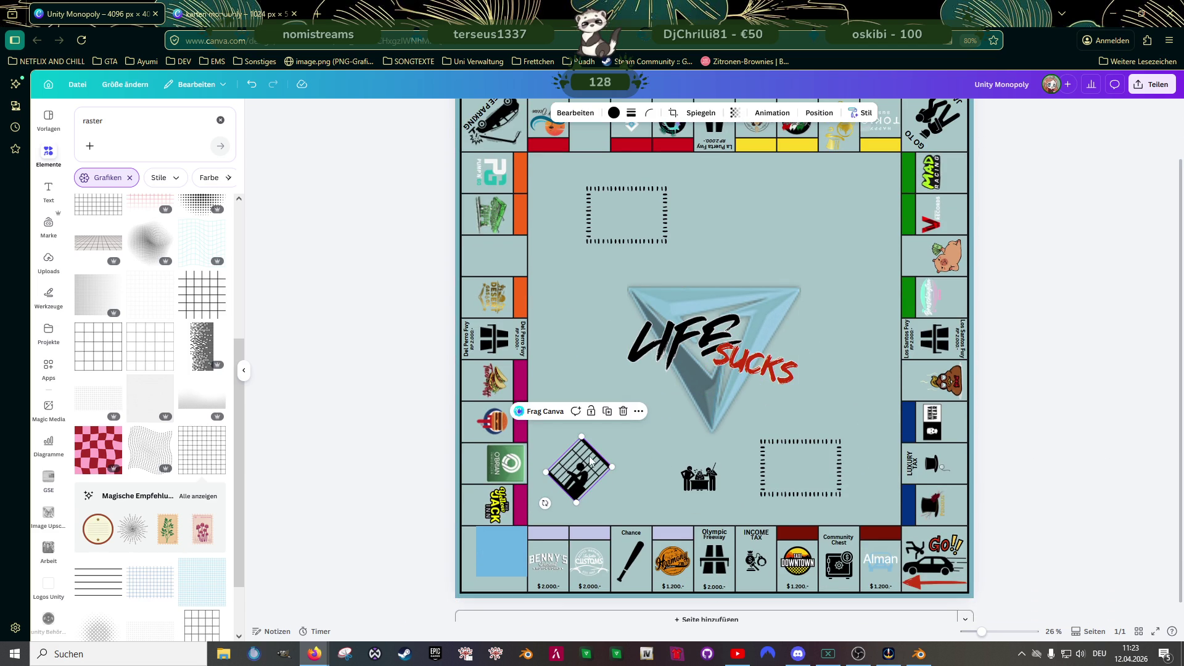
left_click(699, 476)
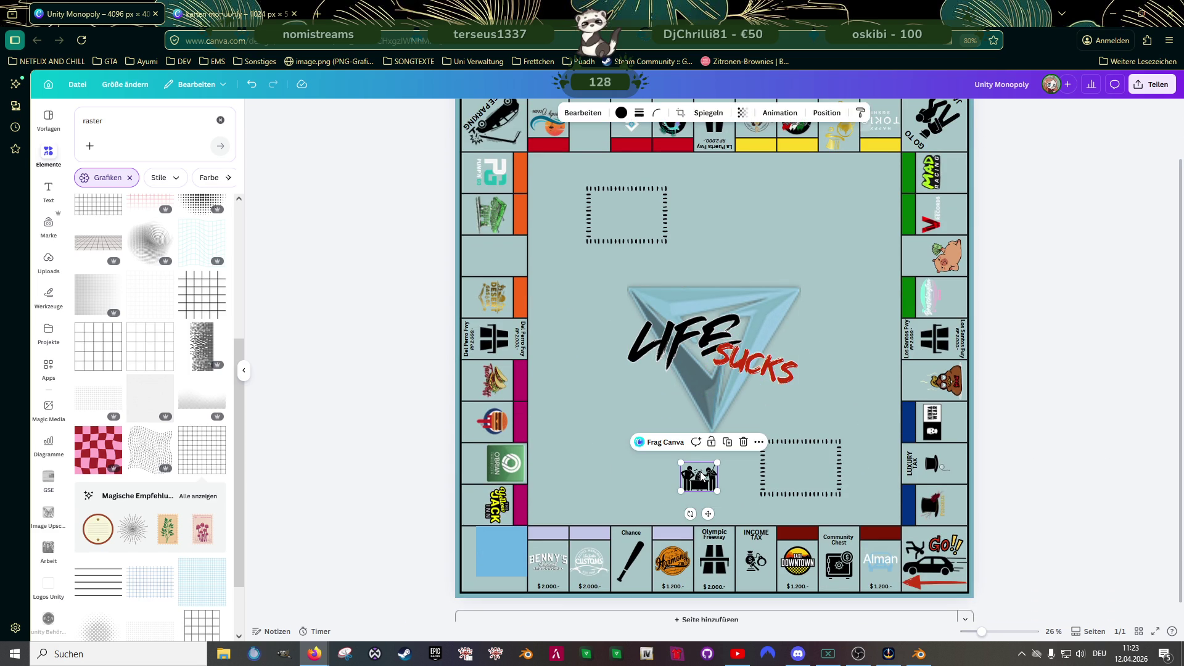
key("Delete")
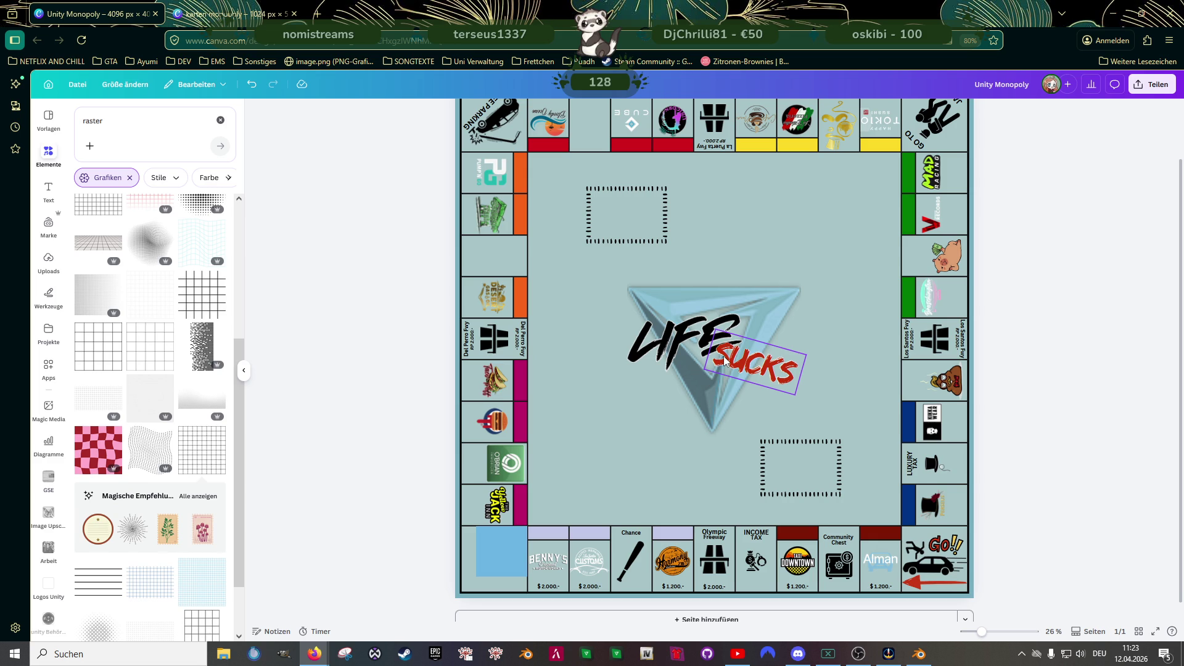
left_click(724, 361)
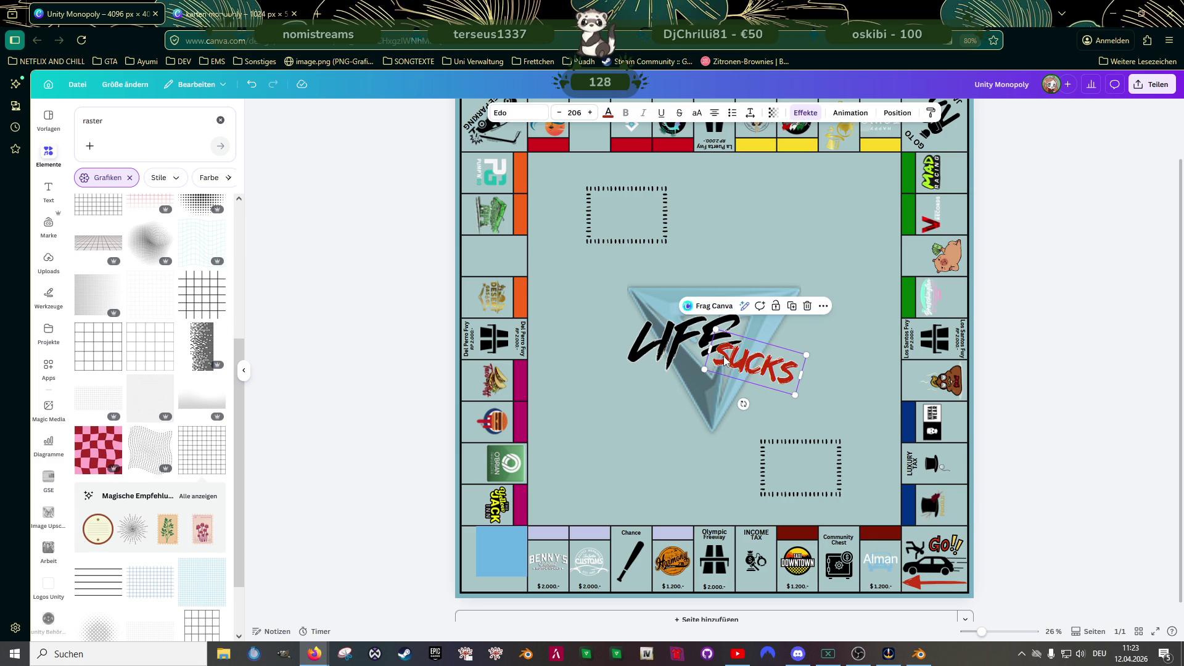
left_click(677, 343, "shift")
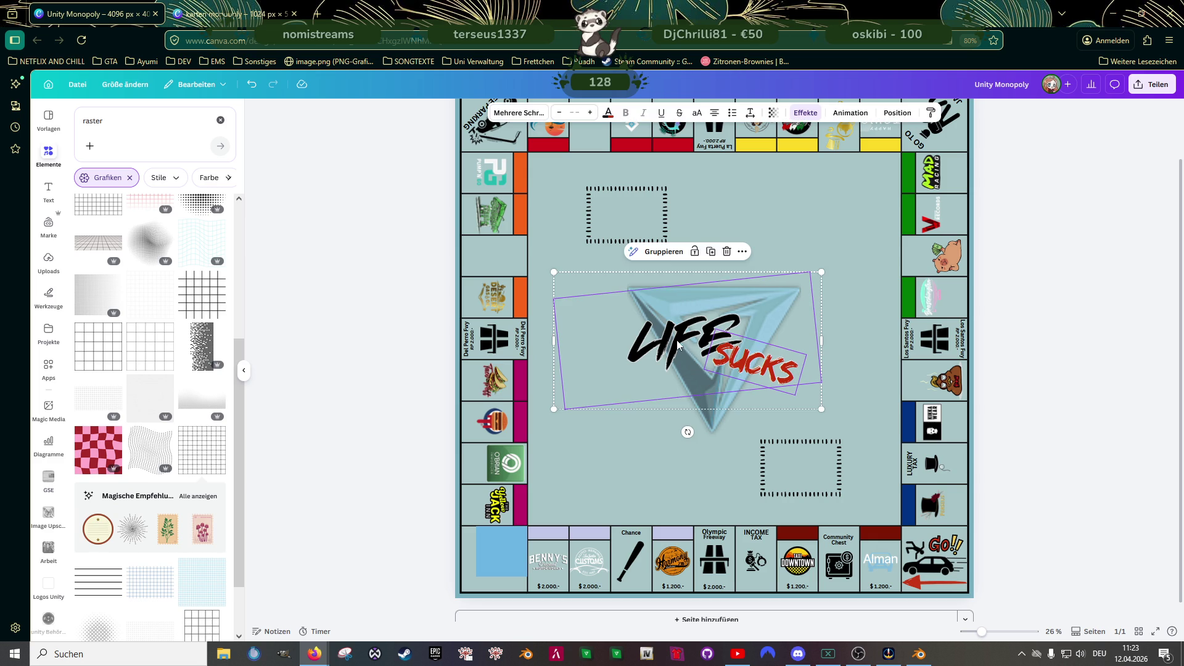
left_click(715, 416, "shift")
left_click_drag(688, 464, 753, 429)
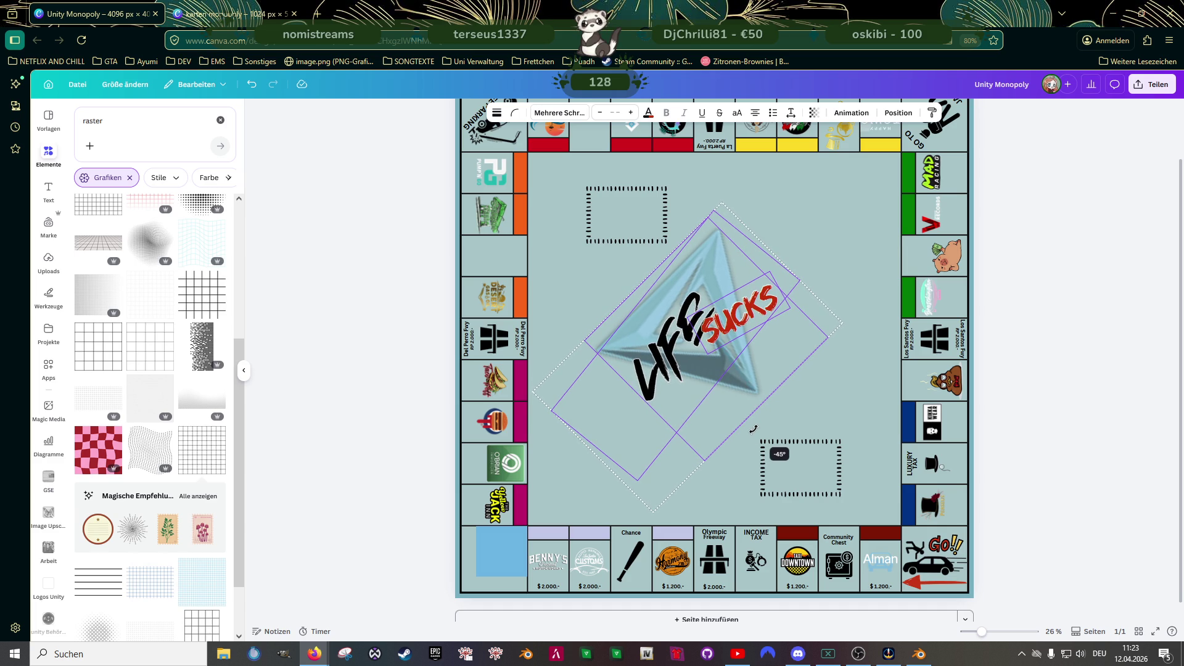
left_click_drag(753, 428, 753, 428)
scroll(738, 395, "down", 3)
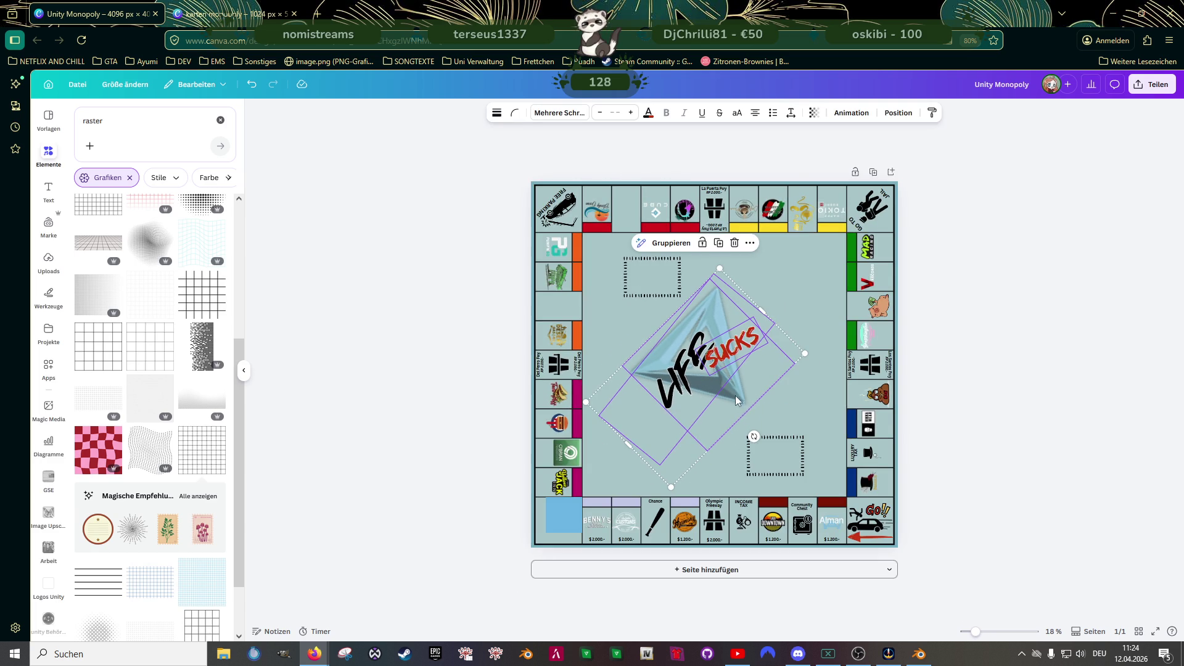
left_click_drag(703, 374, 713, 374)
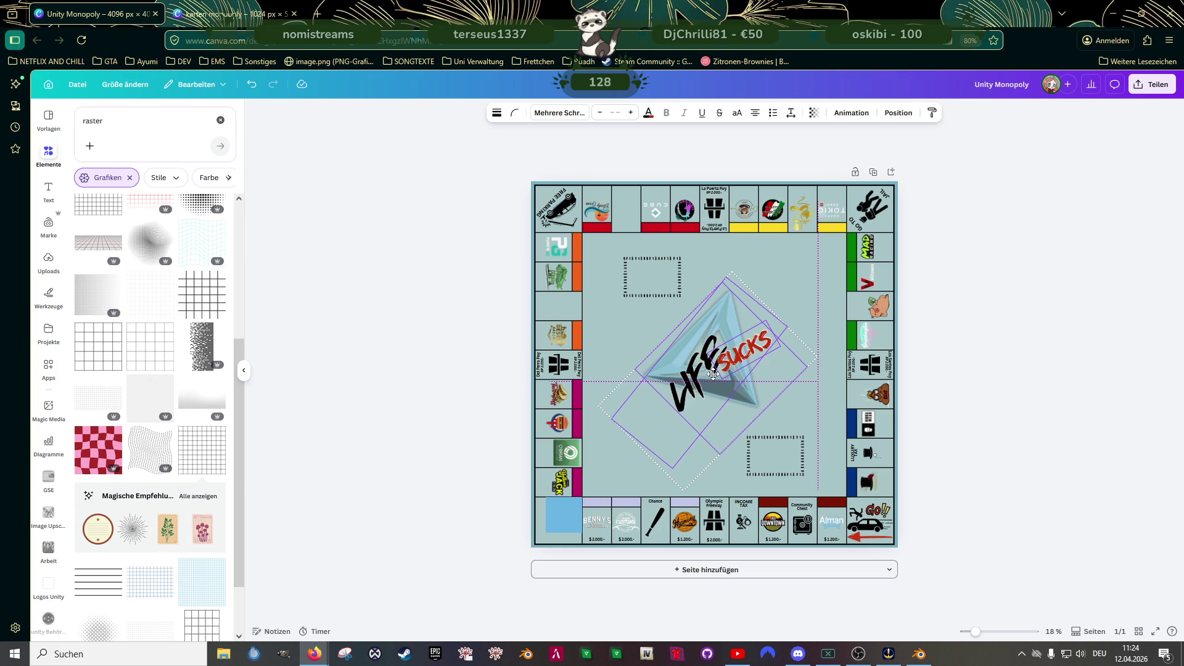
left_click_drag(713, 374, 712, 374)
key("ctrl+z")
scroll(797, 450, "down", 1)
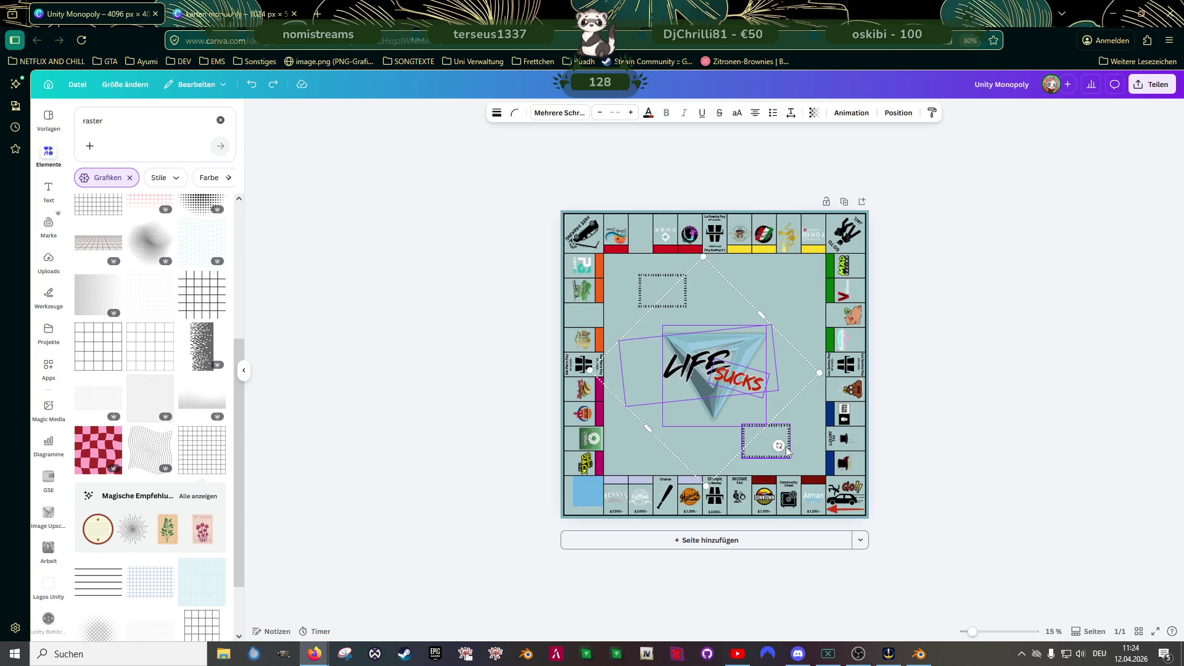
scroll(776, 455, "up", 2)
scroll(754, 441, "up", 2)
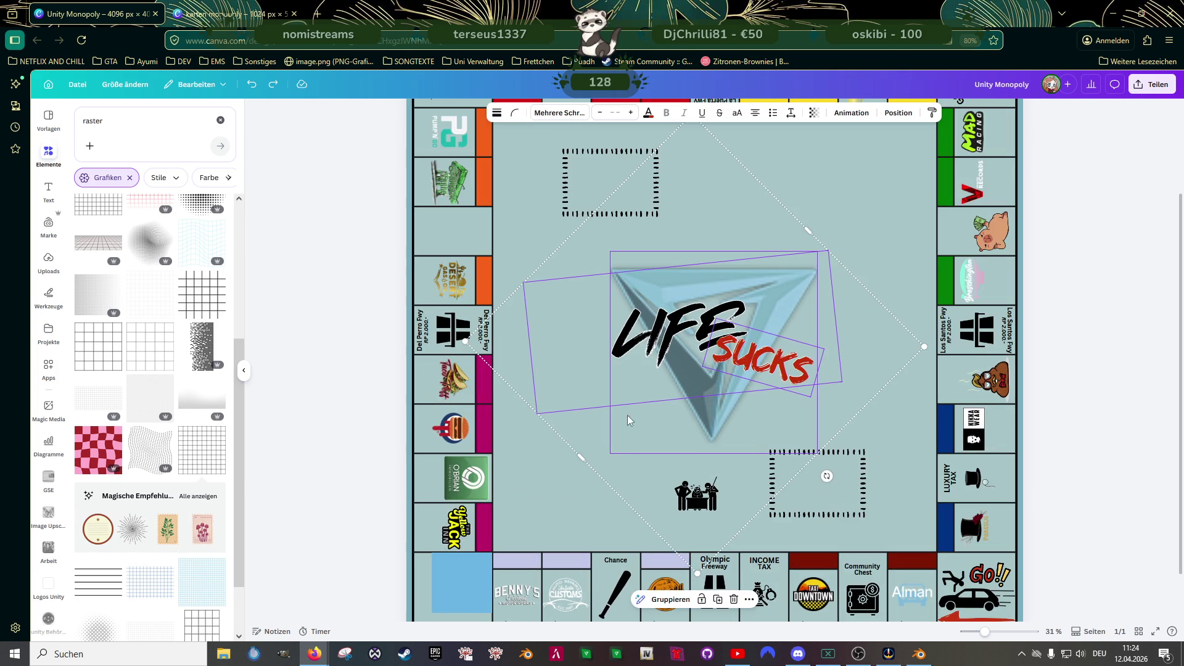
- Rotate both dashed rectangles about 45° into diamonds, nudging the lower-right one up
left_click(438, 370)
left_click(838, 491)
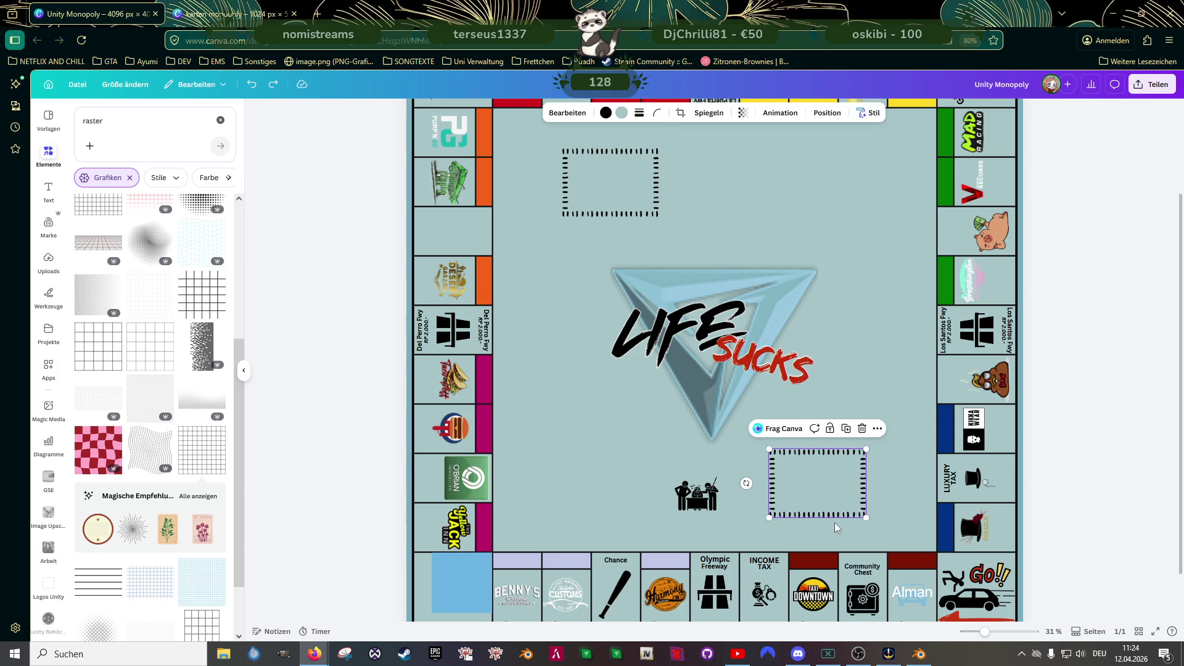
left_click_drag(746, 483, 774, 523)
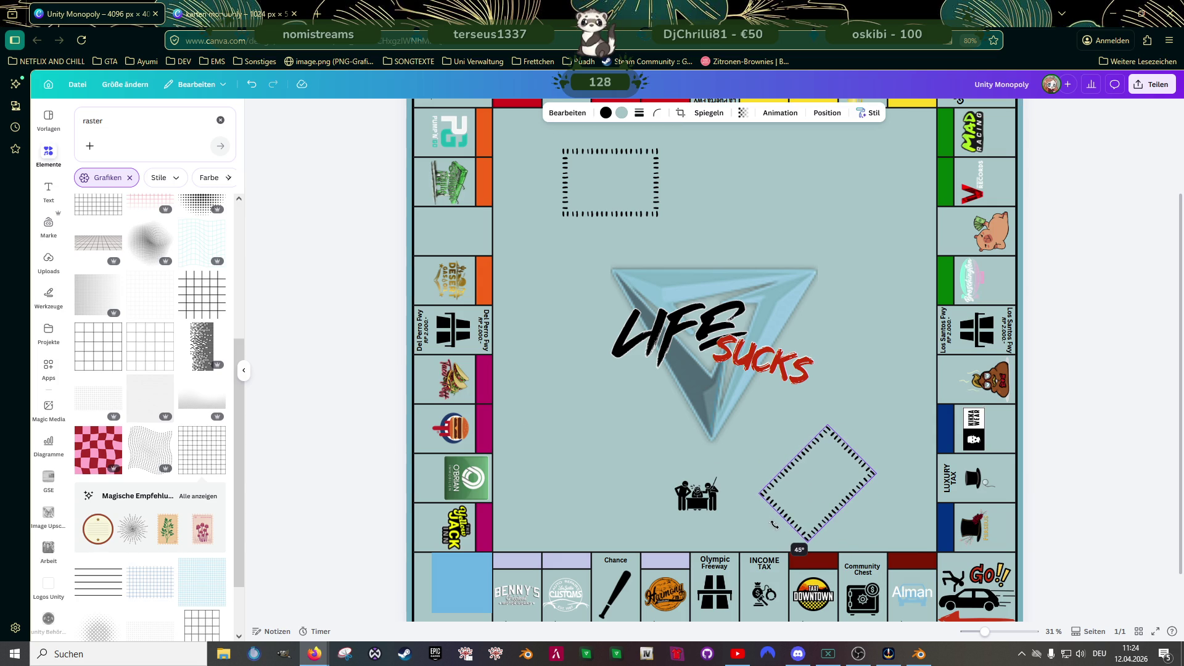
left_click_drag(818, 486, 846, 464)
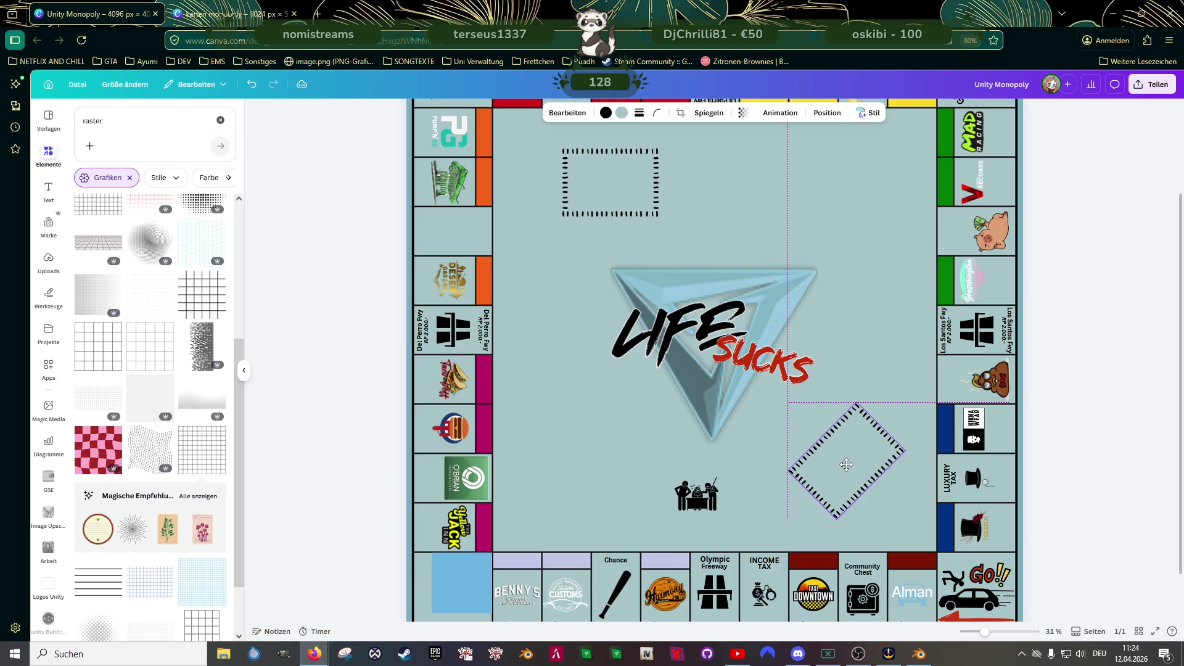
left_click(721, 412)
scroll(742, 409, "up", 1)
left_click(583, 244)
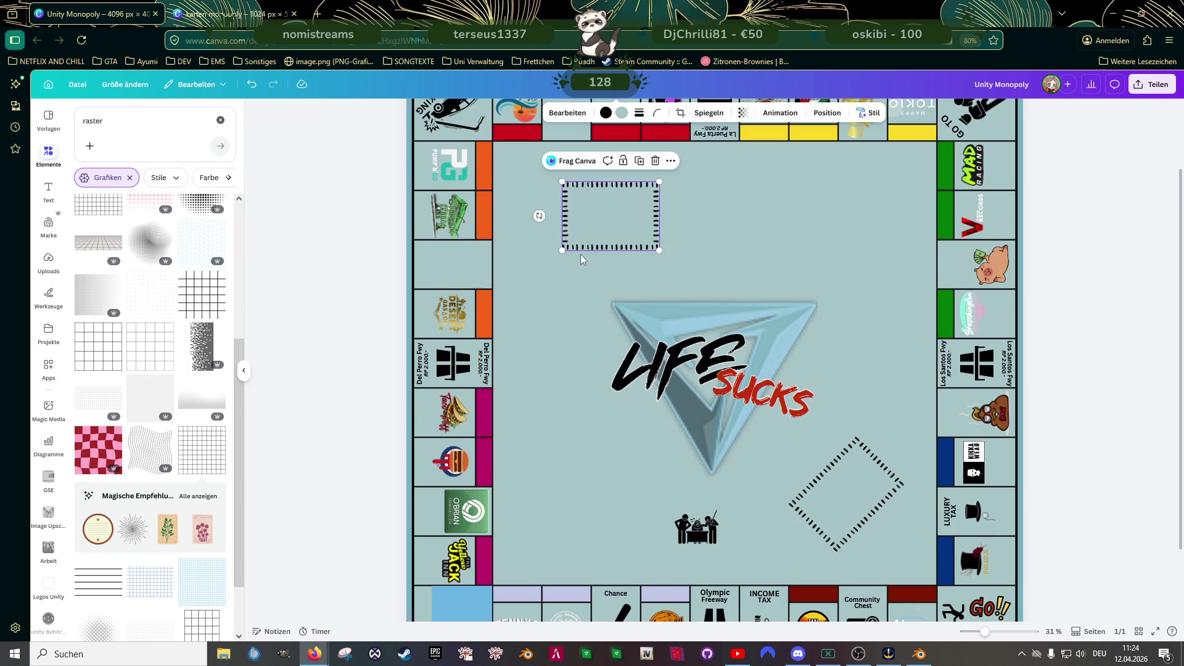
left_click_drag(540, 215, 554, 270)
scroll(653, 327, "down", 3)
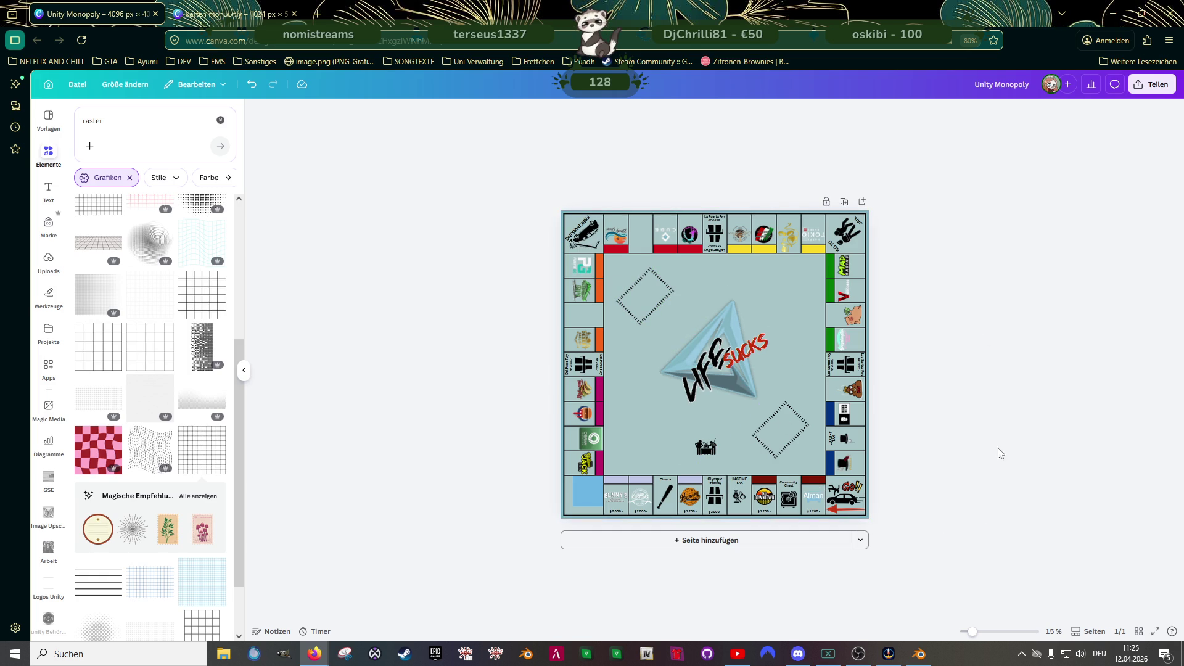
- Delete the small desk icon from the board
left_click(712, 454)
key("Delete")
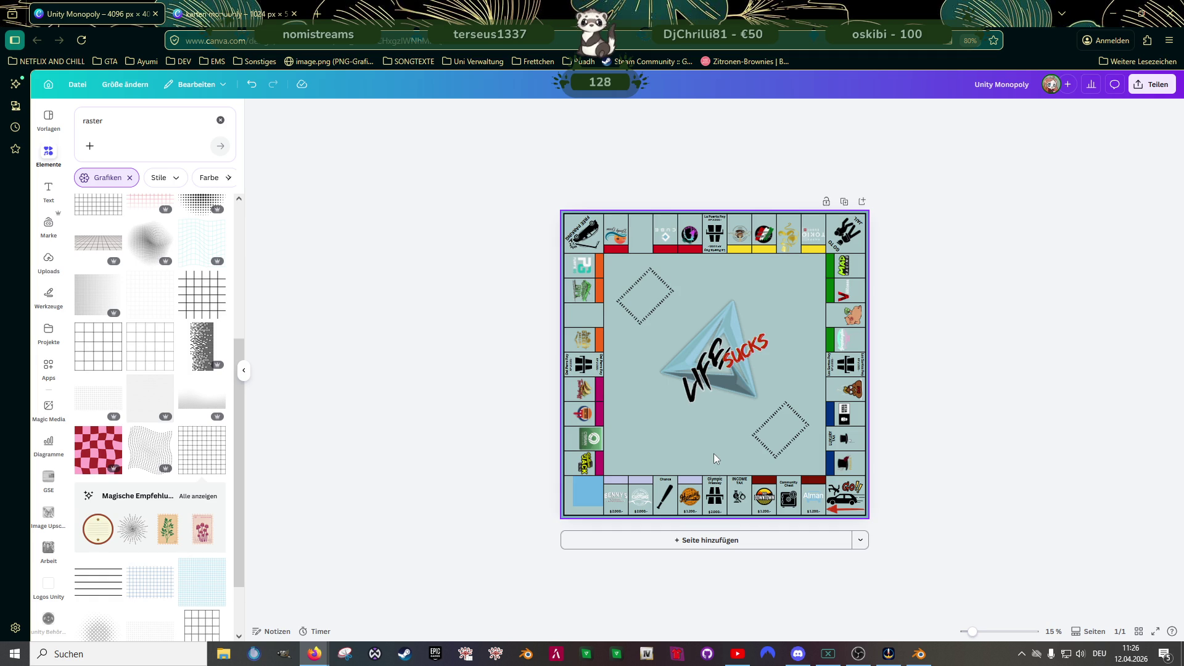
key("ctrl+Tab")
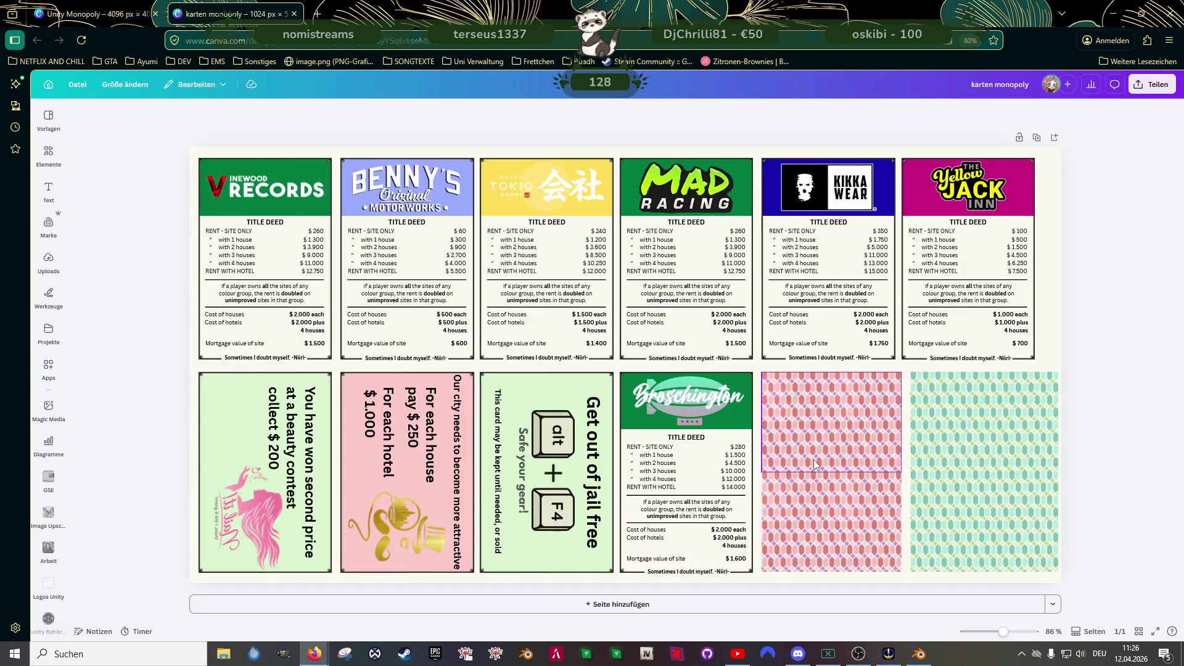
- Copy the pink patterned card backs and paste them onto the Unity Monopoly board
left_click(815, 504)
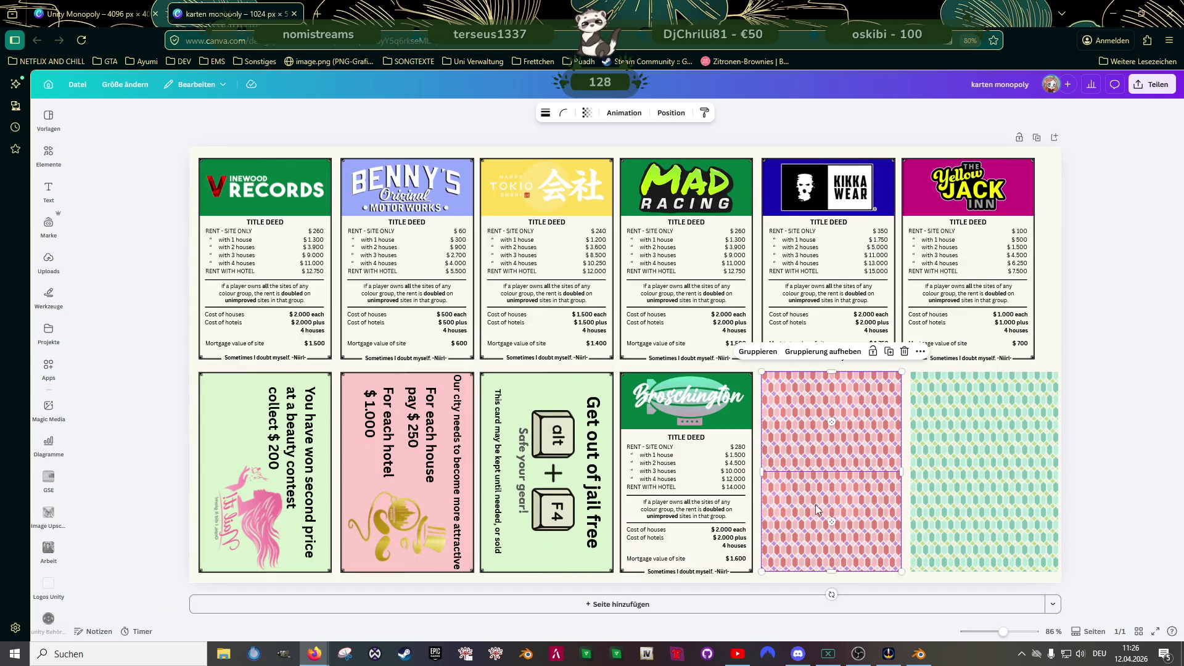
left_click(120, 16)
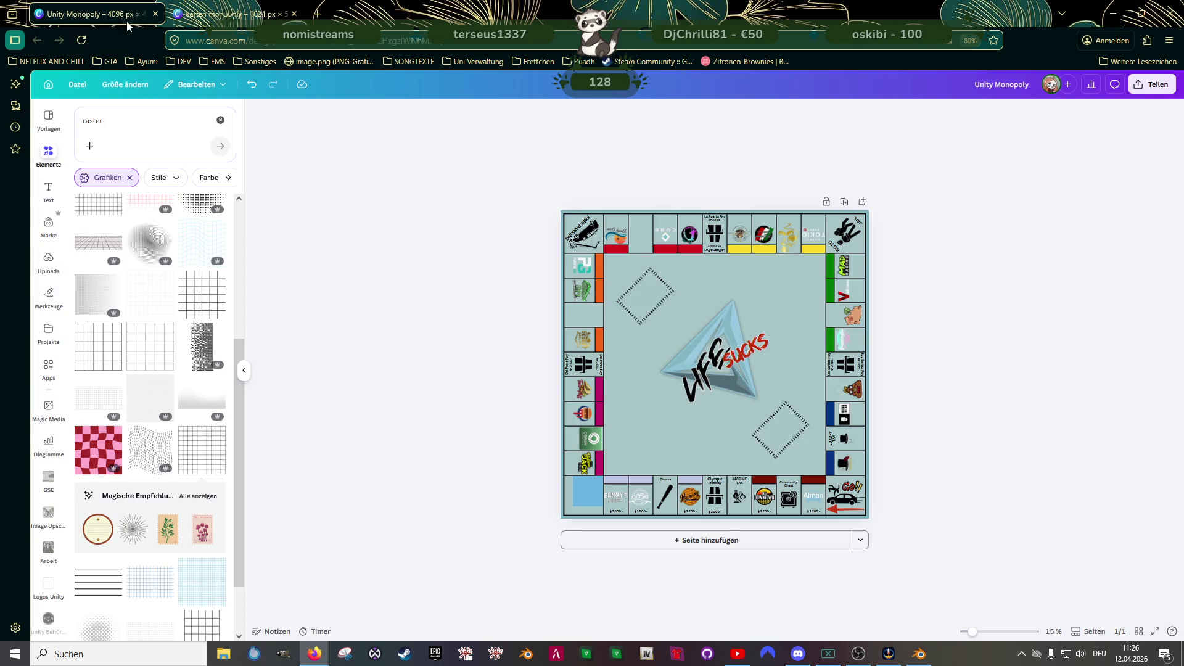
key("ctrl+v")
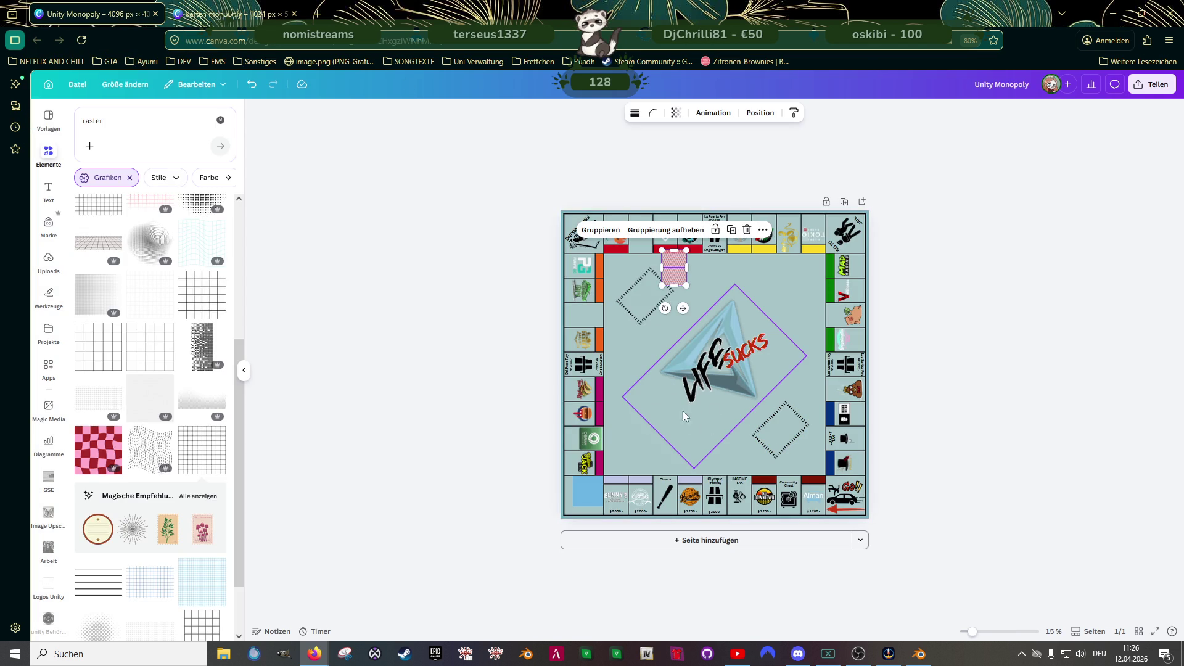
left_click_drag(674, 272, 785, 426)
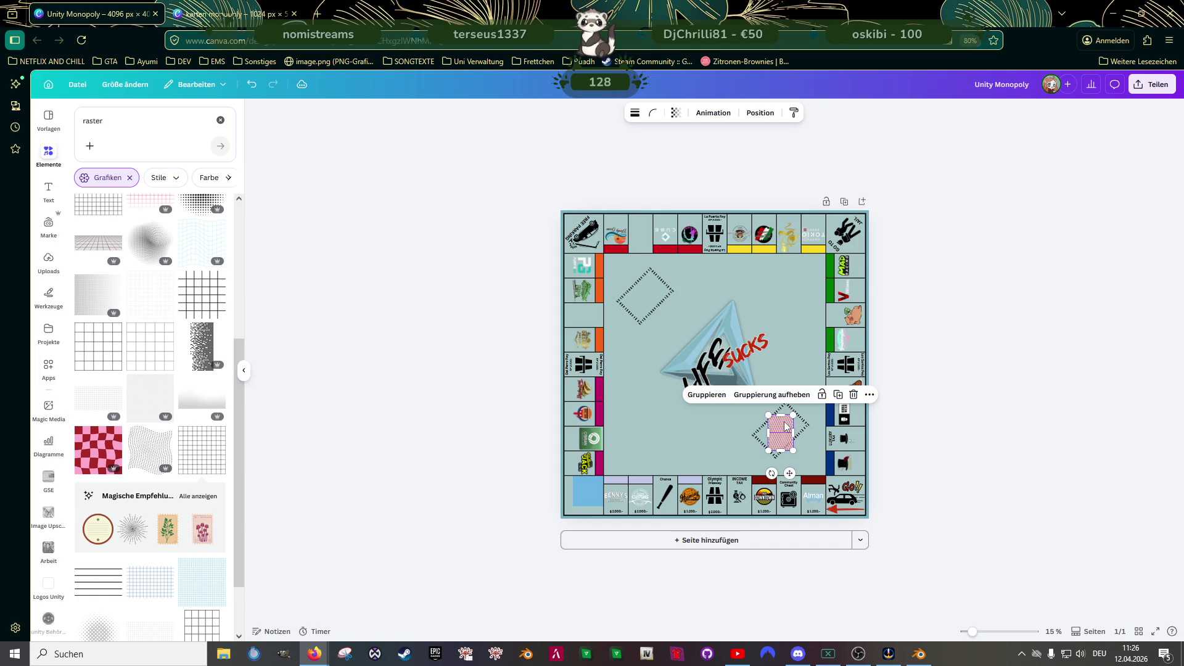
- Rotate and enlarge the pink pattern to fill the lower-right dashed diamond
scroll(779, 450, "up", 3)
scroll(796, 494, "up", 3)
scroll(931, 530, "up", 2)
scroll(959, 545, "up", 1)
left_click_drag(967, 545, 901, 515)
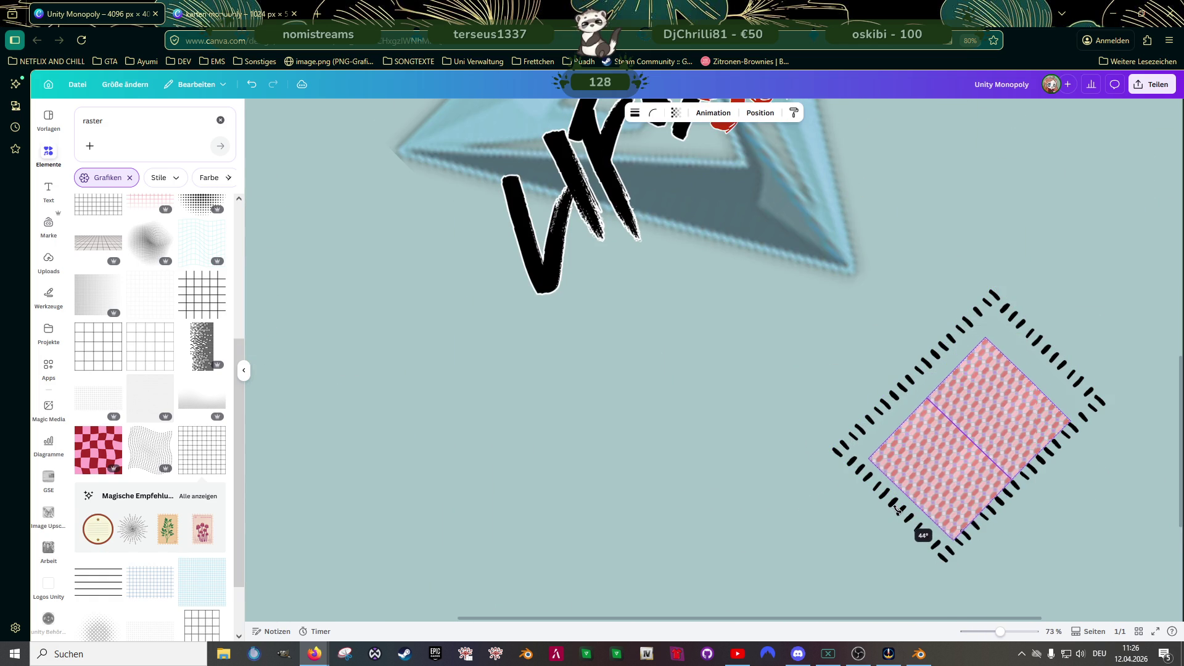
left_click_drag(901, 515, 919, 530)
left_click_drag(965, 469, 948, 457)
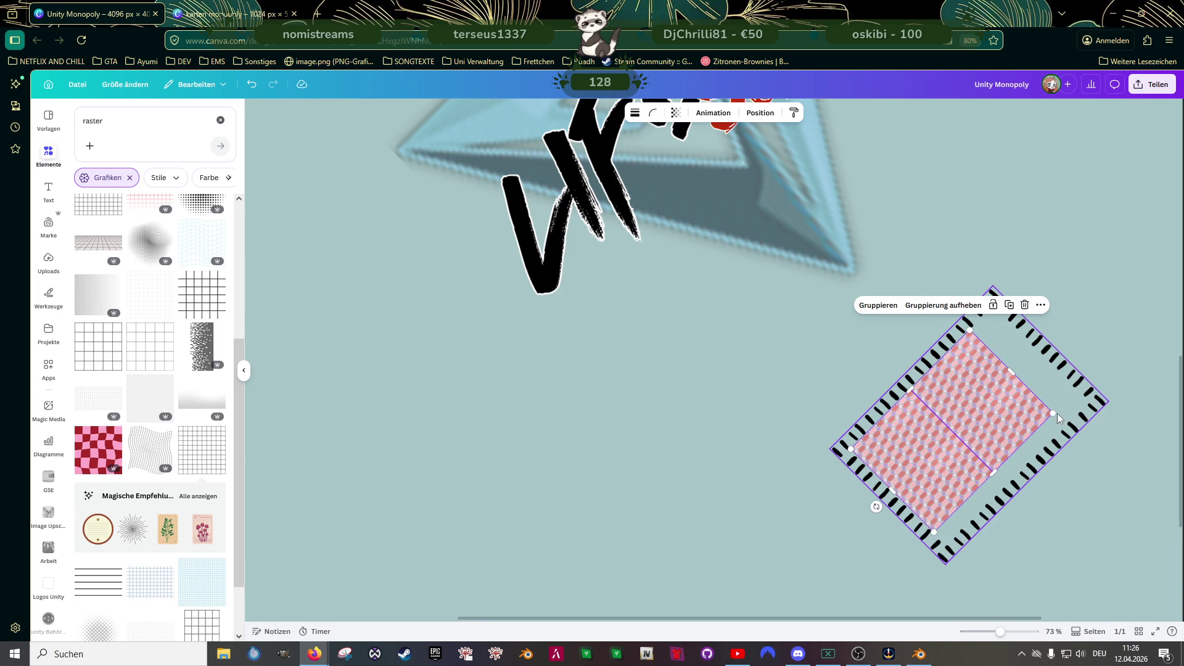
left_click_drag(1051, 413, 1090, 406)
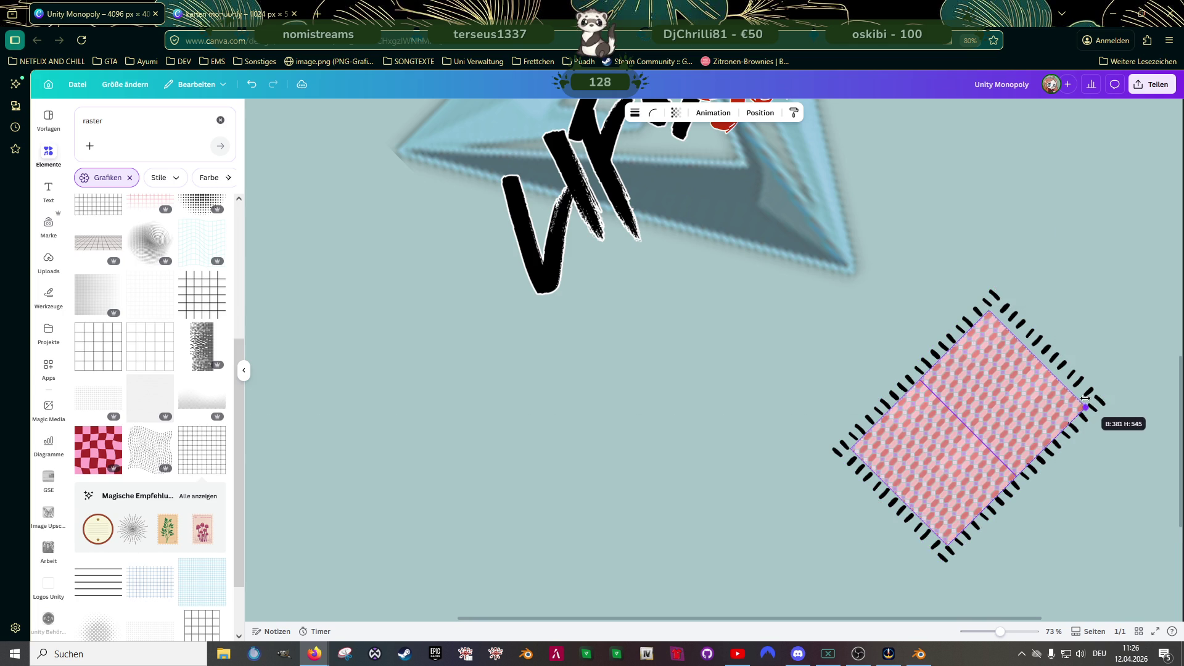
left_click_drag(981, 427, 980, 427)
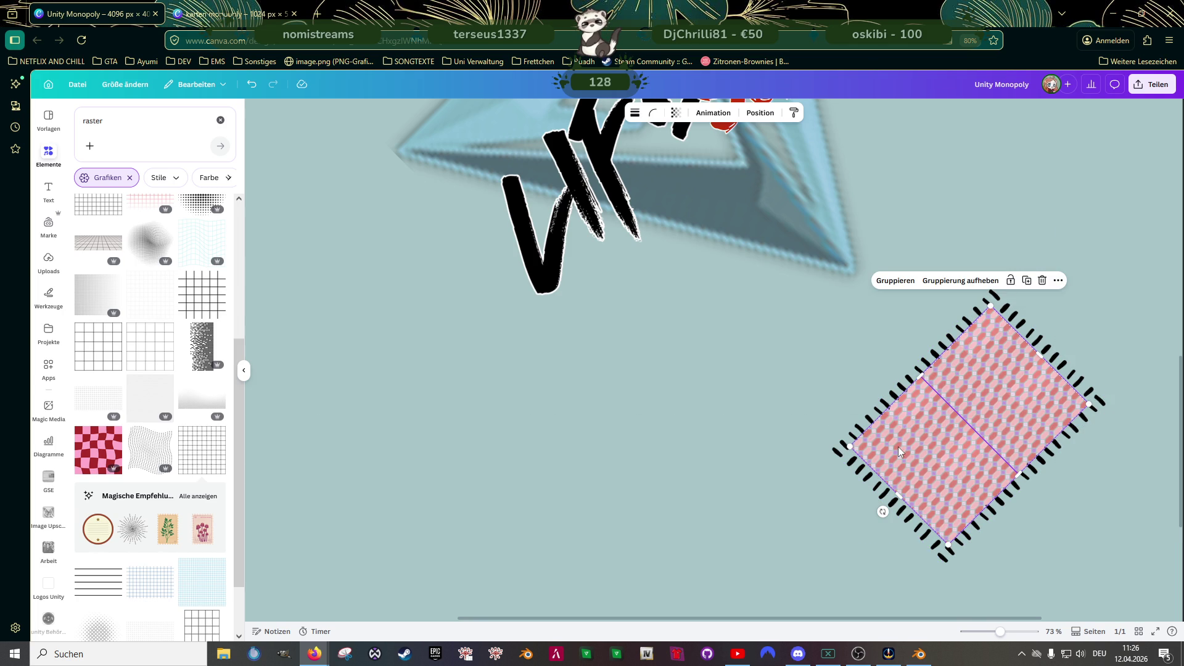
- Set both pink pattern cards' transparency to 76
left_click(813, 383)
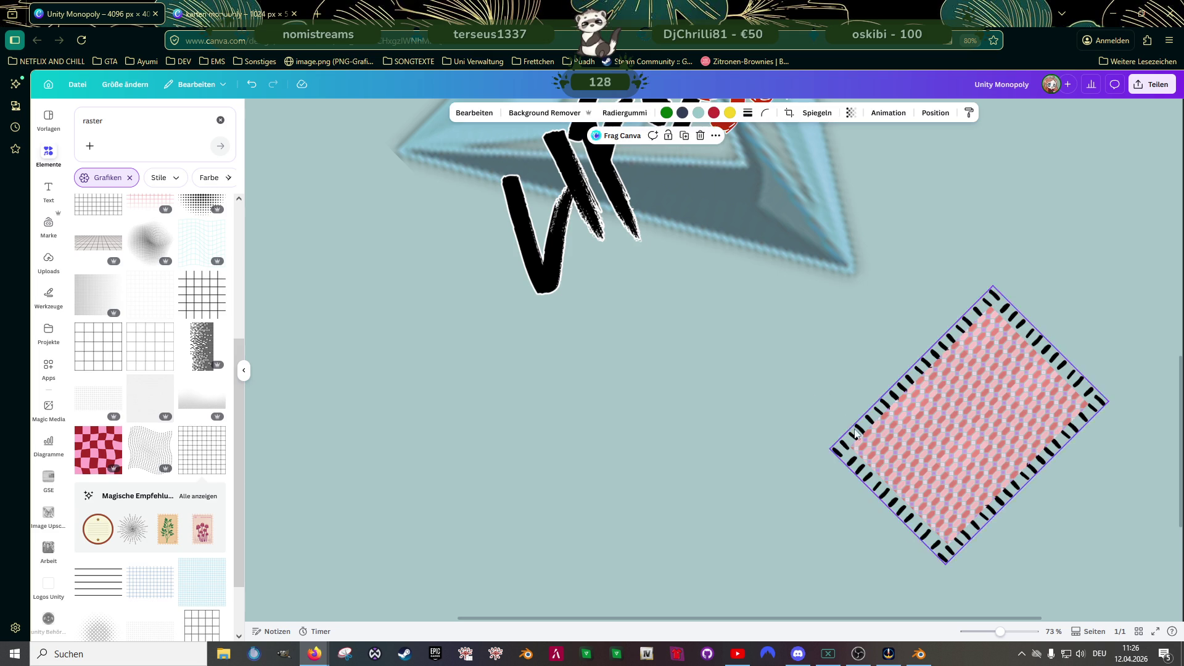
scroll(857, 431, "down", 5)
left_click(941, 438)
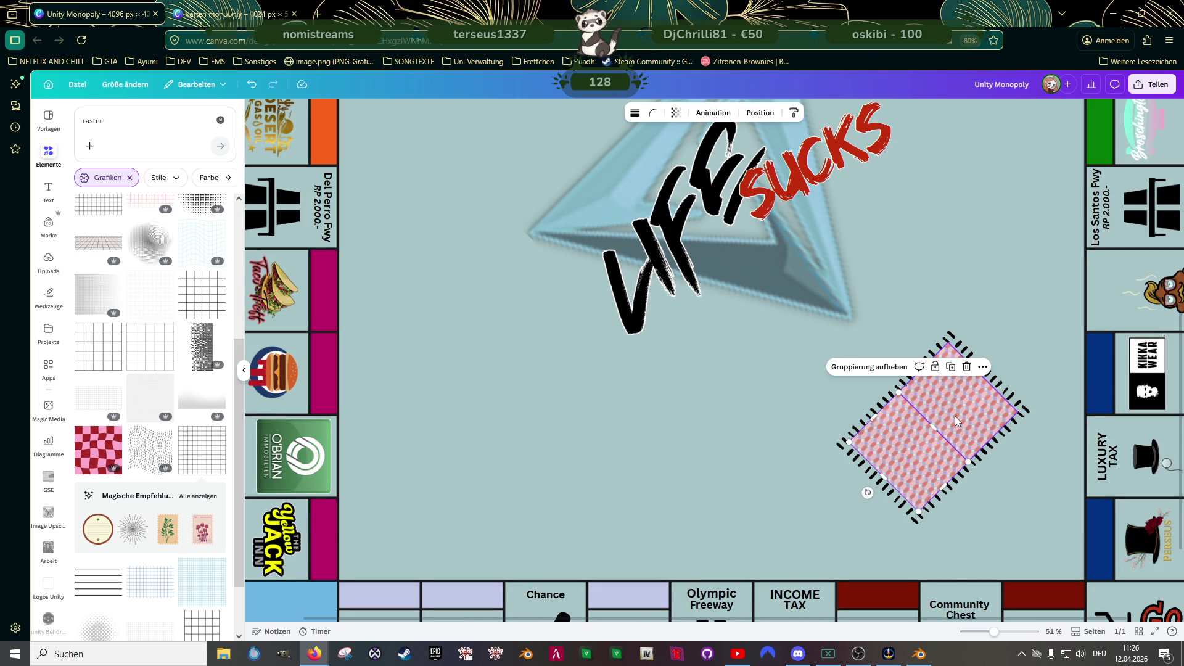
left_click(954, 419, "shift")
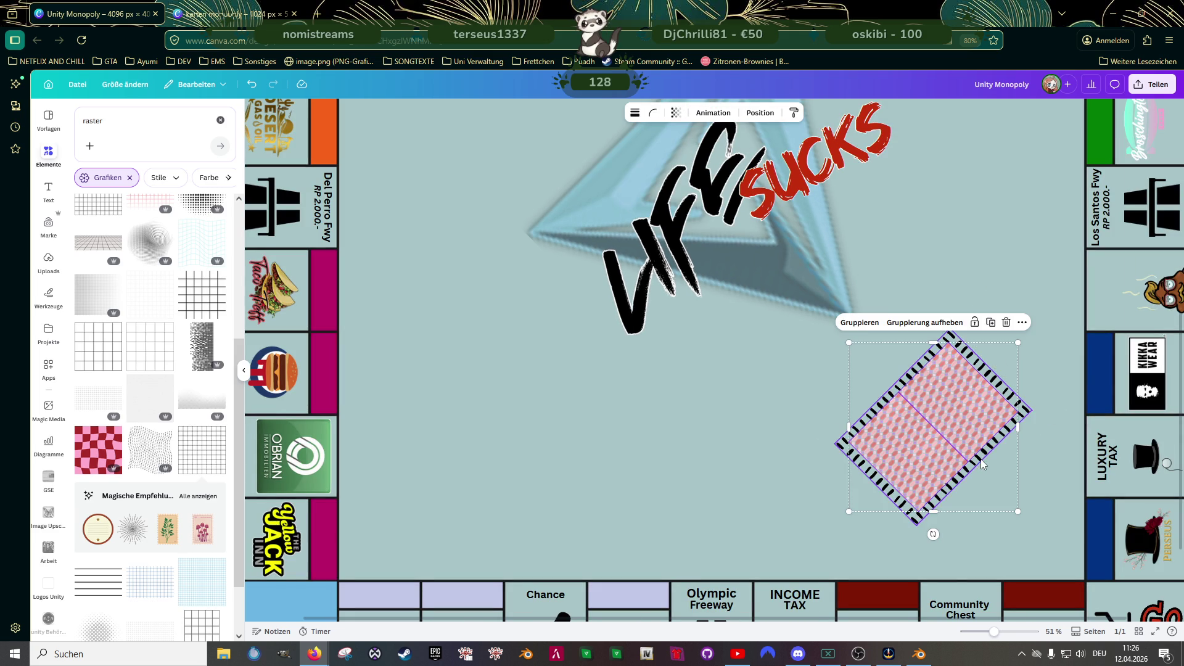
left_click(676, 113)
left_click_drag(701, 152, 681, 155)
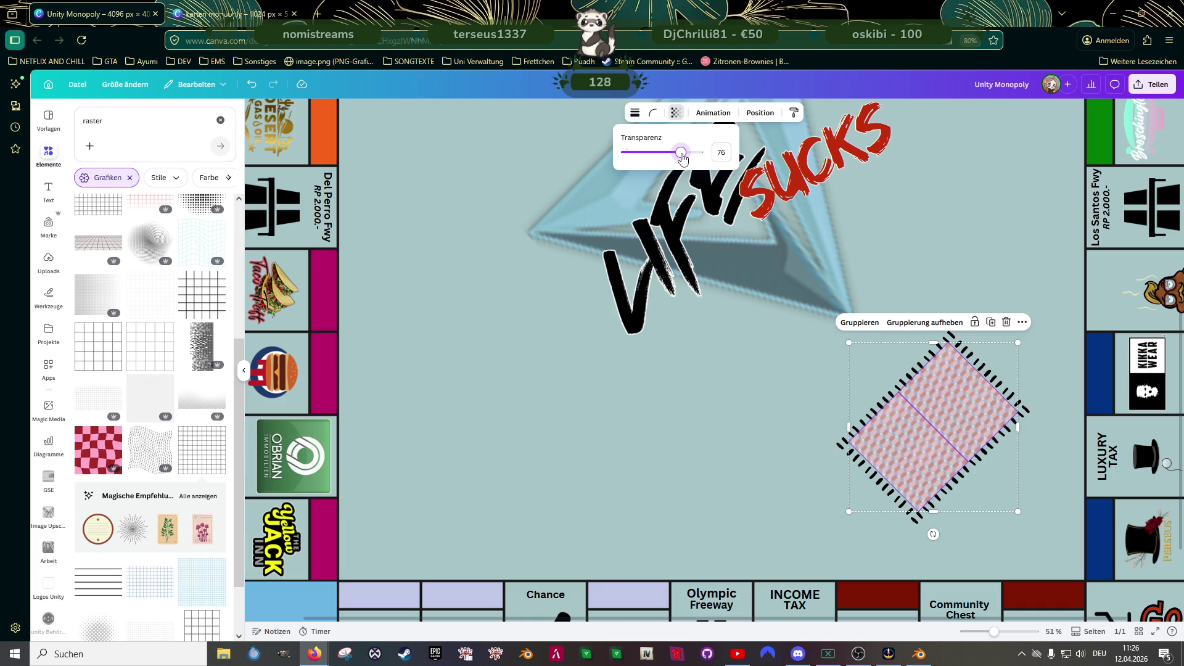
left_click(778, 510)
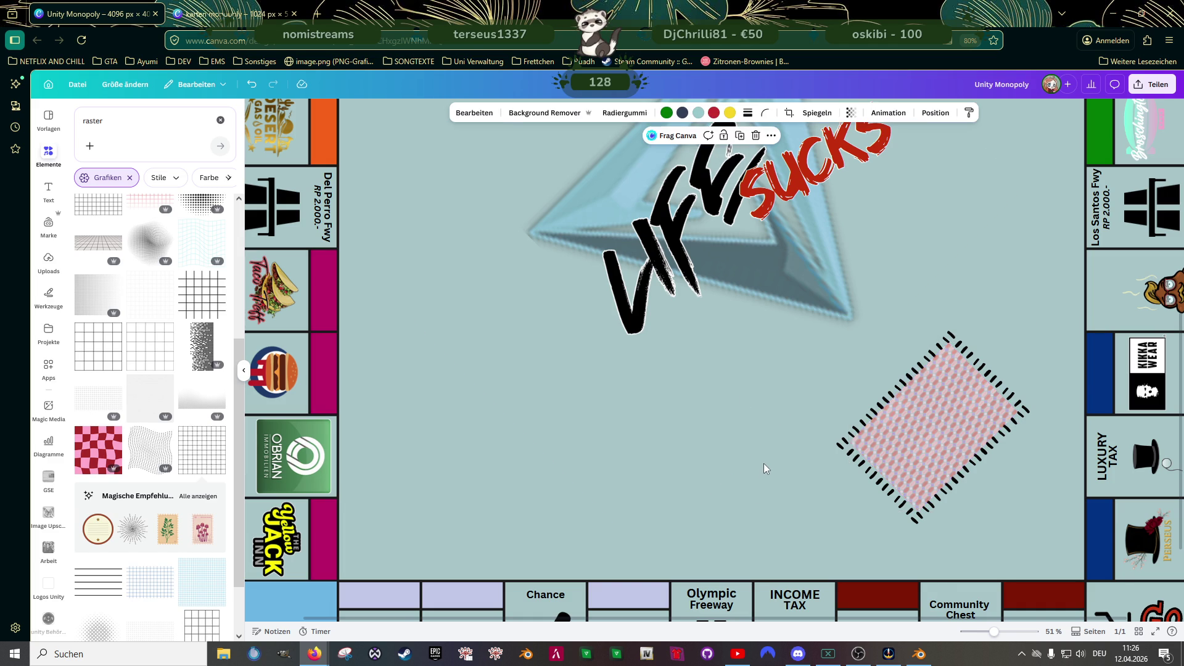
scroll(764, 462, "down", 3)
scroll(765, 461, "up", 1)
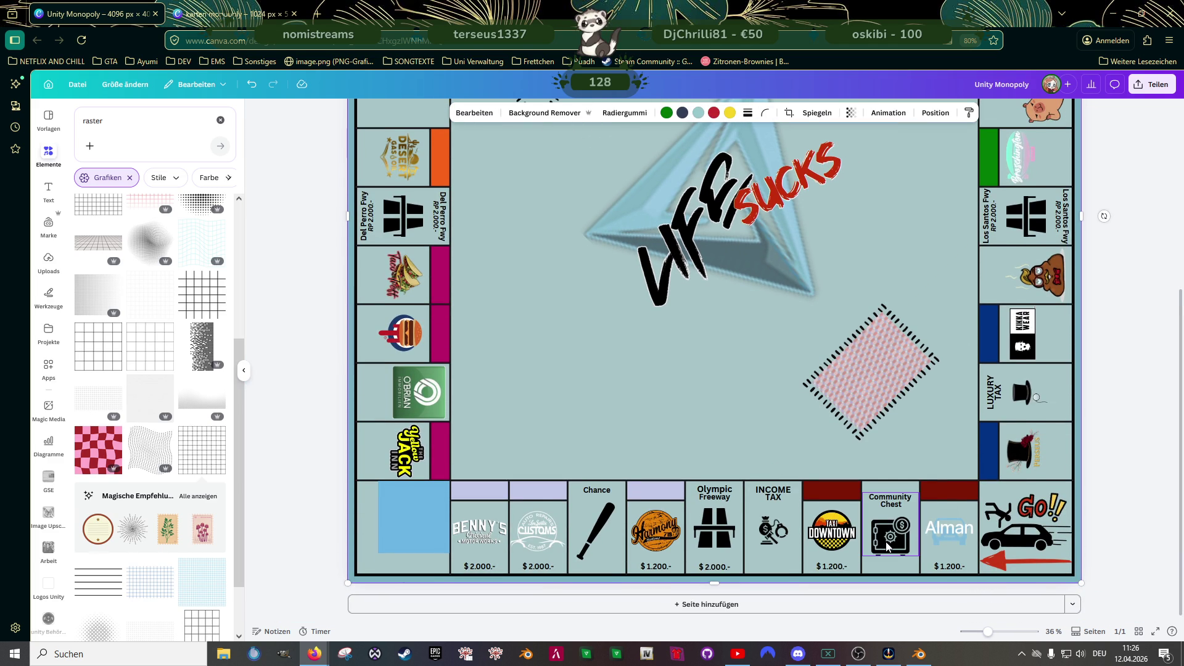
- Alt-drag copies of the baseball bat and the Community Chest group into the board centre
left_click(595, 542)
mouse_move(596, 543)
left_mouse_down()
mouse_move(537, 237)
mouse_move(494, 162)
left_mouse_up()
left_click(894, 537)
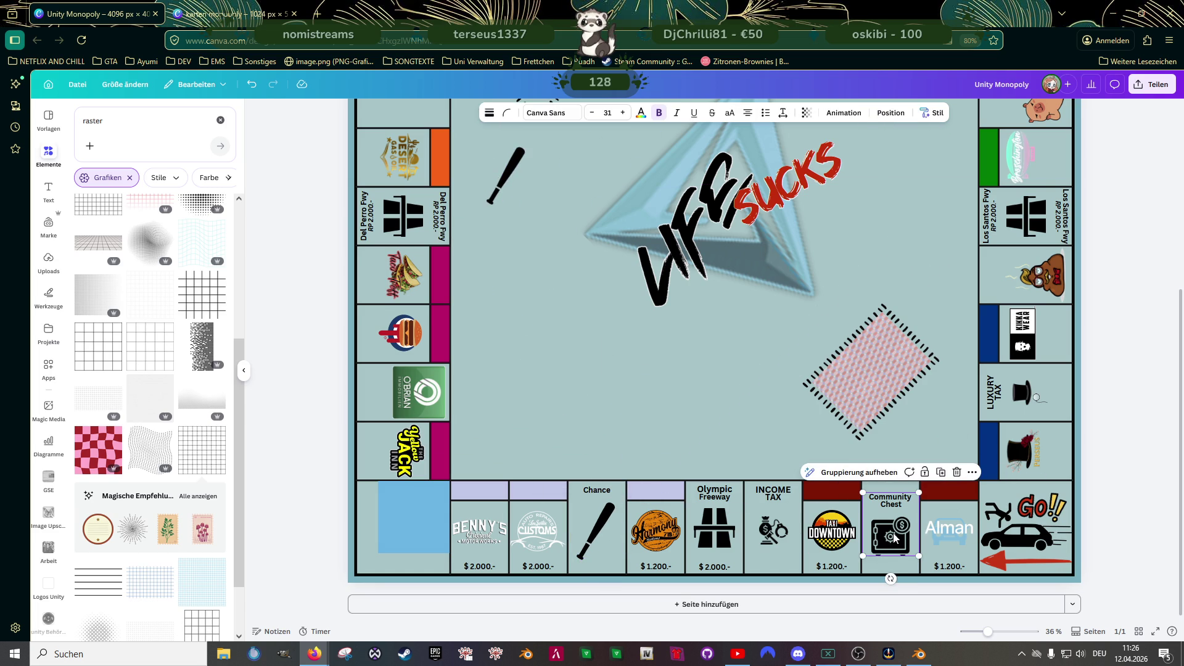
left_click_drag(888, 532, 720, 415)
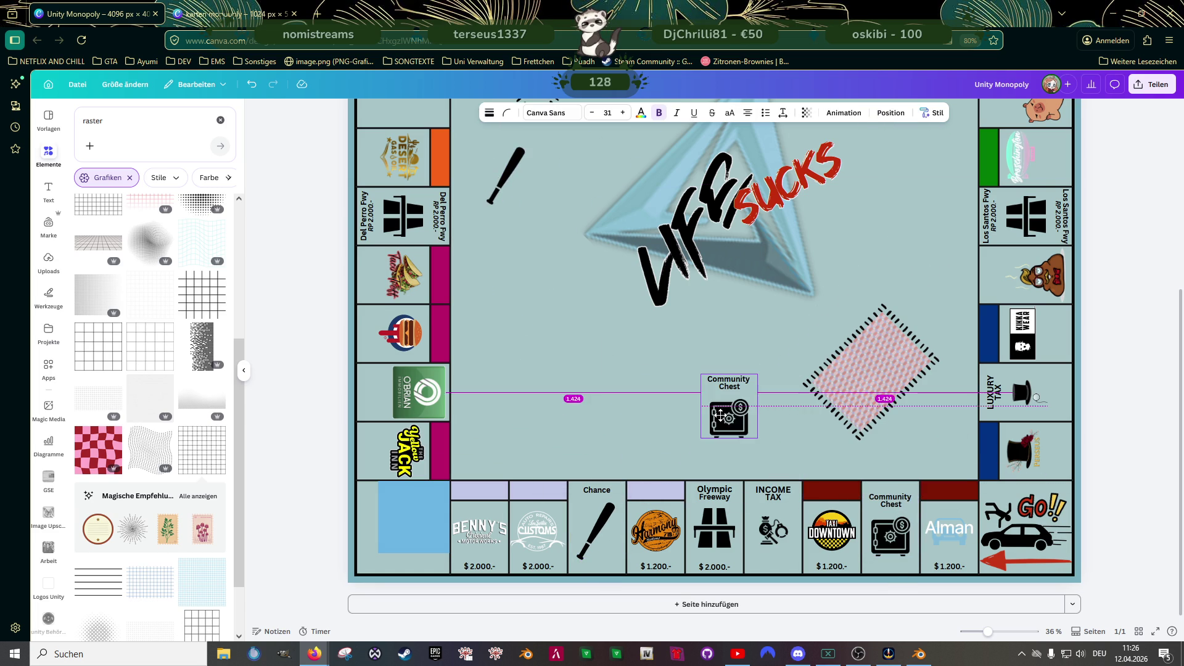
- Ungroup the Community Chest copy, move its safe onto the pink card stack, and delete the text
left_click(720, 357)
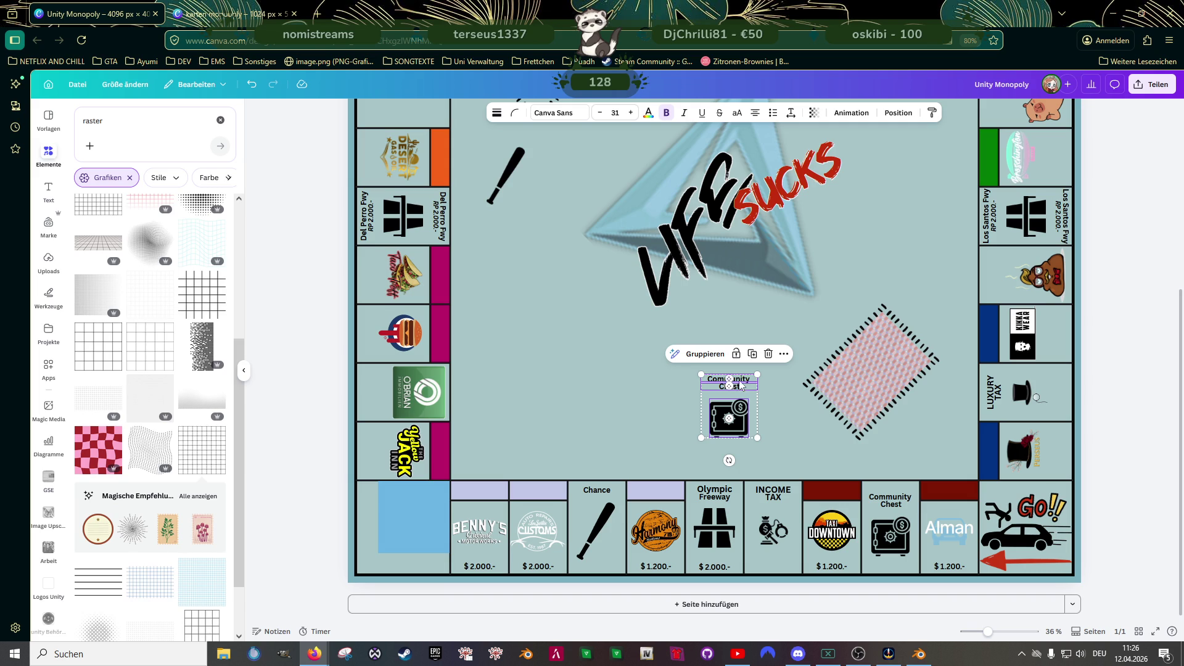
key("Delete")
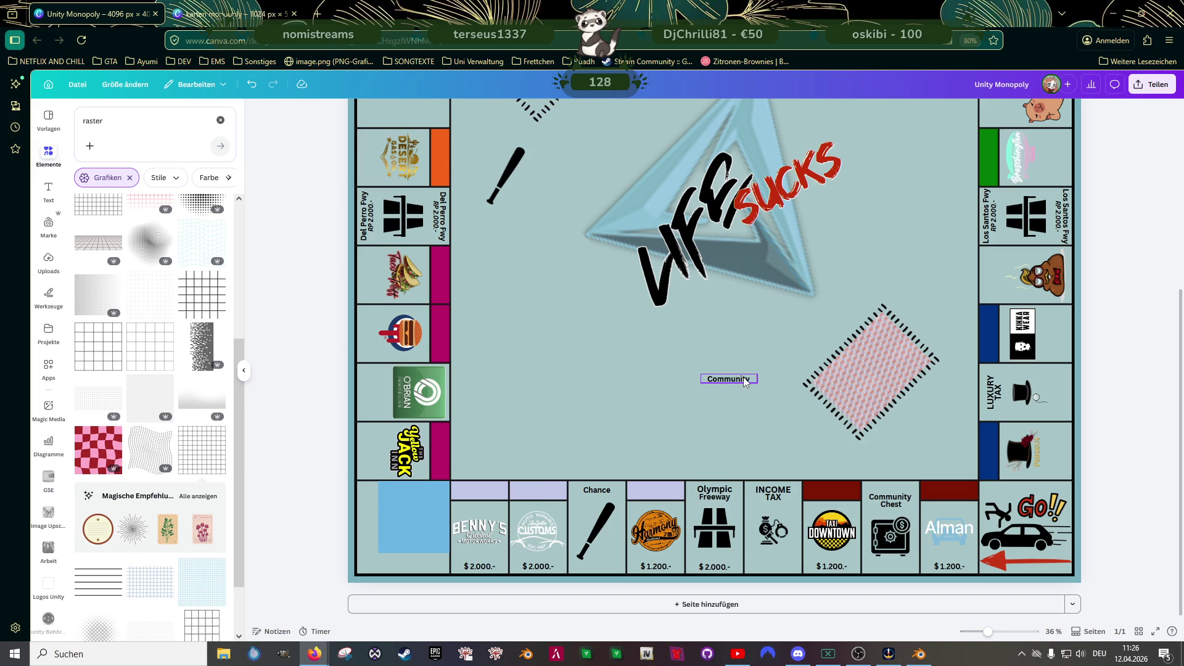
key("ctrl+z")
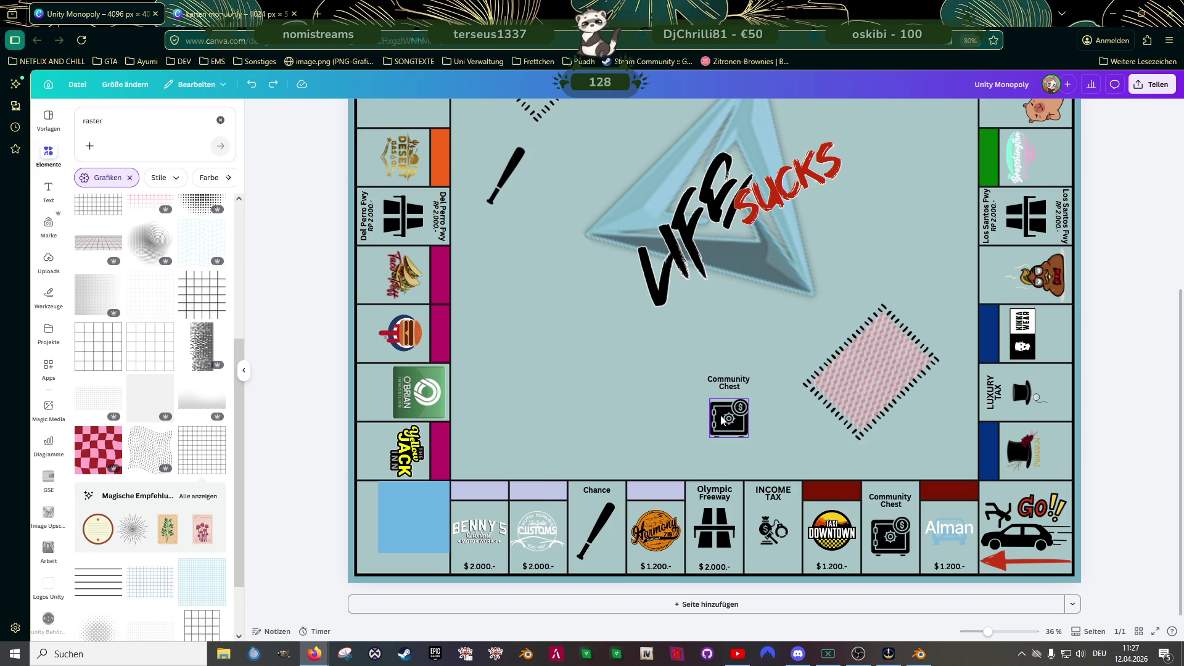
left_click(736, 425)
mouse_move(736, 426)
left_mouse_down()
mouse_move(872, 383)
mouse_move(871, 419)
mouse_move(890, 399)
mouse_move(868, 368)
left_mouse_up()
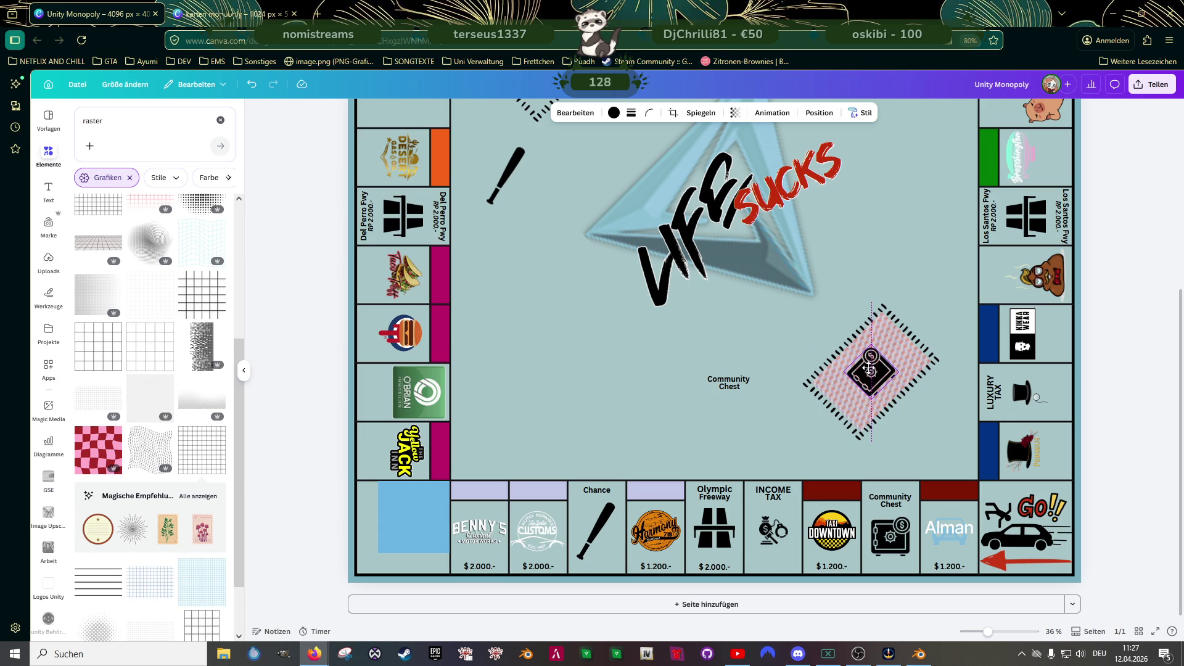
left_click(732, 388)
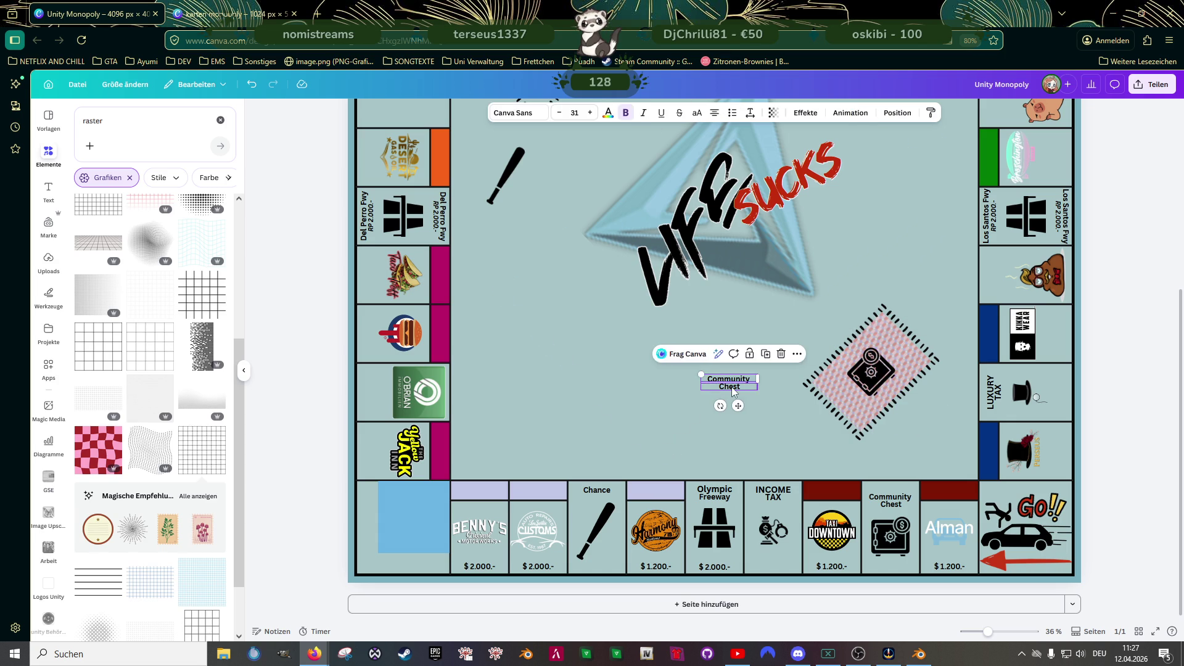
key("Delete")
scroll(728, 410, "down", 5)
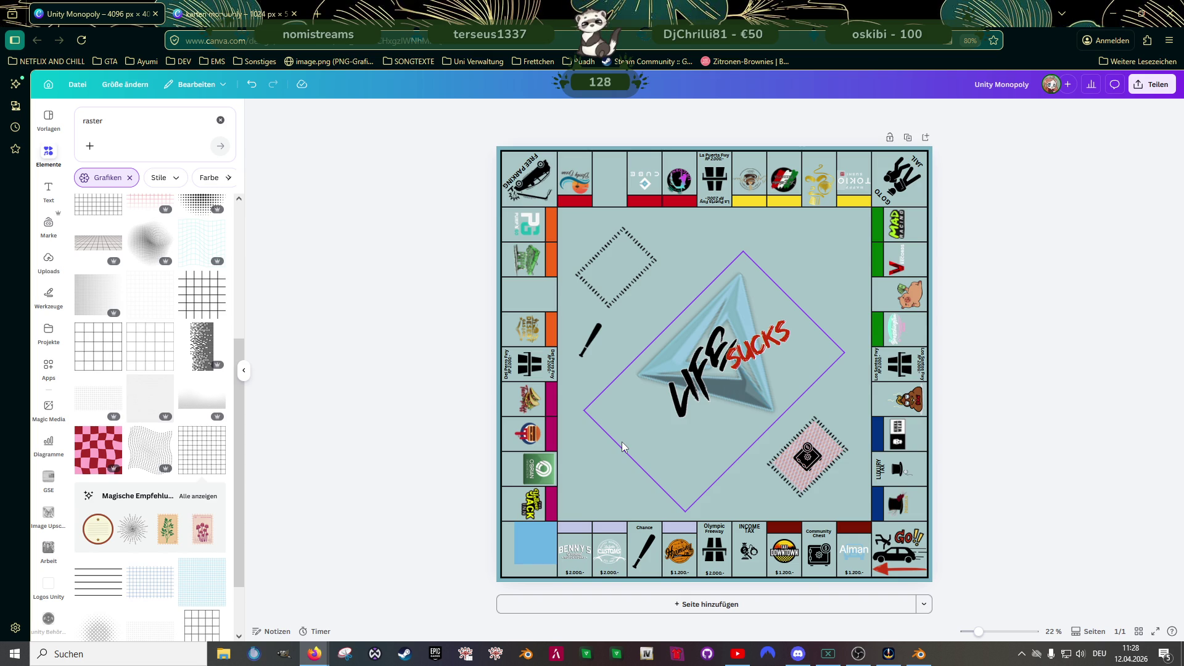
left_click(535, 370)
- Delete the Del Perro, La Puerta and Los Santos Fwy tiles and the next right-edge tile
key("Delete")
left_click(714, 179)
key("Delete")
left_click(897, 369)
key("Delete")
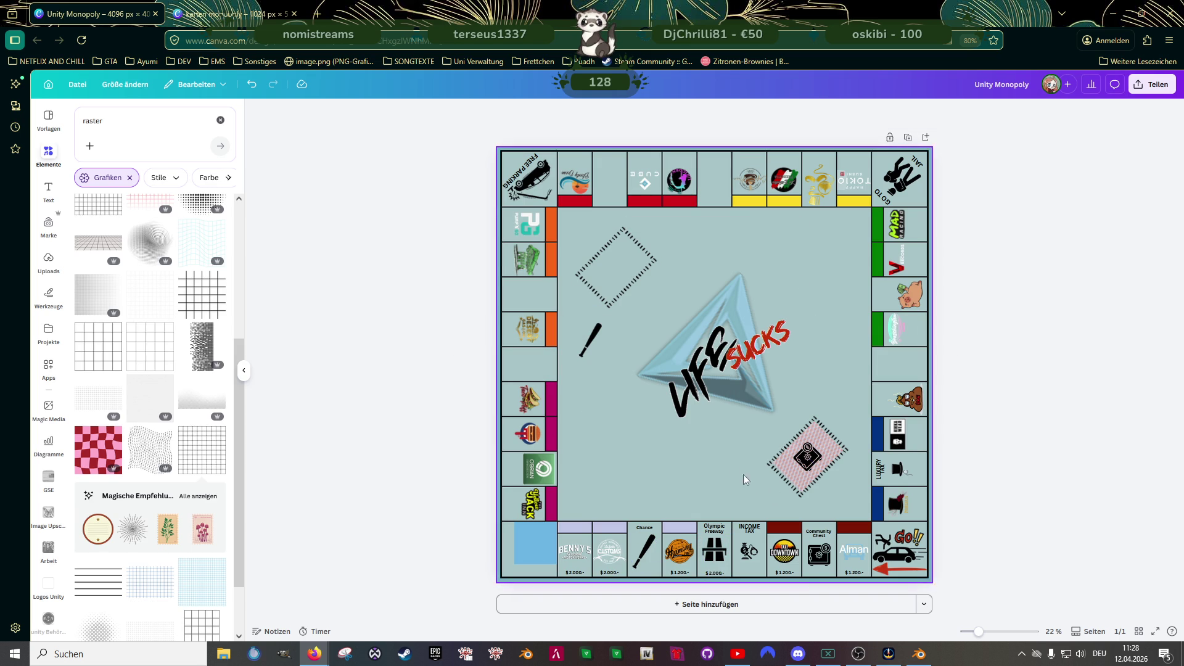
left_click(901, 399)
key("Delete")
key("Delete")
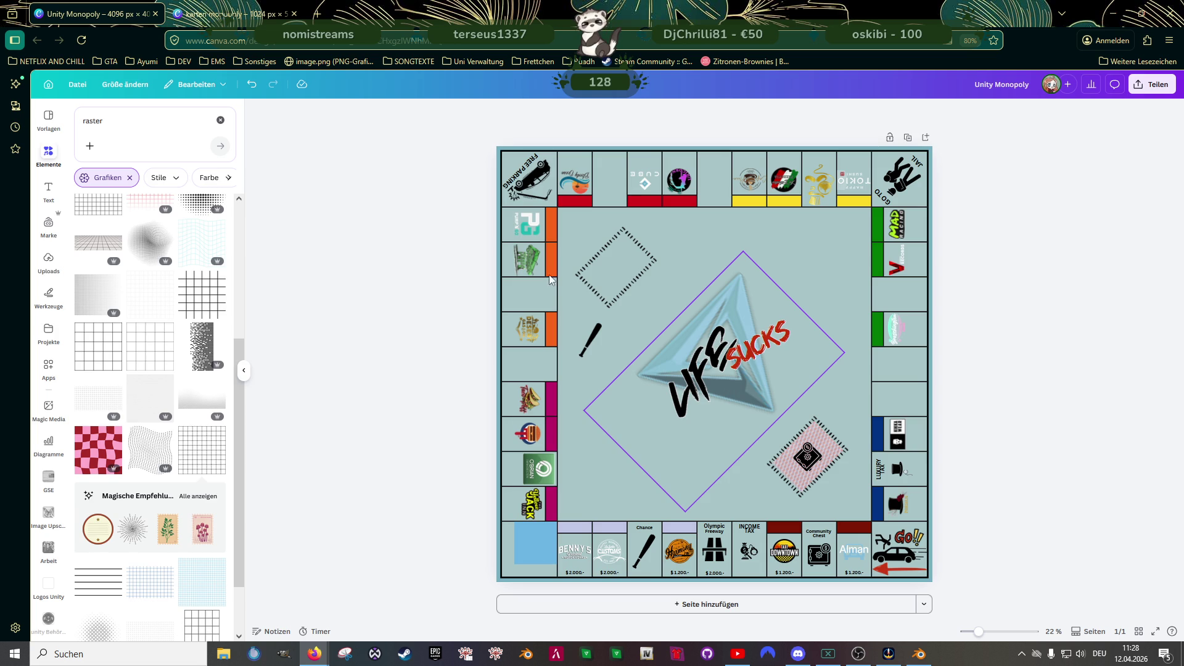
- Copy the green patterned card back from the karten monopoly design and paste it onto the board
left_click(241, 13)
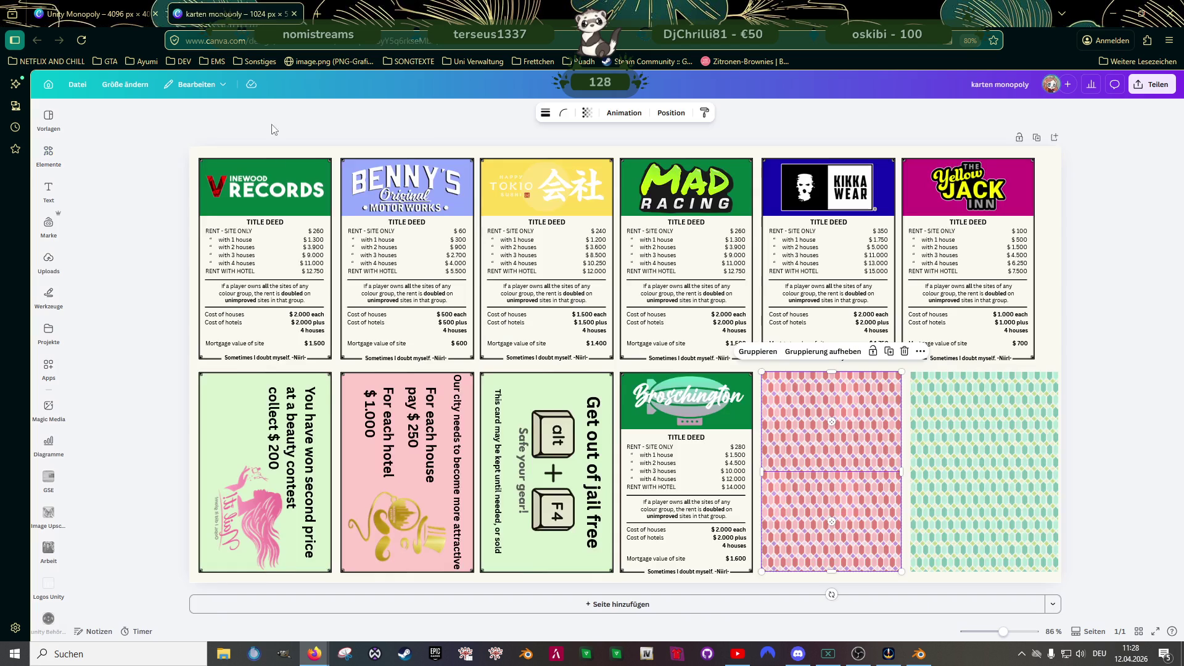
left_click(991, 418)
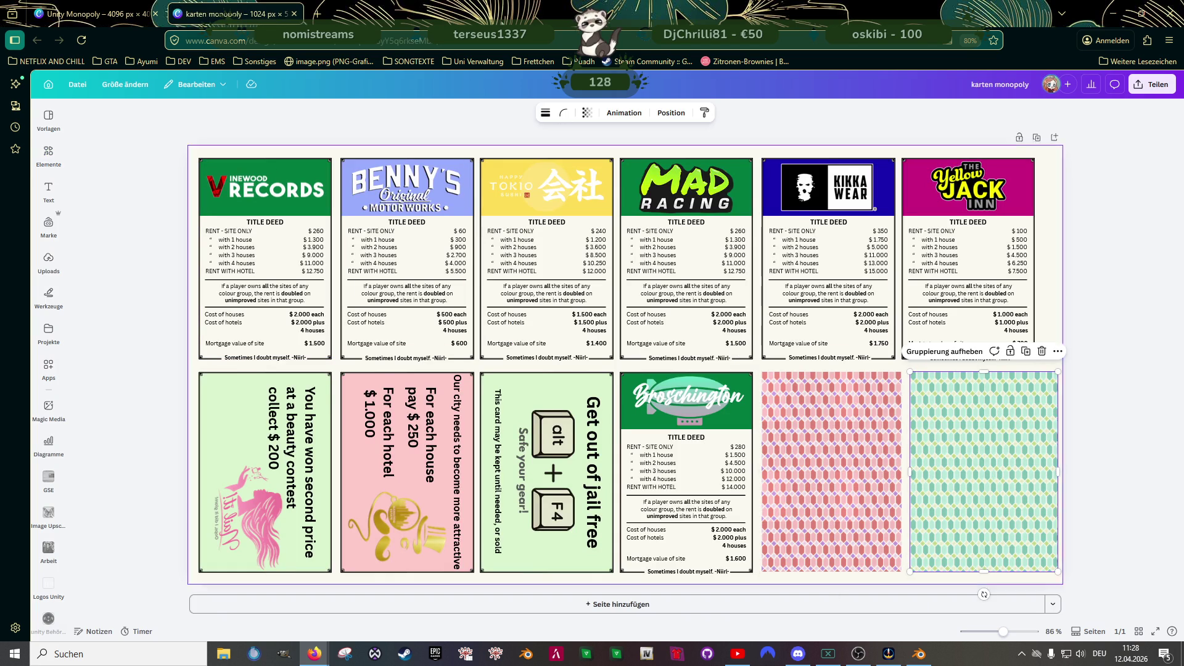
left_click(92, 14)
key("ctrl+v")
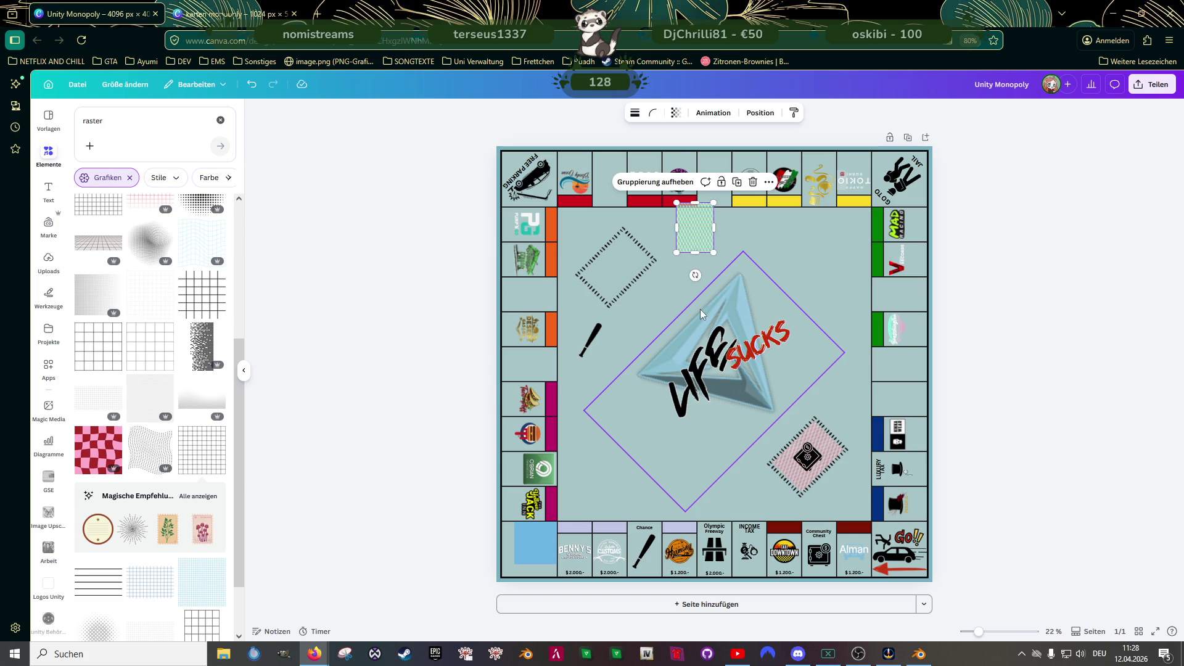
- Rotate, centre and widen the green pattern to fill the top-left diamond frame
left_click_drag(690, 234, 598, 281)
scroll(598, 281, "up", 3)
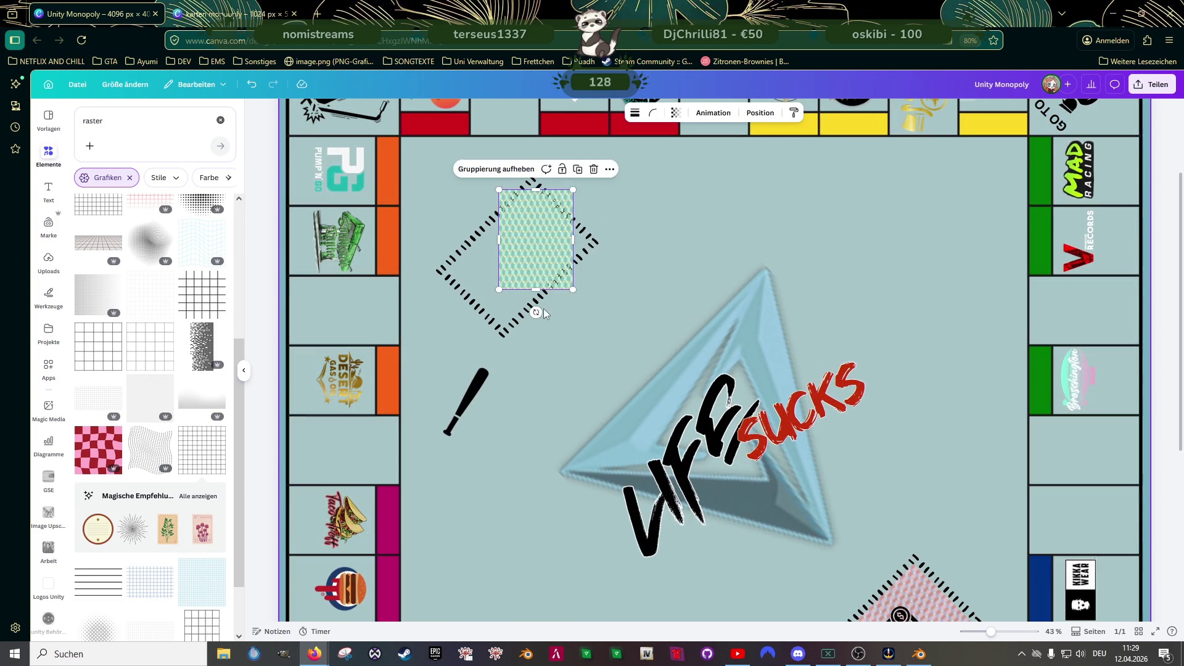
left_click_drag(542, 308, 487, 292)
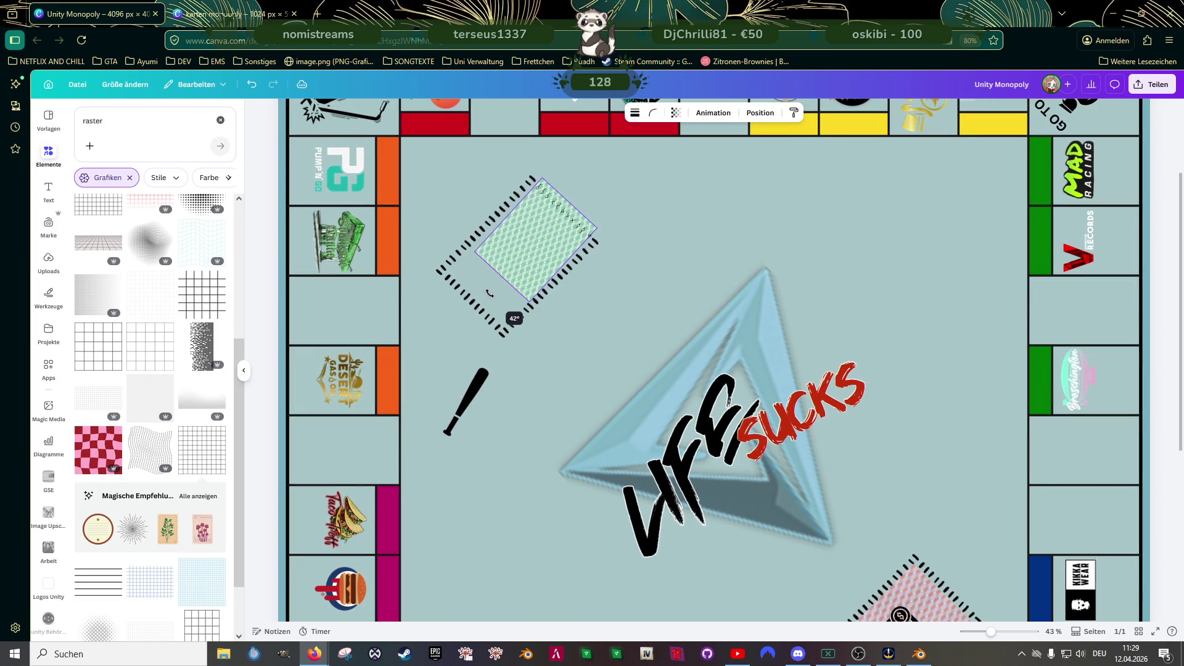
mouse_move(535, 235)
left_mouse_down()
mouse_move(507, 255)
mouse_move(561, 211)
left_mouse_up()
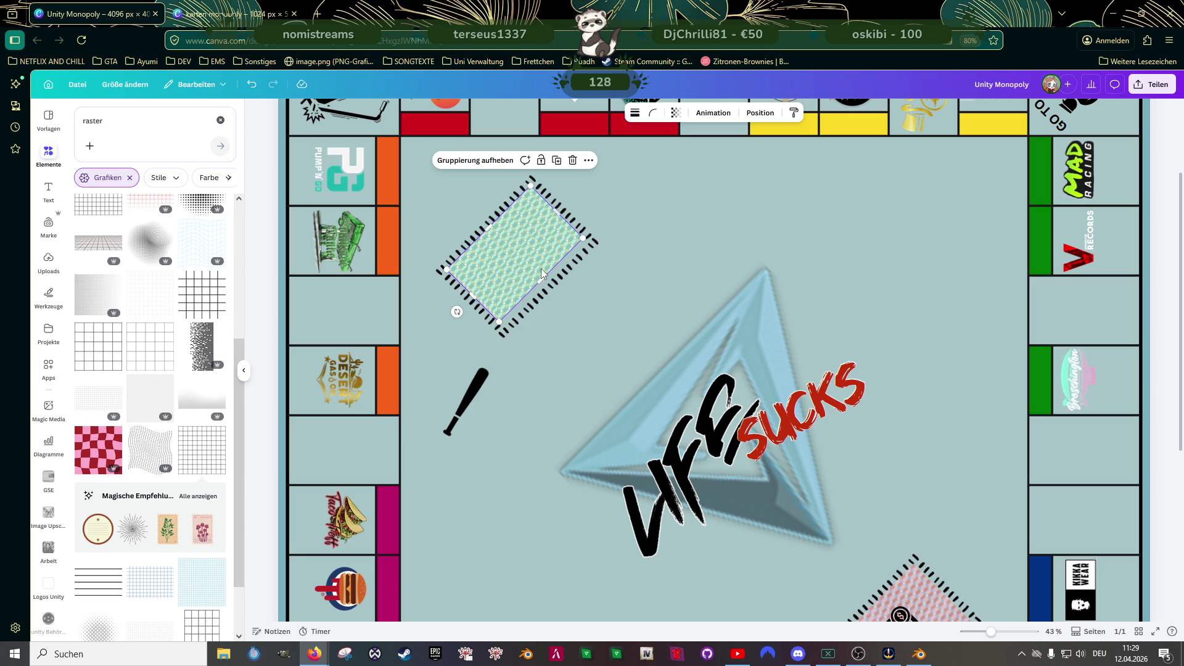
left_click_drag(542, 276, 550, 280)
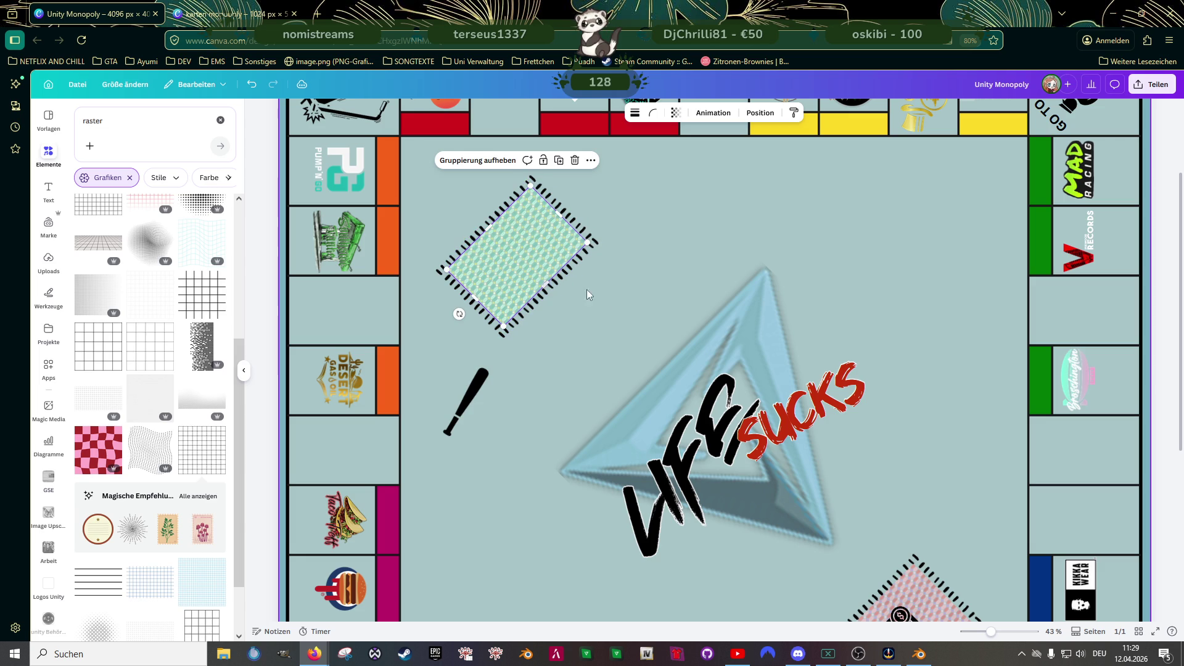
scroll(922, 471, "down", 2)
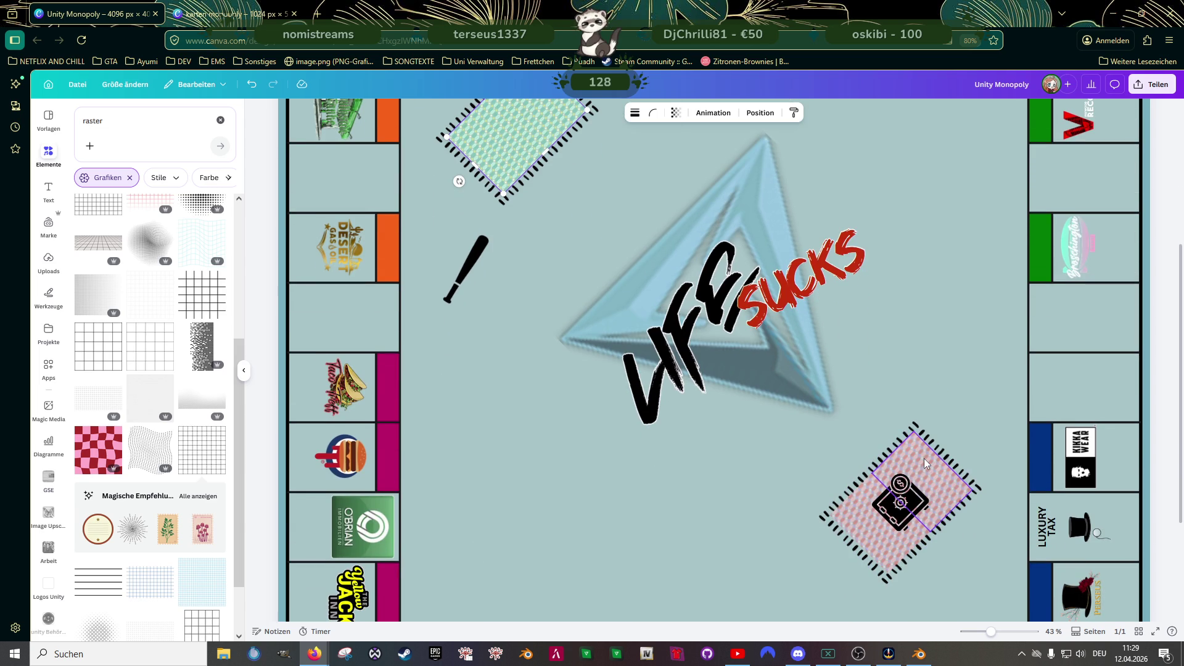
- Set the pink patterned card stack's transparency to 75
left_click(923, 458)
left_click(678, 115)
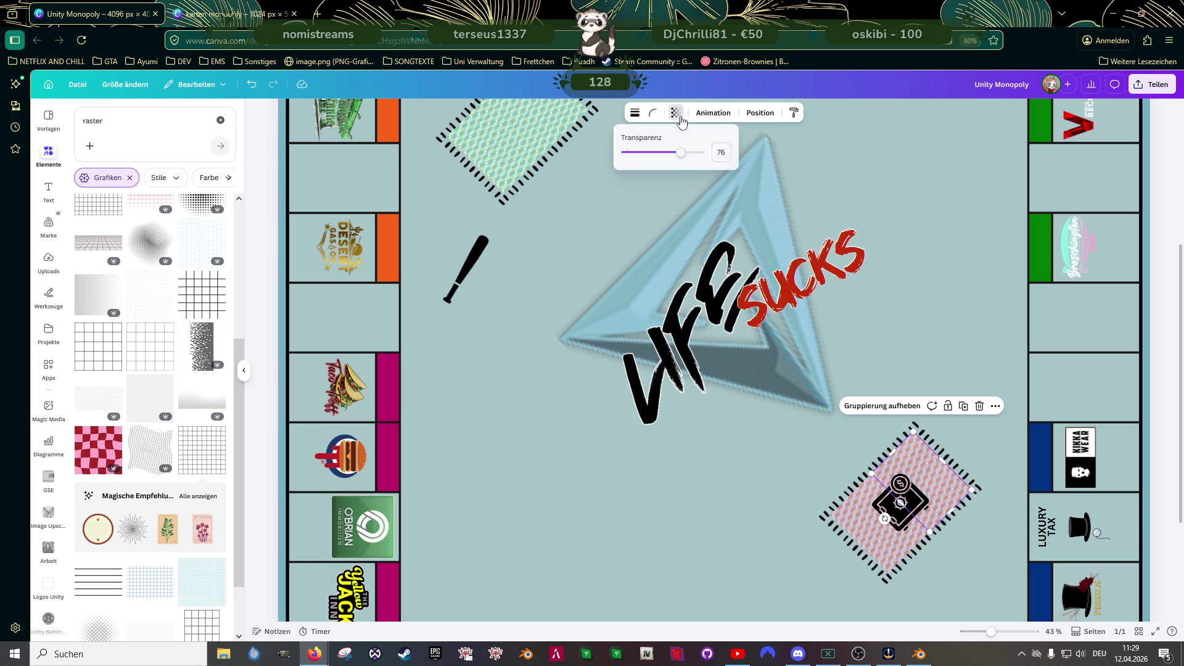
double_click(727, 152)
type("75")
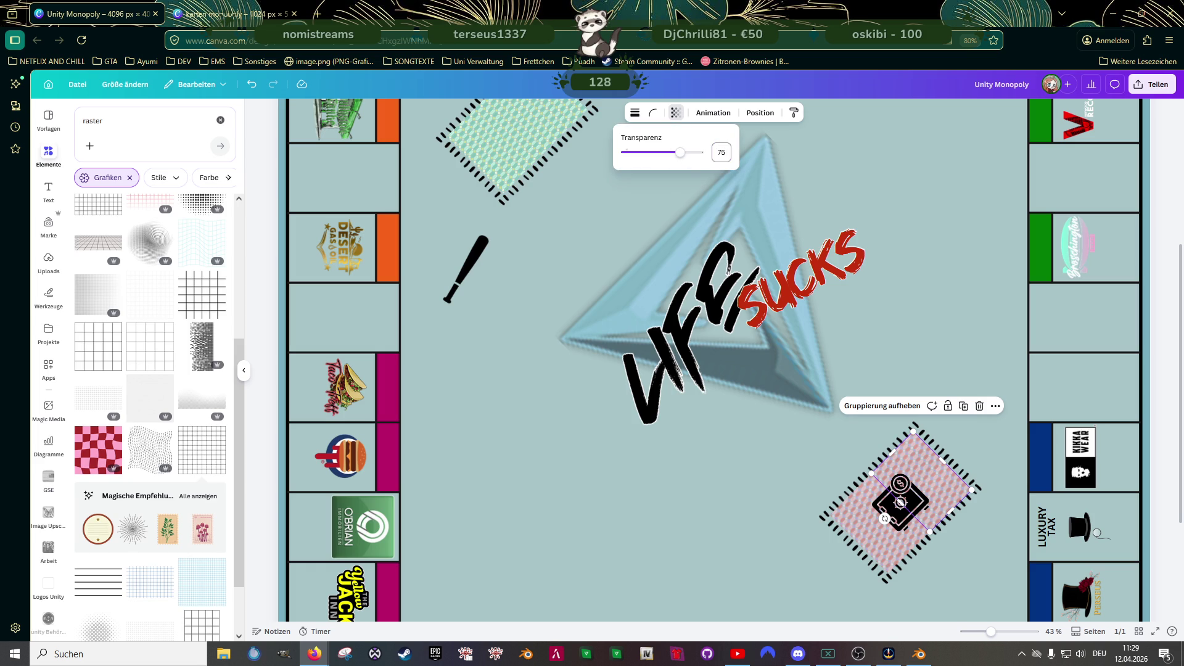
left_click(682, 115)
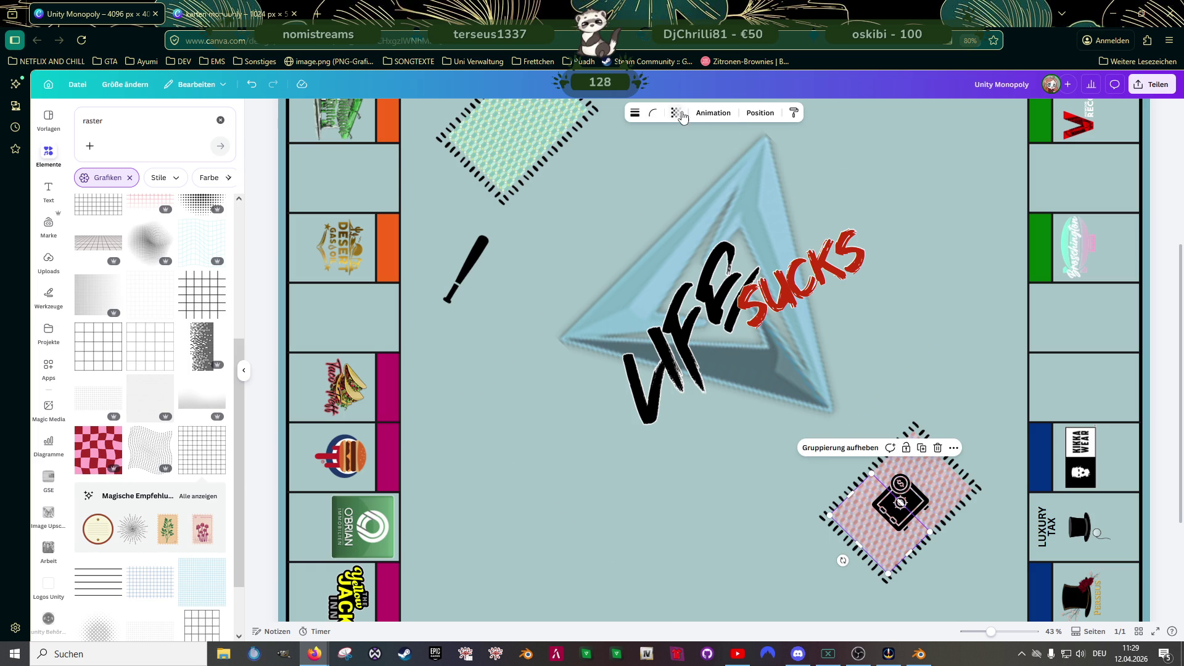
left_click(681, 116)
left_click(728, 152)
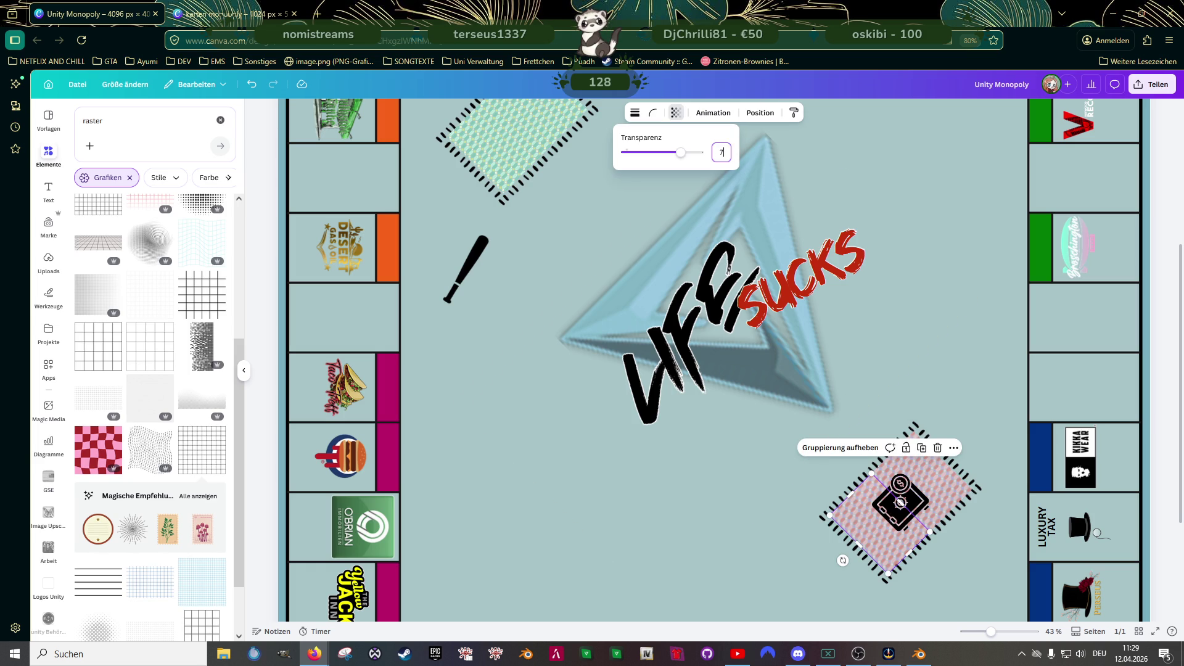
- Set the green card stack's transparency to 75 as well
left_click(683, 122)
left_click(682, 122)
left_click(722, 151)
type("7")
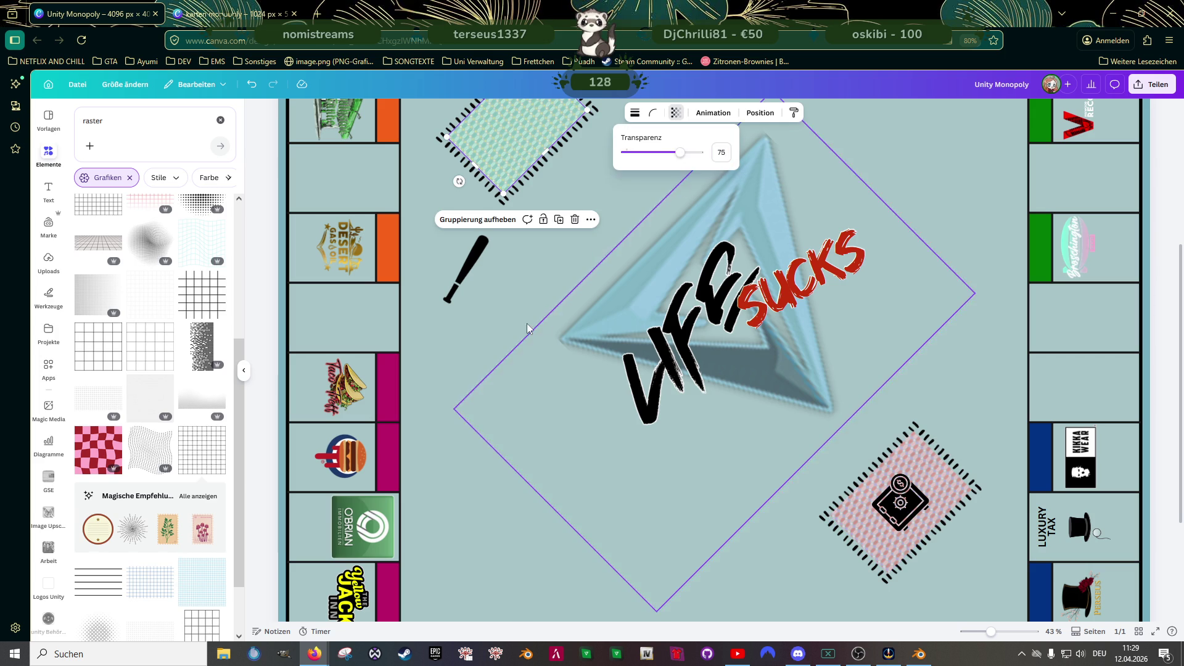
left_click(476, 263)
scroll(479, 317, "up", 1)
- Move the baseball bat onto the green card stack and bring it one layer forward
mouse_move(476, 330)
left_mouse_down()
mouse_move(520, 192)
mouse_move(506, 346)
left_mouse_up()
right_click(514, 349)
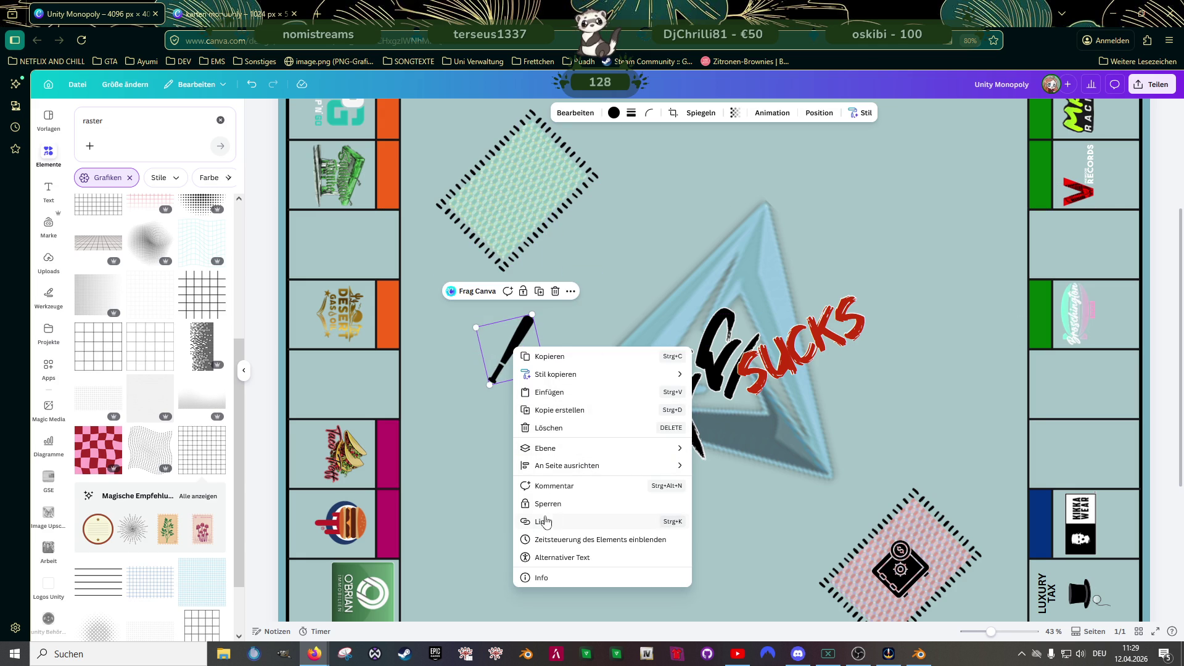
mouse_move(560, 454)
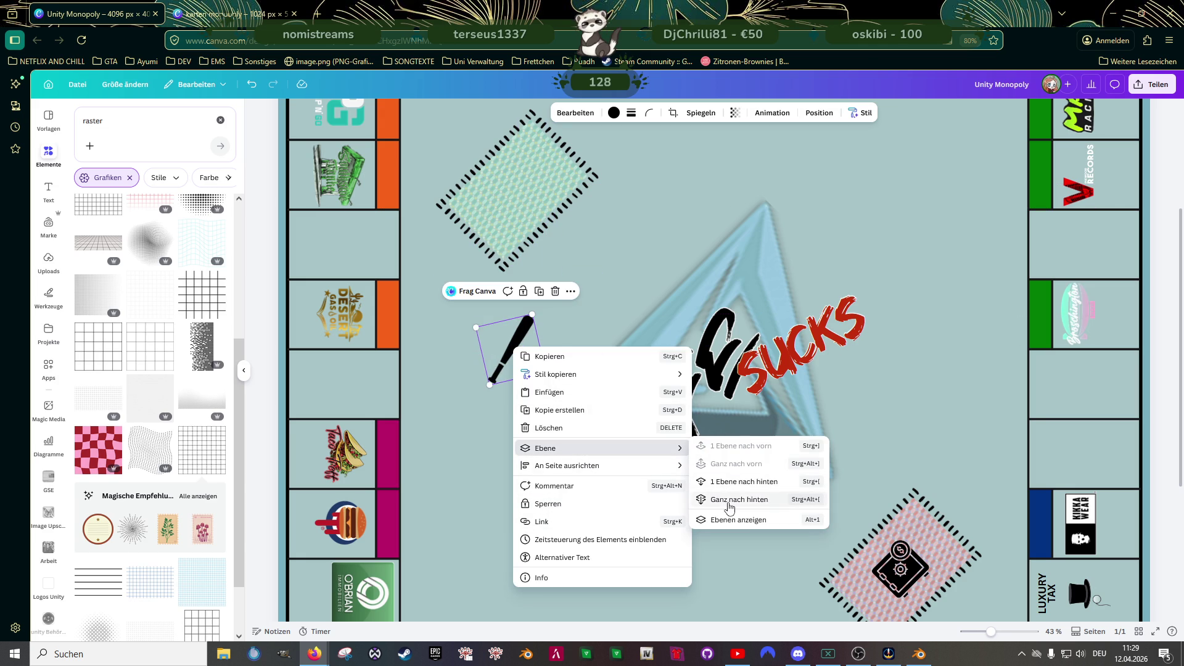
left_click(501, 347)
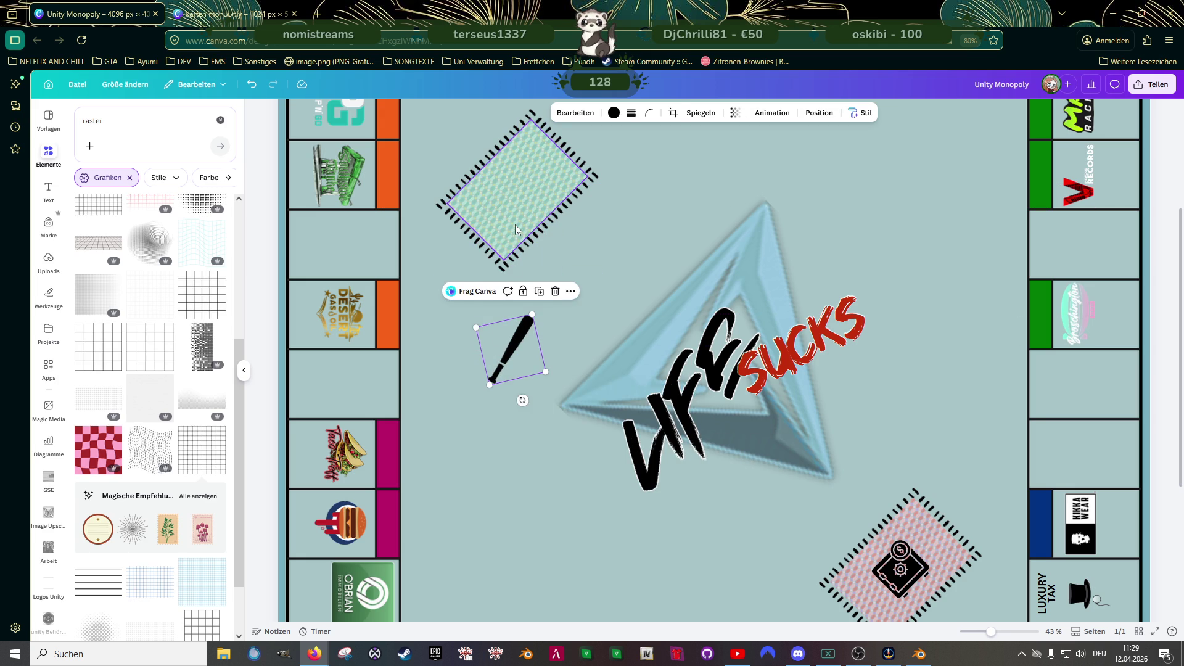
left_click(518, 227)
right_click(518, 224)
left_click(511, 350)
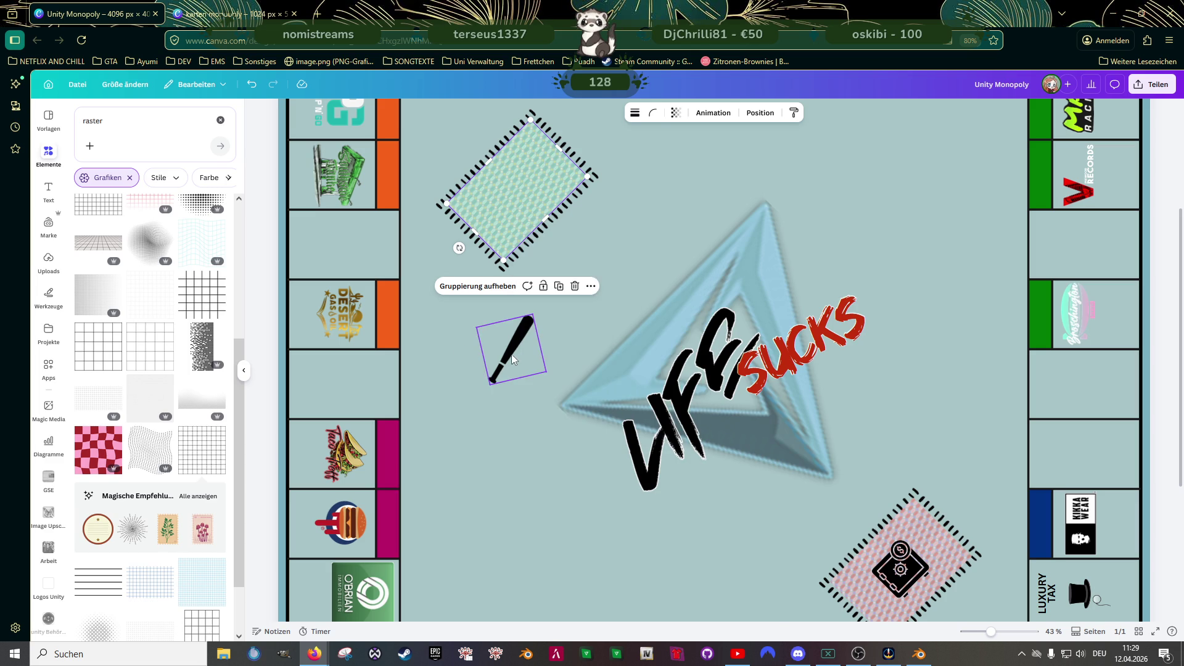
mouse_move(511, 350)
left_mouse_down()
mouse_move(511, 207)
mouse_move(521, 203)
left_mouse_up()
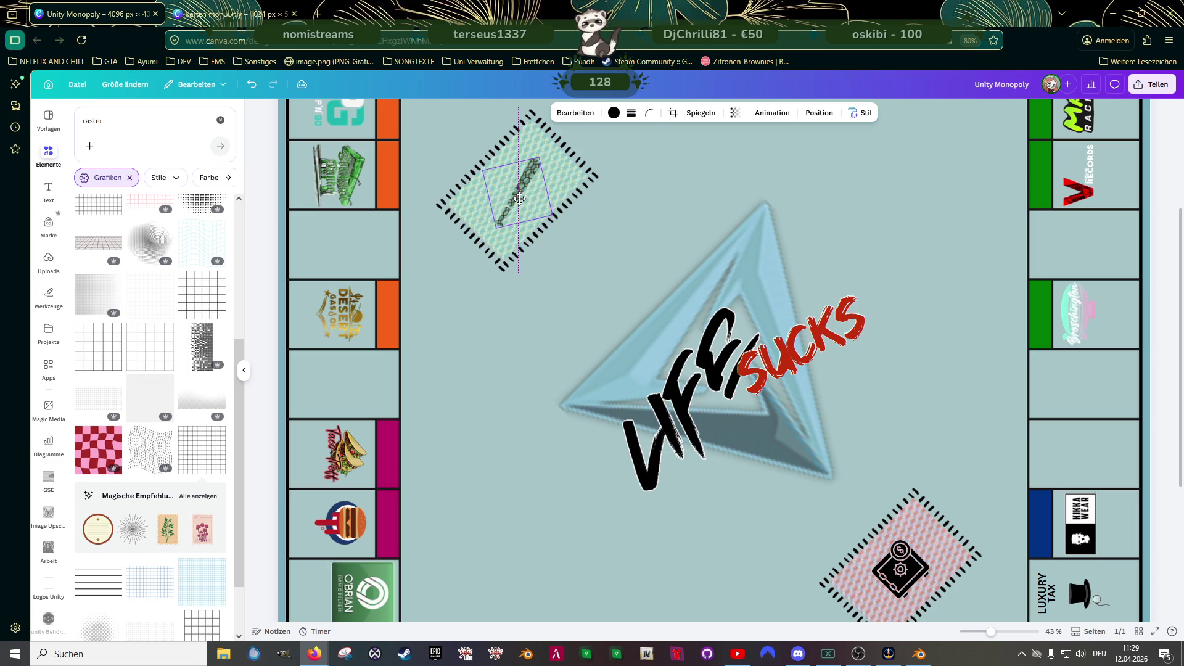
right_click(520, 204)
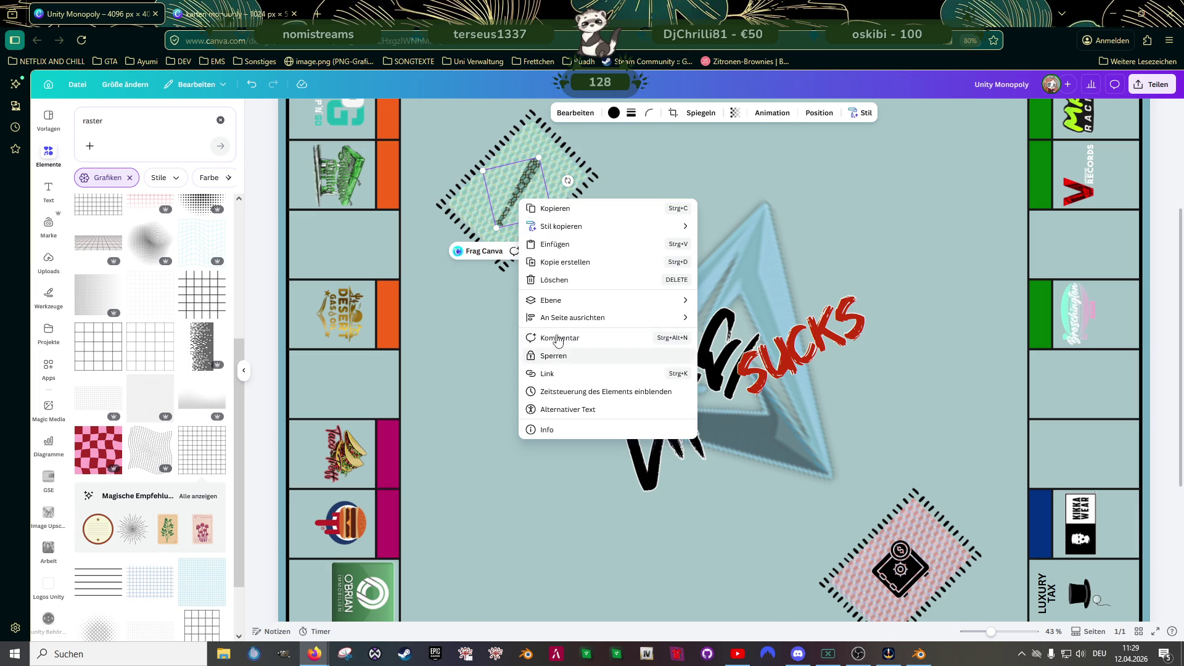
mouse_move(556, 306)
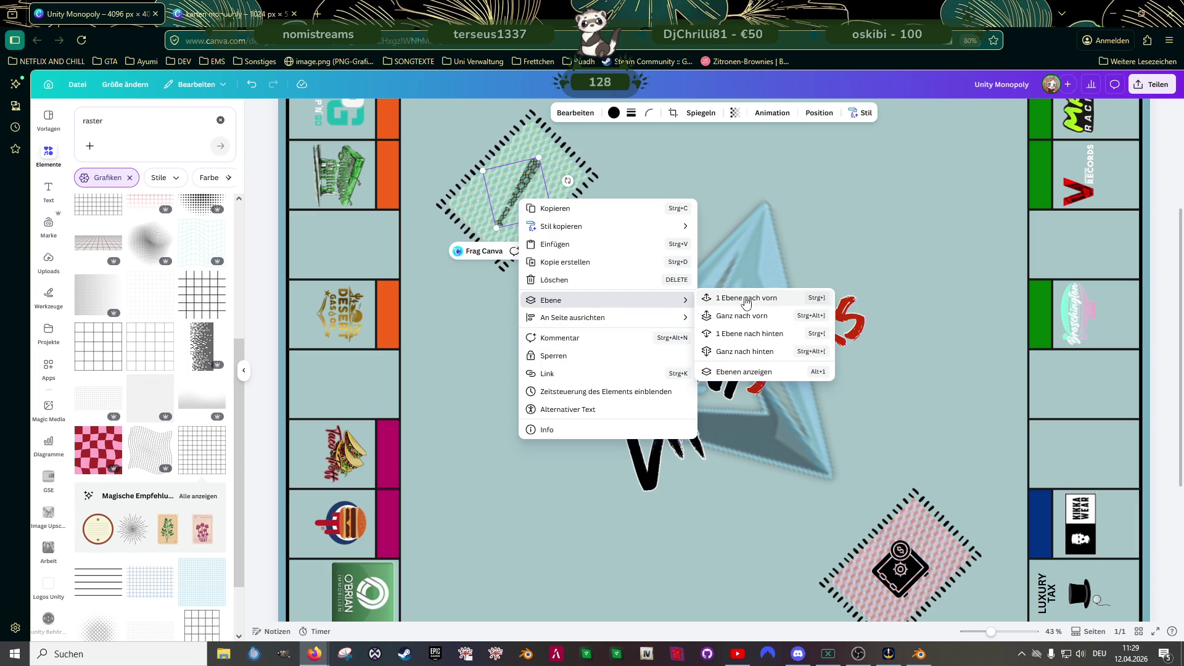
left_click(743, 316)
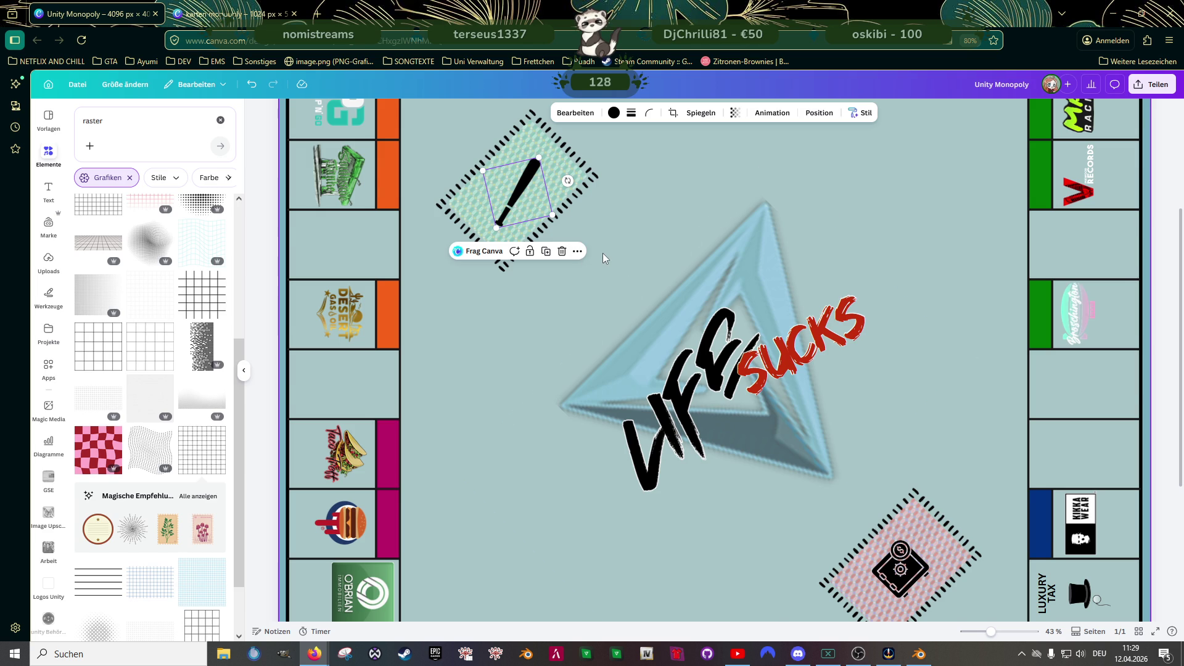
- Rotate the bat to lie flatter and resize it to fit the card stack
scroll(602, 253, "down", 2)
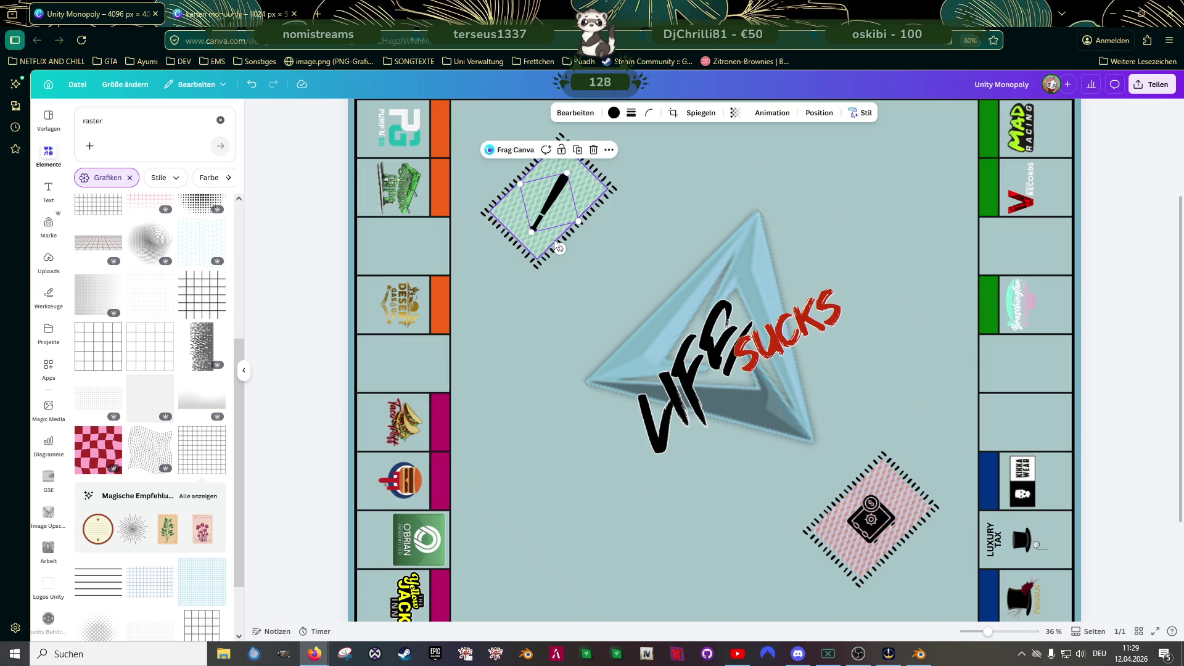
left_click_drag(559, 249, 521, 233)
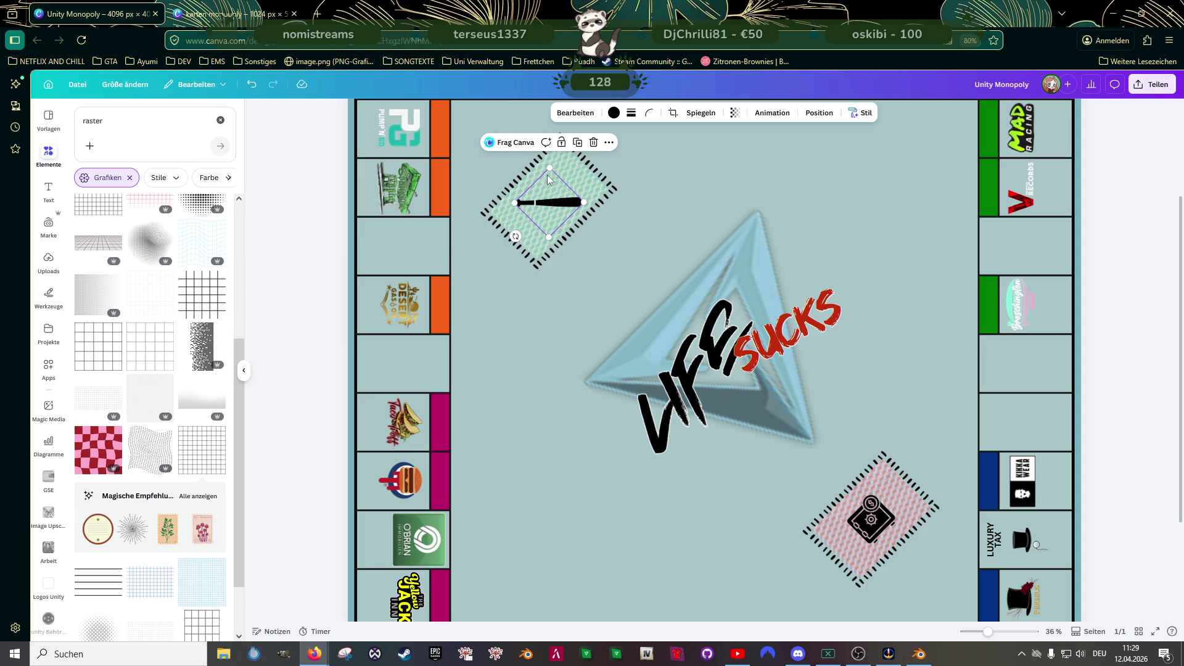
left_click_drag(548, 168, 541, 201)
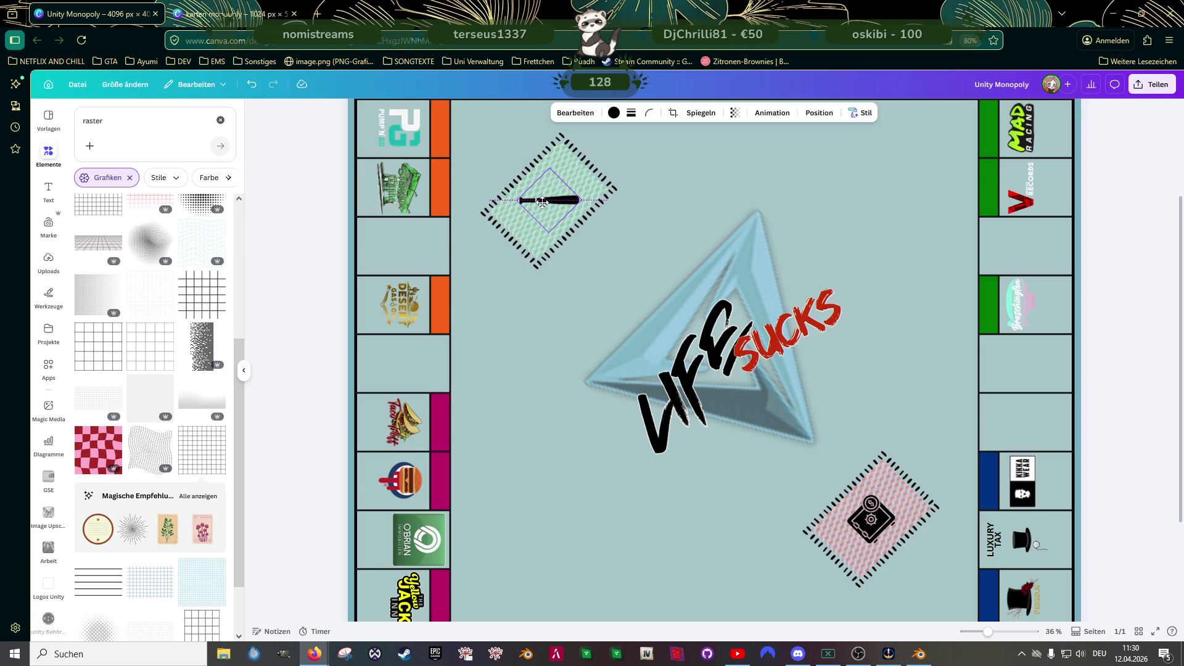
left_click(581, 296)
scroll(581, 296, "down", 2)
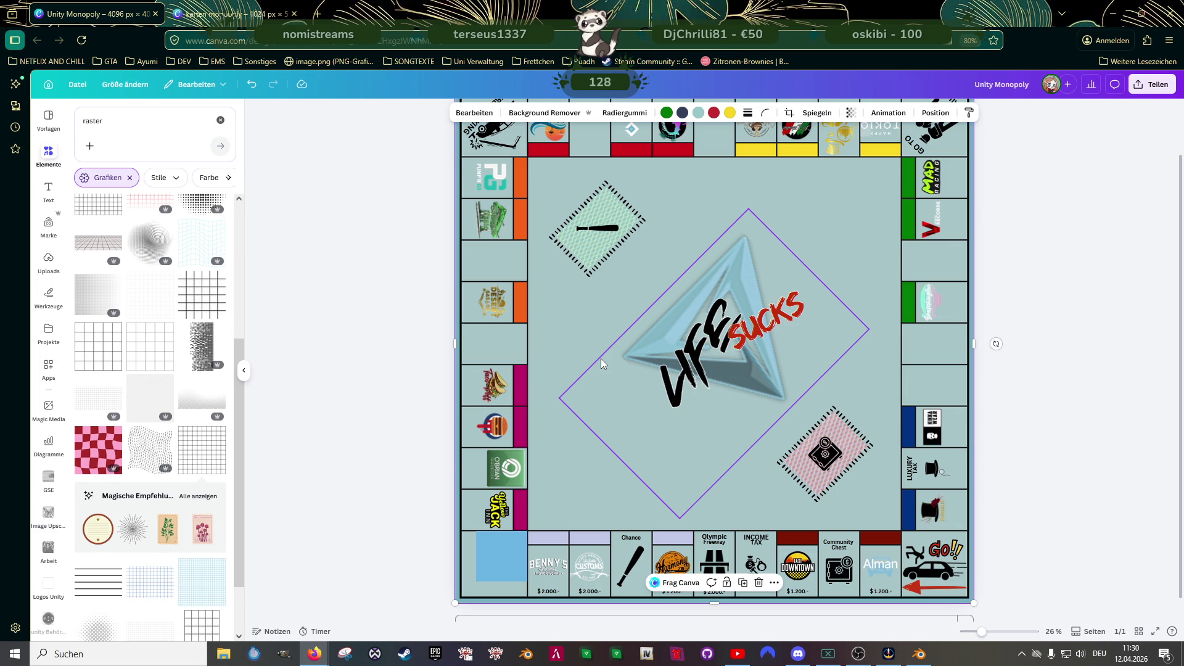
scroll(592, 390, "down", 1)
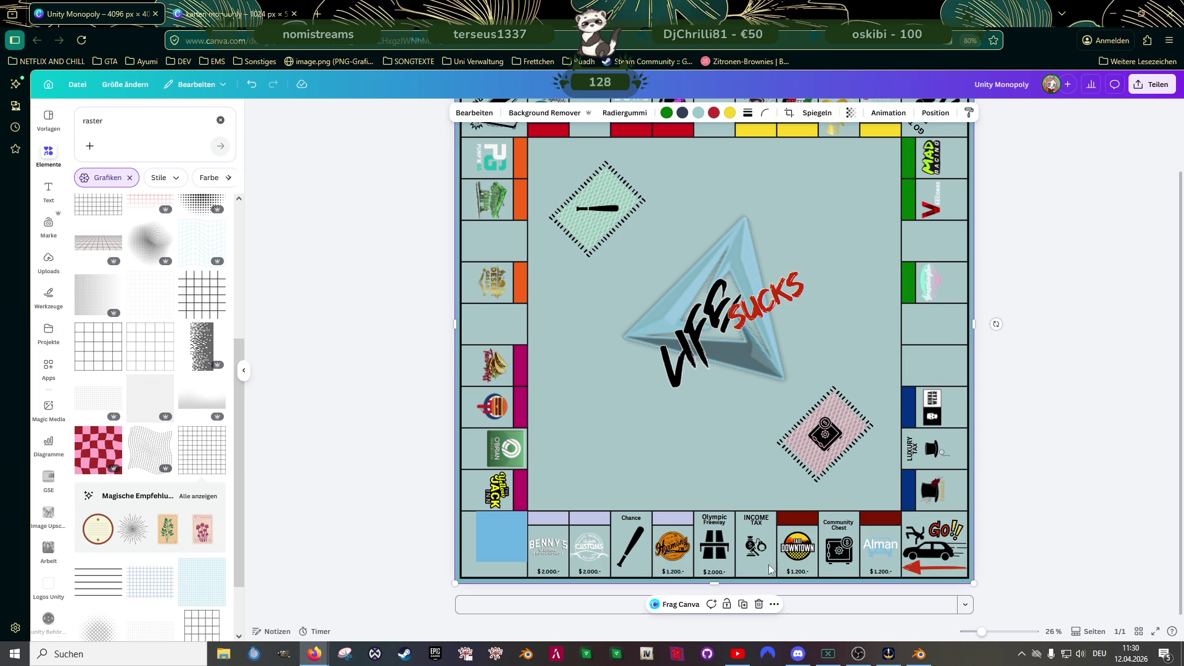
- Align and enlarge the Alman logo within its bottom-row tile
scroll(815, 531, "up", 5)
scroll(815, 531, "down", 1)
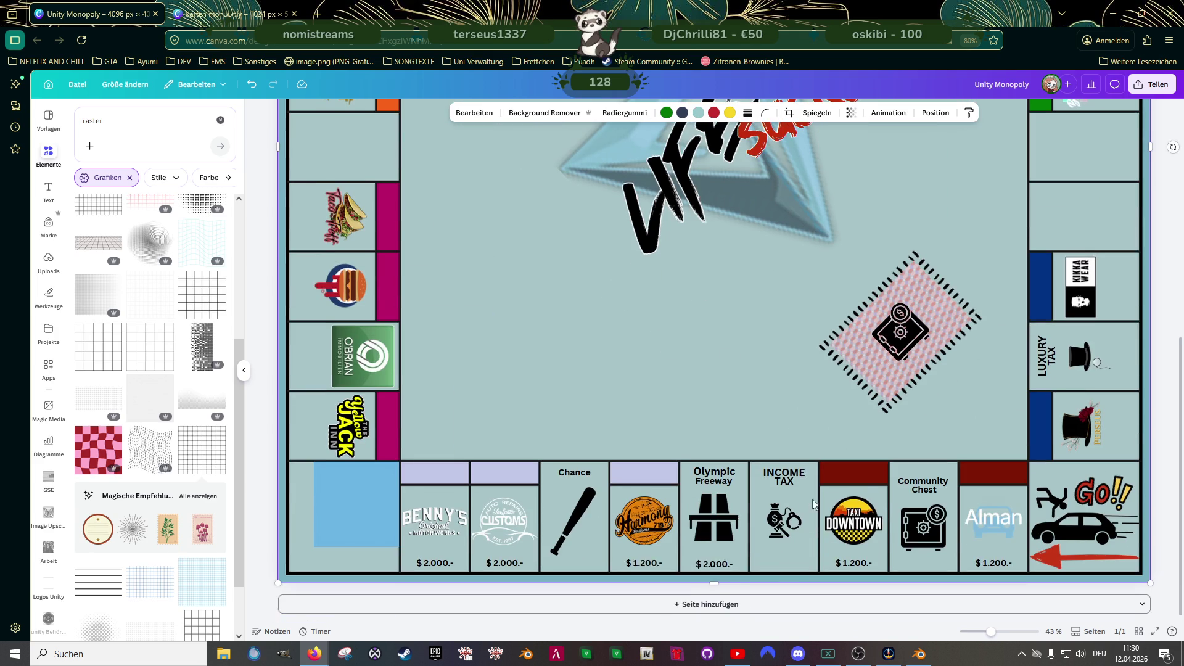
left_click(994, 517)
left_click_drag(994, 516, 993, 516)
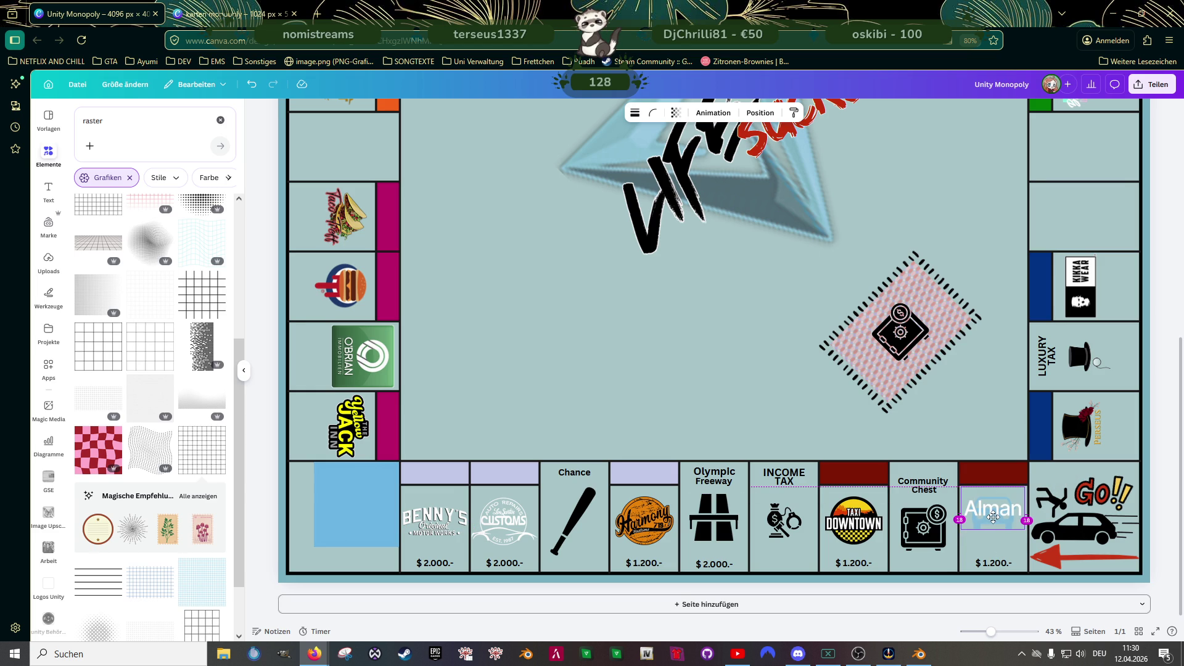
scroll(993, 517, "up", 3)
left_click_drag(1046, 517, 1043, 517)
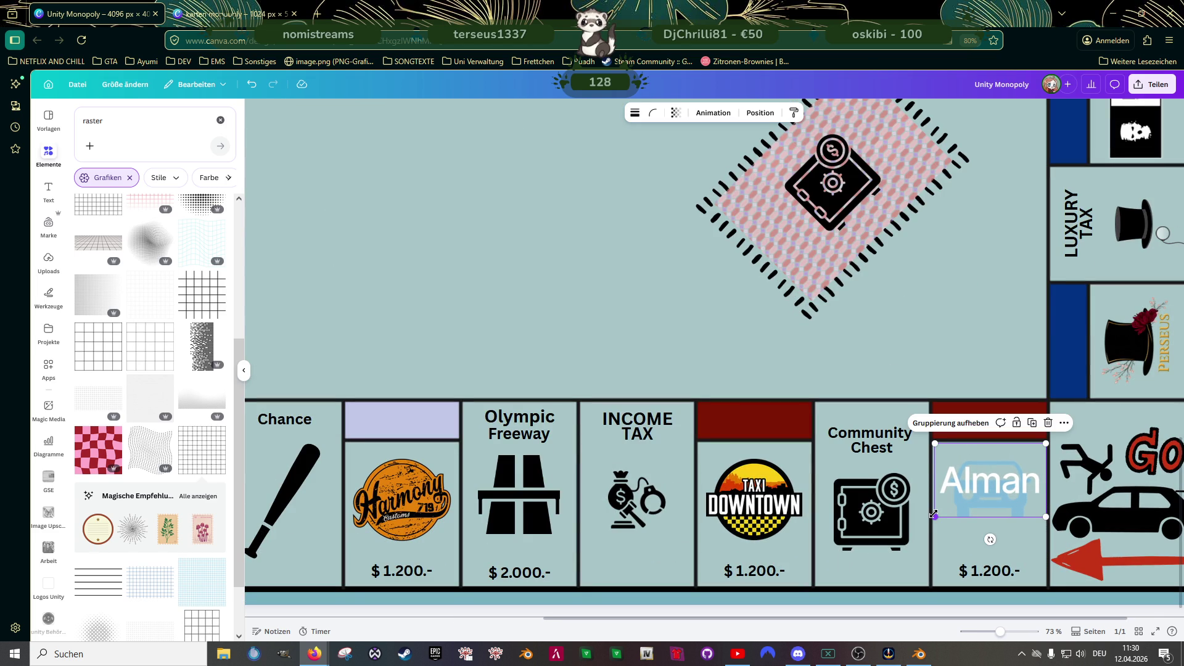
- Move the TAXI DOWNTOWN logo up slightly and enlarge it
left_click(760, 510)
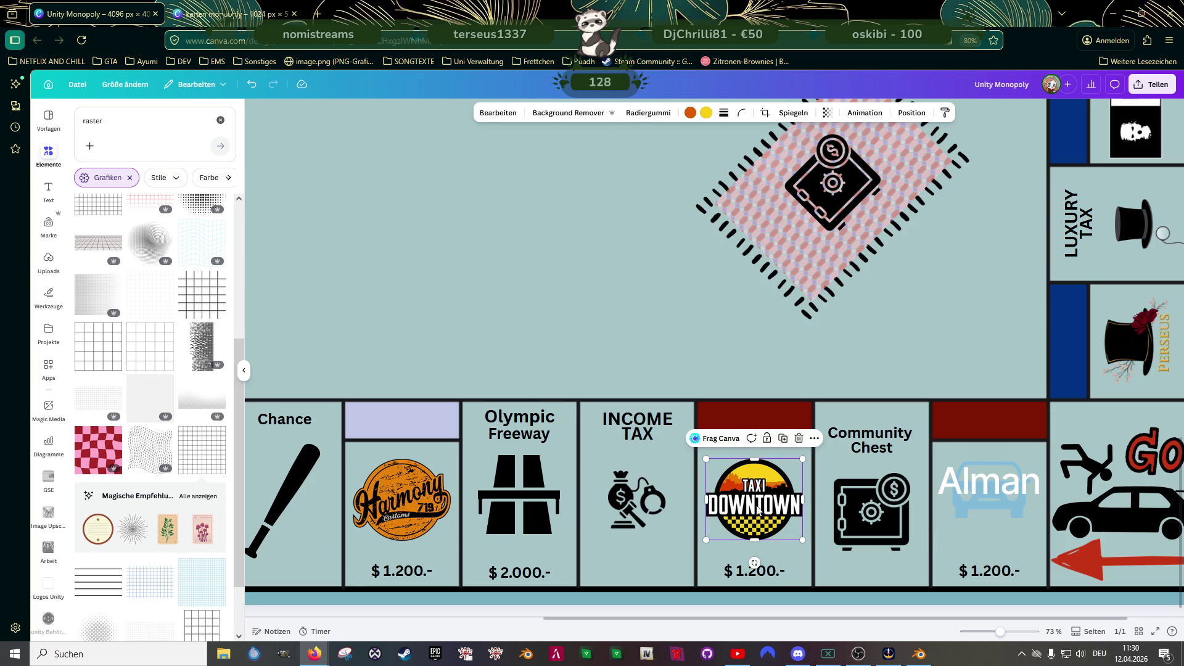
mouse_move(762, 512)
left_mouse_down()
mouse_move(762, 498)
mouse_move(805, 531)
left_mouse_up()
left_click_drag(707, 535, 702, 536)
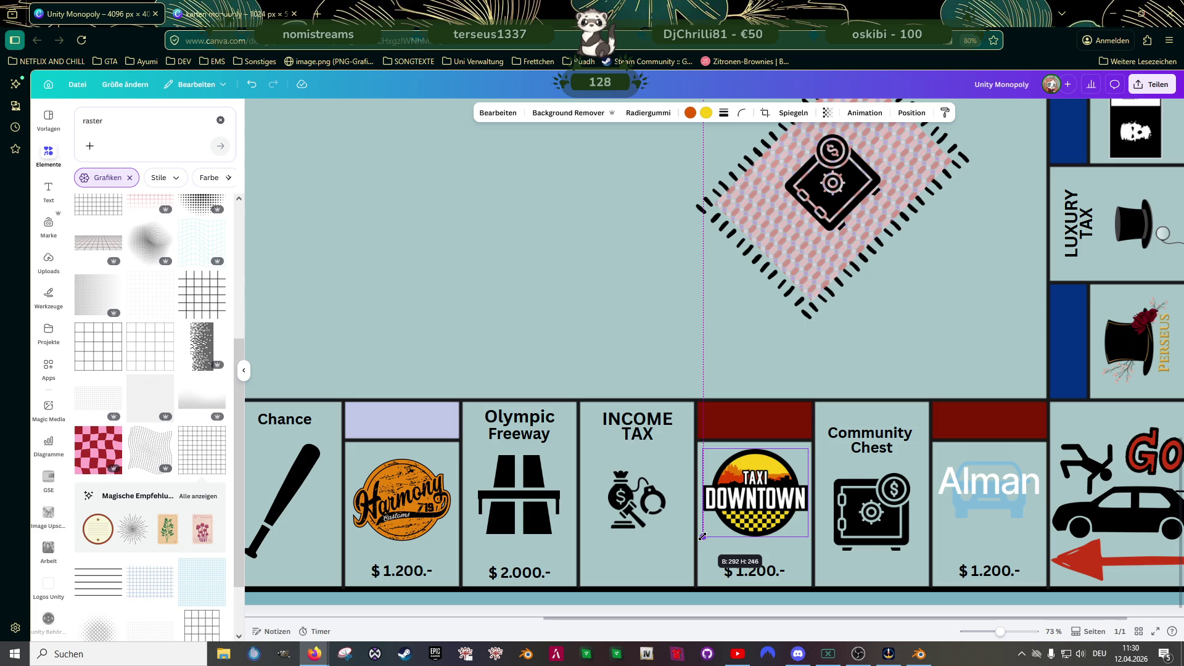
left_click_drag(702, 537, 702, 537)
left_click(635, 342)
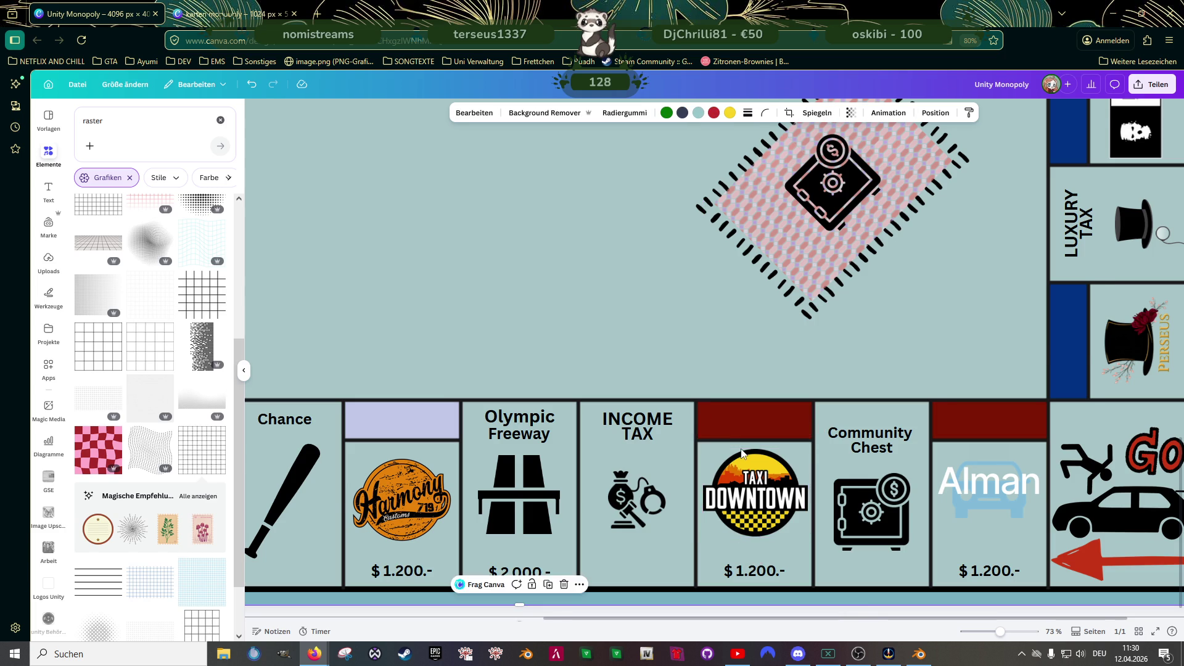
scroll(746, 467, "down", 2)
- Resize the Harmony logo and centre it in its tile above the $ 1.200.- price
left_click(447, 501)
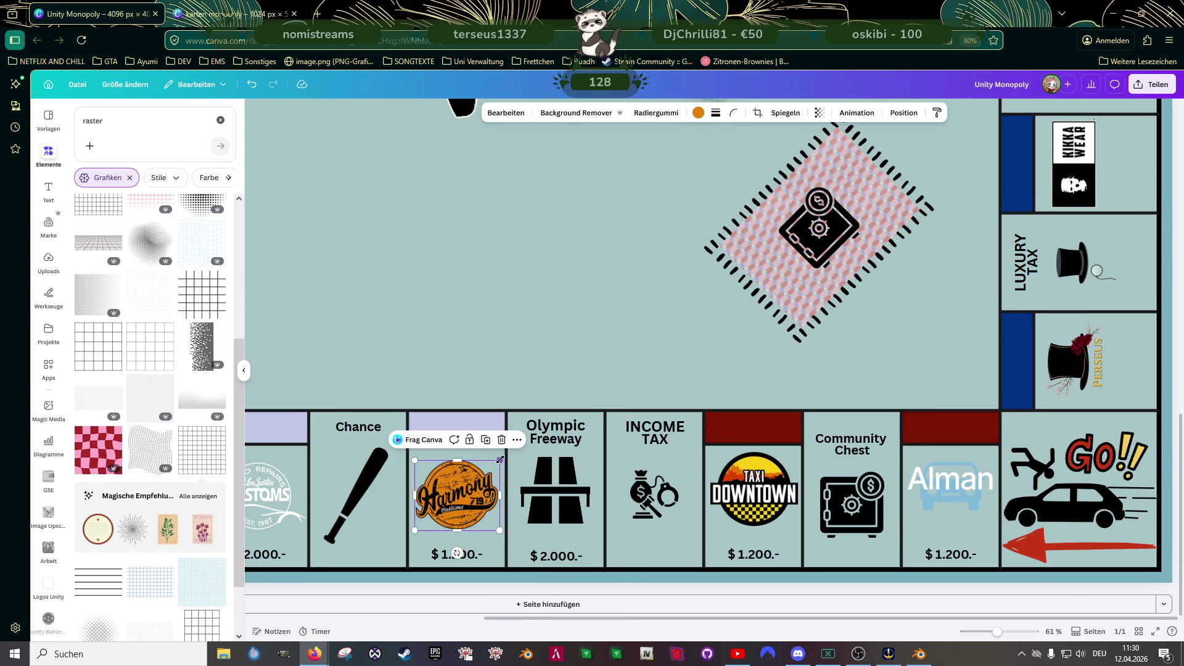
left_click_drag(500, 460, 503, 458)
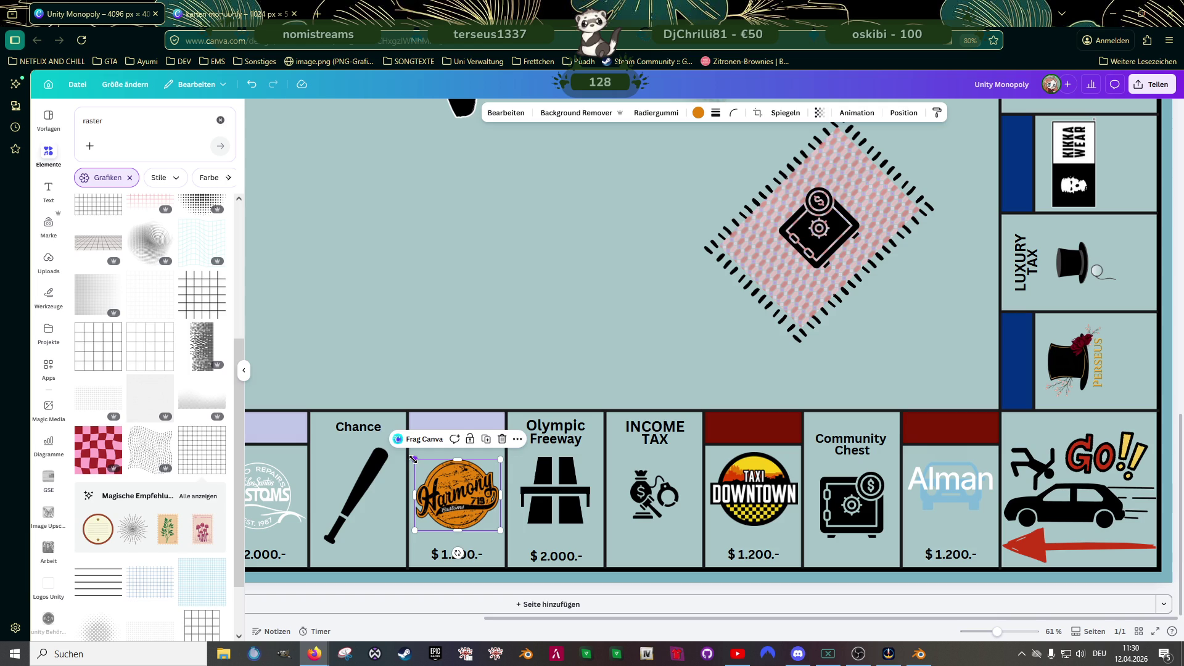
left_click_drag(412, 456, 413, 457)
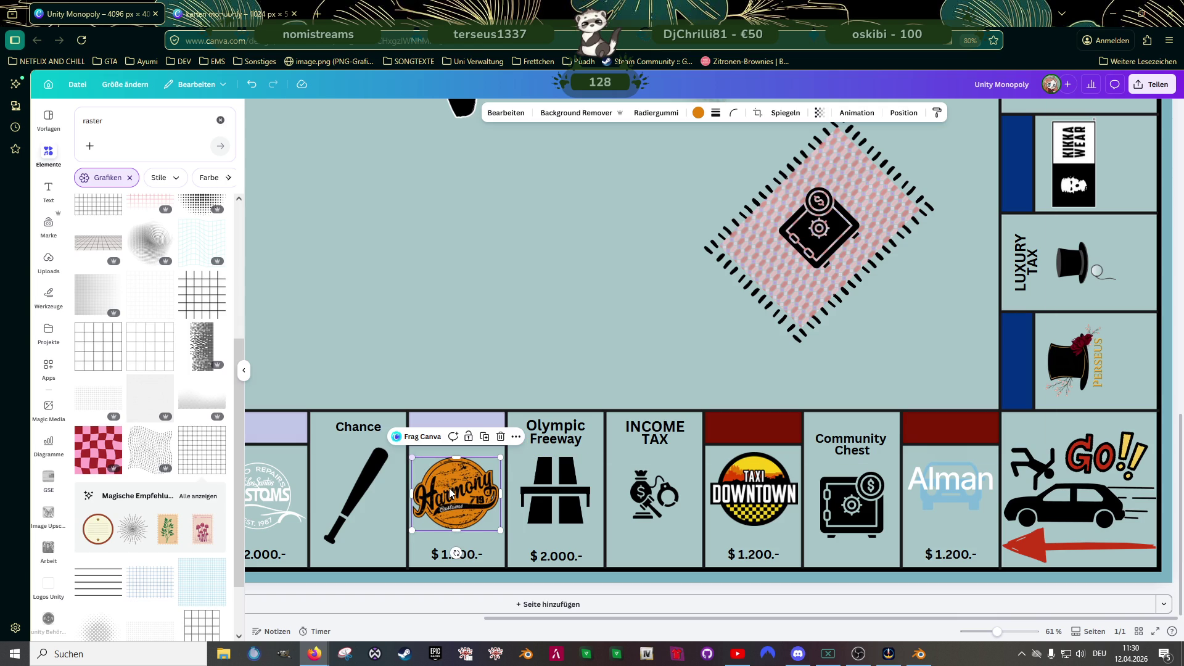
left_click_drag(457, 490, 451, 481)
scroll(503, 487, "down", 5, "ctrl")
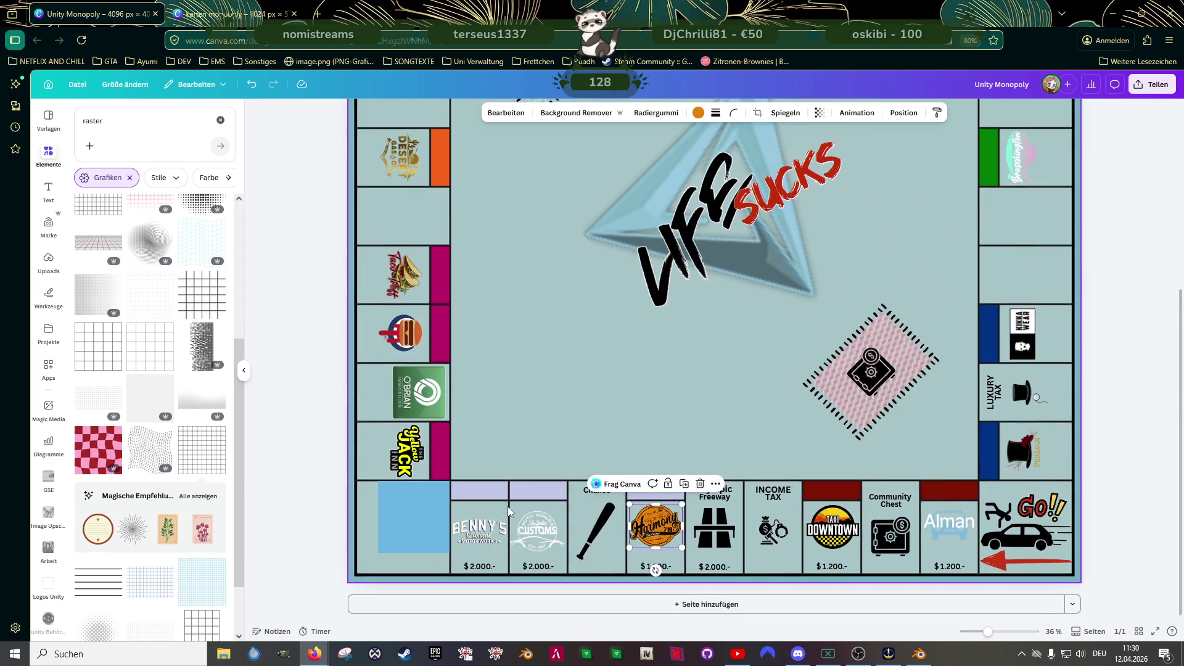
scroll(507, 509, "up", 3, "ctrl")
scroll(507, 509, "up", 3, "ctrl")
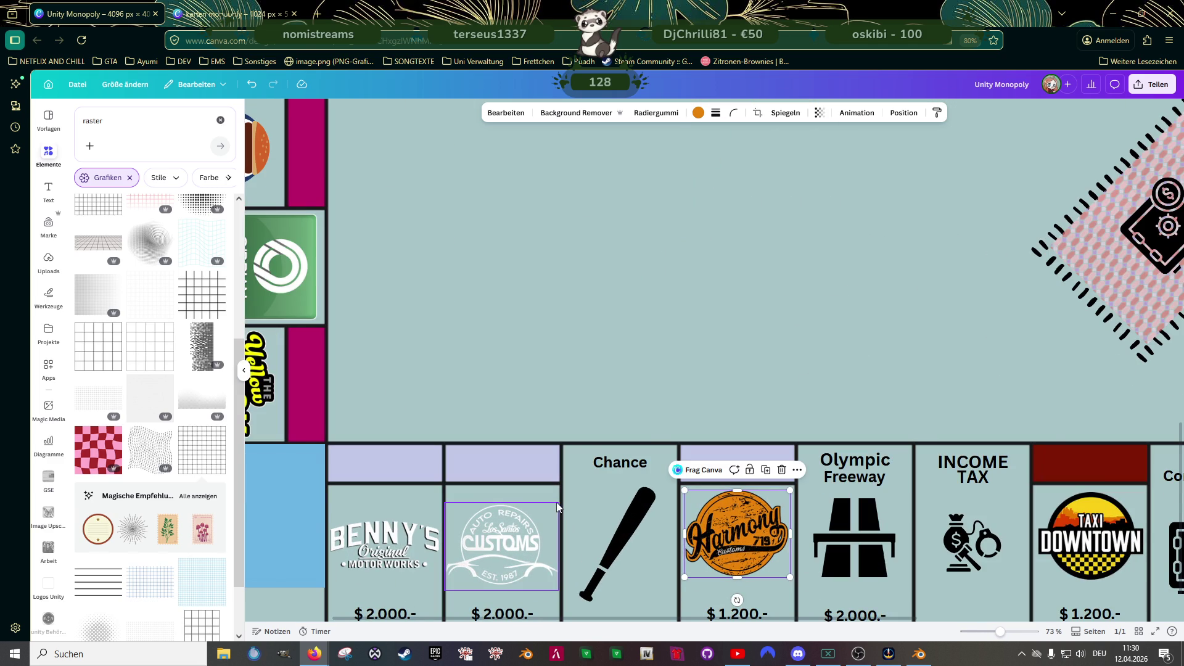
- Align the Los Santos Customs logo and resize it from its side handle
scroll(522, 550, "up", 3, "ctrl")
left_click(520, 528)
mouse_move(520, 528)
left_mouse_down()
mouse_move(521, 516)
mouse_move(584, 524)
left_mouse_up()
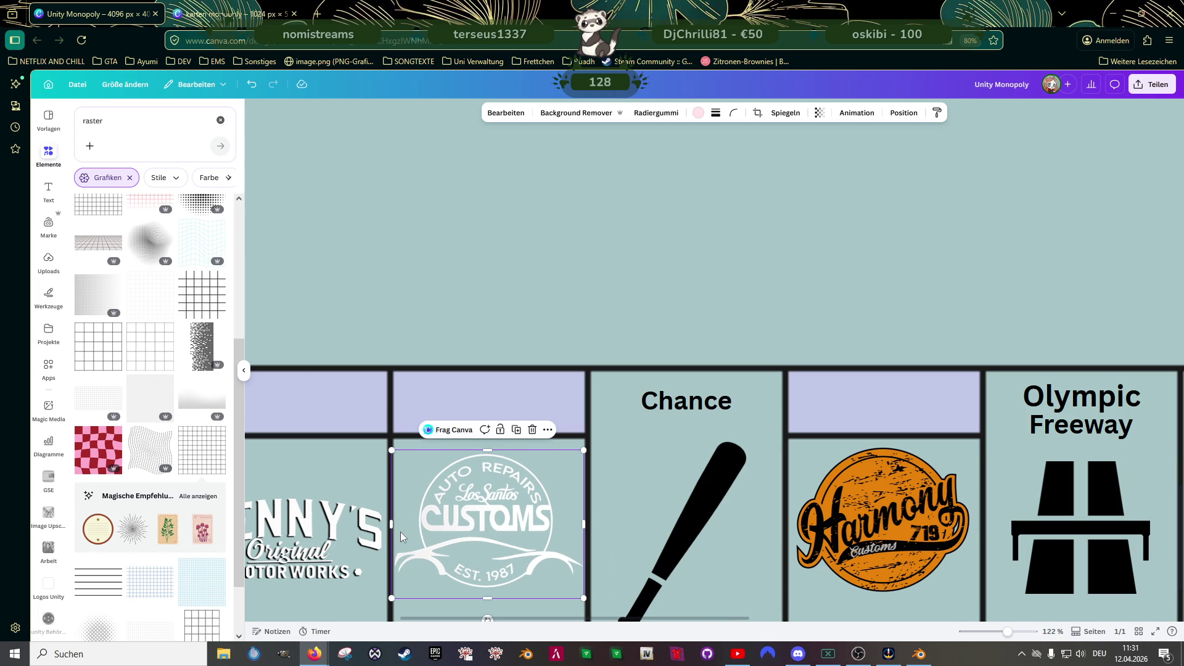
left_click_drag(391, 524, 399, 525)
scroll(517, 525, "down", 1)
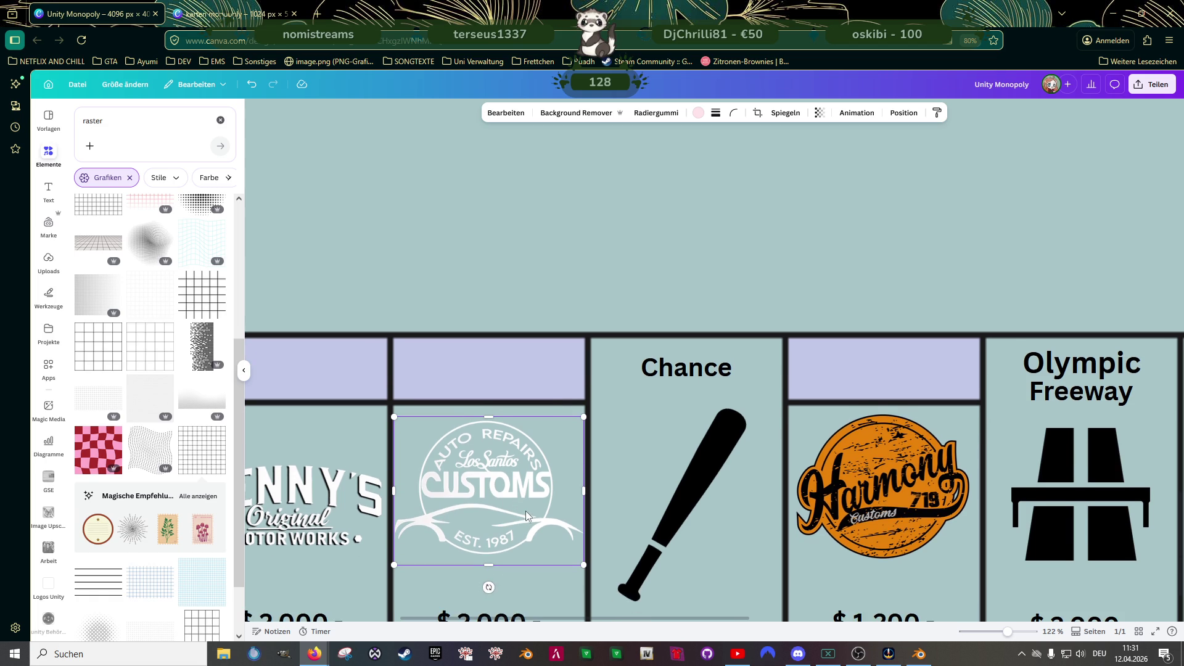
scroll(381, 467, "down", 2)
scroll(416, 465, "up", 2)
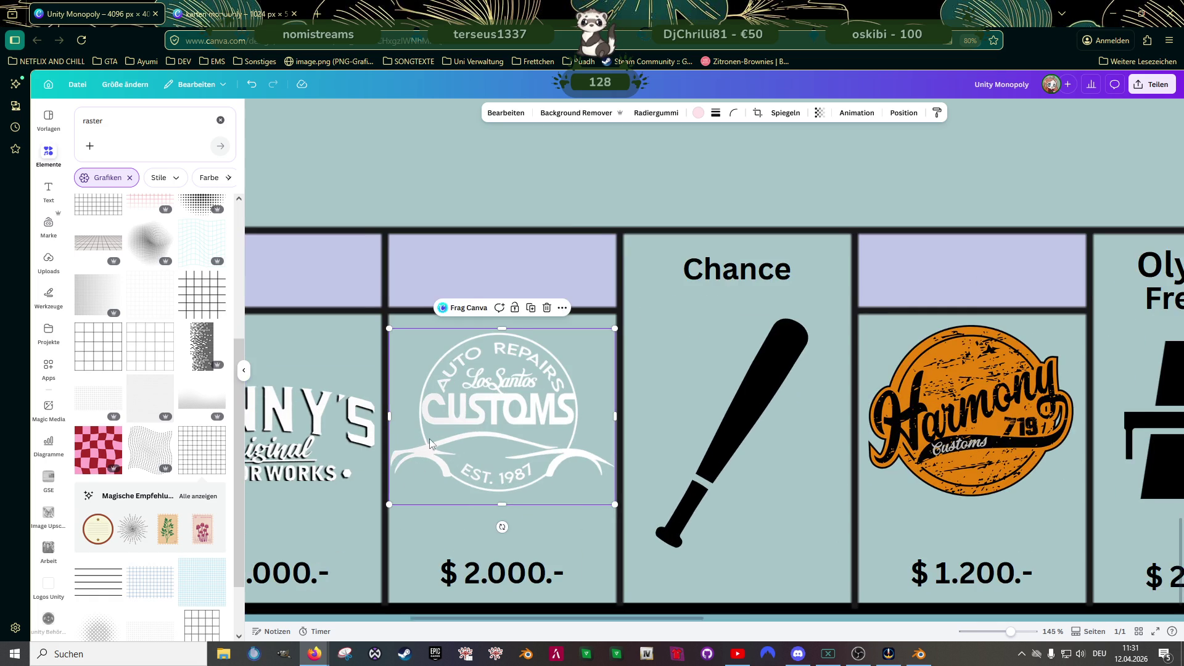
- Enlarge the Benny's logo slightly and raise it level with the Customs logo
left_click(525, 413)
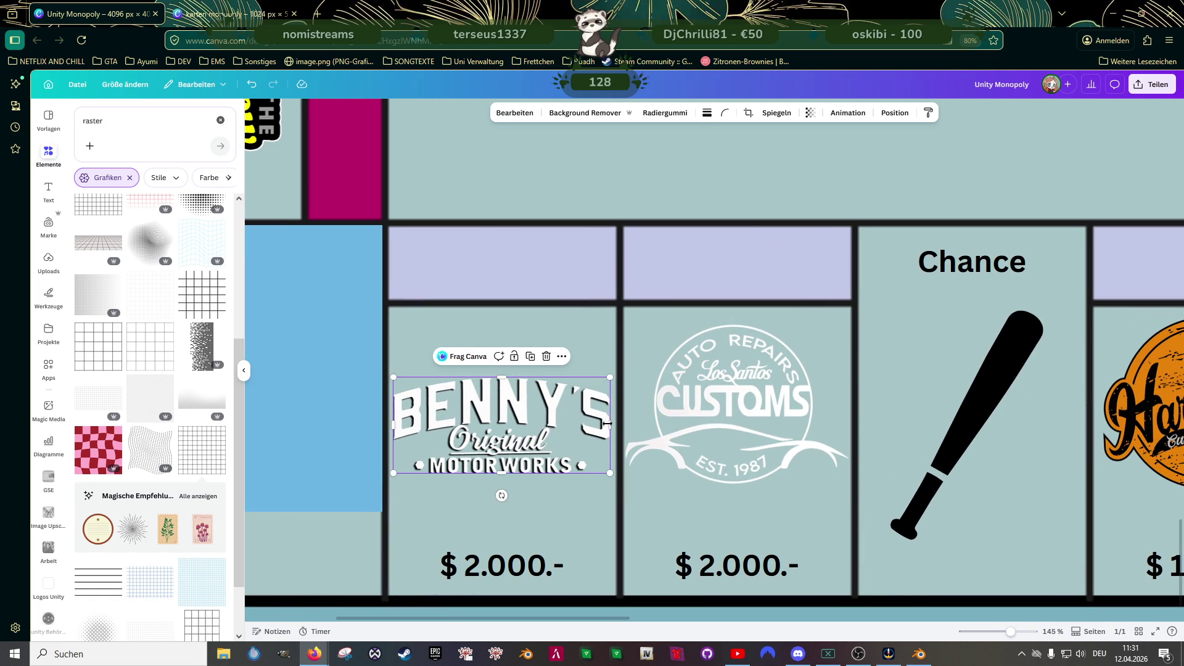
left_click_drag(609, 474, 614, 476)
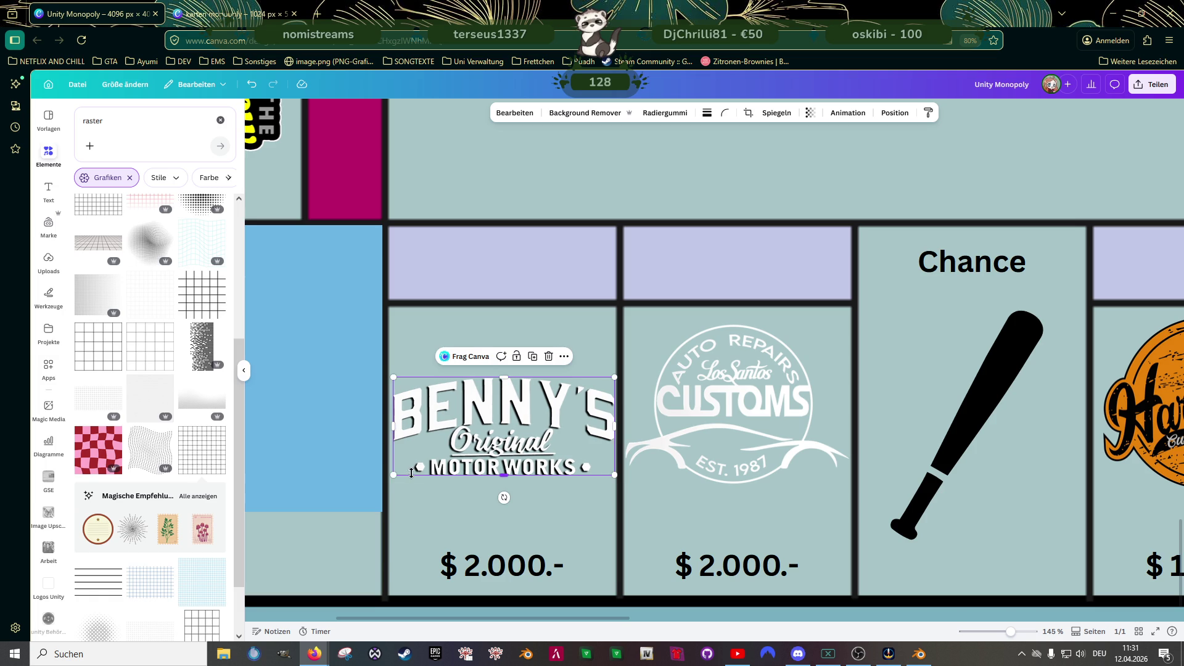
left_click_drag(393, 476, 387, 479)
left_click_drag(505, 423, 499, 371)
scroll(634, 389, "down", 3)
scroll(716, 409, "down", 2)
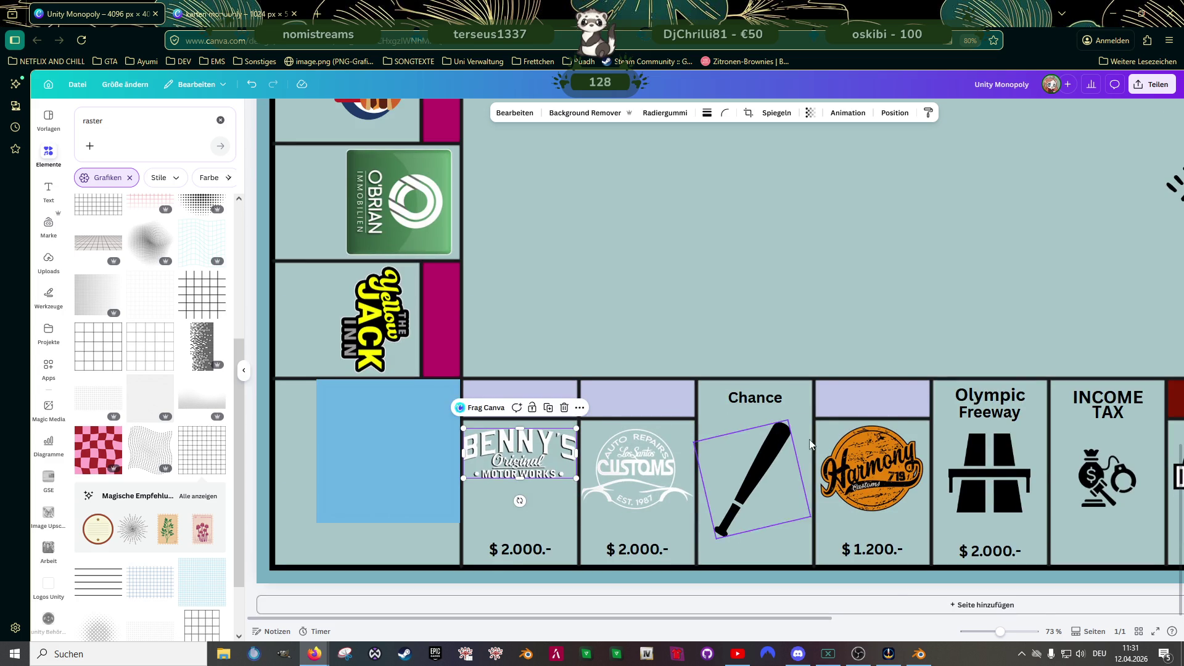
scroll(796, 442, "down", 2)
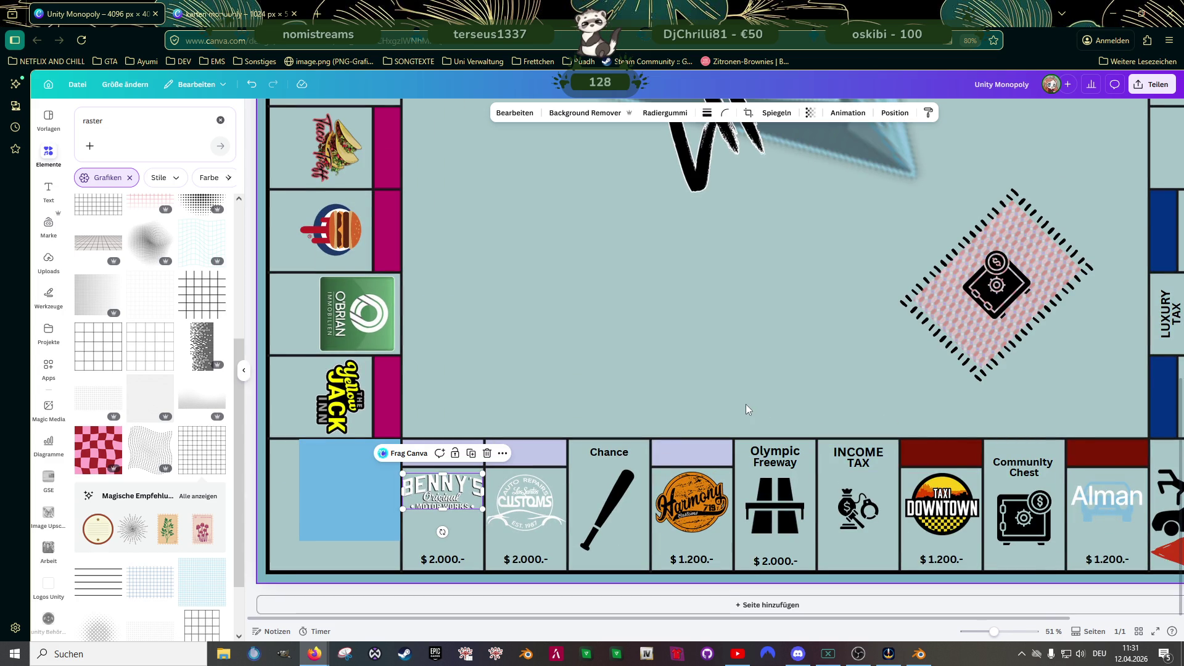
scroll(745, 405, "down", 2)
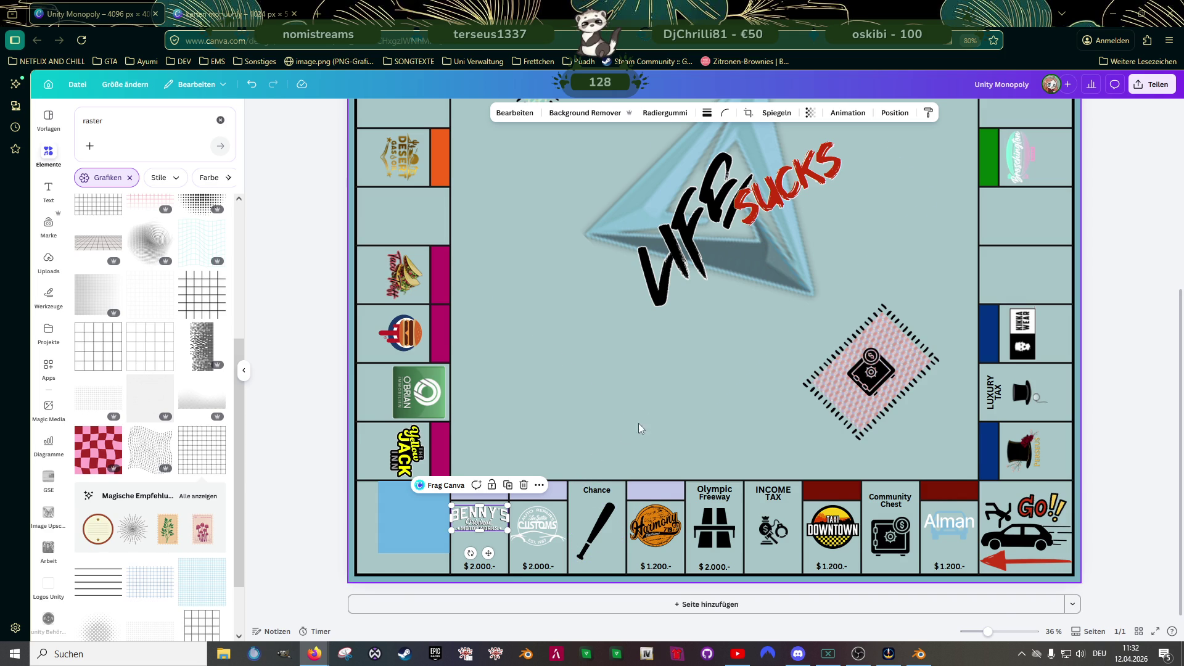
scroll(630, 426, "down", 2)
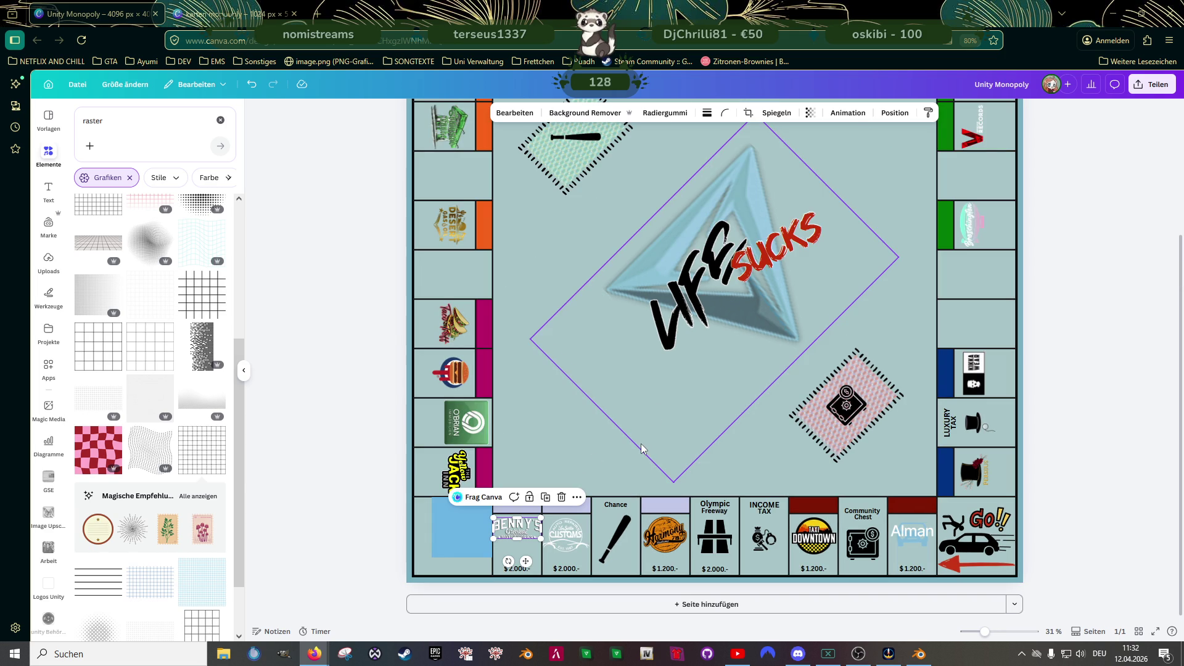
scroll(632, 410, "up", 3)
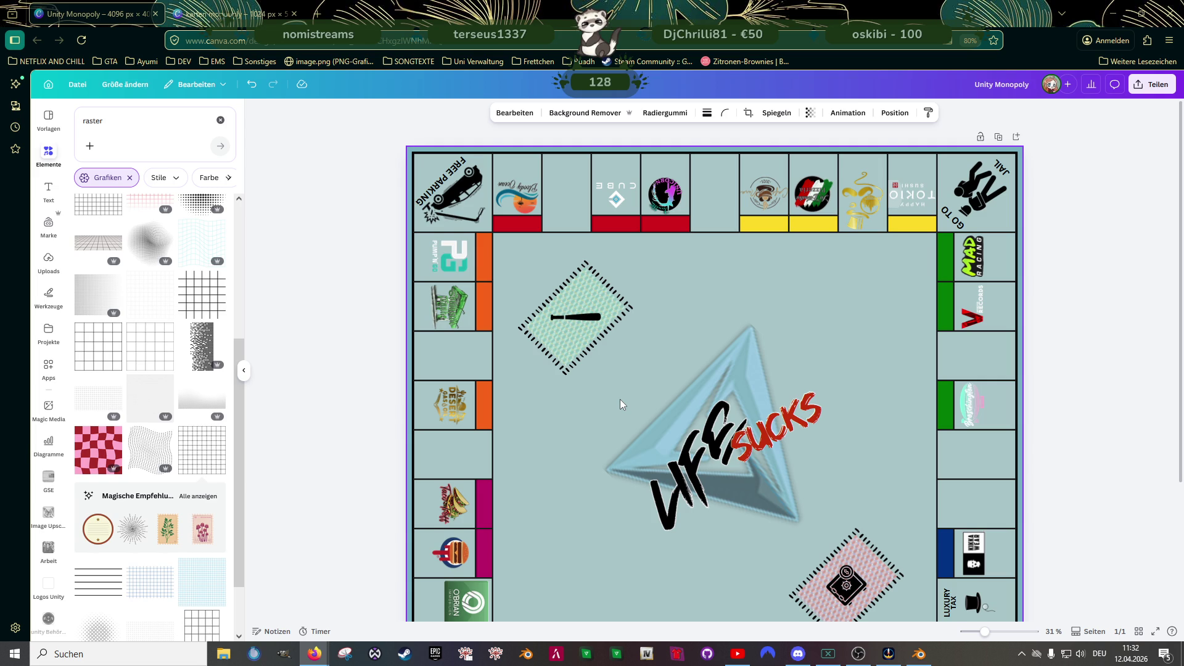
scroll(620, 398, "down", 3)
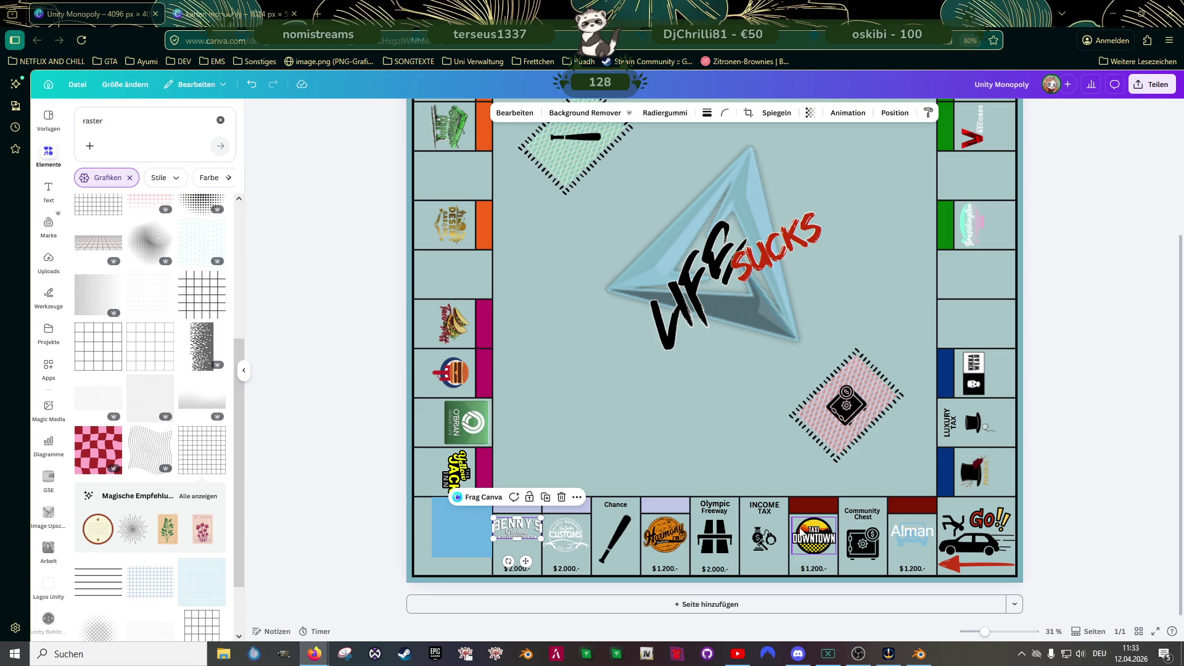
- Duplicate the $ 1.200.- price from Taxi Downtown into the Income Tax square
scroll(848, 539, "up", 2)
scroll(846, 541, "up", 2)
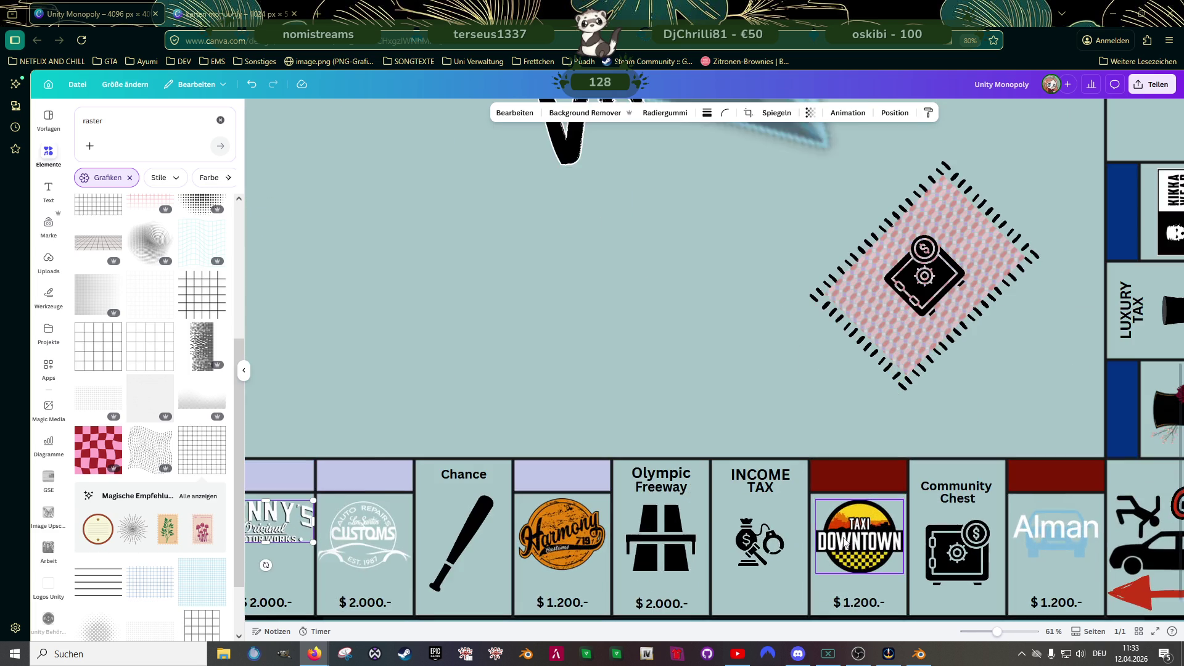
scroll(854, 524, "down", 1)
scroll(829, 513, "down", 1)
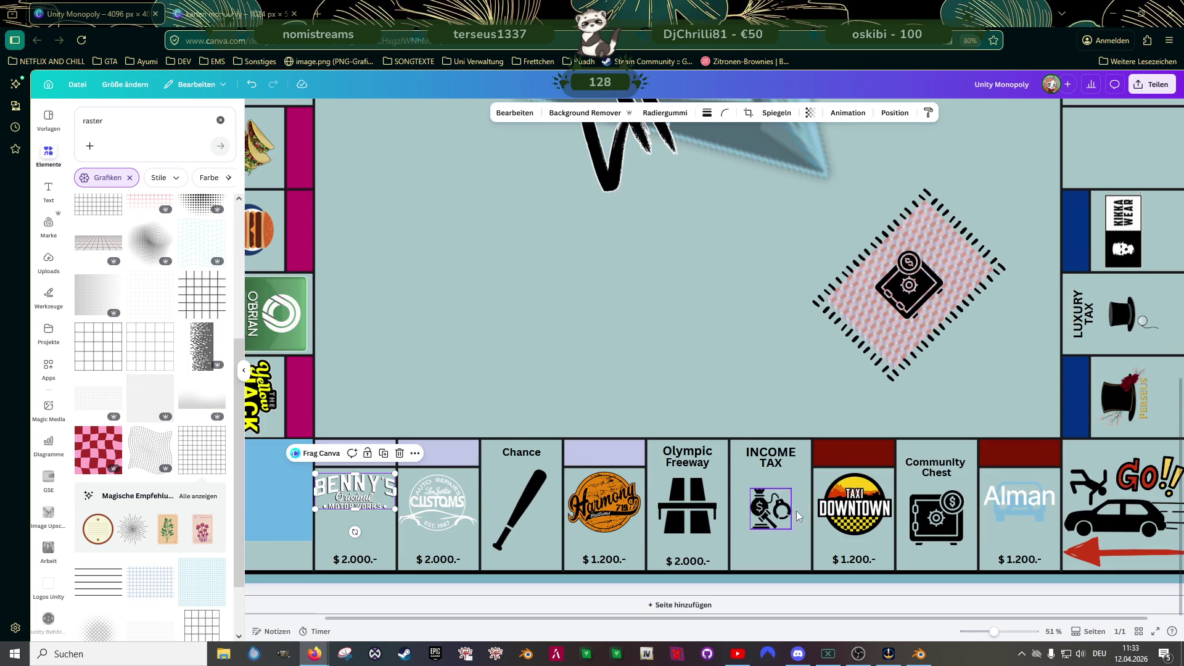
left_click(861, 562)
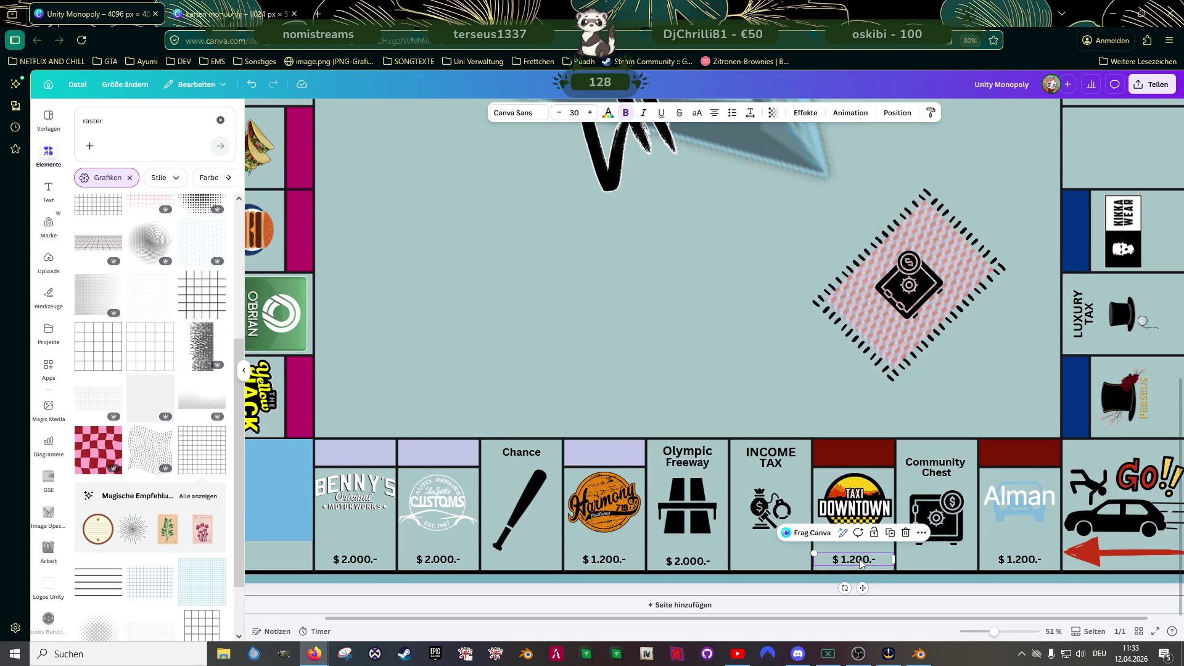
left_click_drag(861, 562, 775, 561)
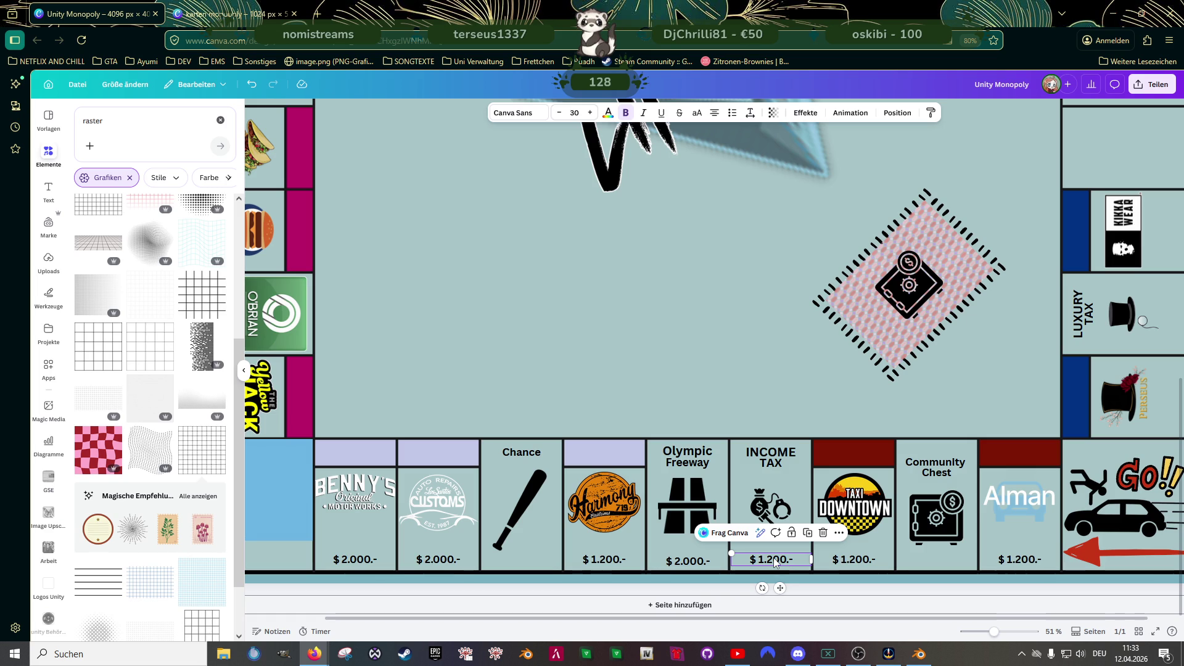
- Edit the copied price so it reads 'Pay $ 2.000.-'
double_click(775, 561)
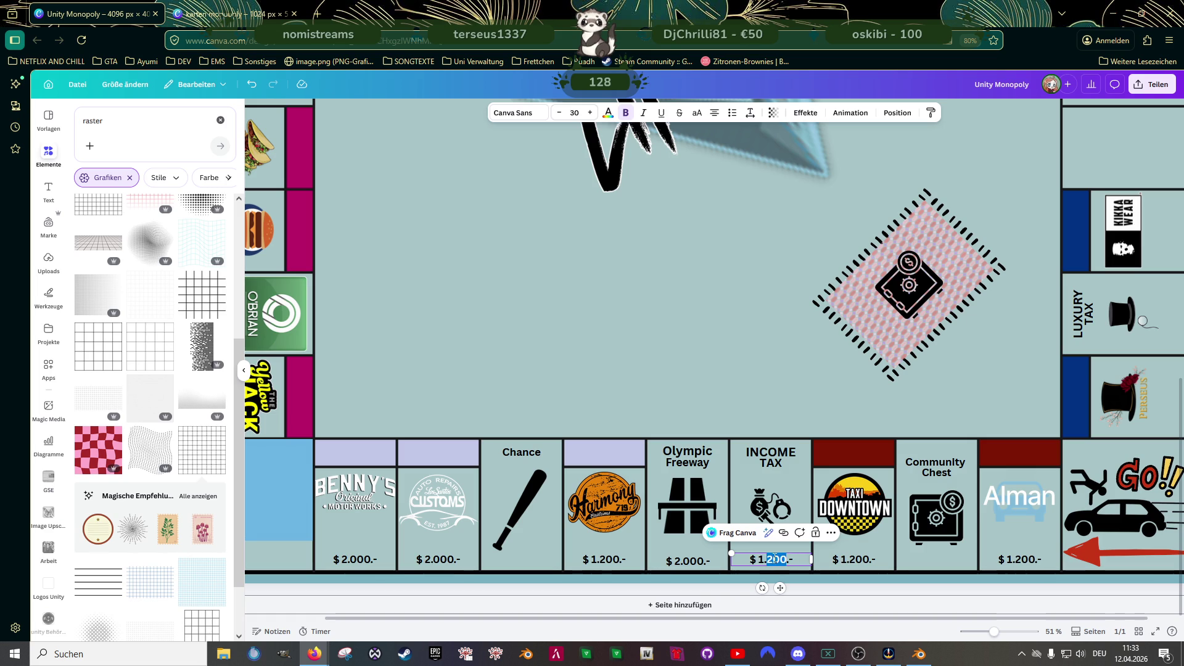
left_click(768, 559)
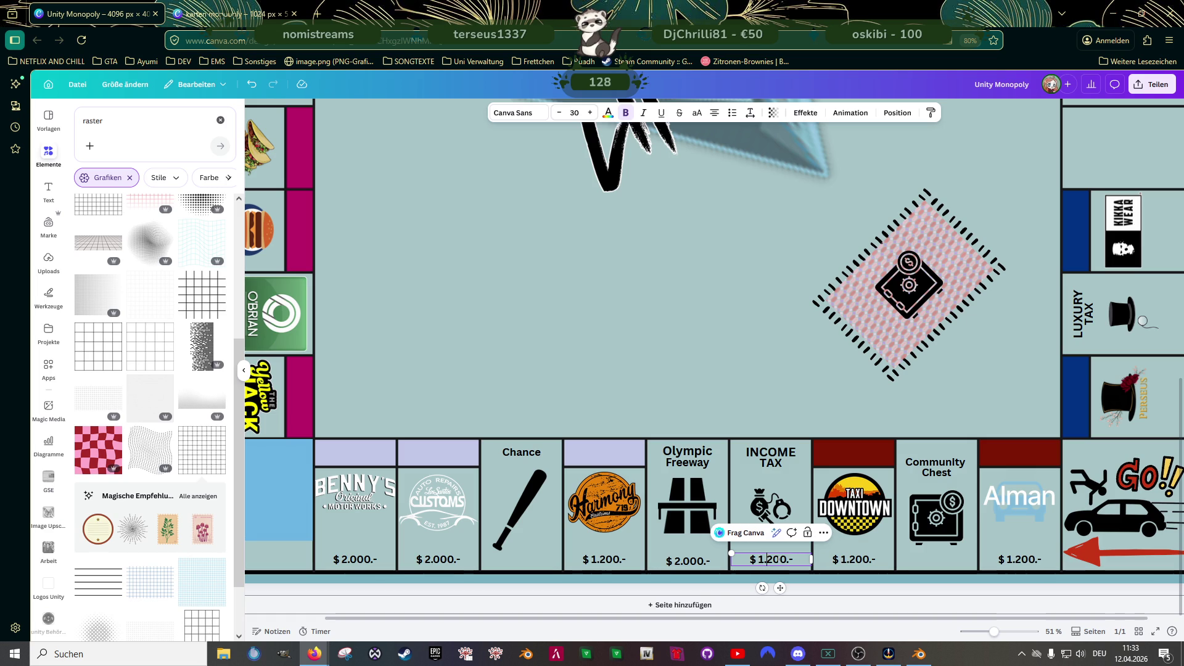
key("BackSpace")
key("BackSpace")
key("Right")
type(",")
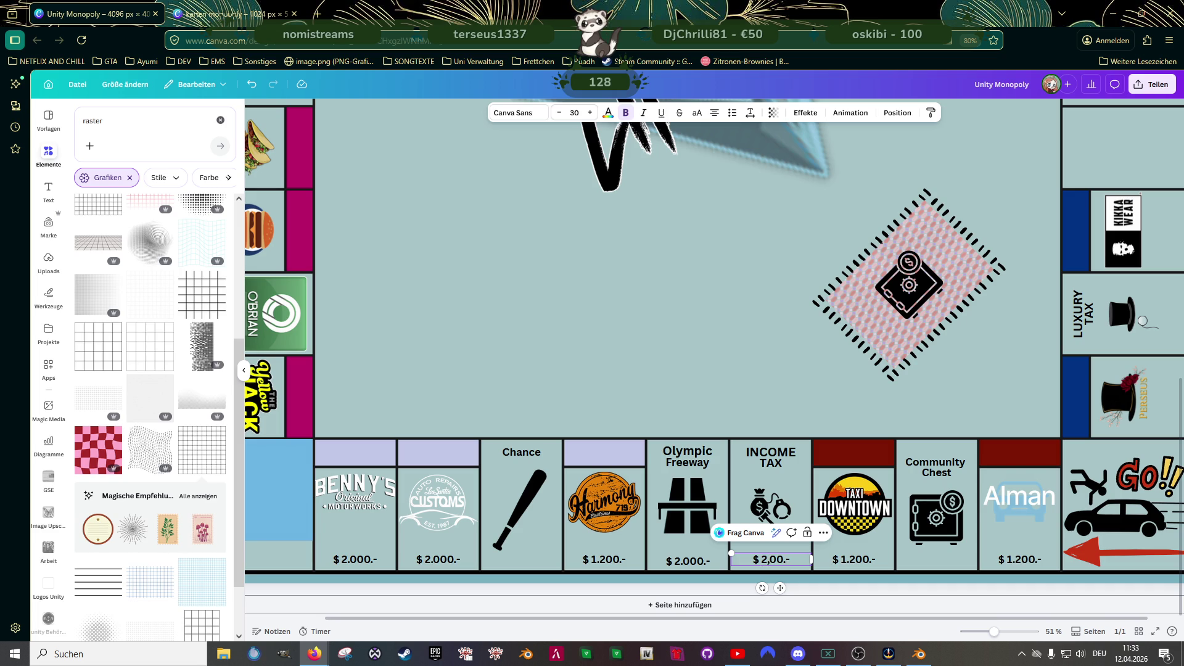
key("BackSpace")
type(".")
type("0")
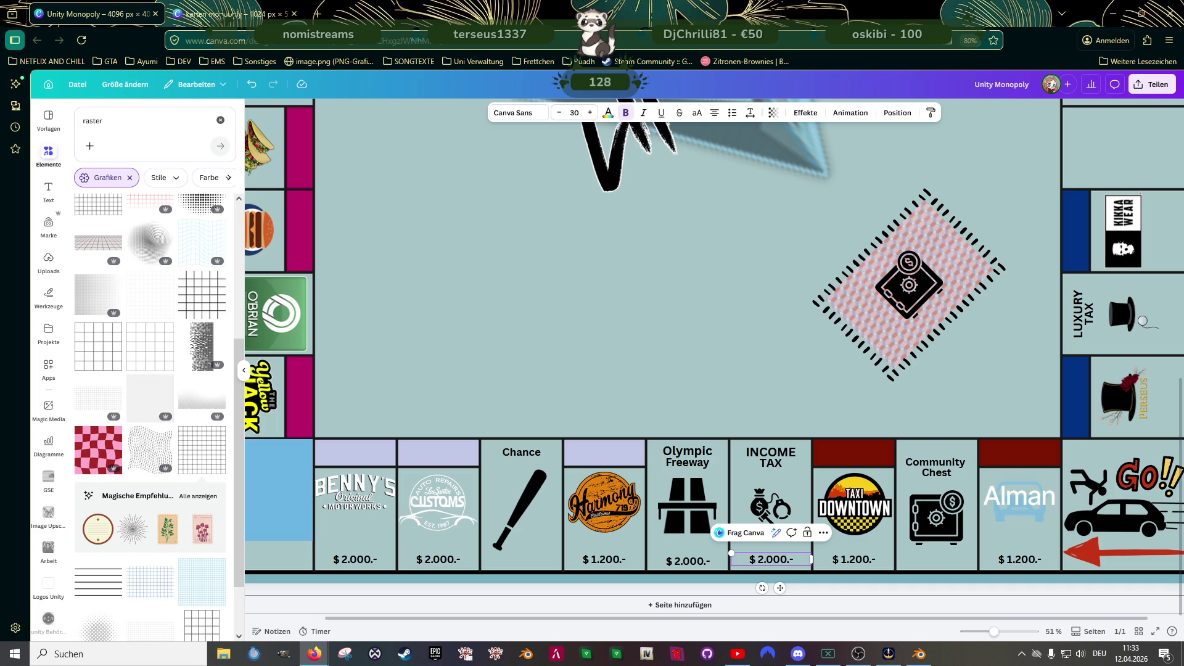
type("Pay")
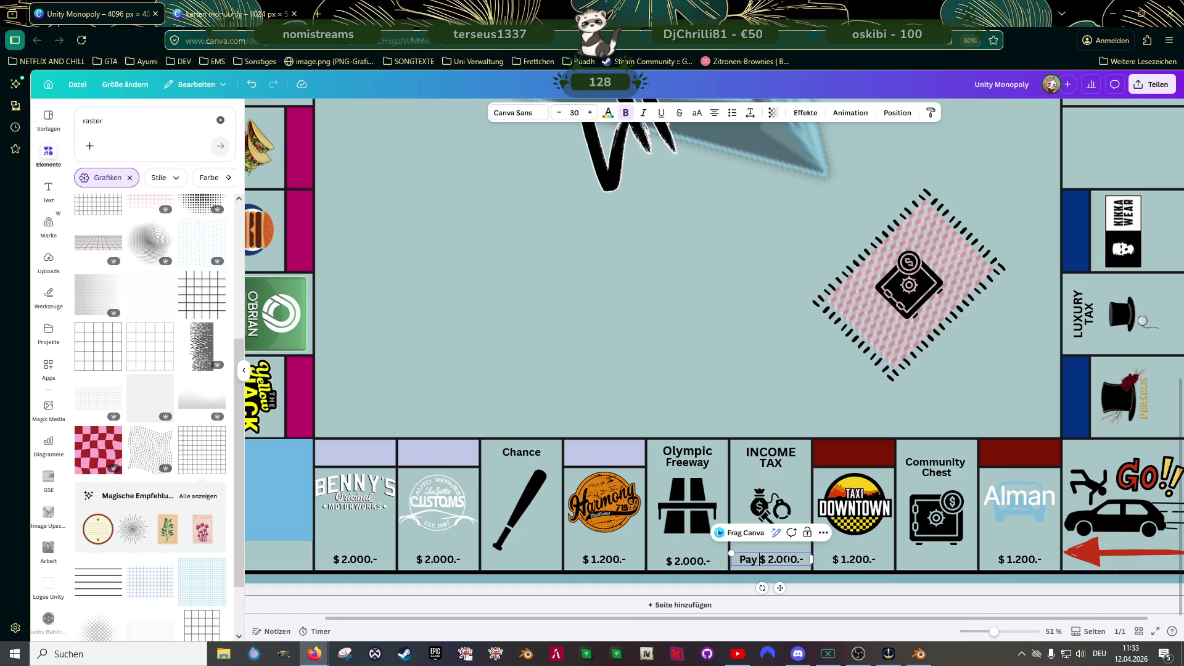
left_click(693, 384)
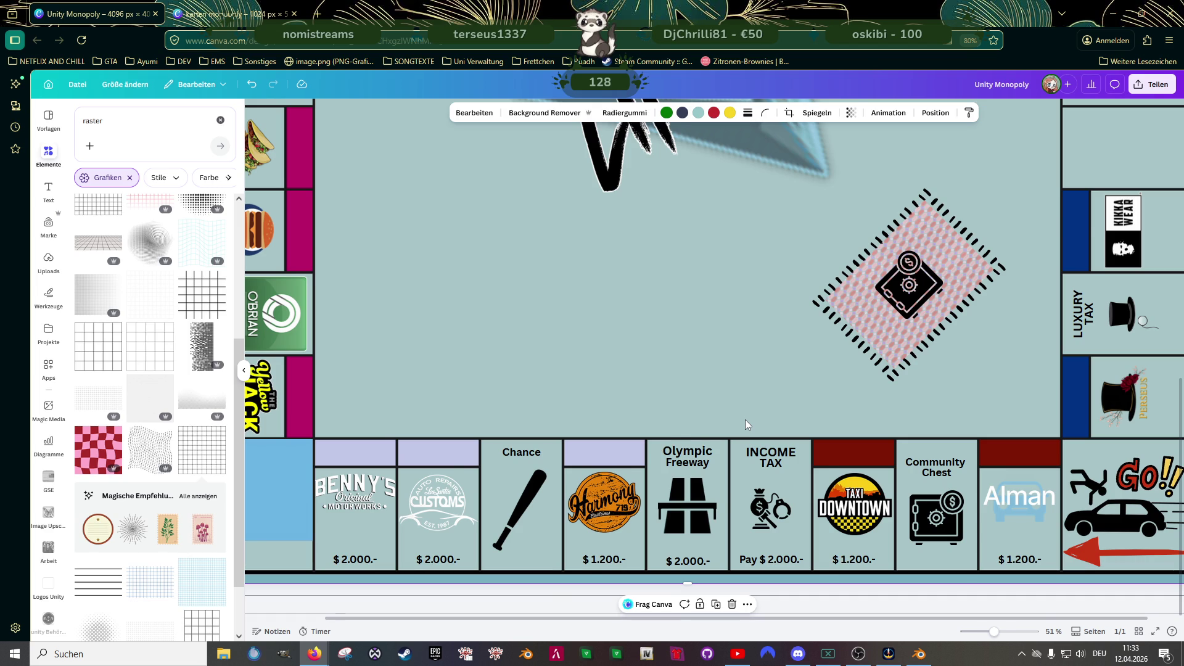
scroll(745, 421, "down", 3, "ctrl")
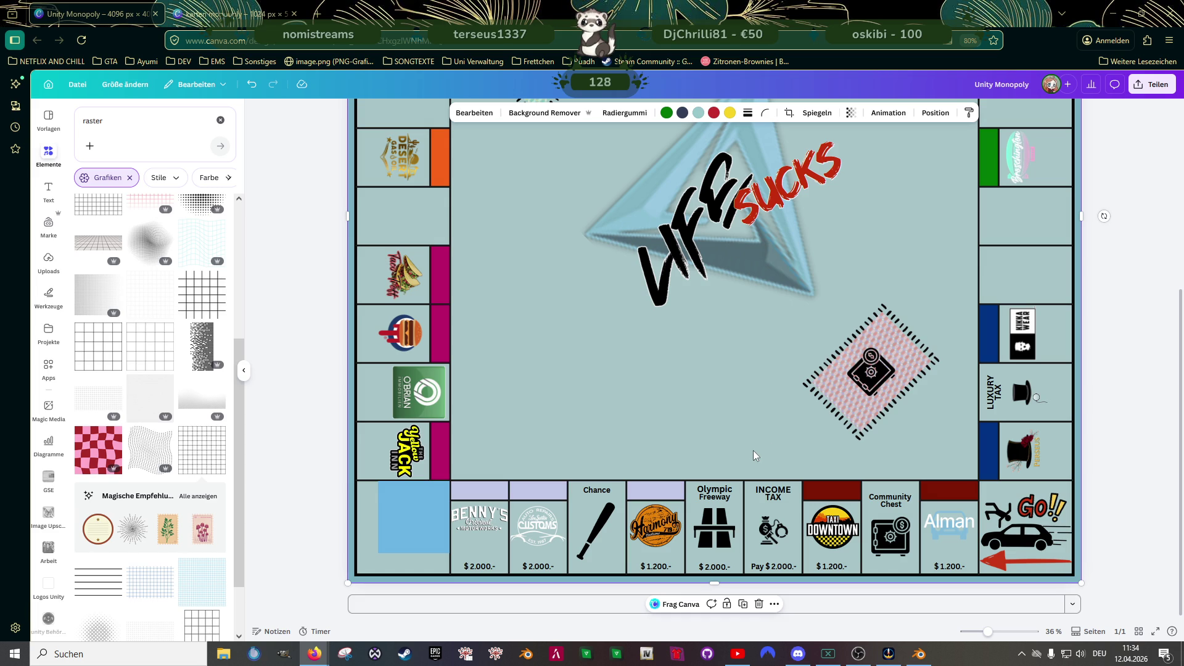
- Place a vertical copy of the 'Pay $ 2.000.-' text in the Luxury Tax square
left_click(789, 567)
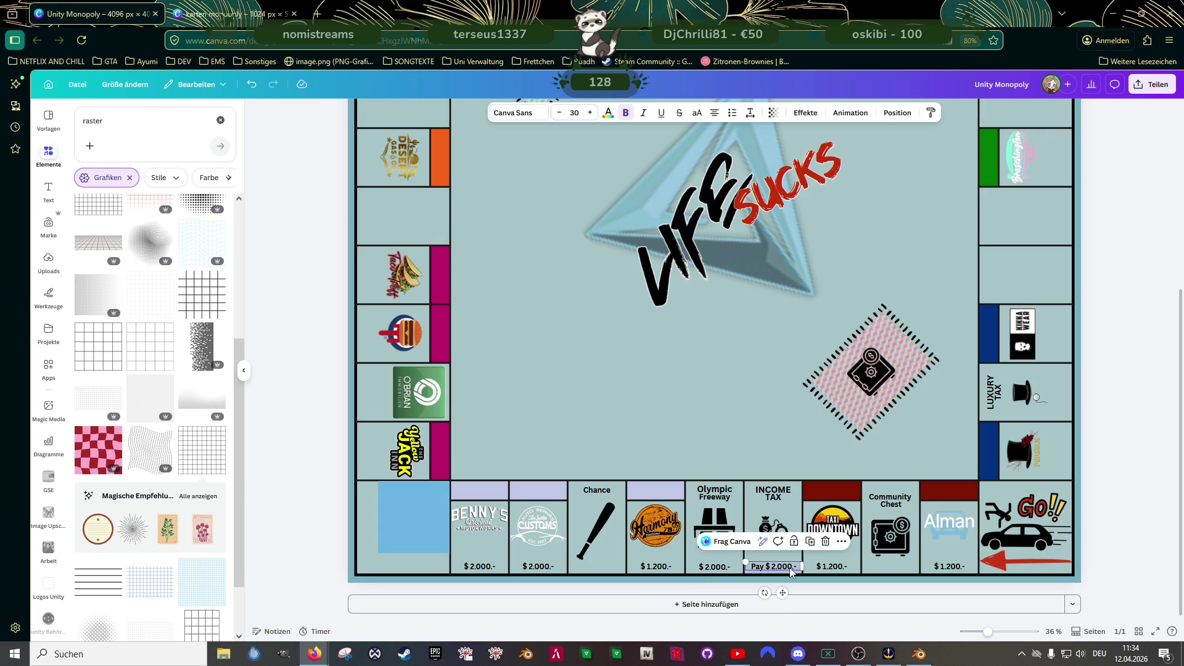
mouse_move(768, 567)
left_mouse_down()
mouse_move(1023, 391)
mouse_move(1062, 398)
left_mouse_up()
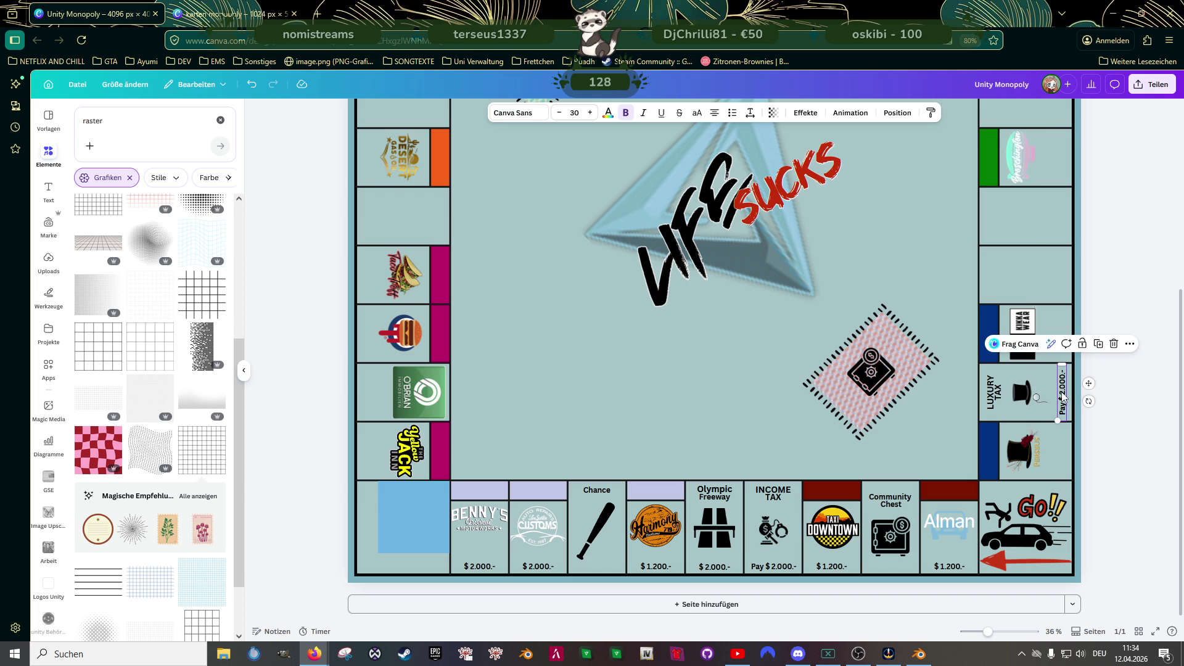
scroll(760, 549, "up", 5)
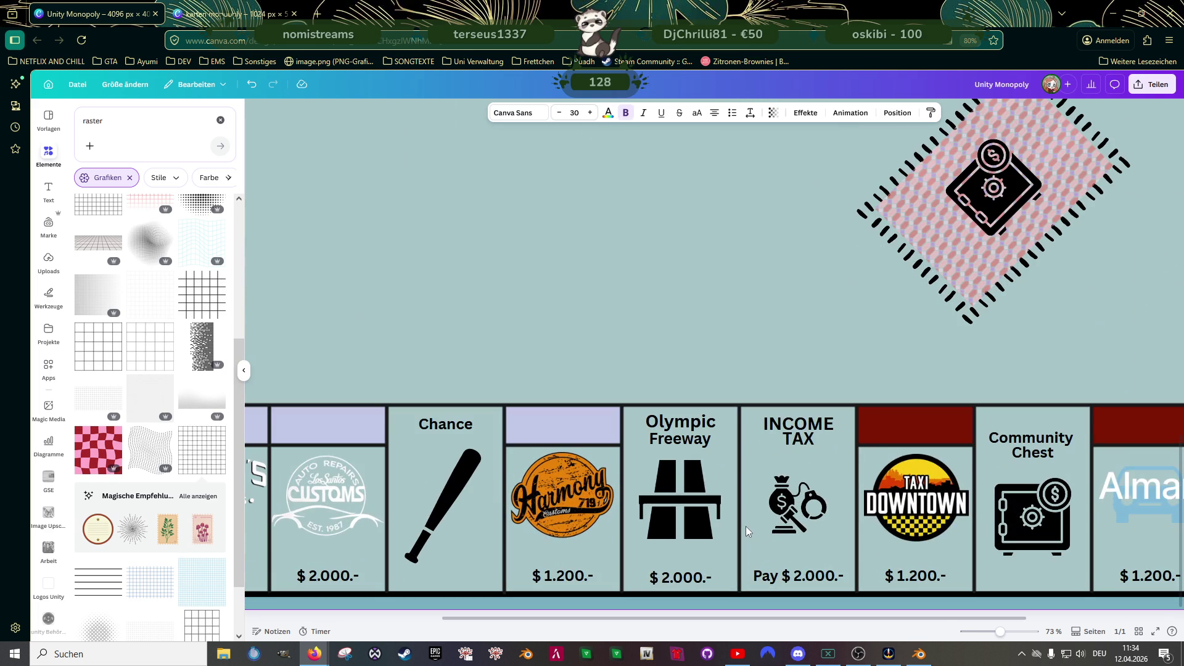
scroll(686, 320, "right", 4)
left_click(684, 320)
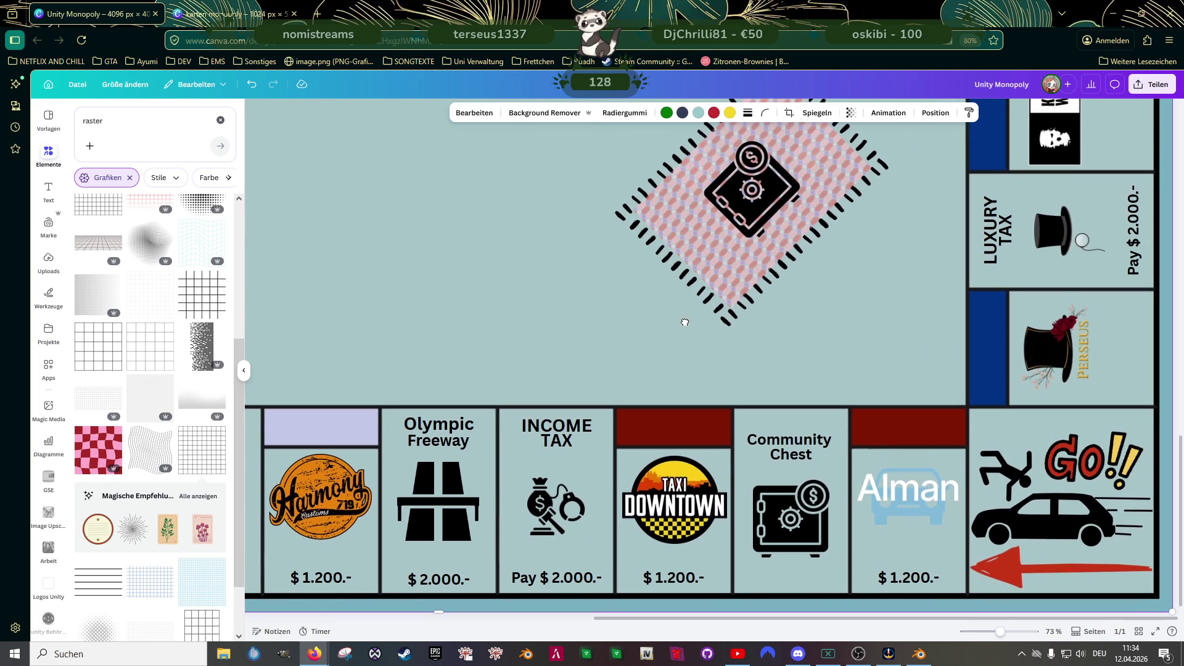
left_click(1137, 230)
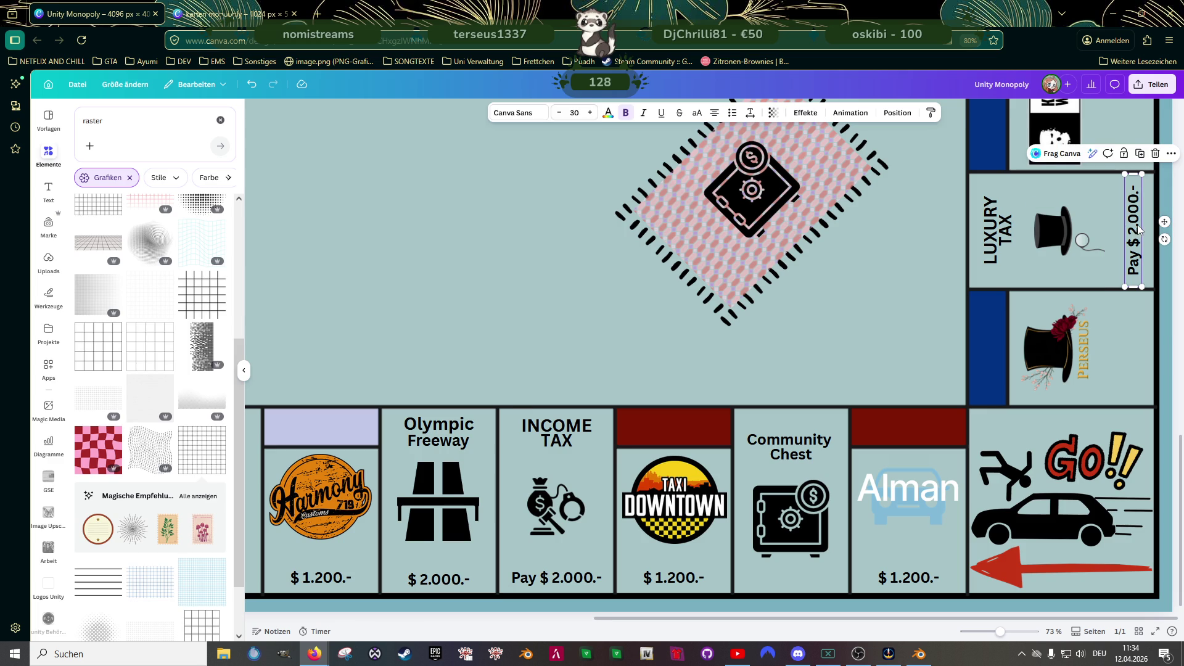
left_click_drag(1138, 228, 1141, 229)
- Change the Luxury Tax amount to read 'Pay $ 4.000.-'
left_click(1136, 225)
key("shift+Left")
type("4")
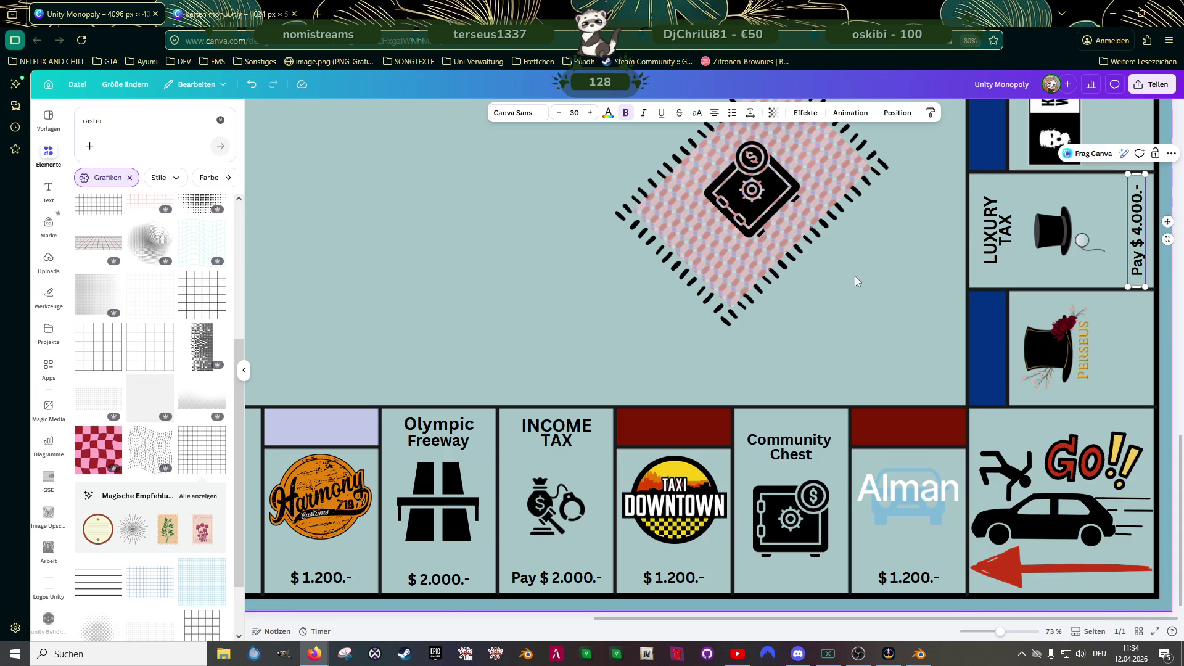
left_click(657, 283)
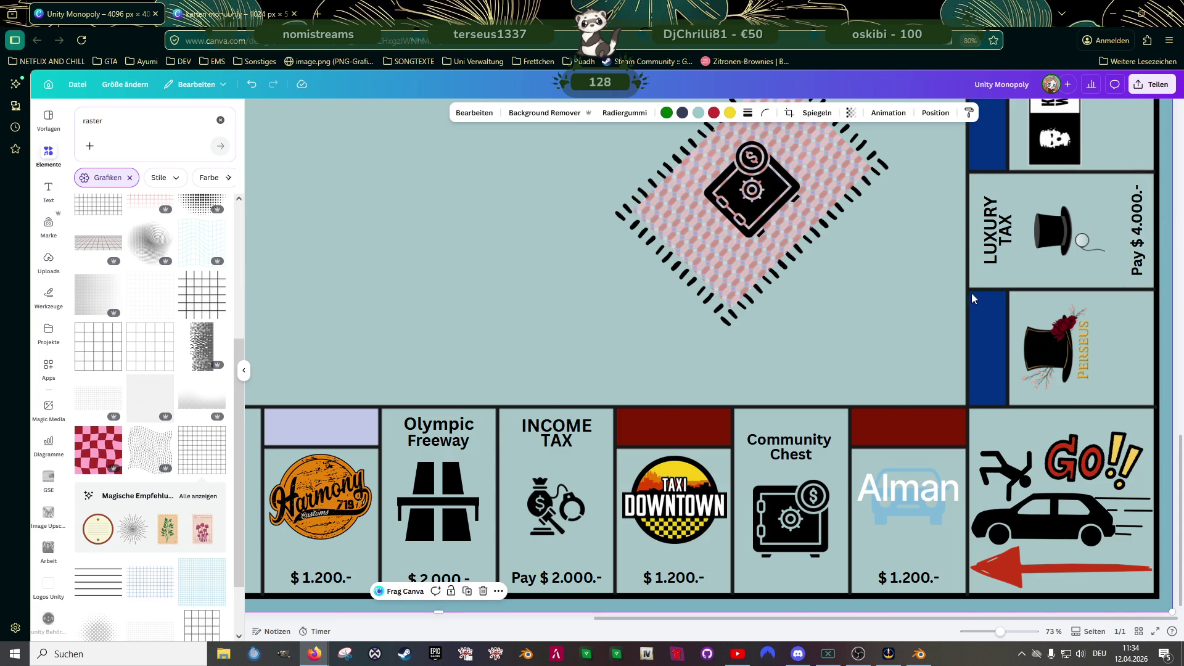
scroll(889, 289, "down", 2)
scroll(868, 307, "down", 2)
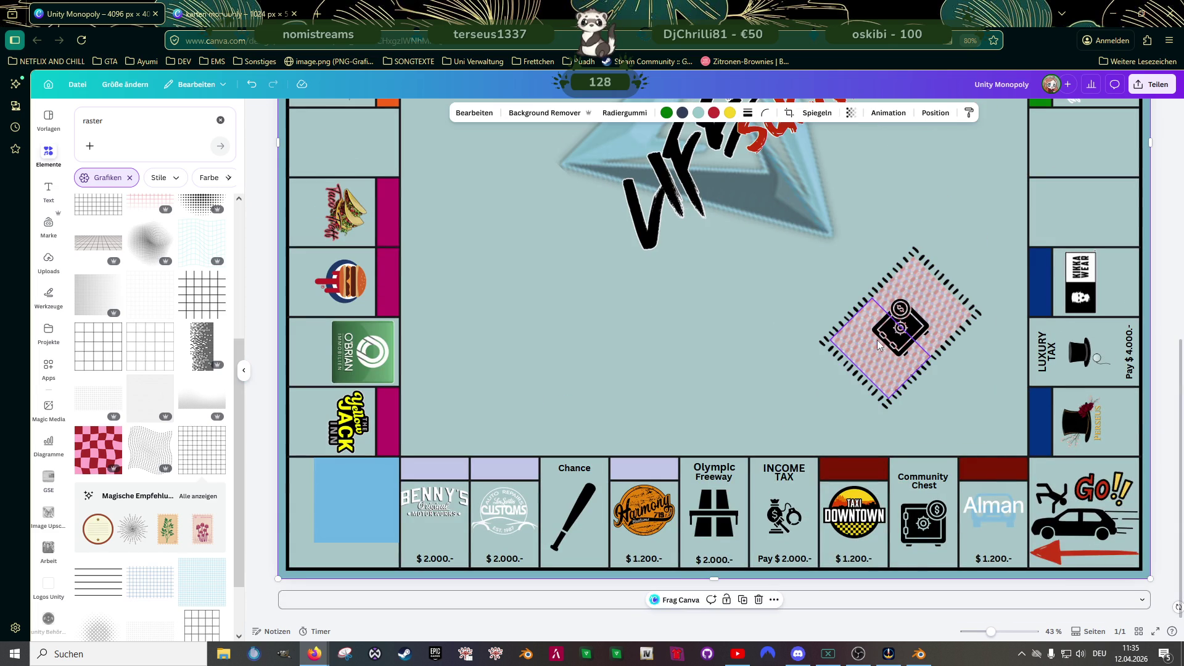
scroll(776, 357, "down", 1)
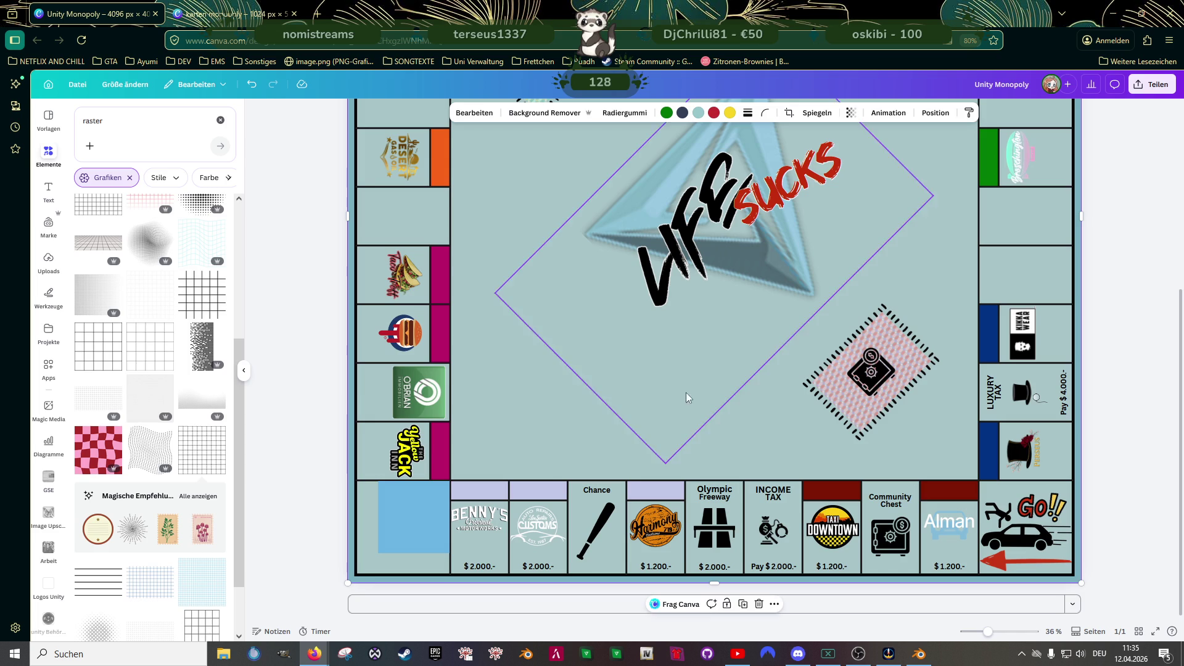
- Copy the INCOME TAX heading and retype it in capitals as IN and JAIL
left_click(774, 491)
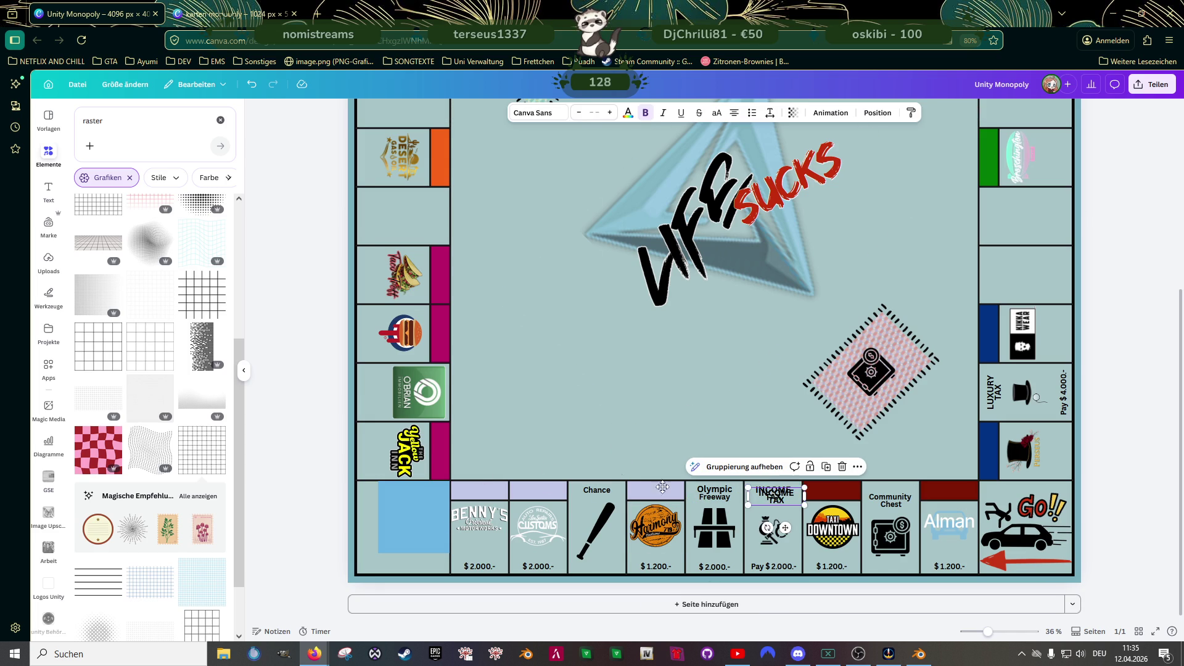
left_click_drag(774, 490, 545, 448)
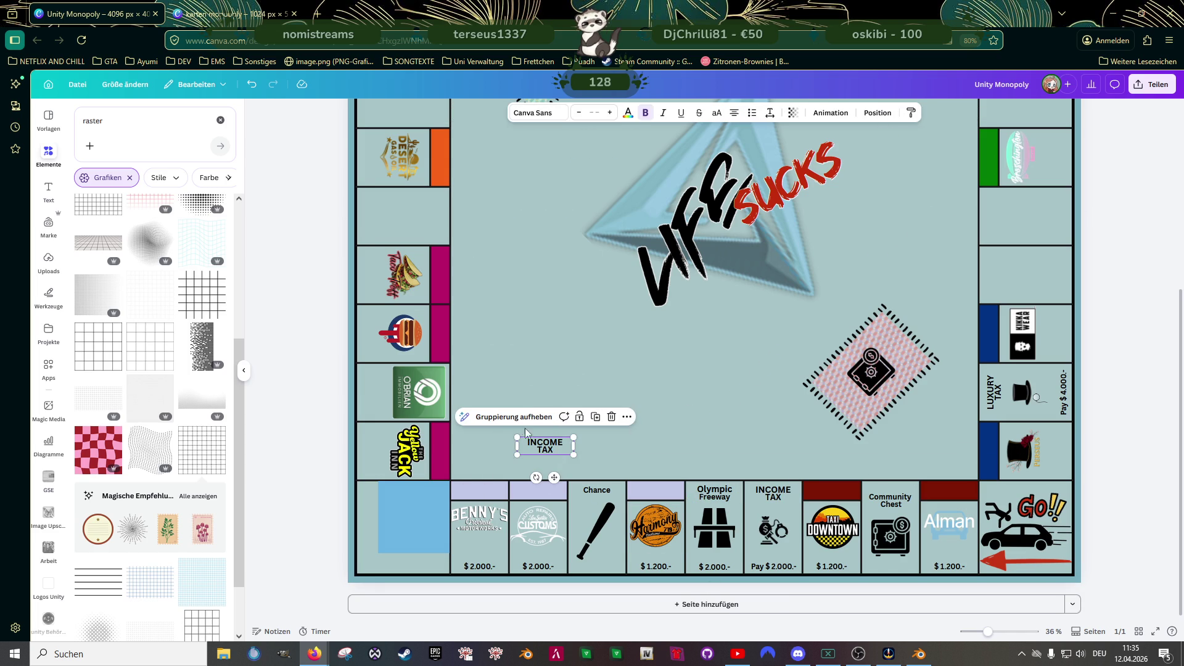
left_click(533, 443)
double_click(534, 443)
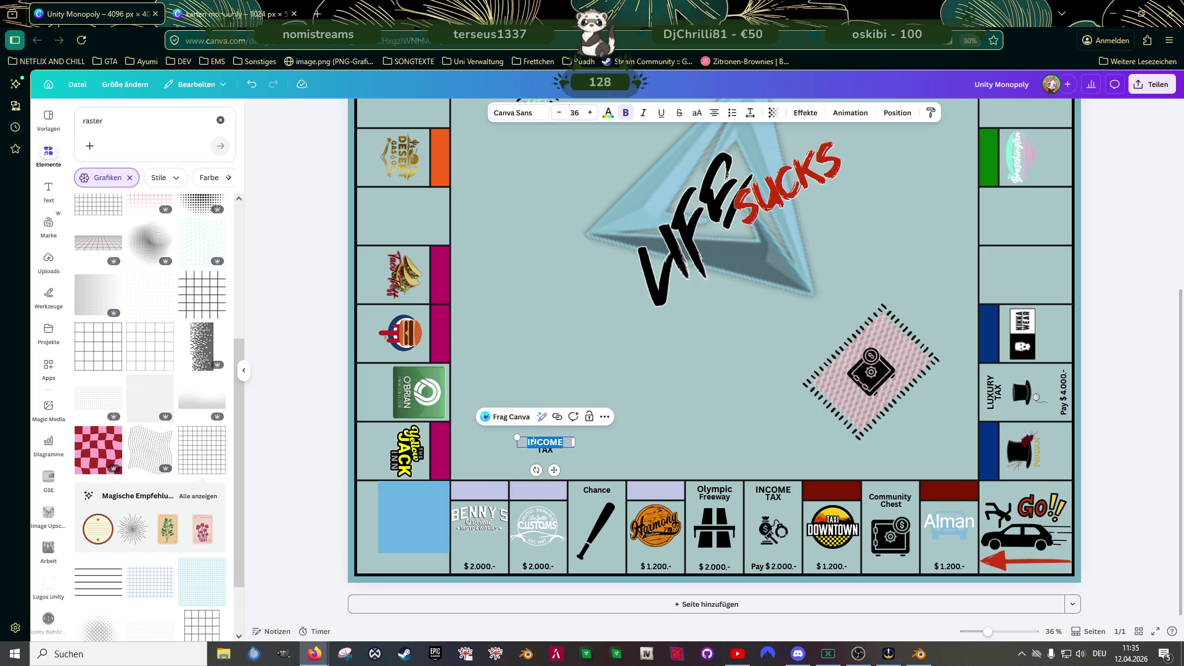
type("in")
key("BackSpace")
key("BackSpace")
left_click(696, 114)
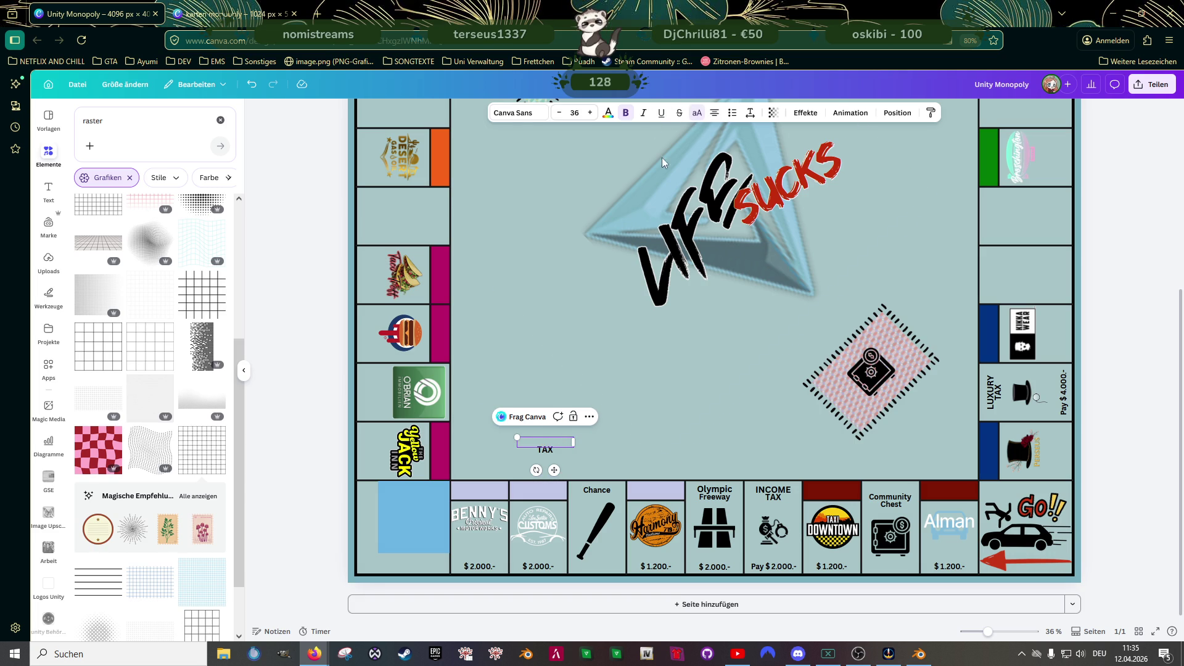
type("in")
left_click(541, 453)
double_click(543, 450)
type("jl")
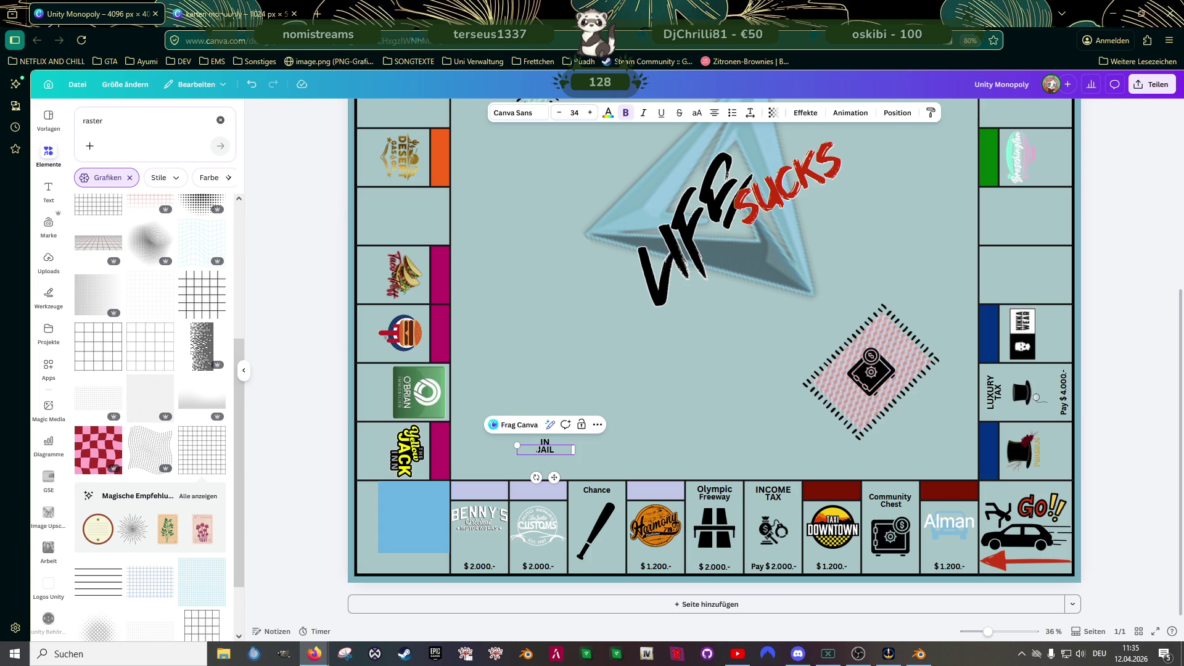
left_click(512, 473)
- Move JAIL into the blue Jail corner square and tilt it diagonally
left_click(551, 454)
left_click_drag(553, 455, 403, 537)
scroll(390, 543, "up", 3)
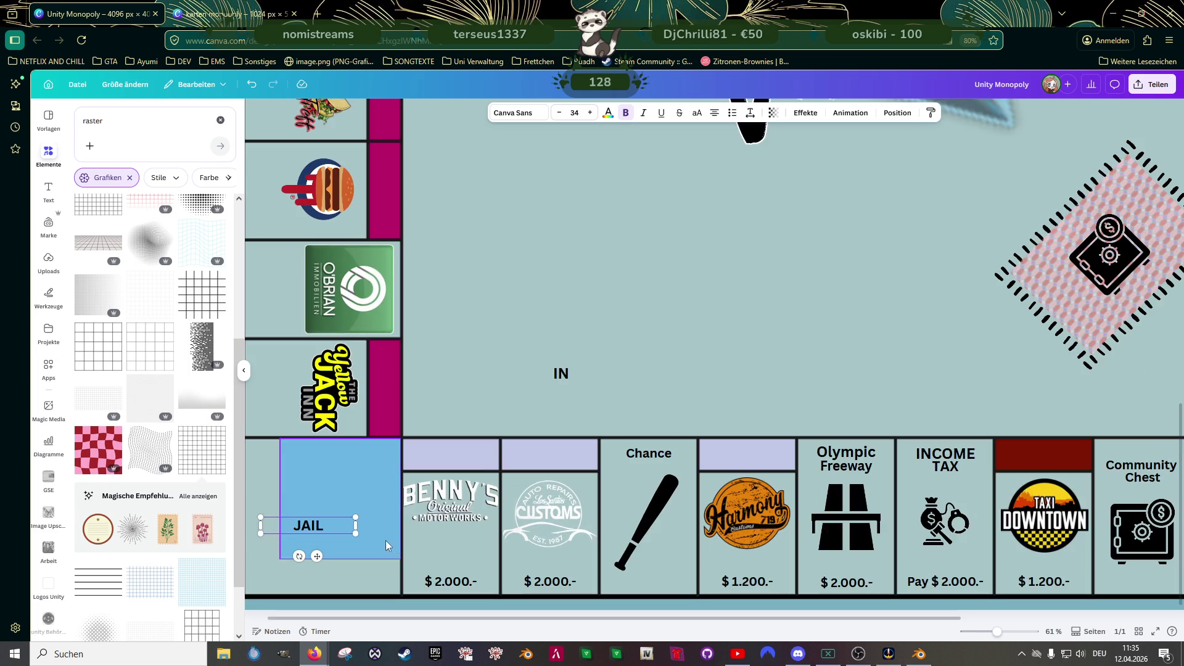
scroll(390, 541, "up", 1)
mouse_move(309, 558)
left_mouse_down()
mouse_move(343, 533)
mouse_move(320, 510)
left_mouse_up()
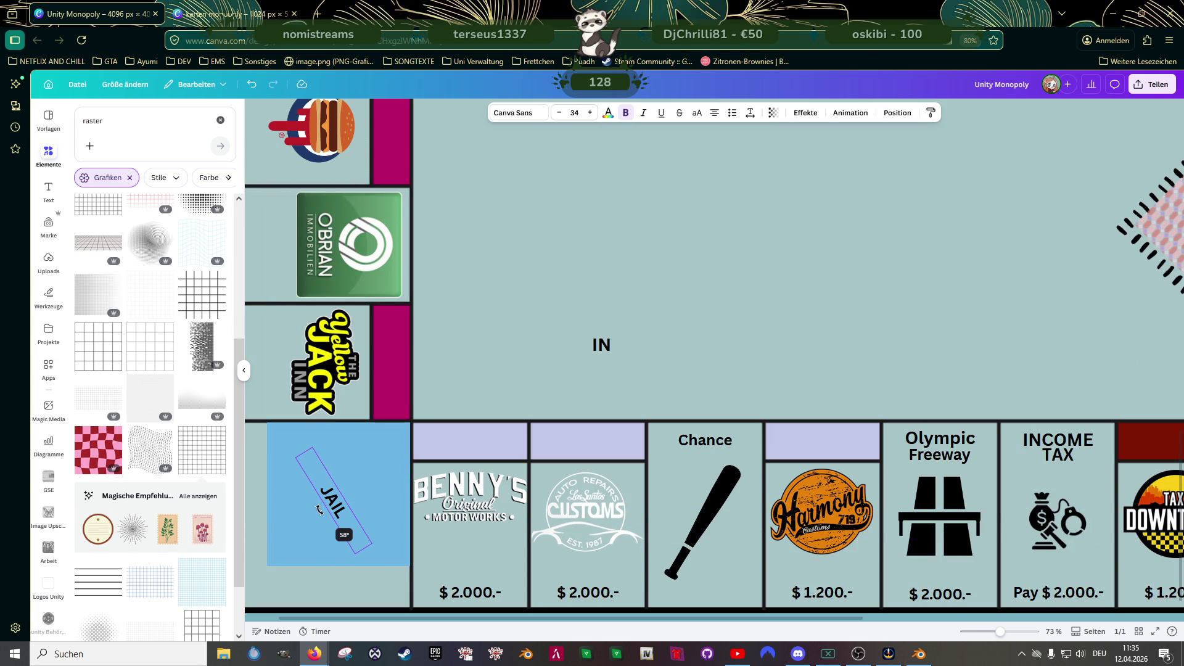
left_click_drag(319, 510, 314, 501)
scroll(323, 531, "up", 5)
scroll(323, 531, "up", 2)
scroll(315, 502, "down", 2)
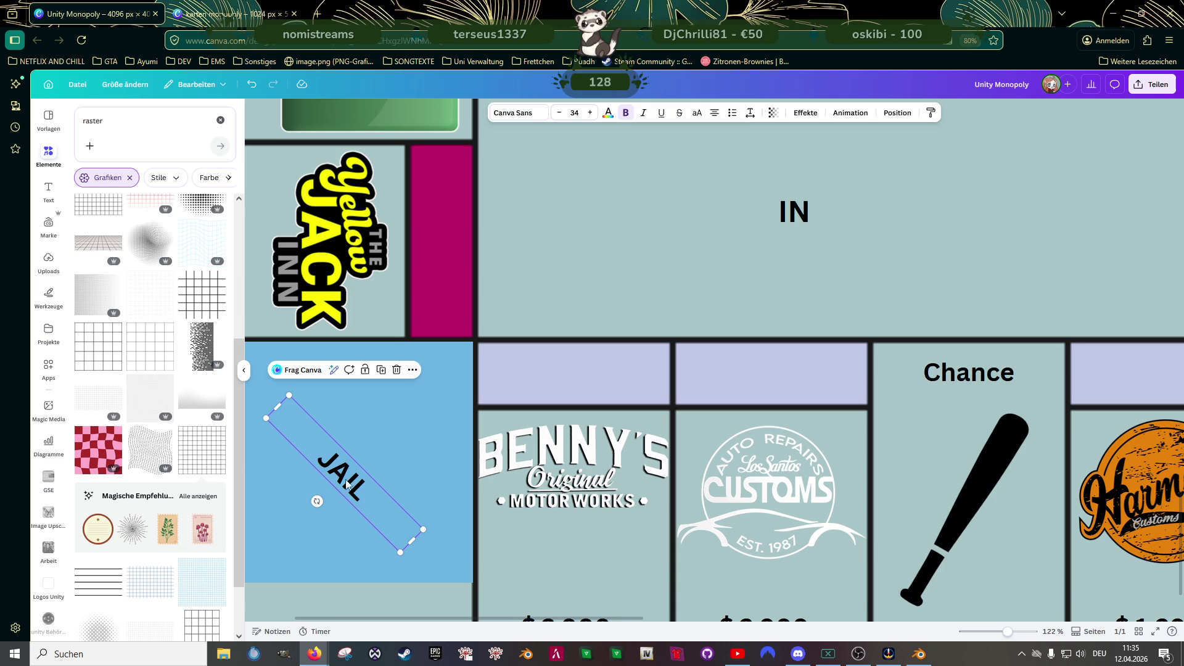
scroll(340, 484, "down", 2)
left_click_drag(340, 483, 285, 522)
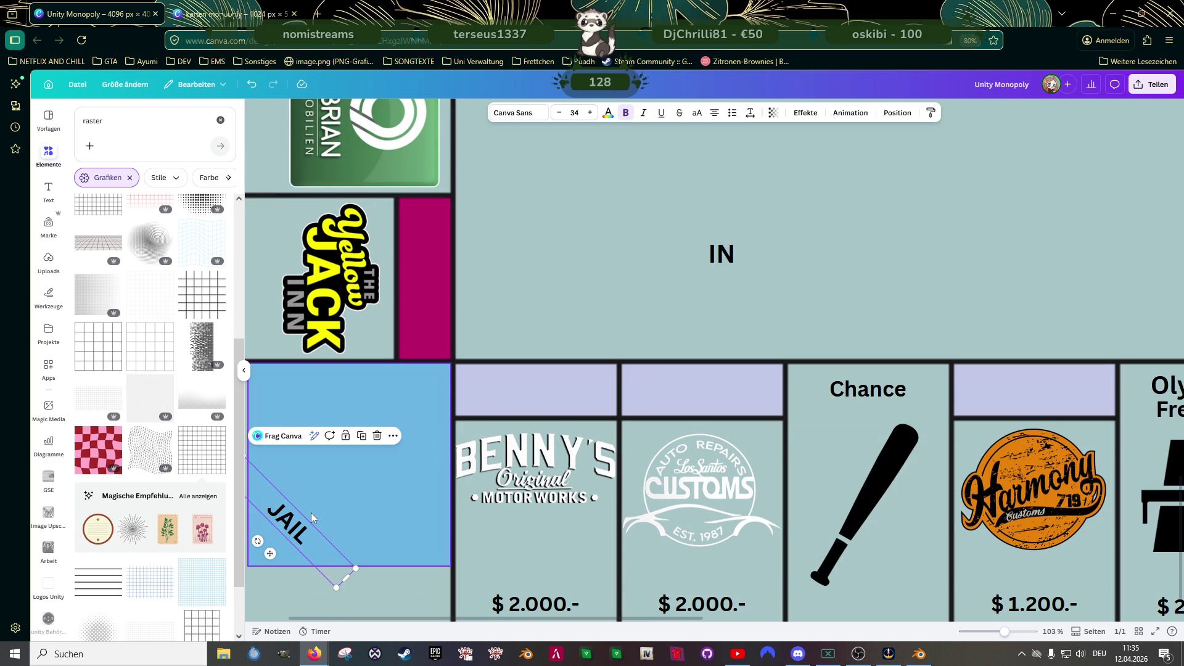
scroll(323, 502, "down", 2)
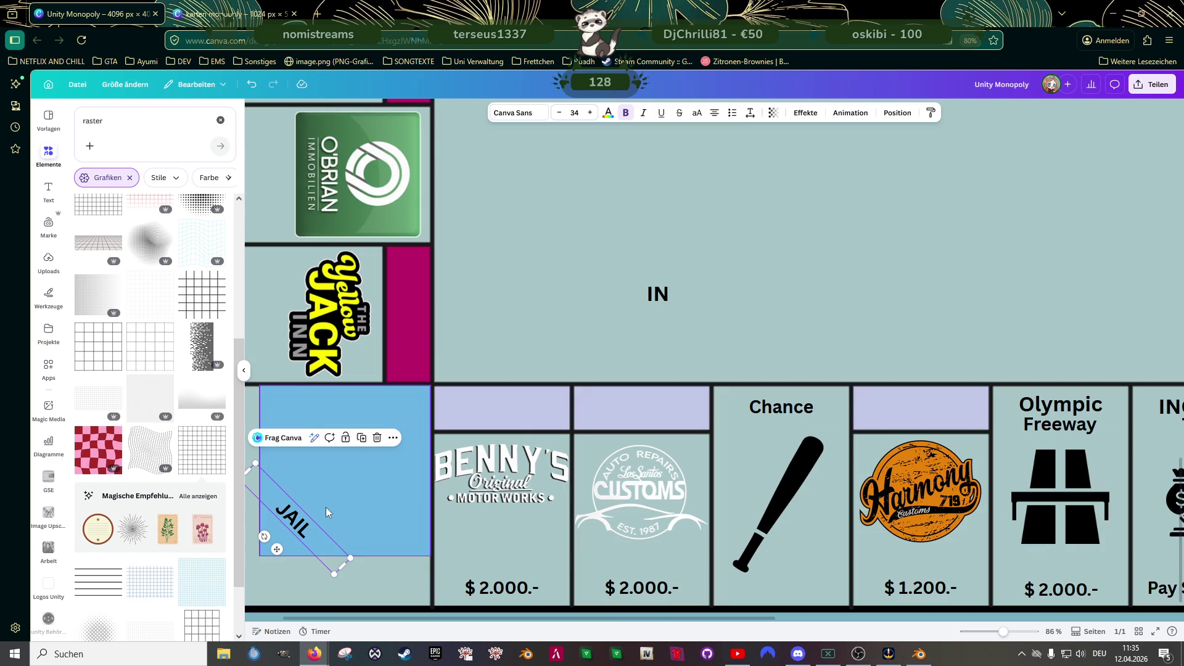
- Rotate IN diagonally and set it in the Jail square's upper-right corner
left_click(661, 298)
left_click_drag(641, 320, 628, 306)
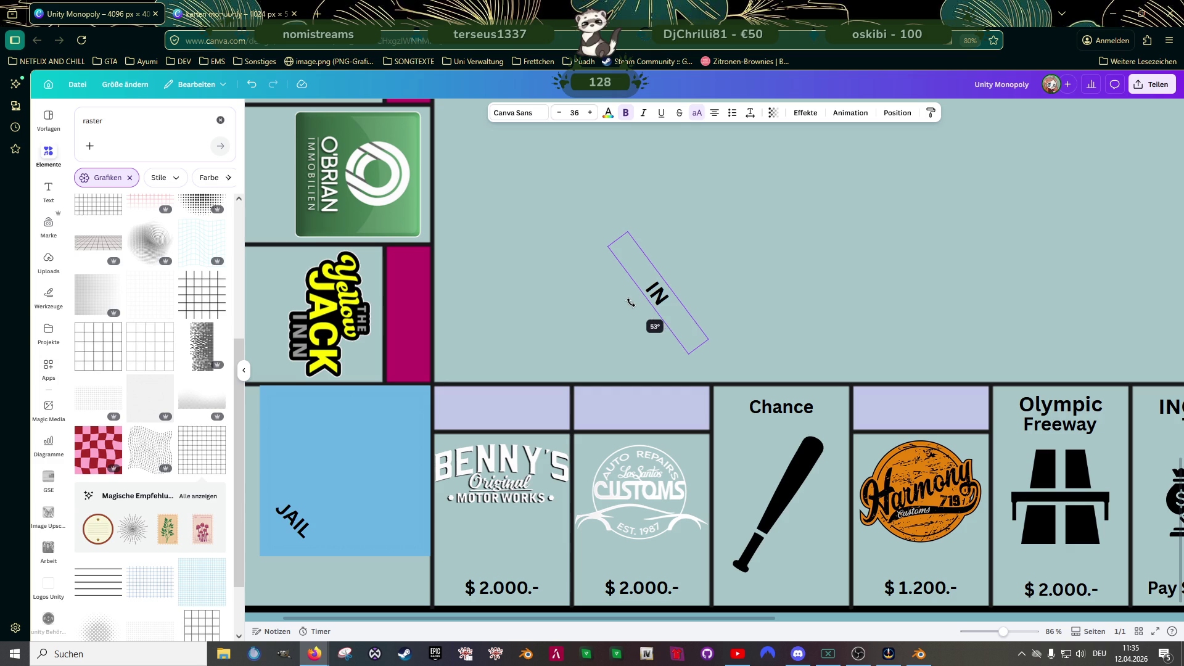
left_click_drag(627, 307, 525, 359)
mouse_move(402, 415)
left_mouse_down()
mouse_move(416, 408)
mouse_move(400, 419)
left_mouse_up()
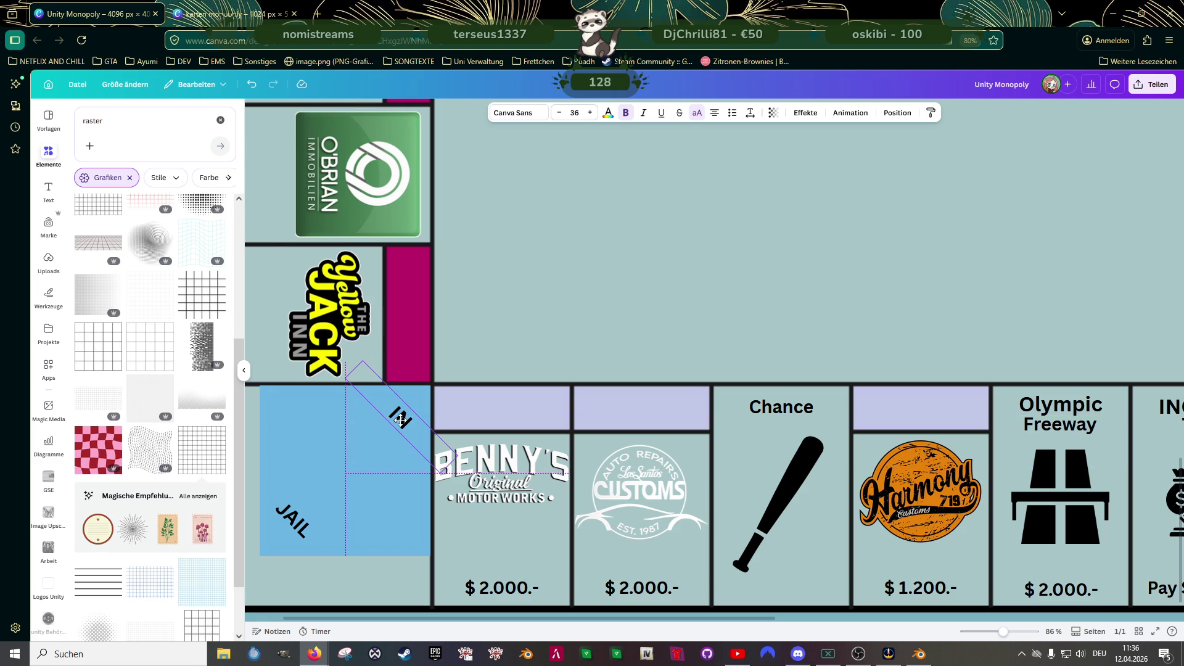
left_click(555, 334)
scroll(564, 339, "down", 3)
scroll(567, 339, "up", 1)
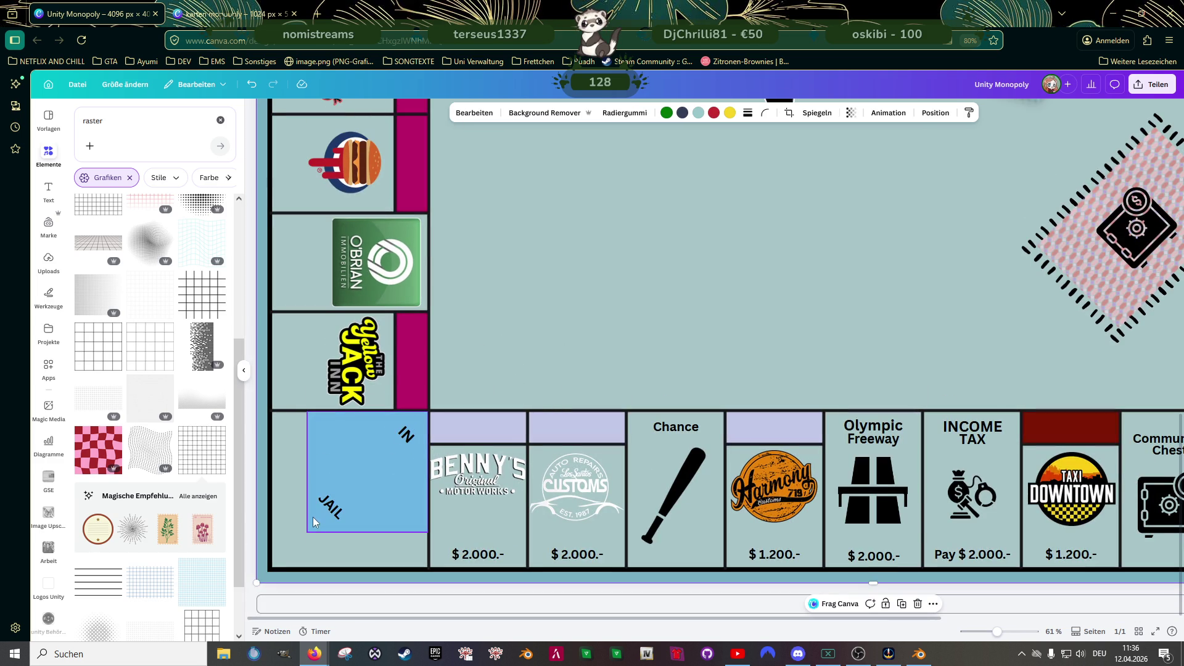
- Duplicate the JAIL label, straighten it, and change it to VISITING at font size 38
left_click(330, 509)
key("ctrl+c")
key("Escape")
key("ctrl+v")
left_click_drag(566, 341, 586, 390)
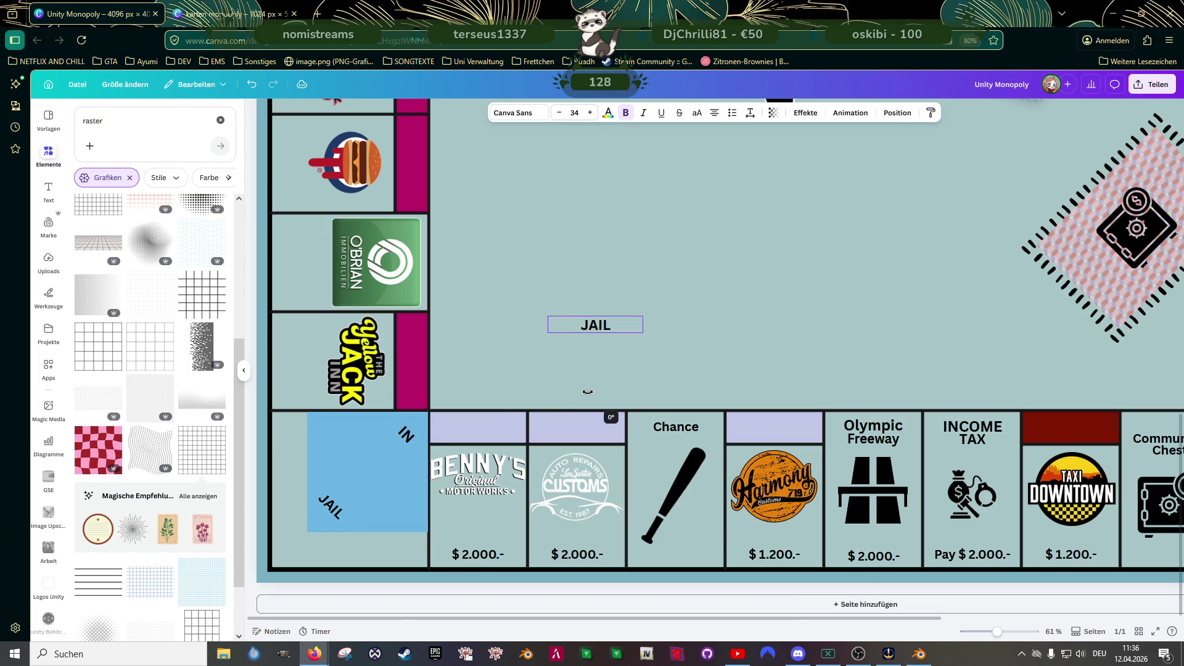
double_click(606, 321)
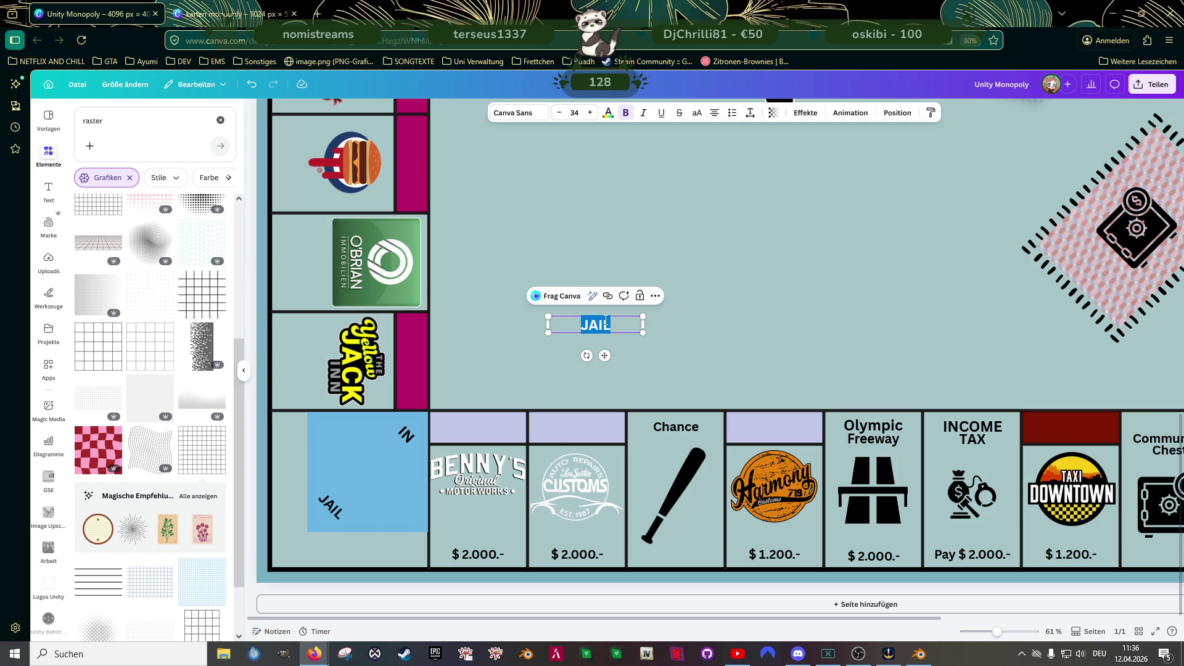
type("VISITING")
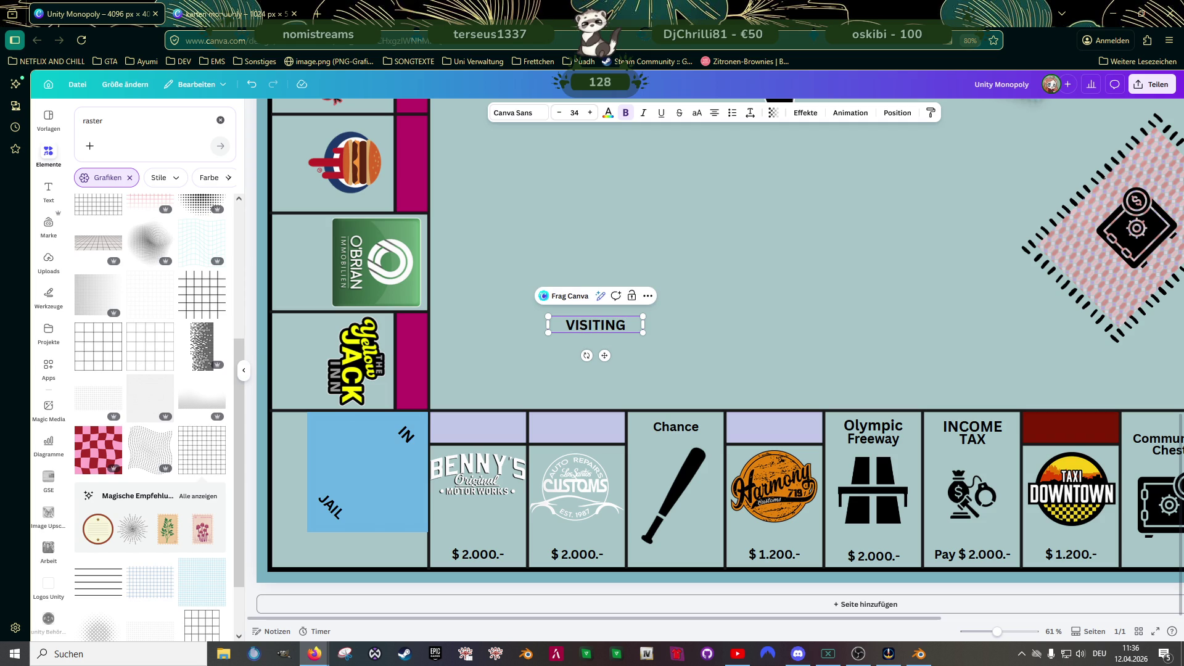
key("Escape")
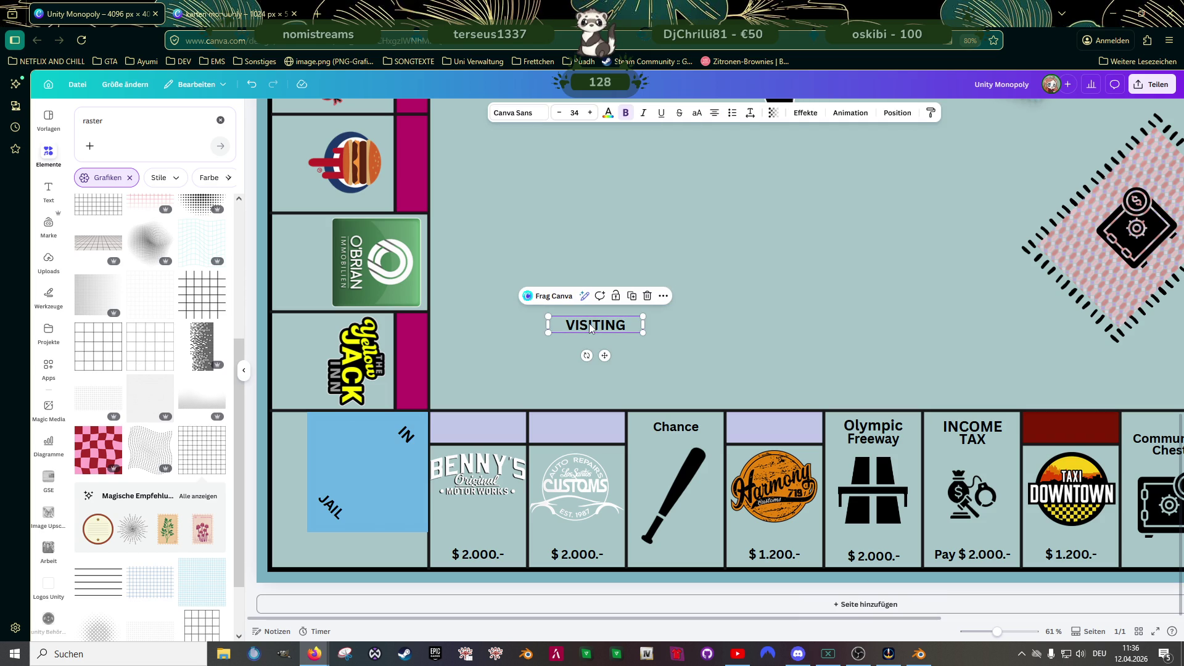
left_click(592, 112)
left_click(591, 113)
left_click(591, 113)
left_click(591, 113)
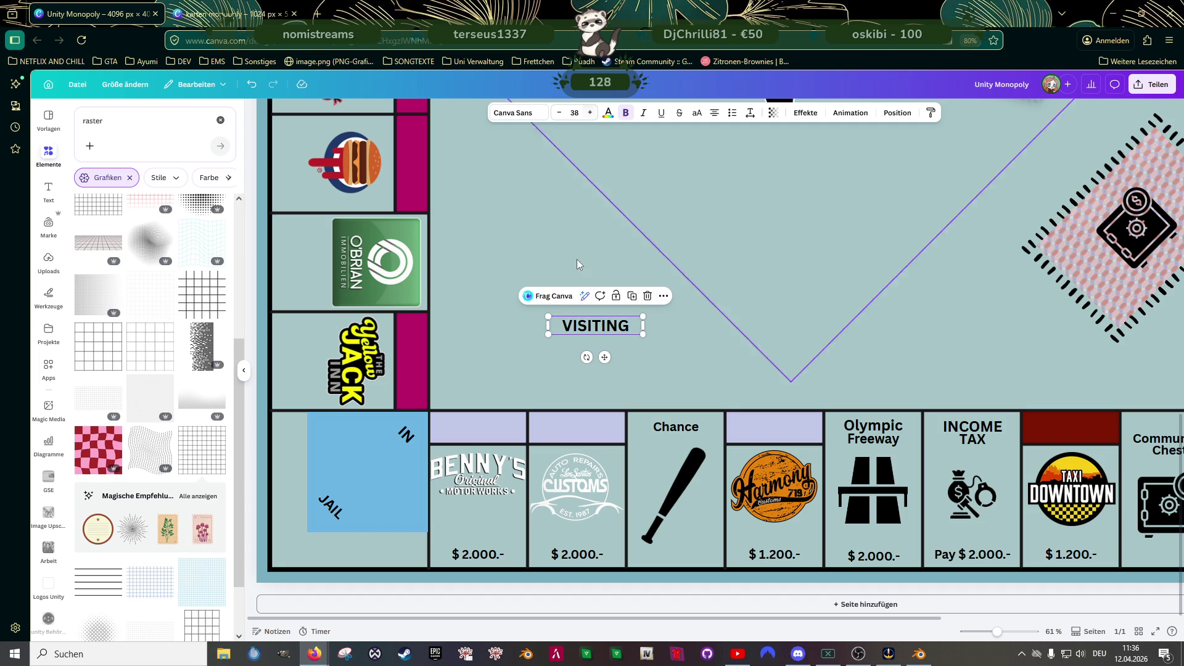
left_click(549, 343)
- Duplicate VISITING as JUST and rotate it 90° to vertical
left_click(591, 325)
key("ctrl+d")
left_click_drag(591, 329, 595, 278)
double_click(595, 278)
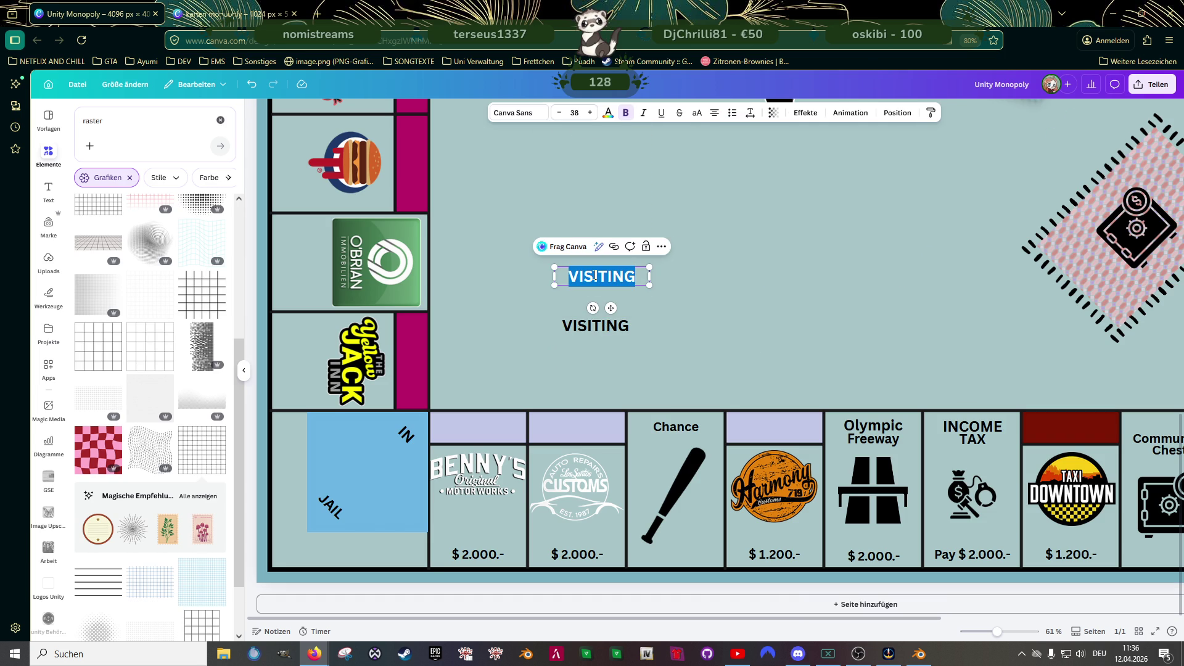
type("JUST")
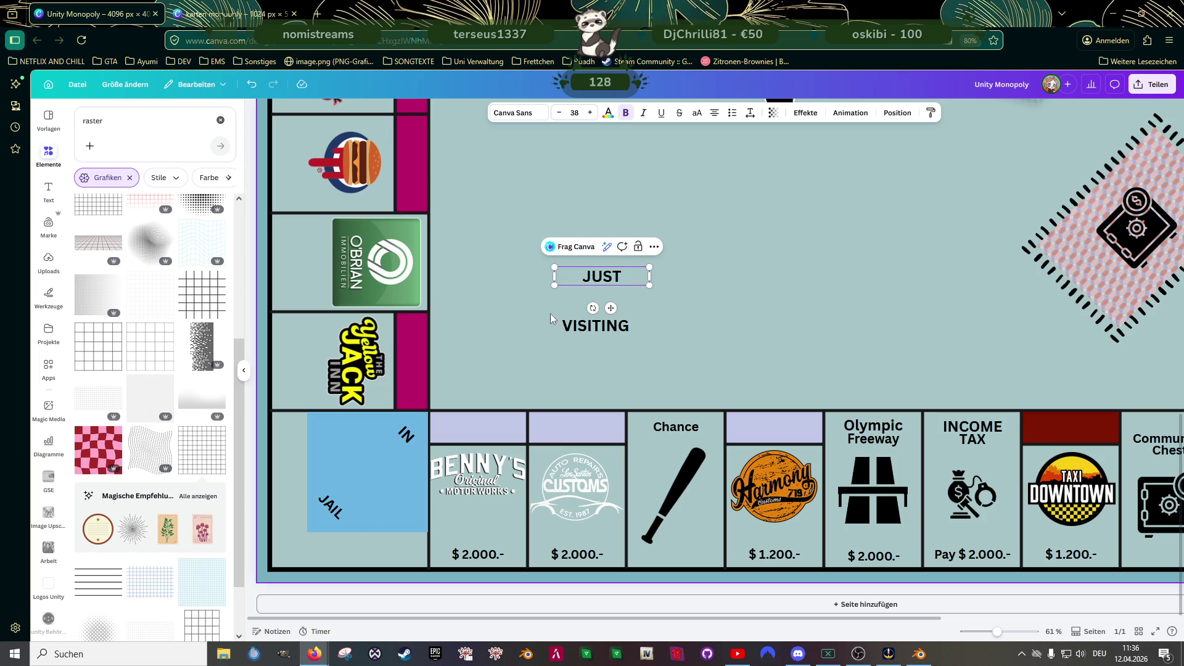
left_click_drag(592, 307, 564, 262)
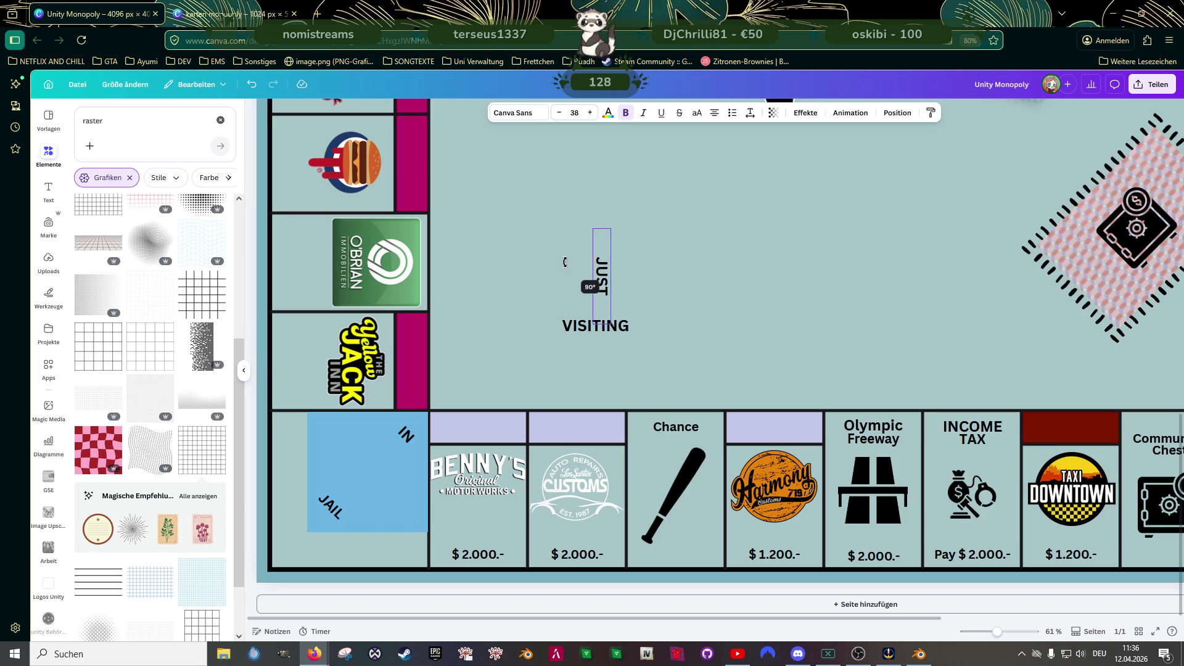
left_click(593, 283)
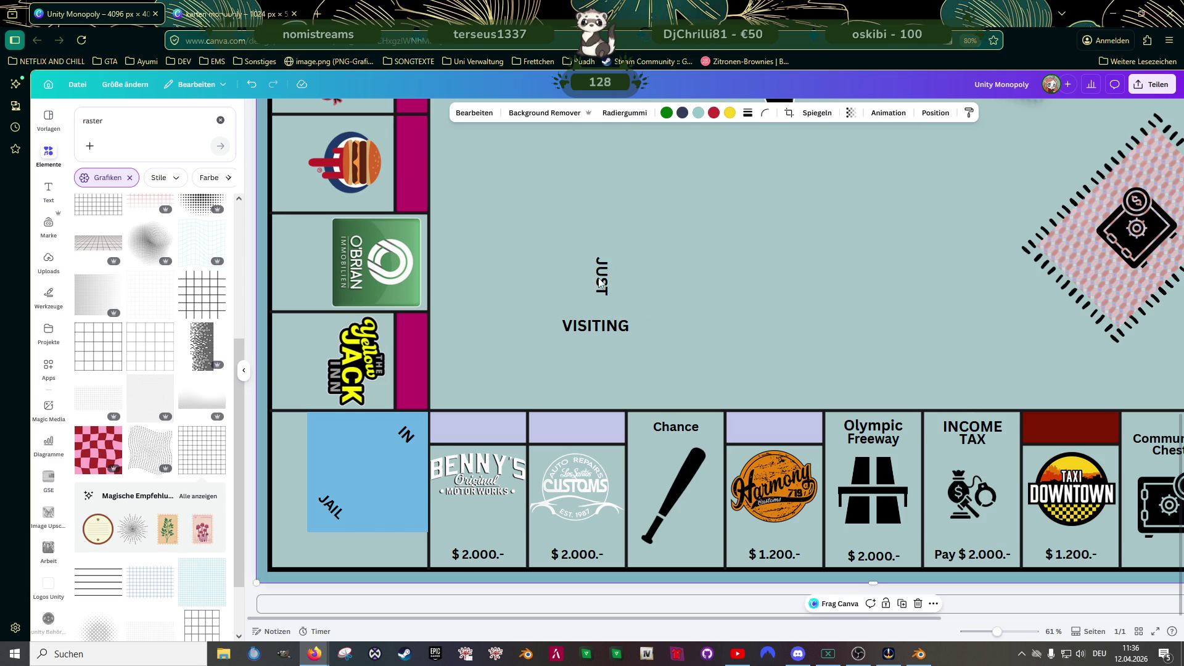
- Place JUST along the Jail corner's left edge and VISITING along its bottom edge
left_click_drag(594, 284, 287, 470)
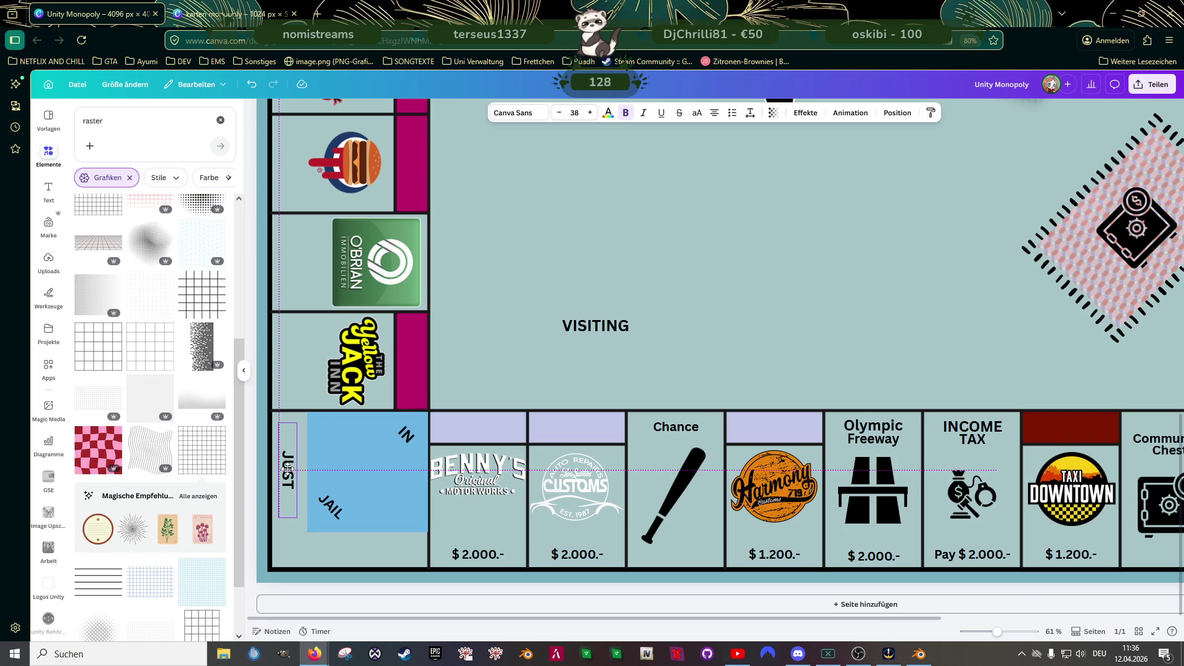
left_click(595, 326)
mouse_move(595, 325)
left_mouse_down()
mouse_move(349, 546)
mouse_move(382, 547)
left_mouse_up()
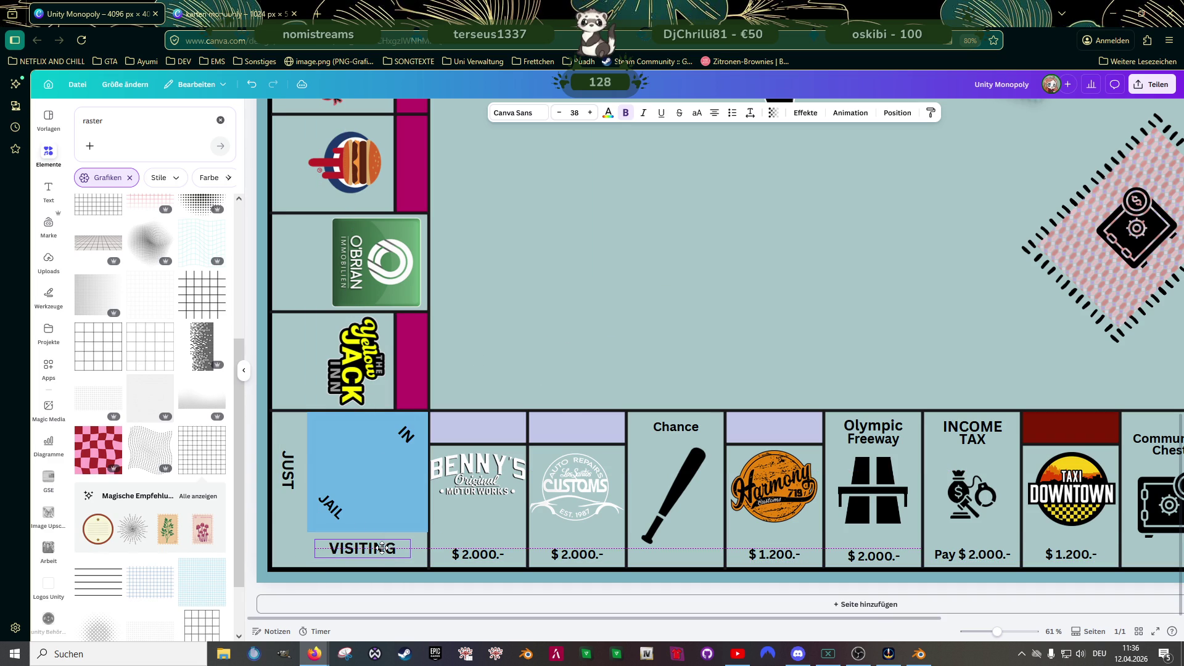
left_click_drag(295, 470, 295, 479)
left_click(602, 365)
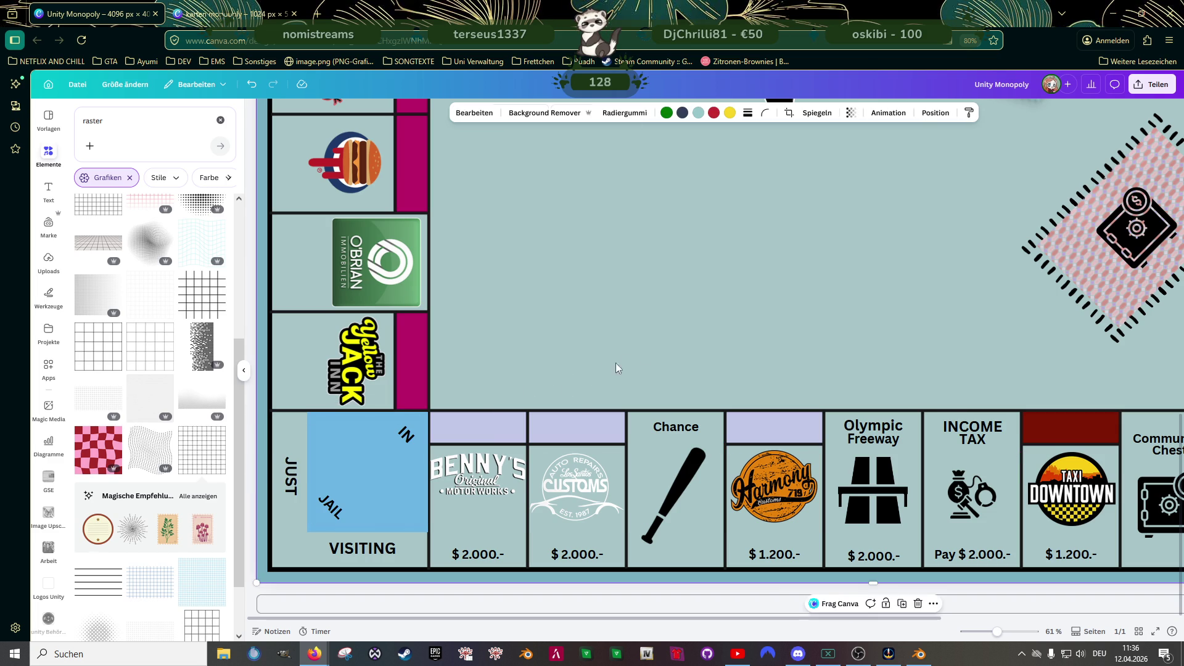
scroll(618, 340, "down", 3)
- Search Elements for 'pictogram jail' and filter the results to Graphics
scroll(619, 343, "up", 2)
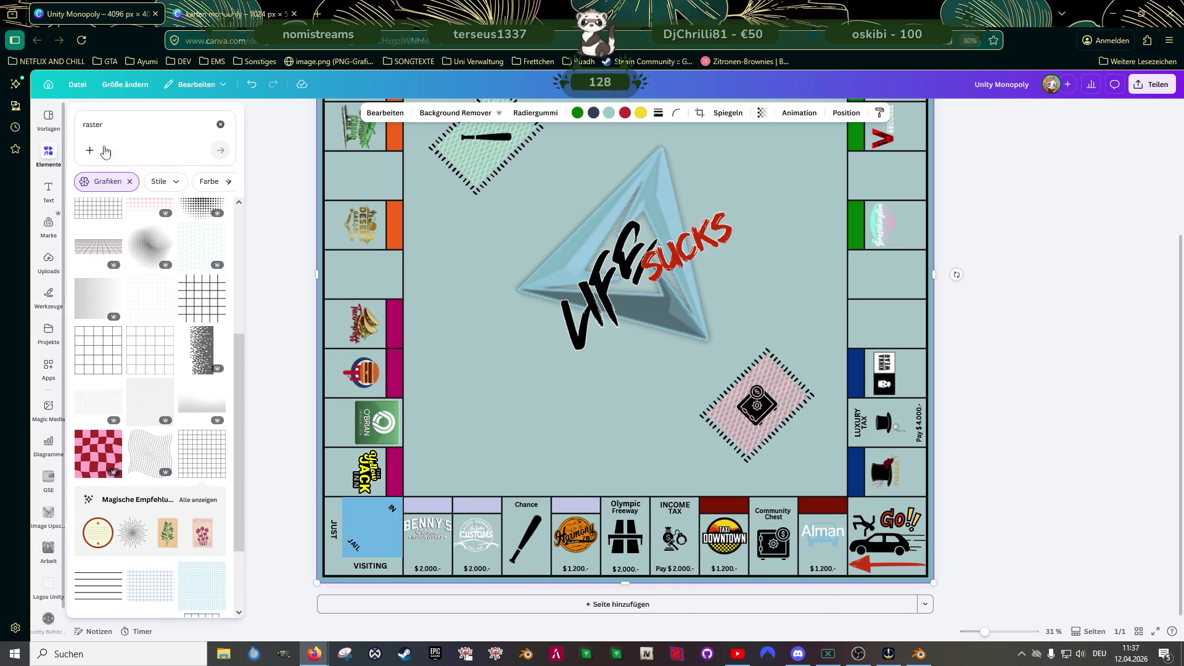
left_click(220, 125)
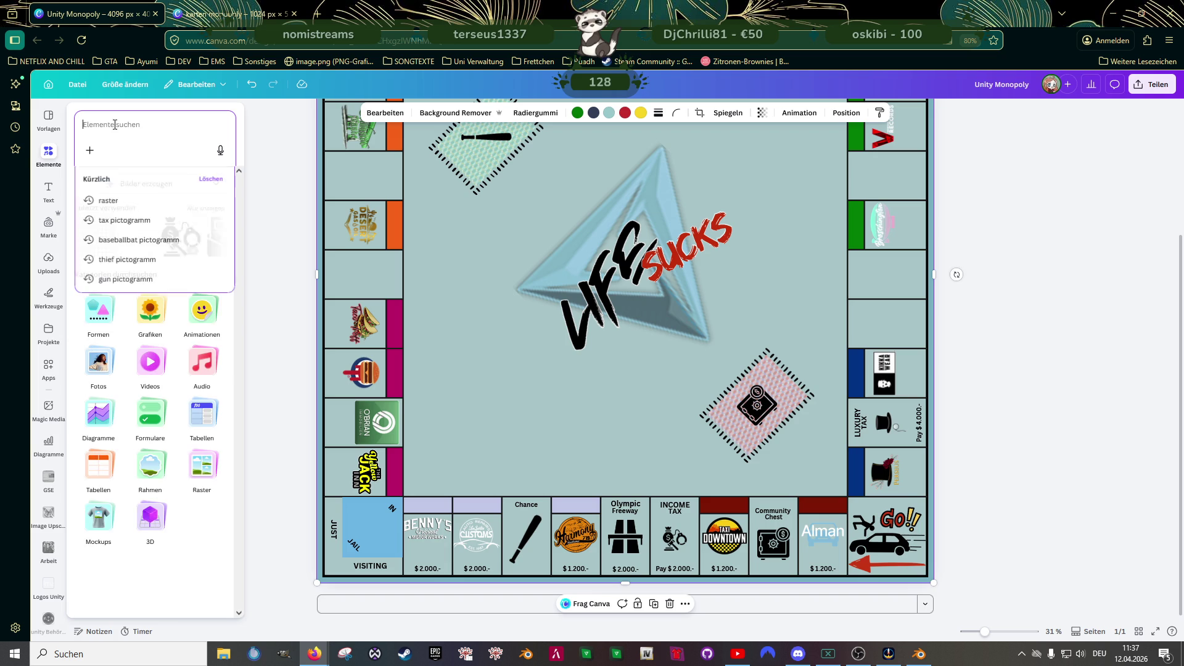
type("p")
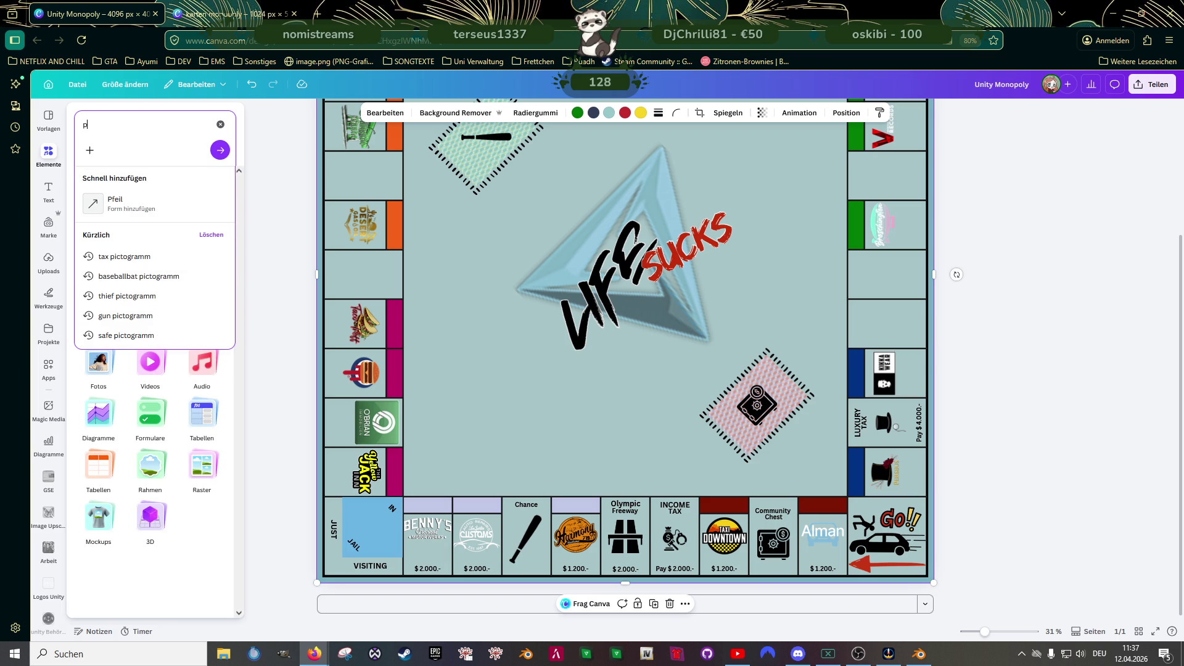
type("ictogram jail")
key("Return")
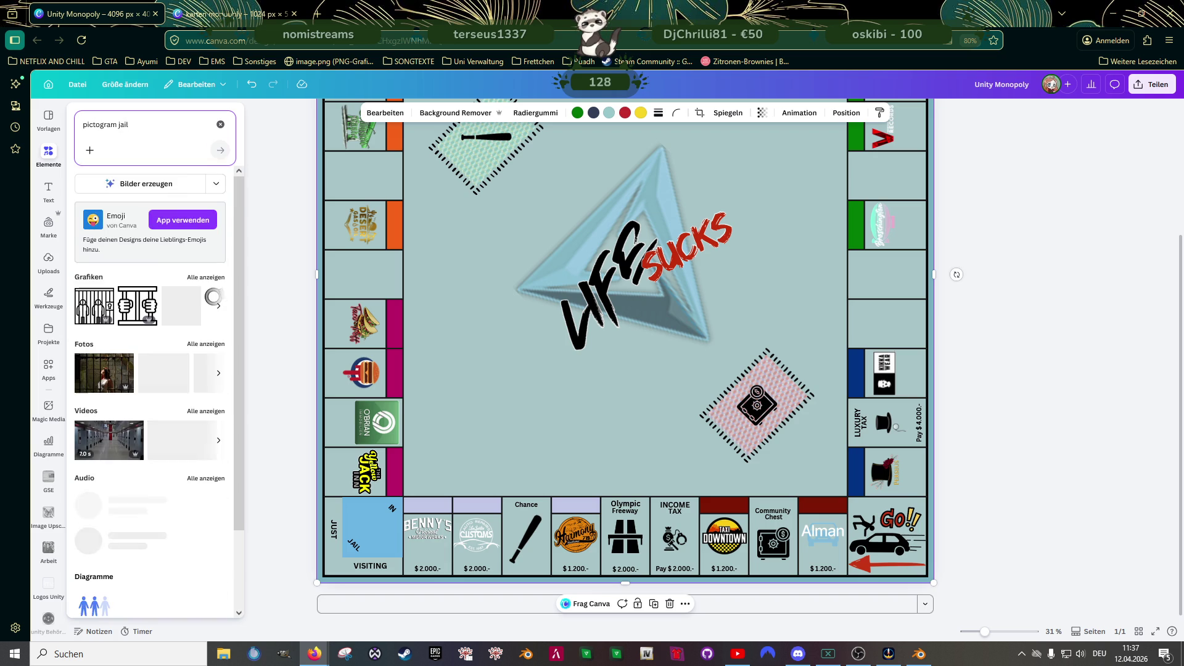
left_click(206, 277)
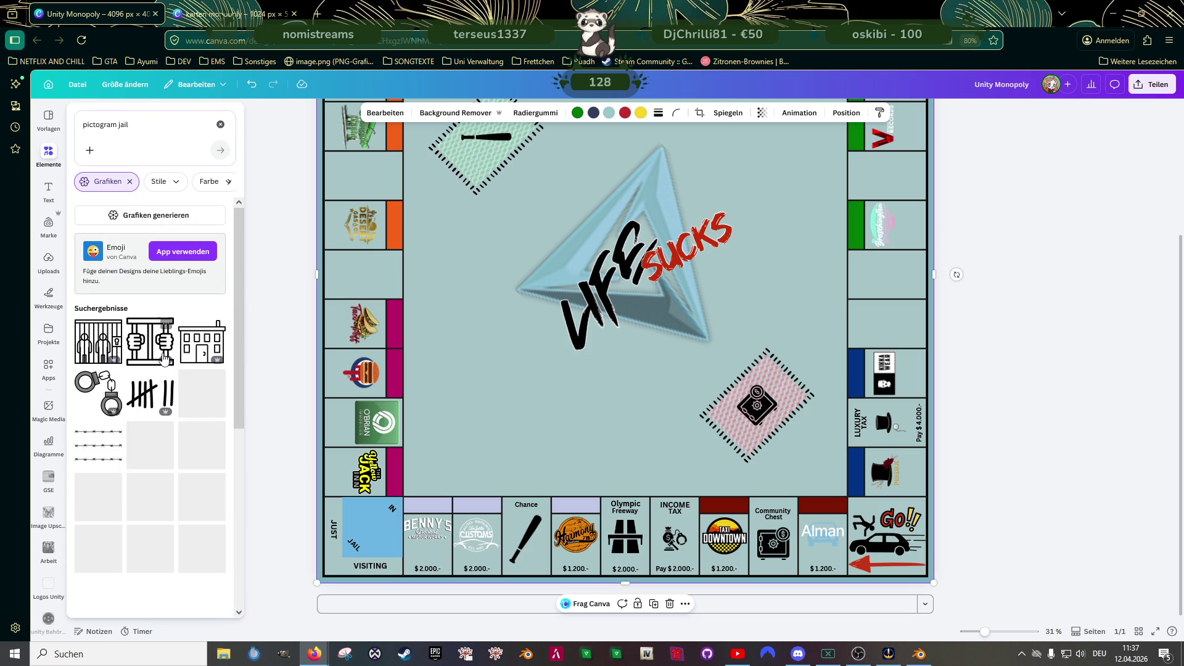
- Scroll through the jail pictogram graphics to compare candidate icons
scroll(165, 378, "down", 1)
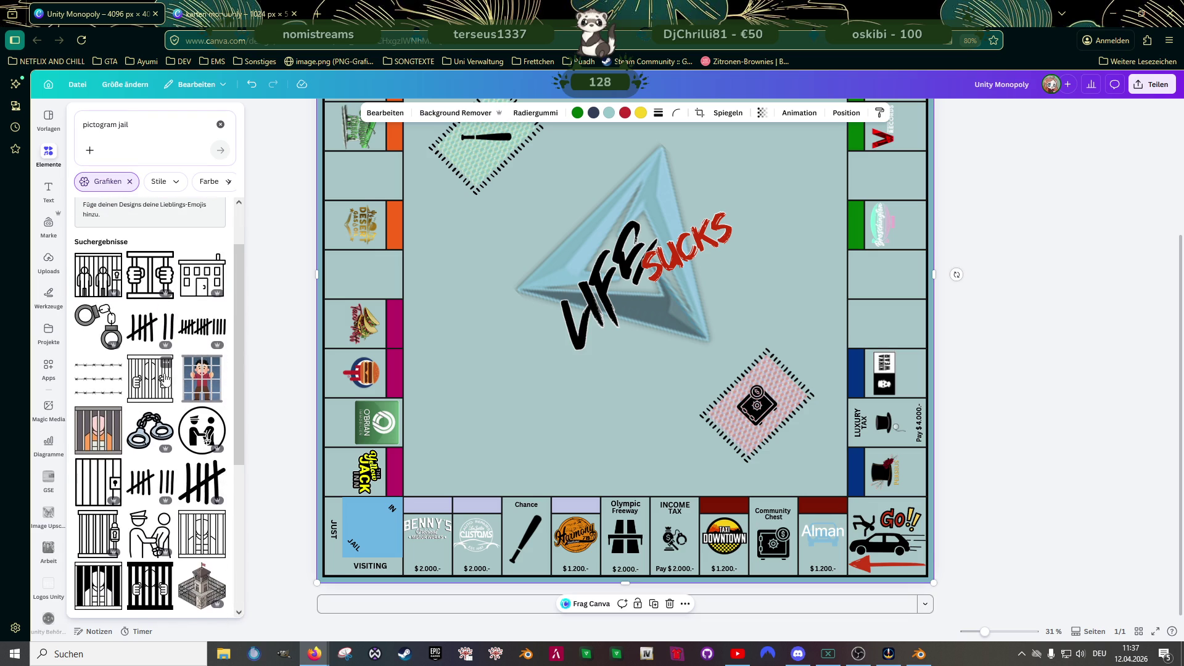
scroll(163, 379, "down", 1)
scroll(154, 381, "down", 1)
scroll(142, 383, "down", 1)
scroll(140, 383, "down", 1)
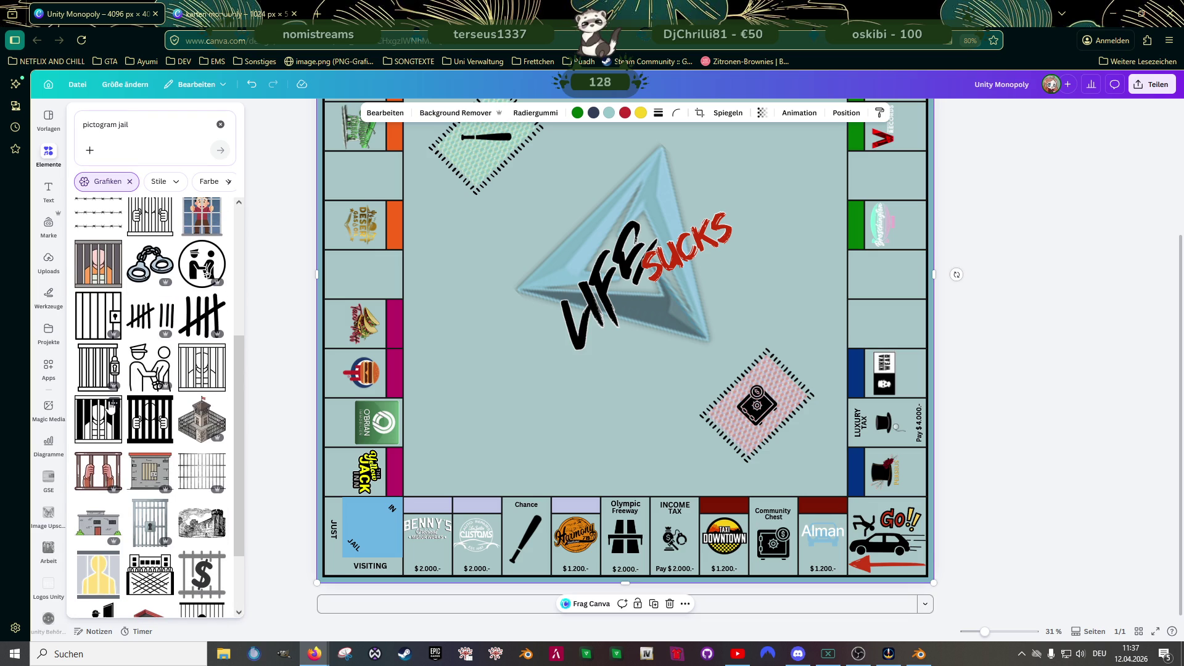
scroll(110, 405, "down", 1)
scroll(111, 407, "down", 1)
scroll(112, 410, "down", 1)
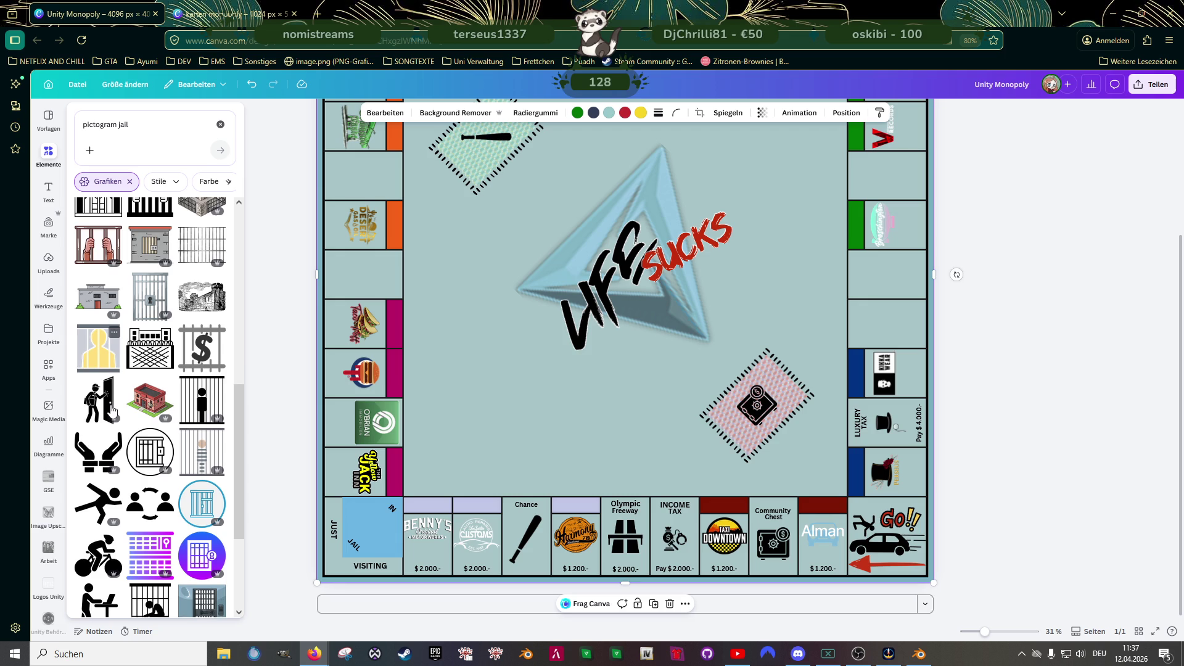
scroll(113, 410, "down", 1)
scroll(114, 408, "down", 1)
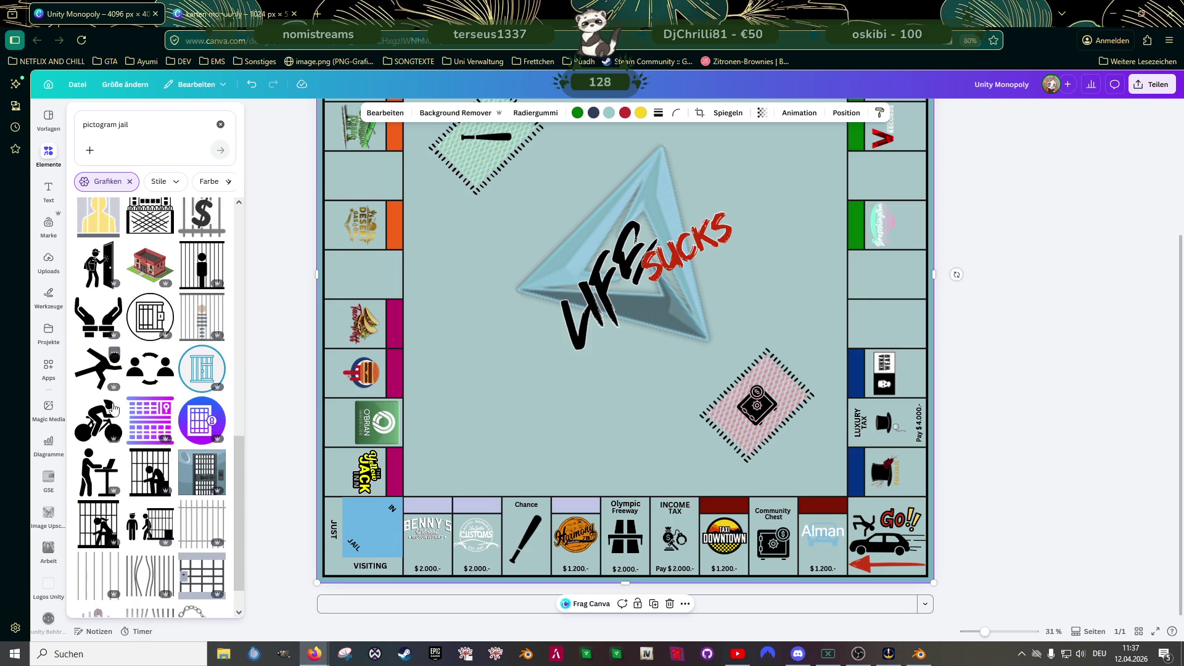
scroll(112, 407, "down", 1)
scroll(114, 408, "down", 1)
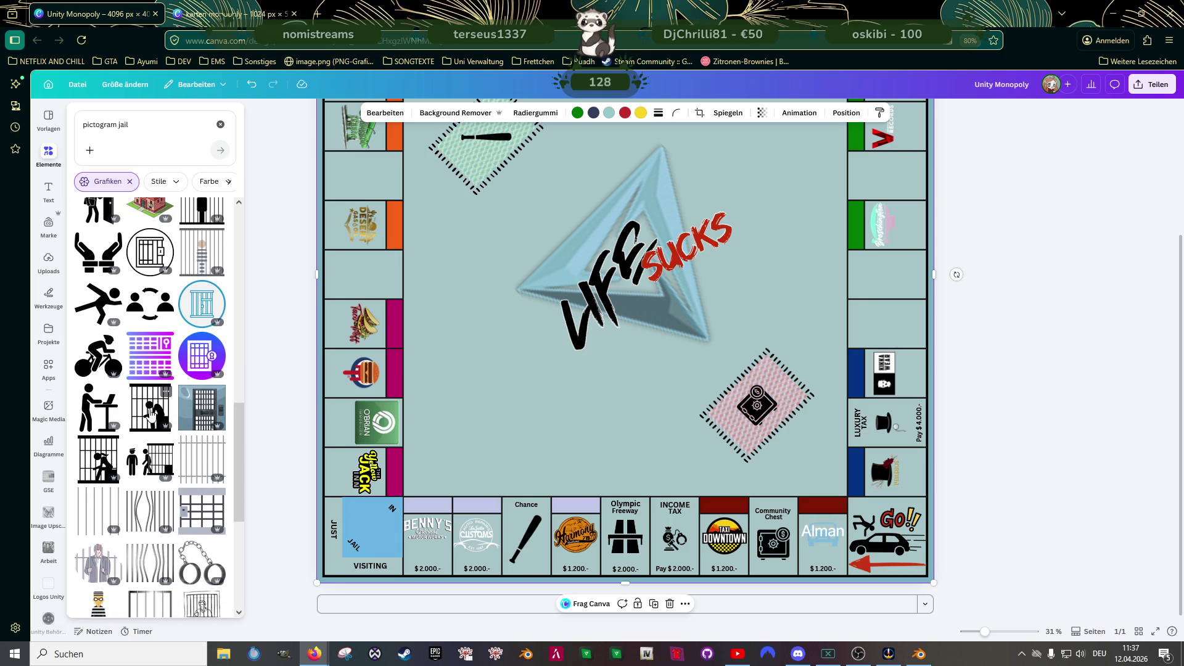
scroll(149, 416, "down", 1)
scroll(148, 417, "down", 1)
scroll(147, 417, "down", 1)
scroll(145, 419, "down", 1)
scroll(139, 420, "down", 2)
scroll(127, 420, "down", 1)
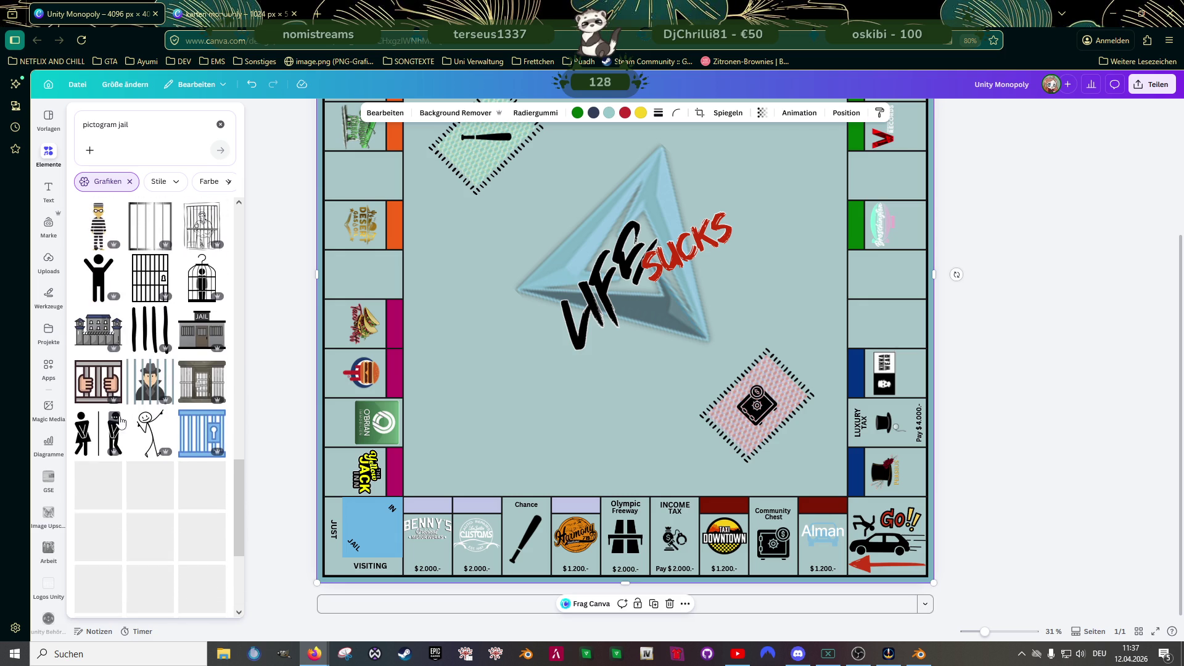
scroll(123, 419, "down", 1)
scroll(126, 413, "down", 1)
scroll(131, 406, "down", 1)
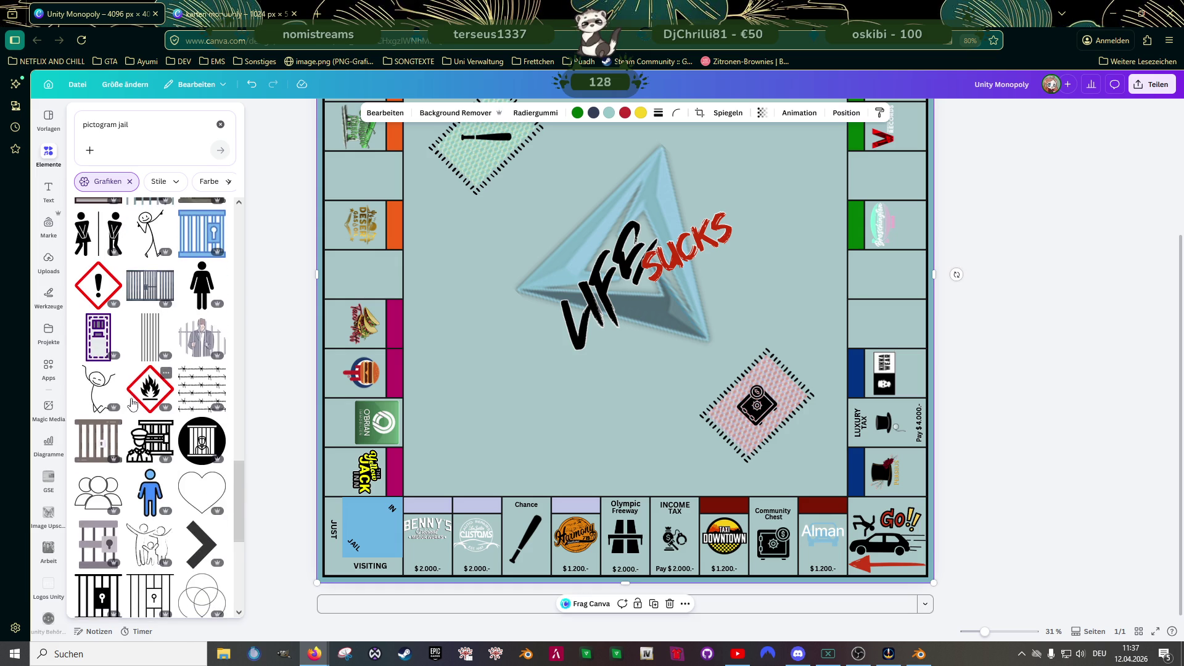
scroll(123, 394, "down", 1)
scroll(109, 376, "down", 3)
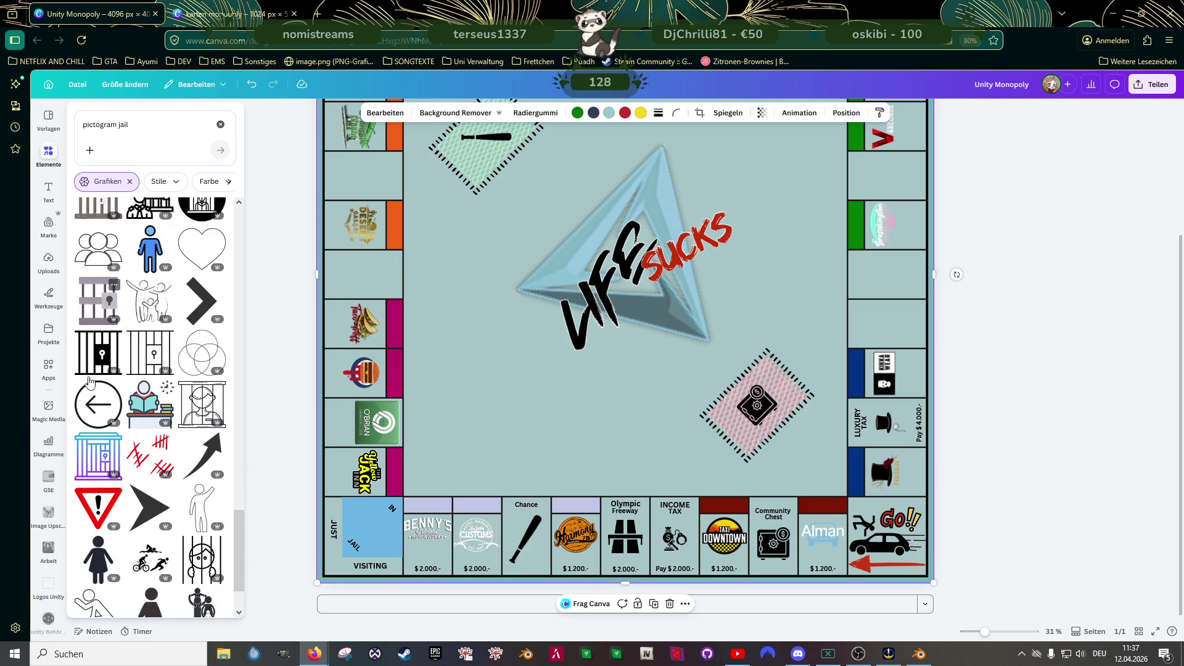
scroll(111, 378, "down", 1)
scroll(112, 378, "down", 1)
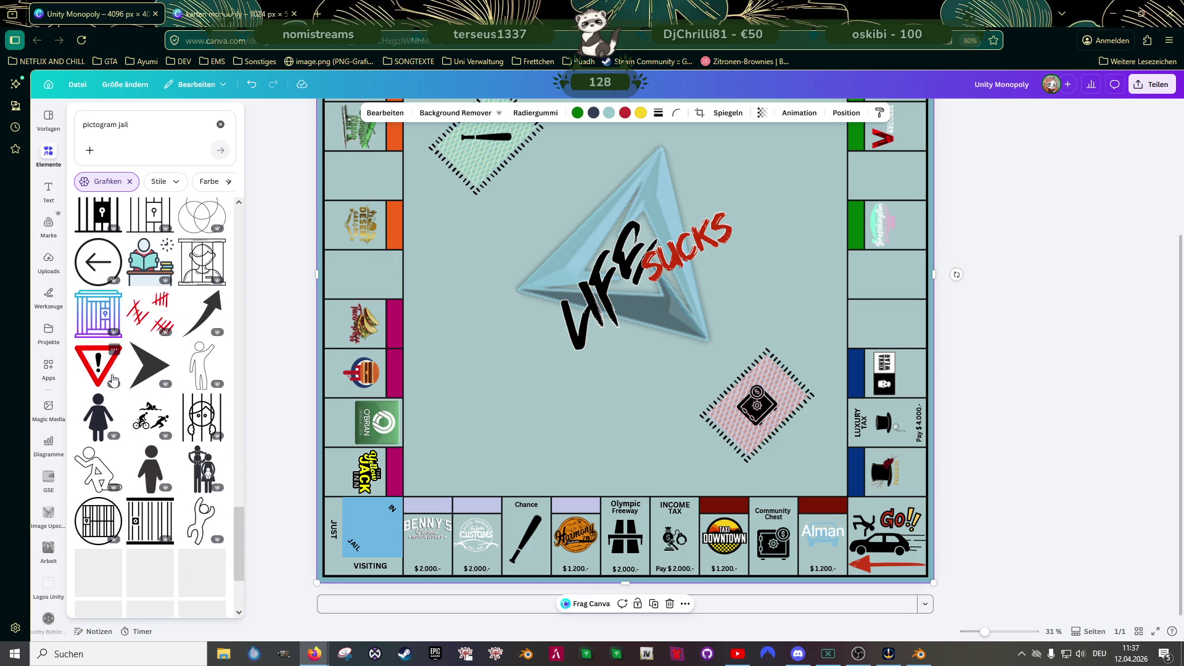
scroll(112, 378, "down", 3)
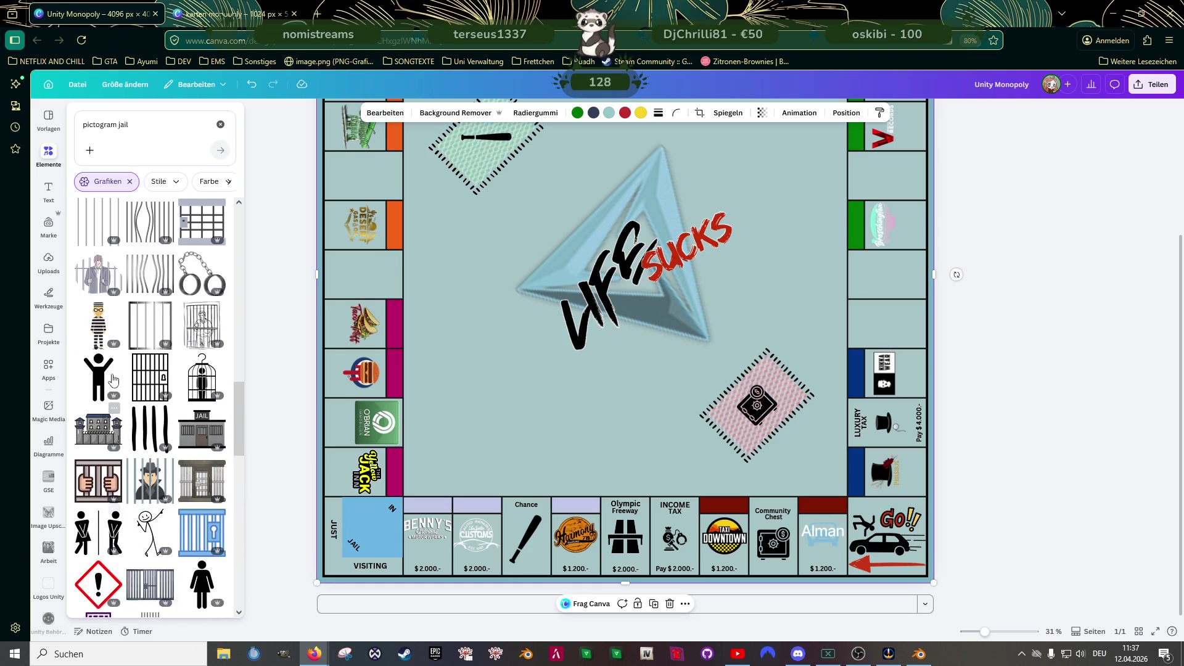
scroll(129, 394, "up", 1)
scroll(143, 405, "up", 2)
scroll(143, 405, "up", 2)
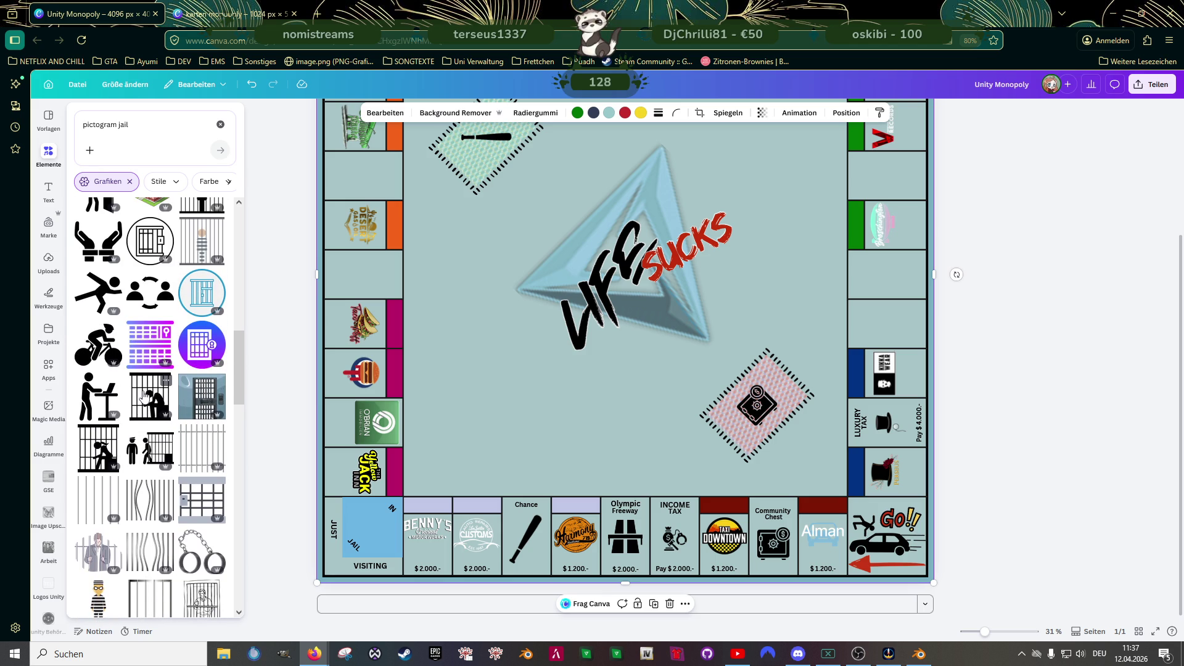
scroll(143, 401, "up", 2)
scroll(144, 404, "up", 2)
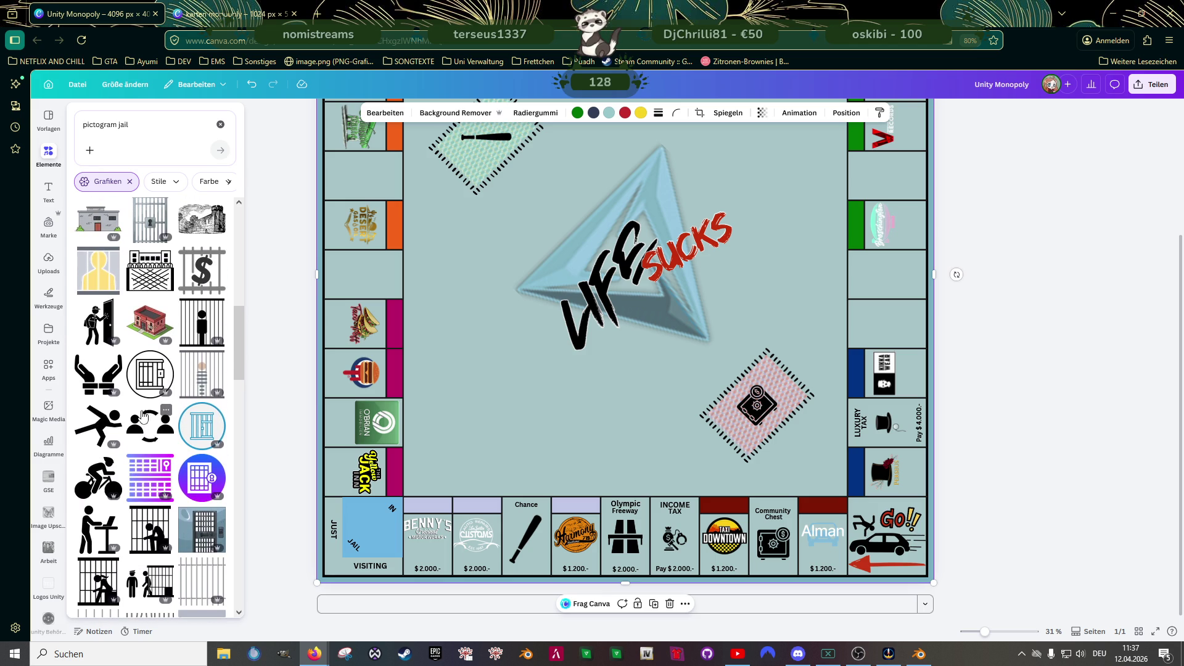
scroll(144, 405, "up", 3)
scroll(146, 410, "up", 3)
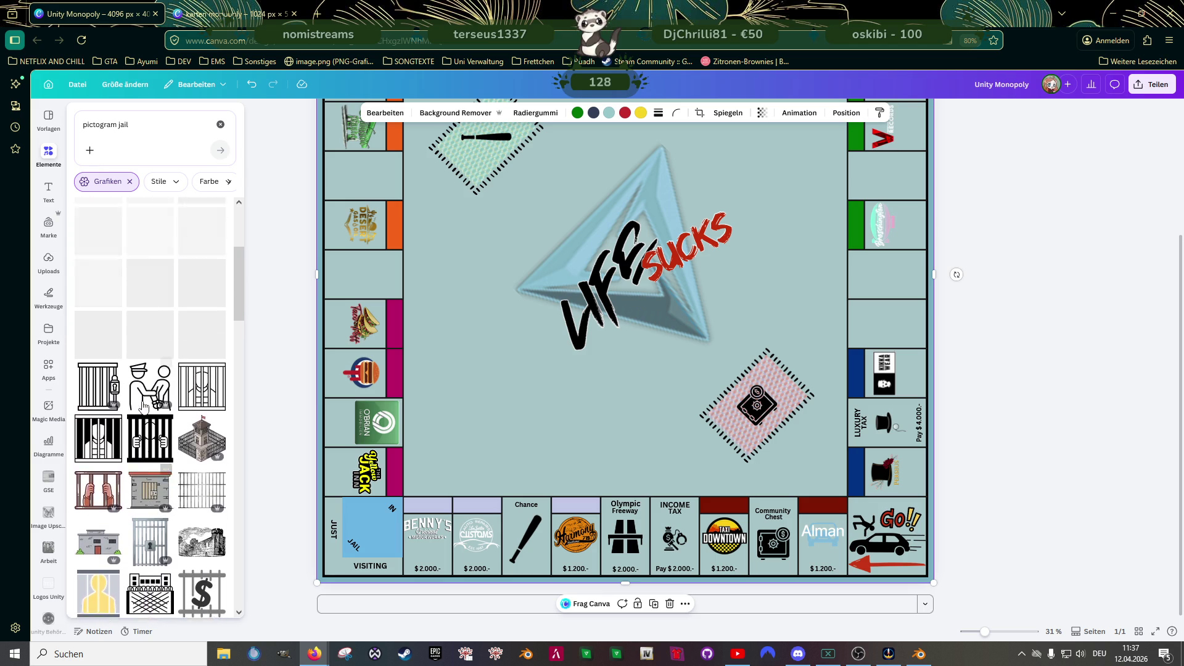
scroll(146, 413, "up", 3)
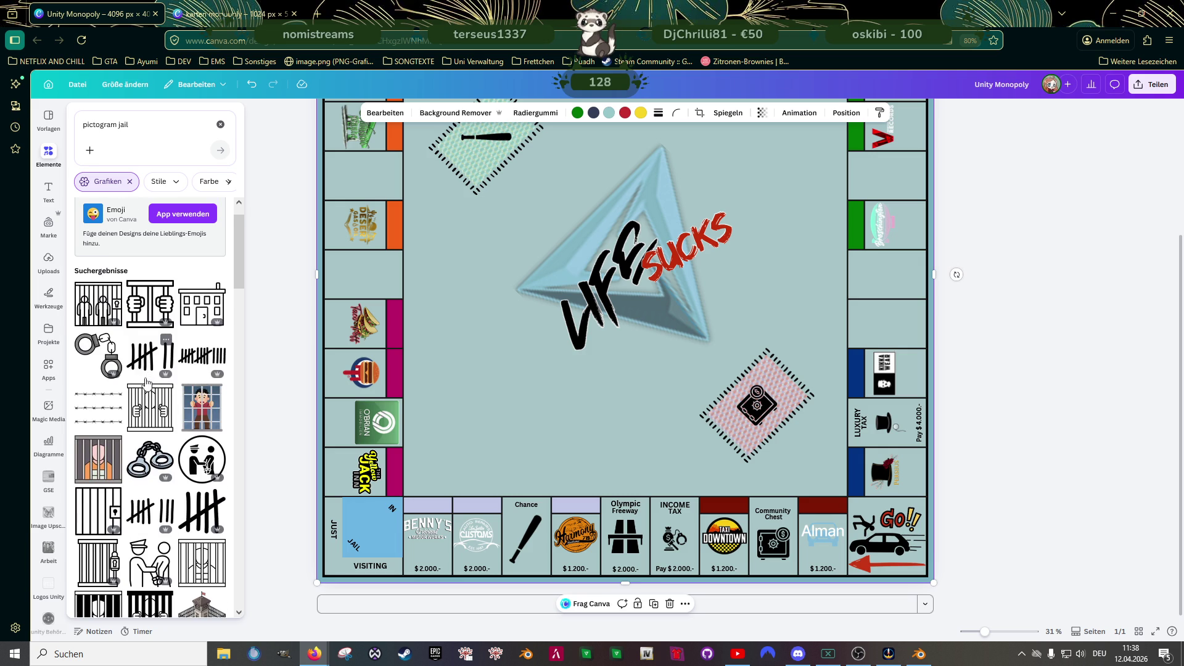
scroll(147, 383, "down", 1)
scroll(148, 381, "down", 1)
scroll(149, 378, "down", 1)
scroll(146, 377, "down", 1)
scroll(143, 379, "down", 2)
scroll(139, 381, "down", 2)
scroll(136, 383, "down", 1)
scroll(135, 382, "down", 2)
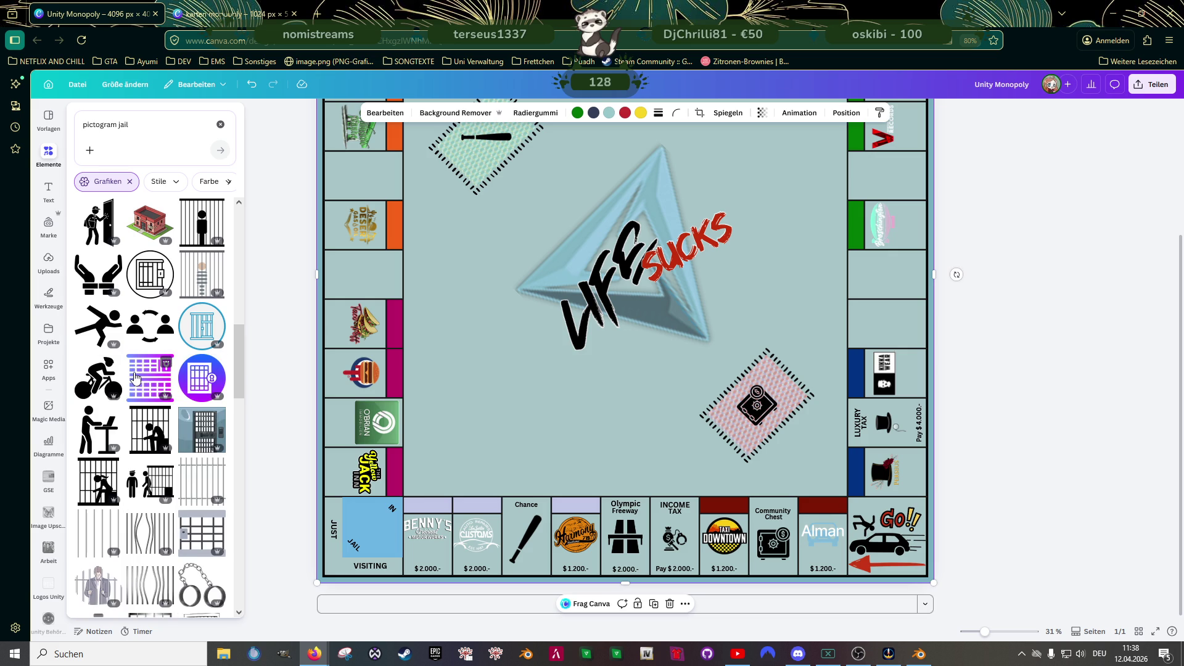
- Add the handcuffed-hands pictogram, rotate it about 43° and shrink it
left_click(87, 277)
left_click_drag(625, 401, 543, 356)
scroll(614, 190, "up", 1)
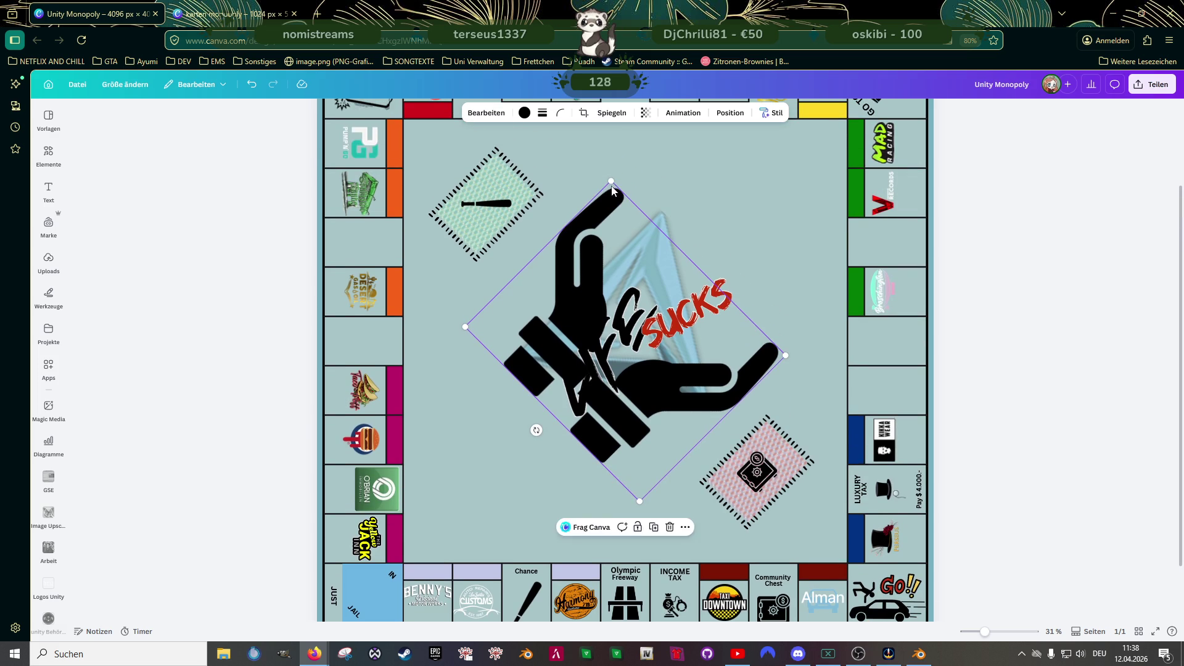
left_click_drag(614, 191, 632, 413)
scroll(632, 413, "down", 1)
- Move the handcuffs into the Jail corner between the 'In' and 'Jail' labels
mouse_move(645, 368)
left_mouse_down()
mouse_move(496, 396)
mouse_move(377, 531)
mouse_move(369, 504)
left_mouse_up()
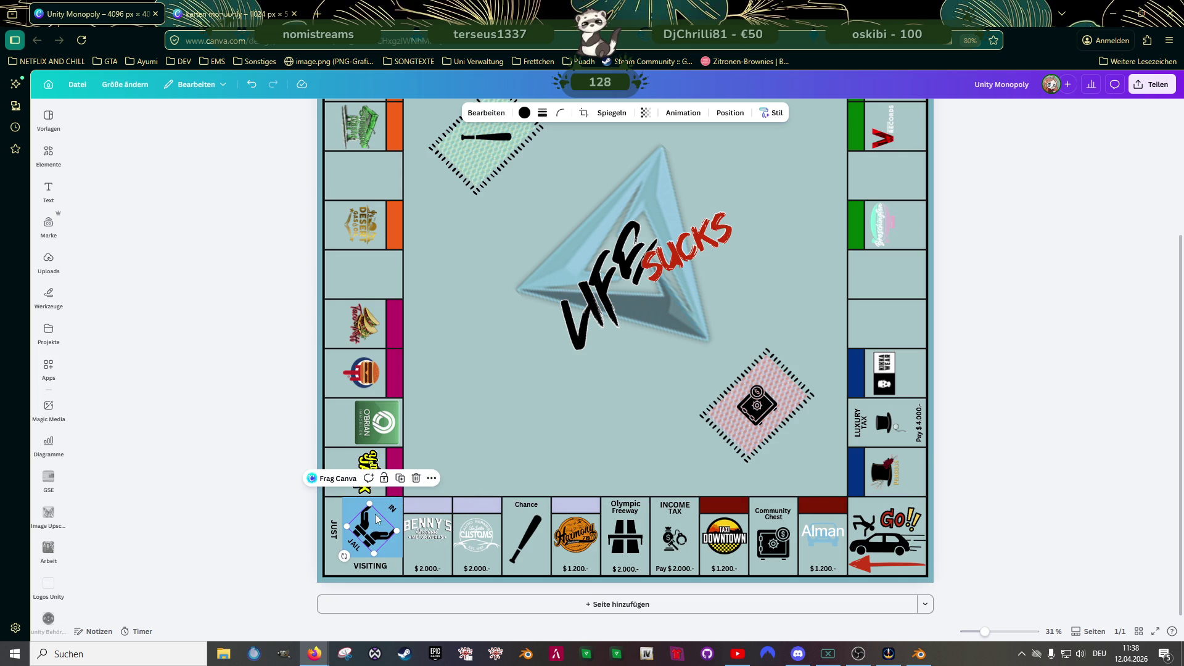
scroll(378, 518, "up", 5)
left_click_drag(199, 543, 202, 536)
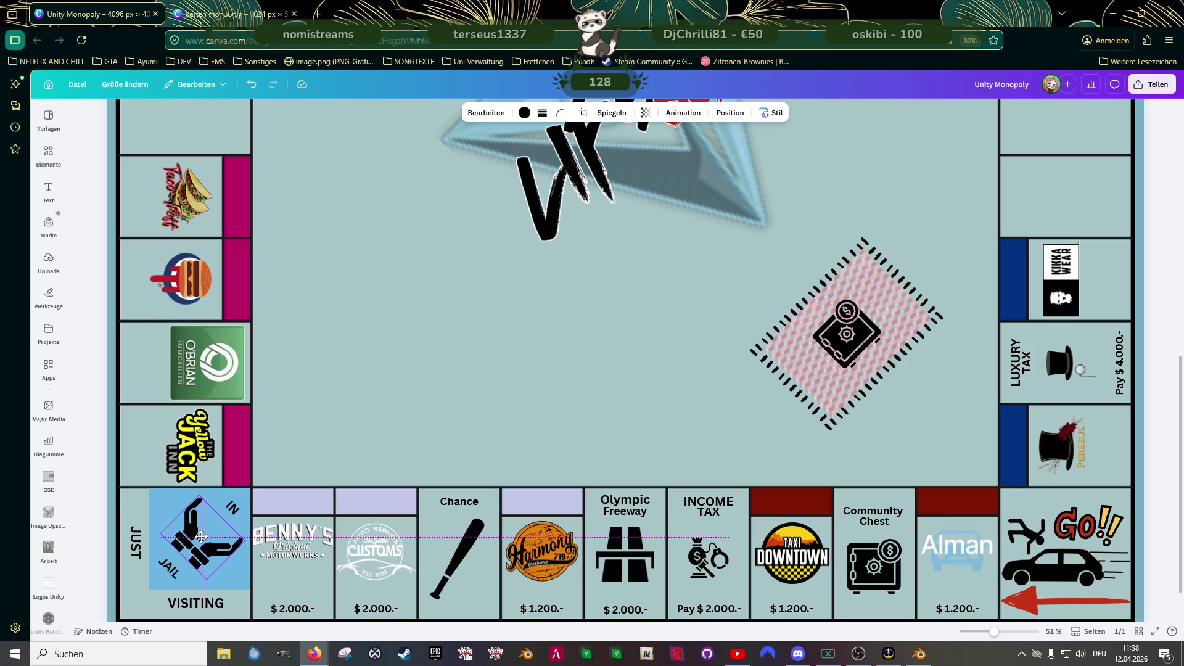
left_click_drag(202, 537, 202, 536)
scroll(482, 391, "down", 3)
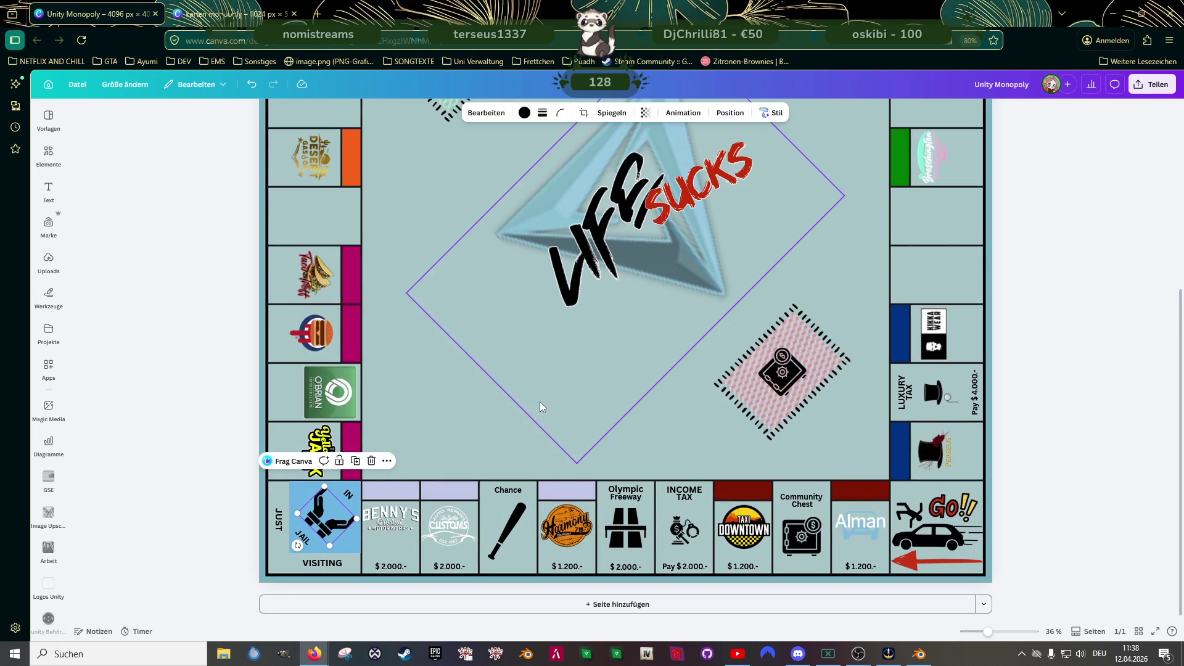
left_click(418, 435)
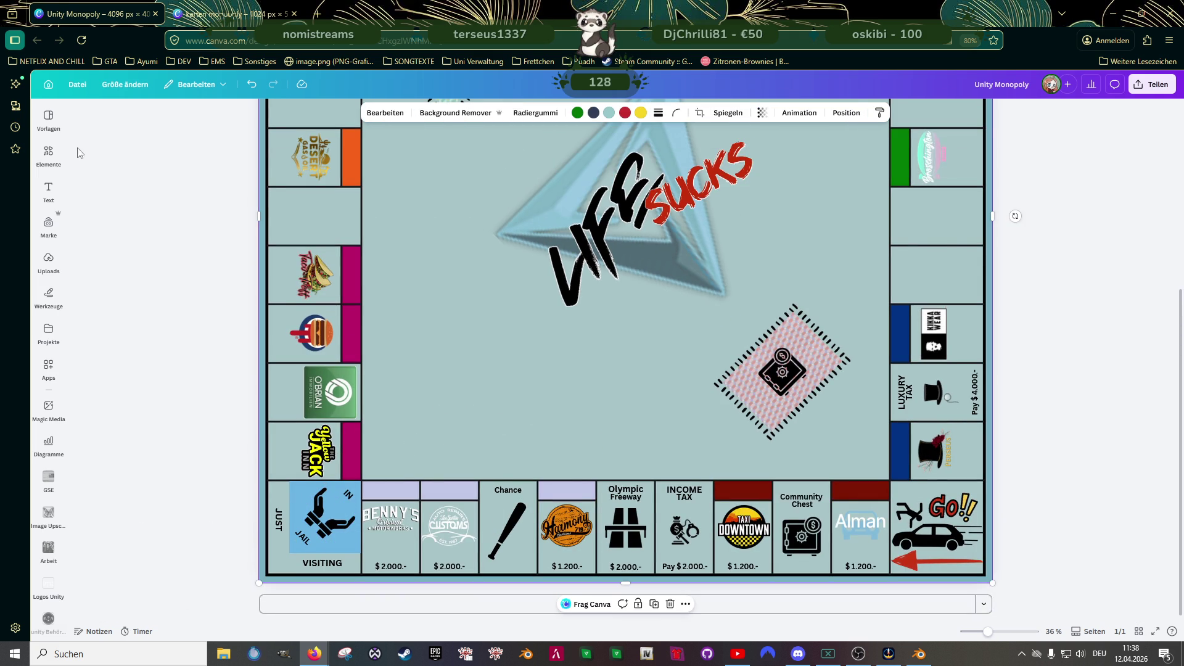
left_click(48, 154)
- Search the graphics for 'frame cube'
left_click(115, 140)
triple_click(126, 127)
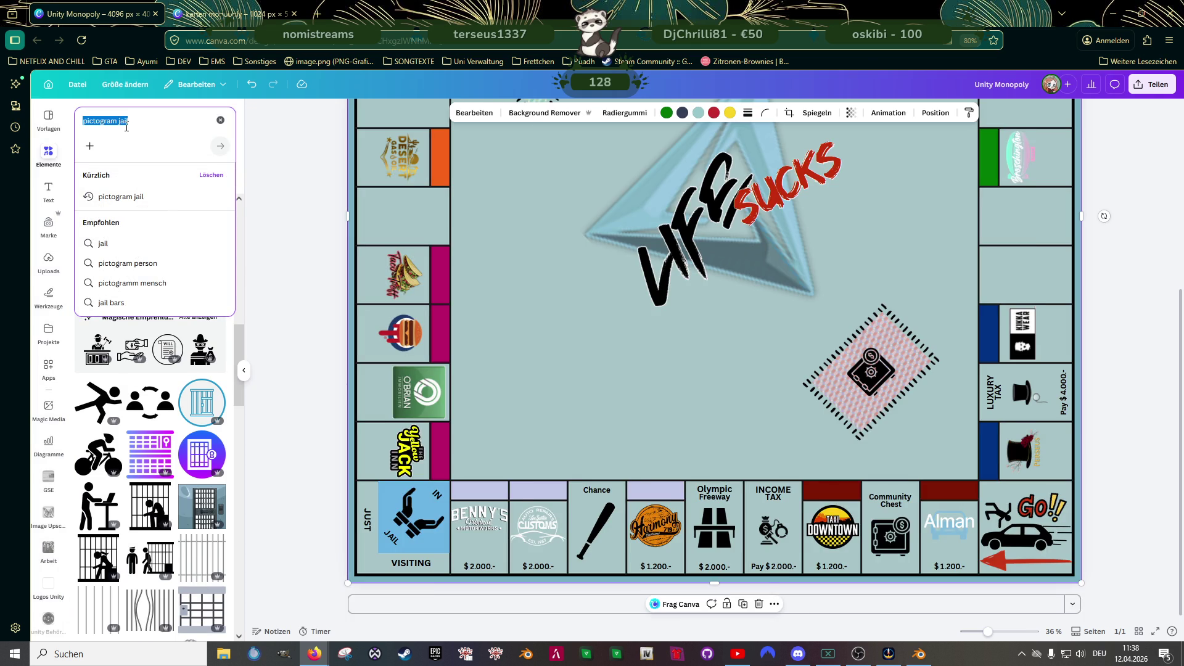
type("fram")
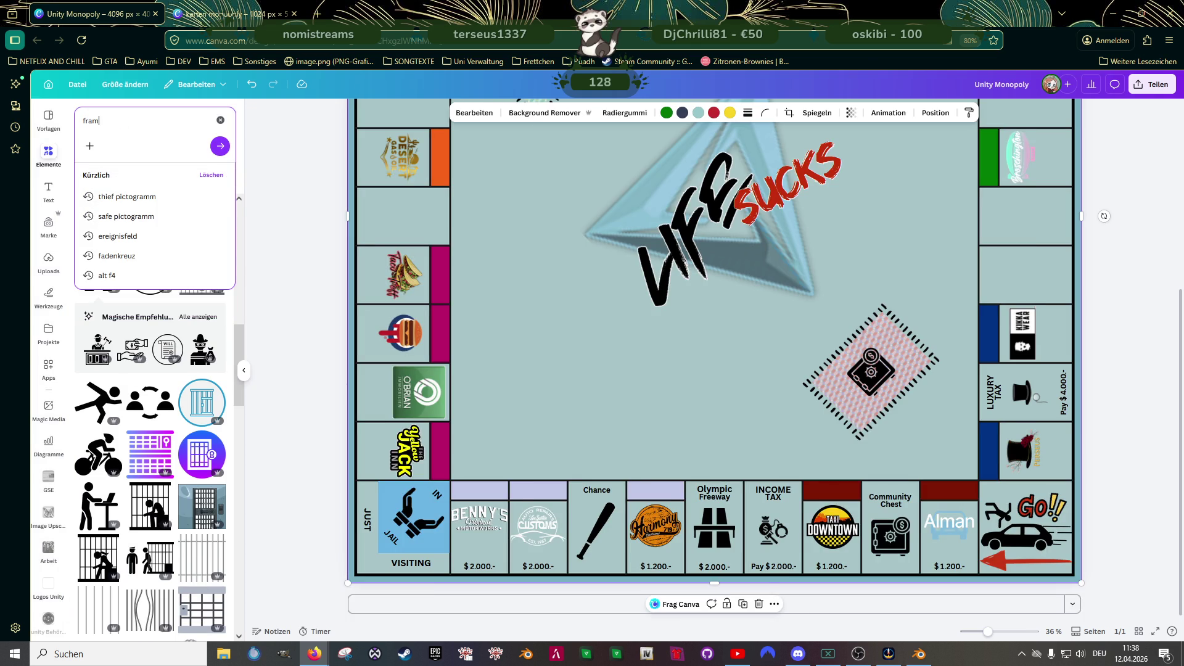
type("e")
key("Return")
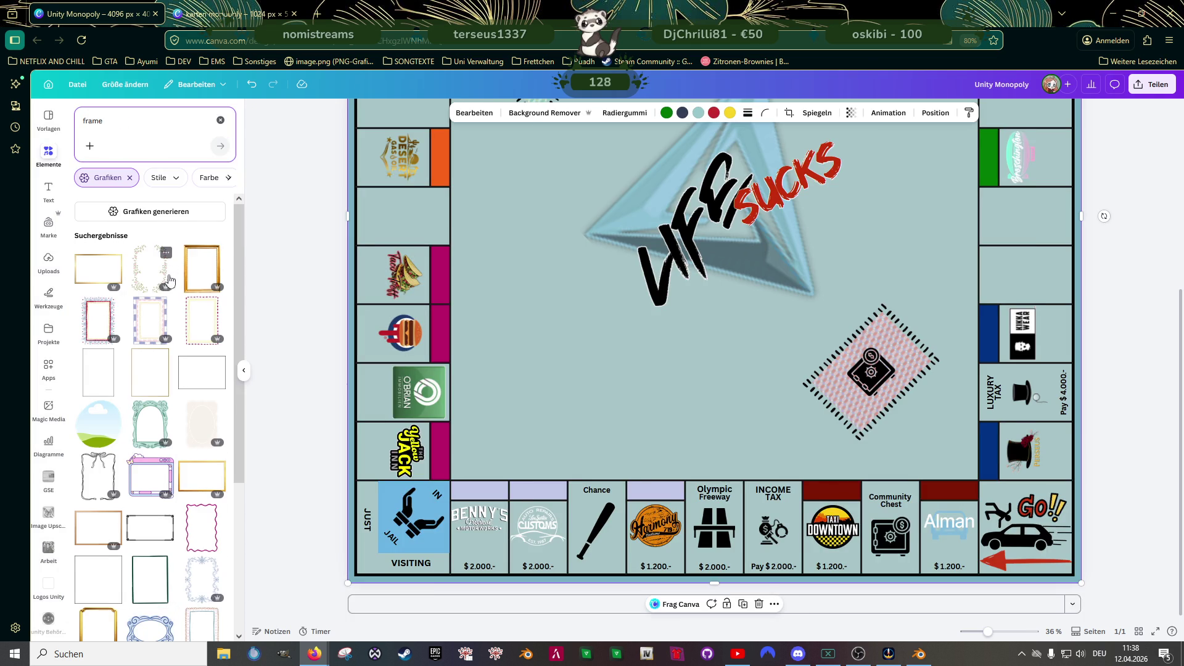
scroll(170, 278, "down", 1)
scroll(166, 283, "down", 2)
scroll(165, 287, "down", 2)
type("cube")
key("Return")
- Add the plain square frame and resize it over the Jail square at 589 × 589
left_click(98, 320)
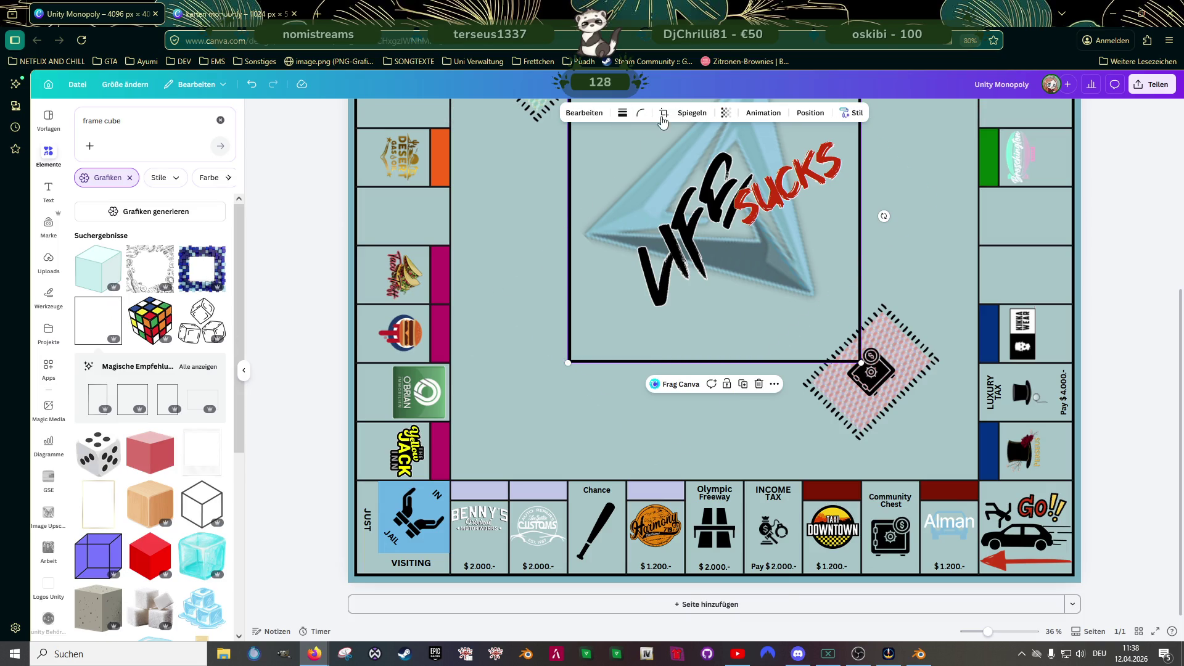
left_click(623, 114)
left_click_drag(568, 363, 614, 303)
mouse_move(634, 179)
left_mouse_down()
mouse_move(395, 436)
mouse_move(379, 427)
left_mouse_up()
left_click_drag(604, 326, 454, 479)
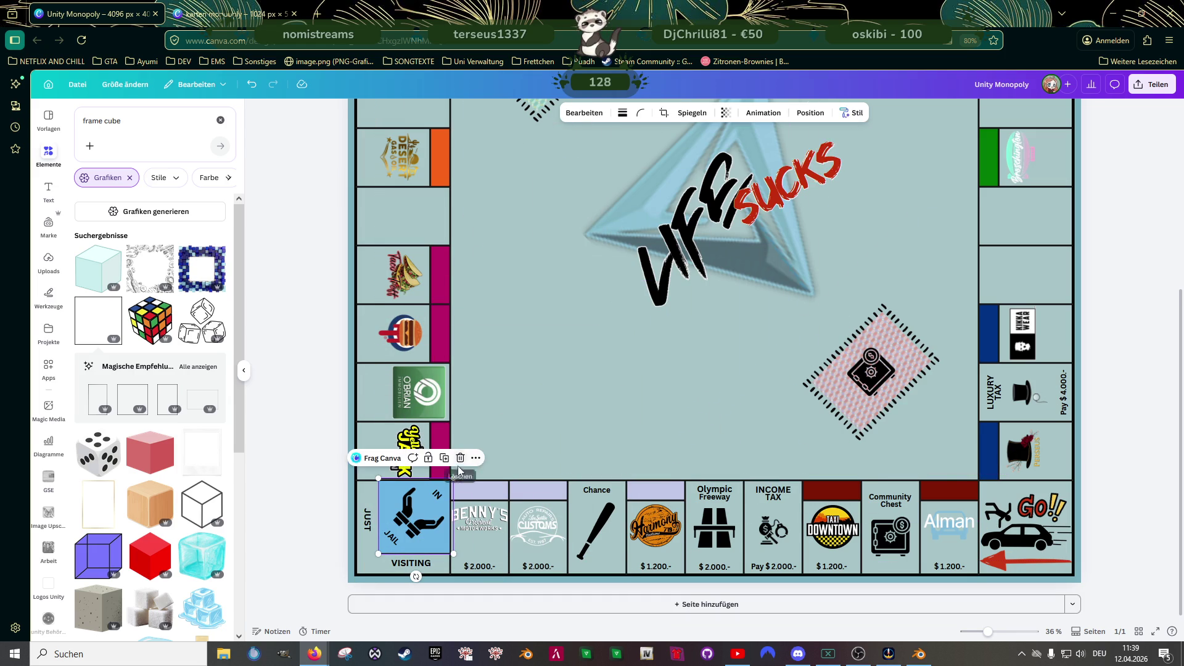
- Resize and nudge the frame so it lines up exactly with the Jail tile
scroll(424, 465, "up", 5)
left_click(580, 331)
left_click_drag(580, 332, 689, 210)
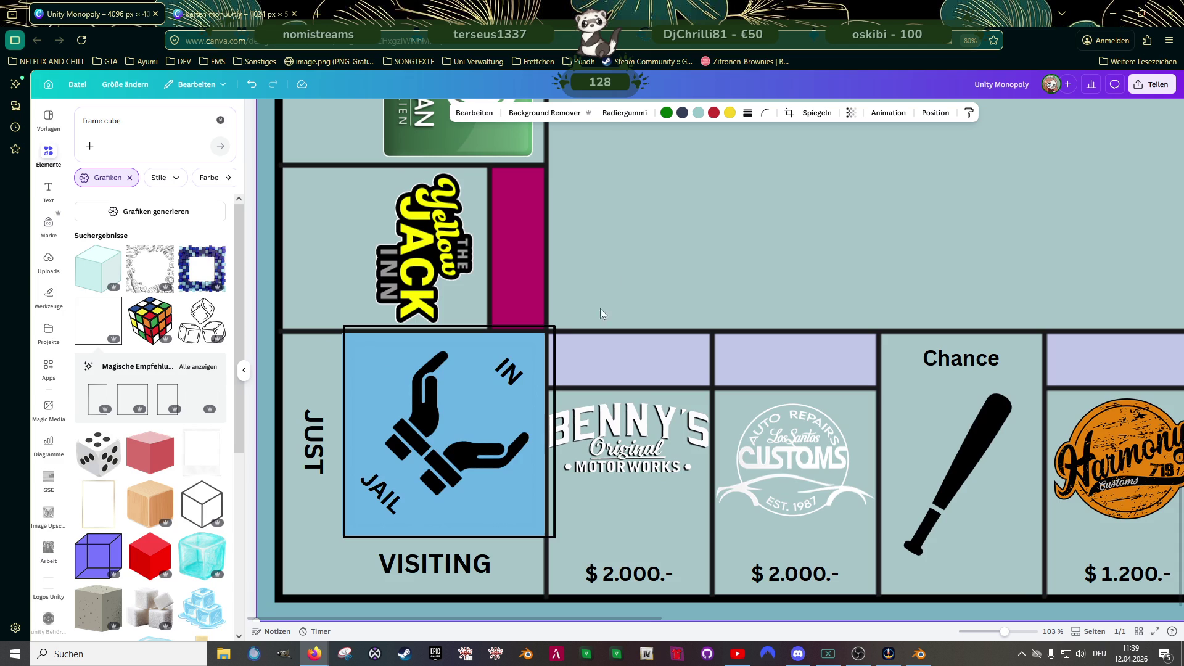
left_click(553, 326)
left_click_drag(553, 325, 545, 330)
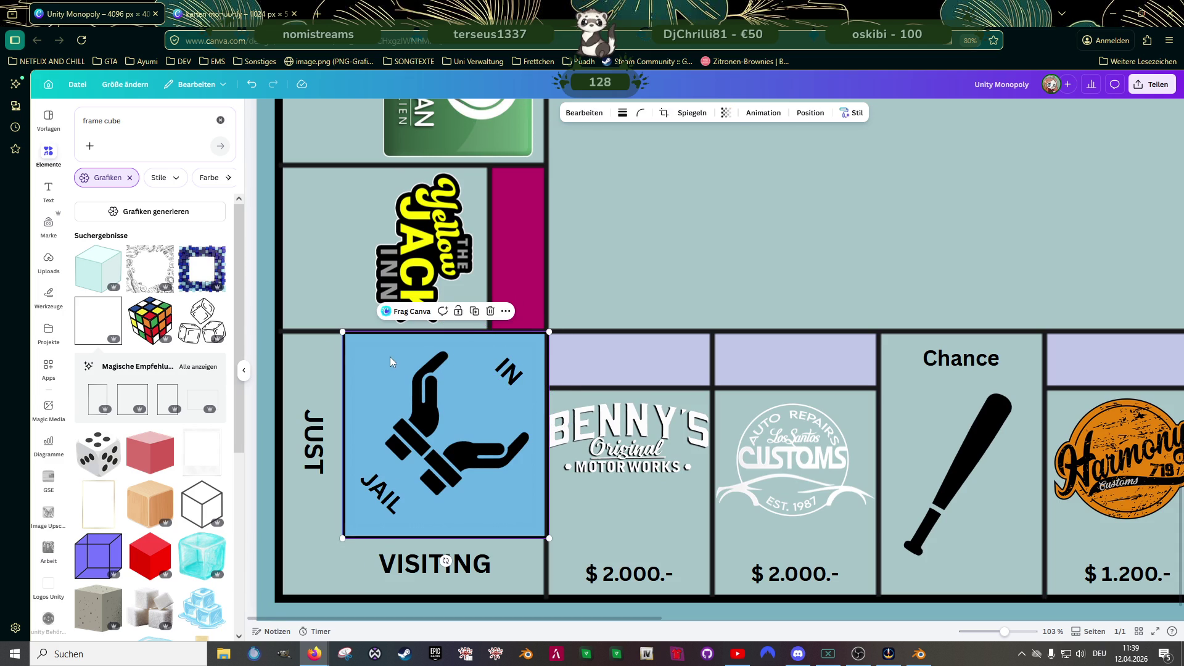
left_click_drag(390, 356, 389, 357)
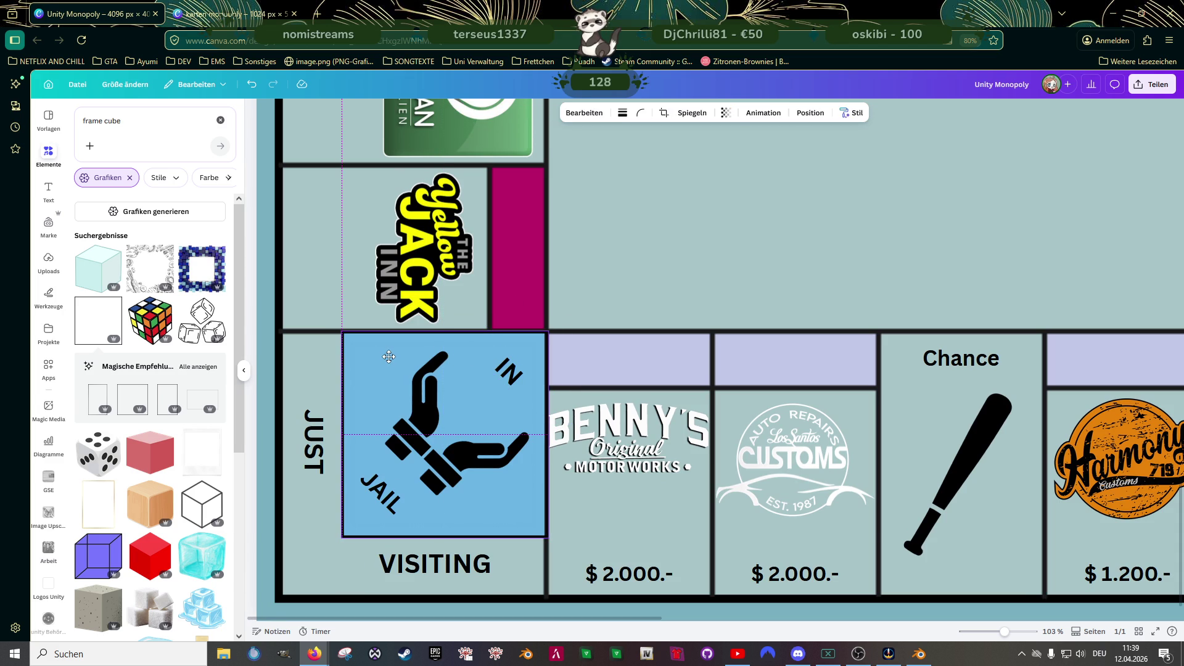
left_click_drag(388, 357, 389, 355)
- Give the frame a solid border with stroke weight 2
left_click(622, 113)
left_click(683, 180)
key("Return")
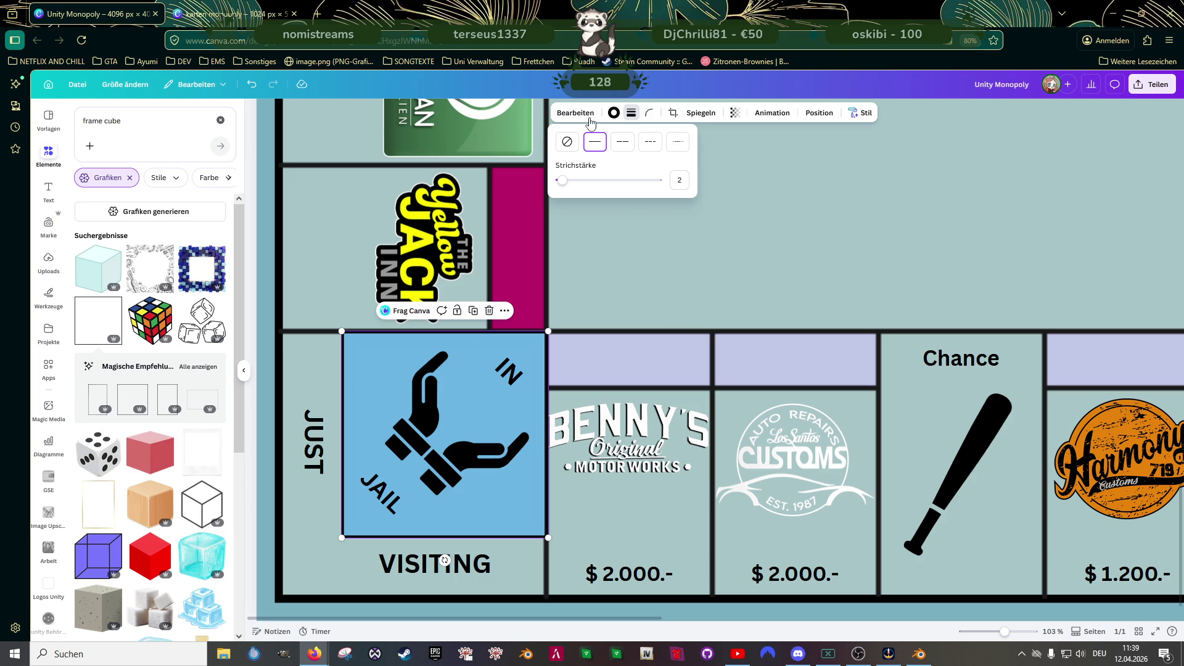
left_click(679, 180)
- Increase the Jail frame's border thickness to 4, then to 8
type("4")
key("Return")
double_click(679, 180)
type("8")
key("Return")
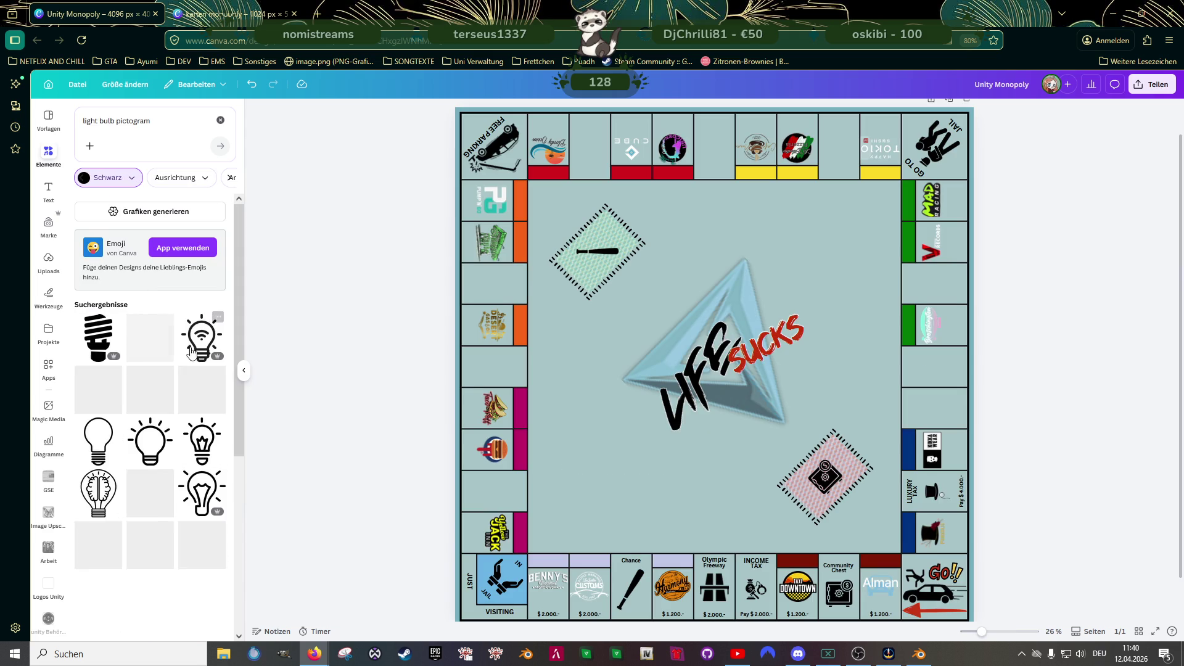
- Add the gear light-bulb pictogram from the results and shrink it to a small icon
scroll(180, 353, "down", 1)
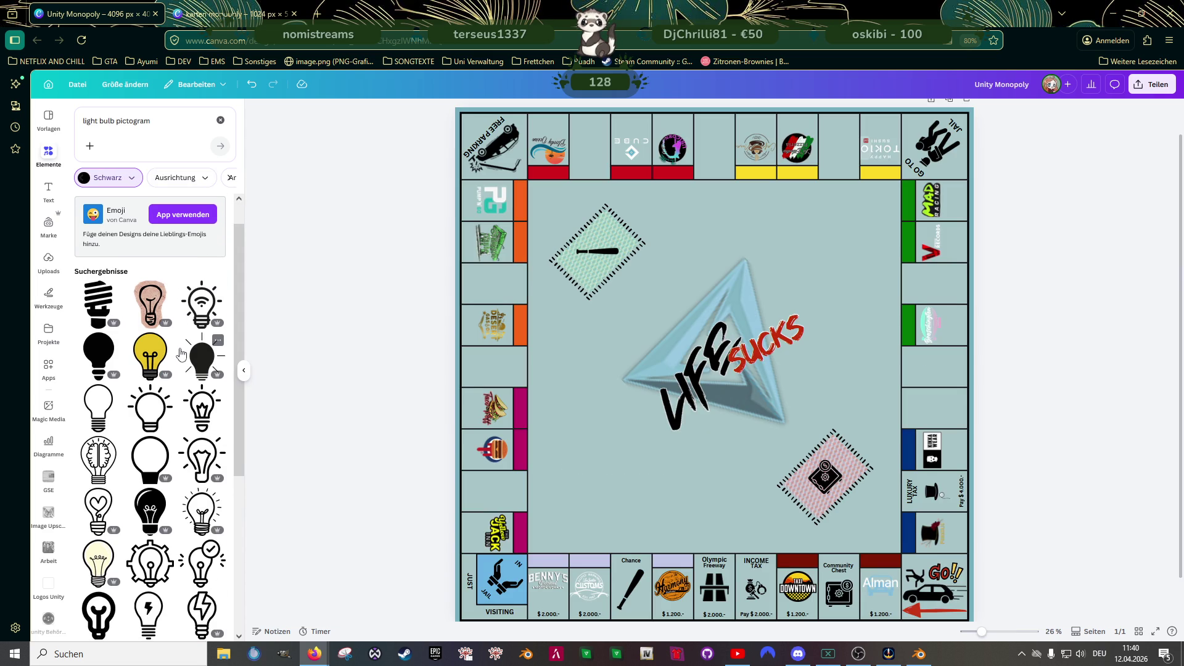
scroll(181, 354, "down", 2)
scroll(181, 353, "down", 2)
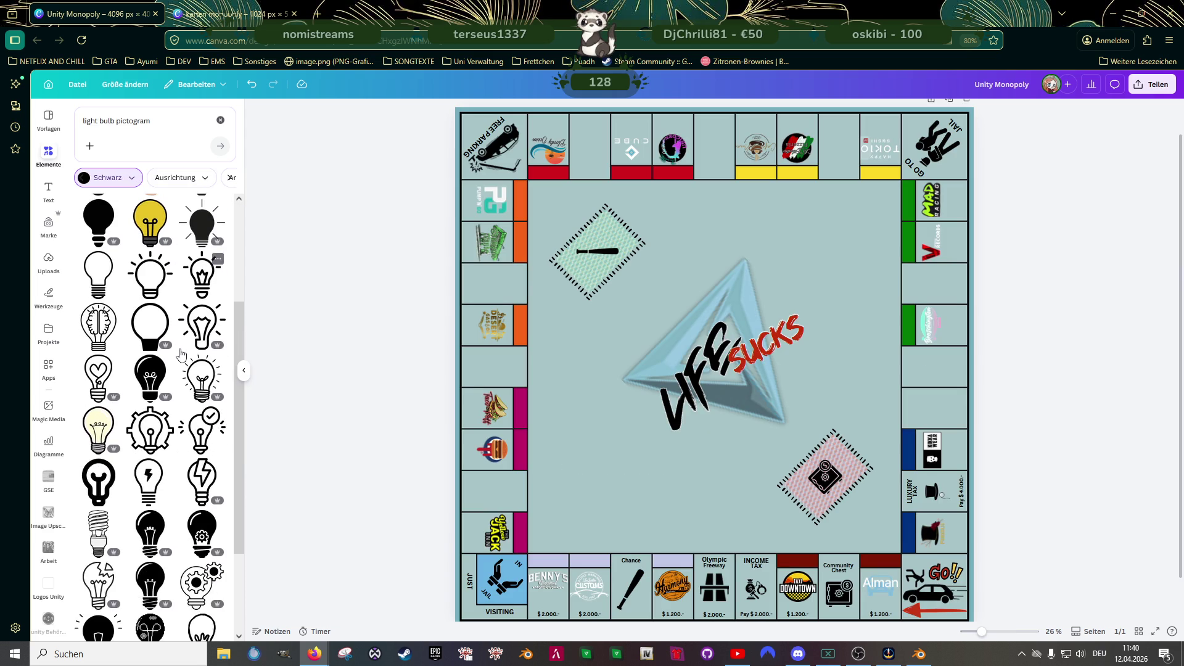
scroll(180, 354, "down", 3)
scroll(179, 352, "down", 3)
scroll(177, 352, "down", 3)
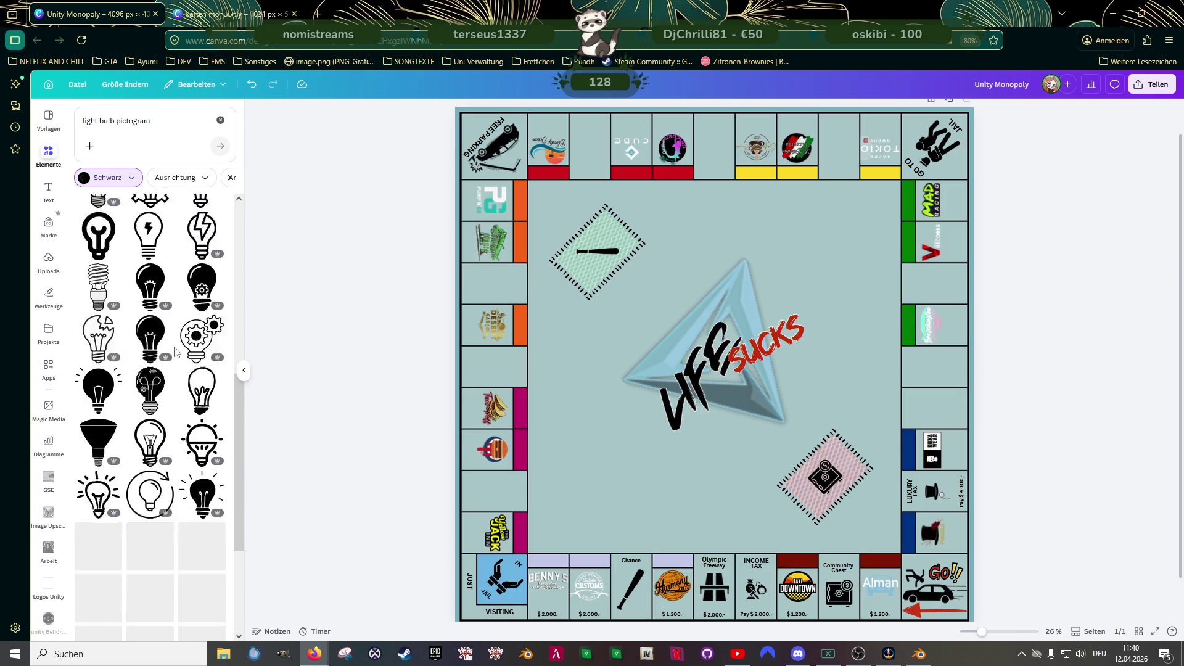
scroll(174, 351, "down", 2)
scroll(174, 353, "down", 2)
scroll(173, 353, "down", 1)
scroll(172, 355, "down", 2)
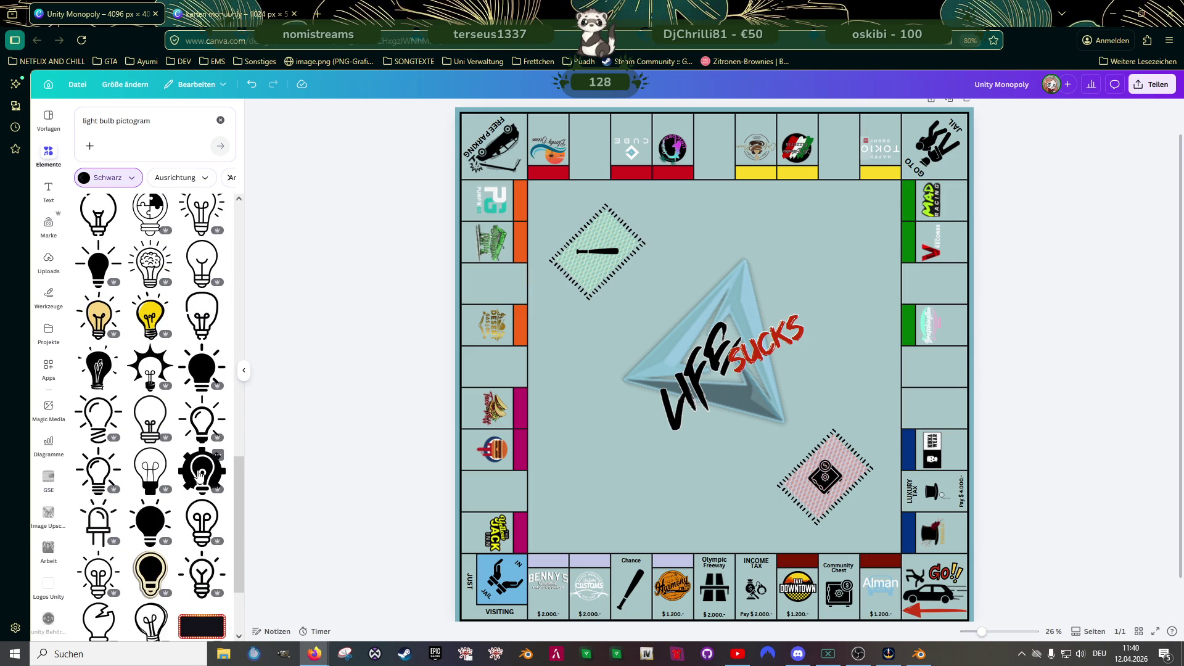
left_click(201, 474)
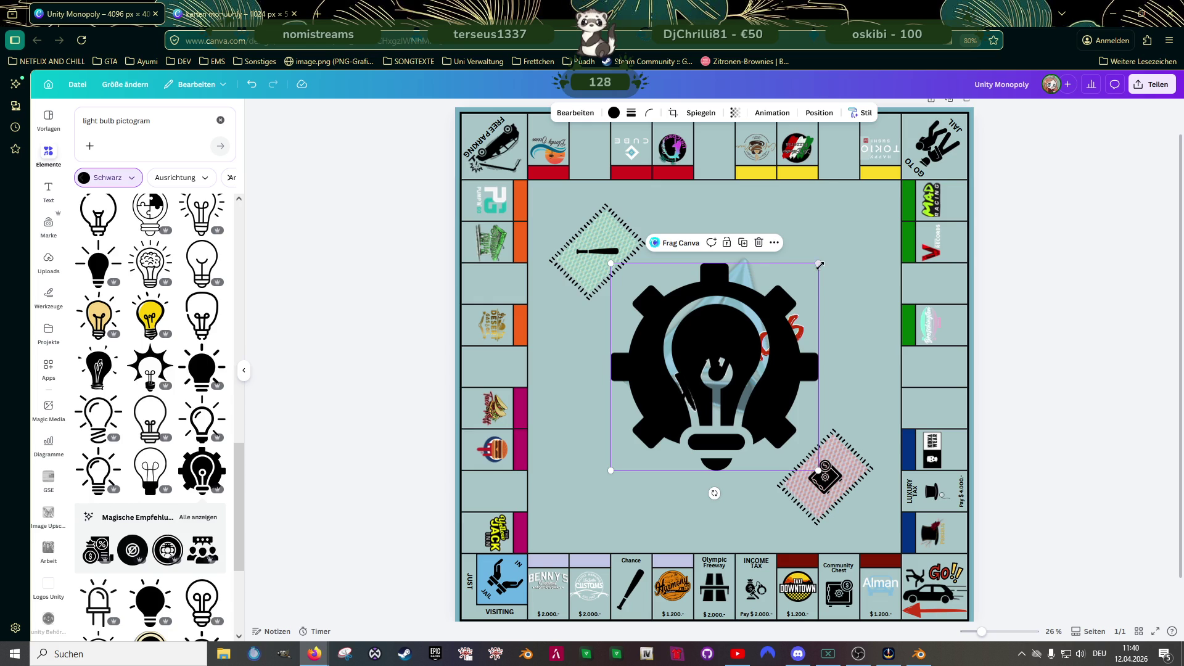
left_click_drag(819, 266, 581, 500)
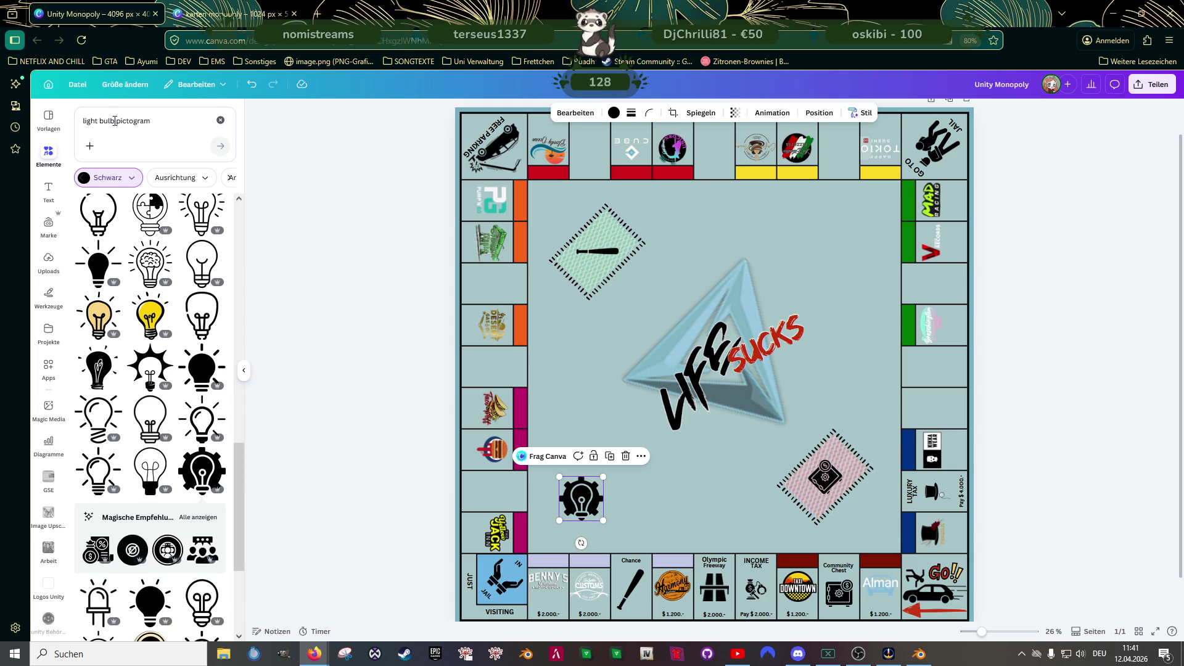
scroll(826, 261, "down", 1)
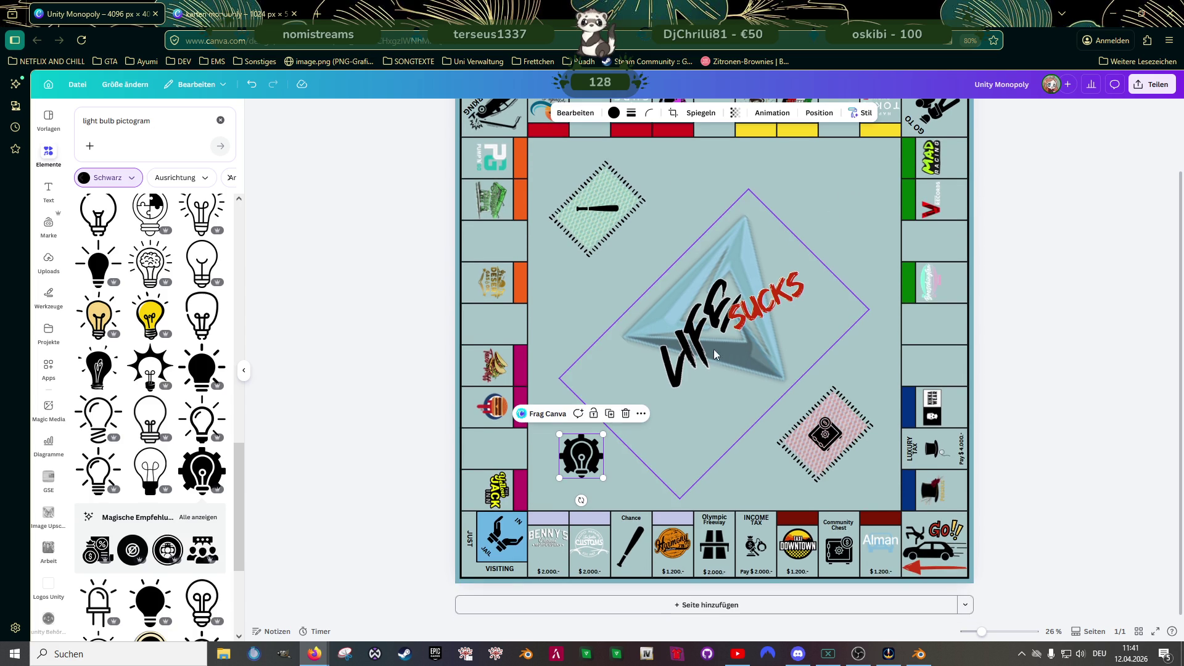
- Give the Just Visiting tile a dashed border, then change it to short-dashed
left_click(480, 521)
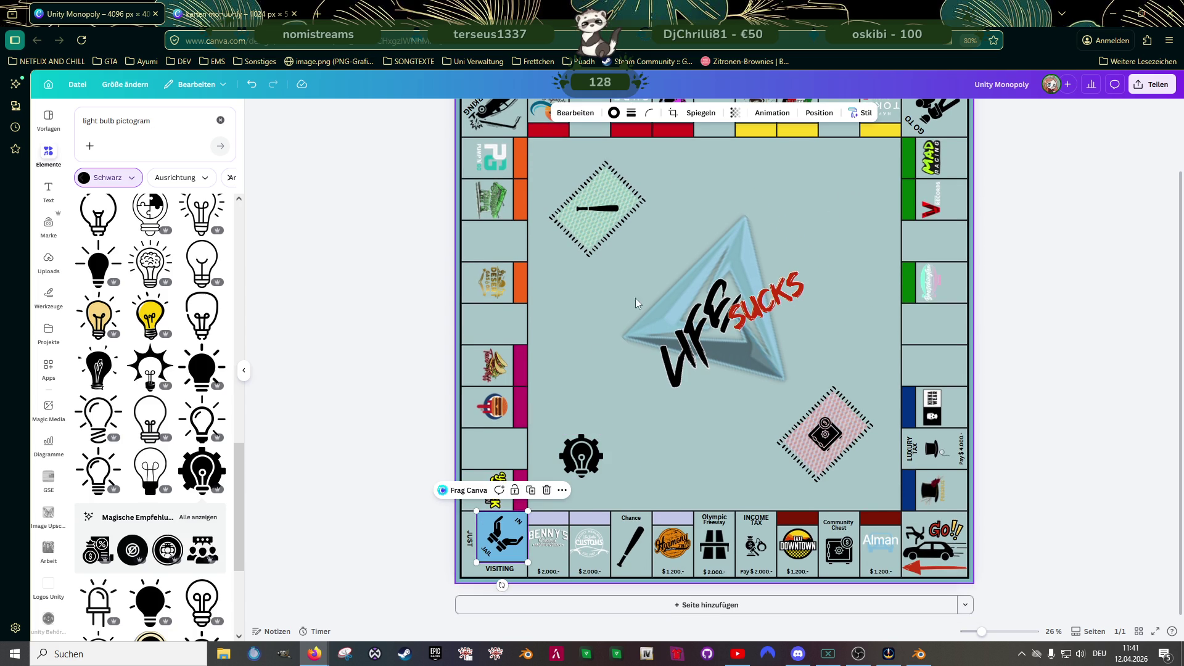
left_click(630, 114)
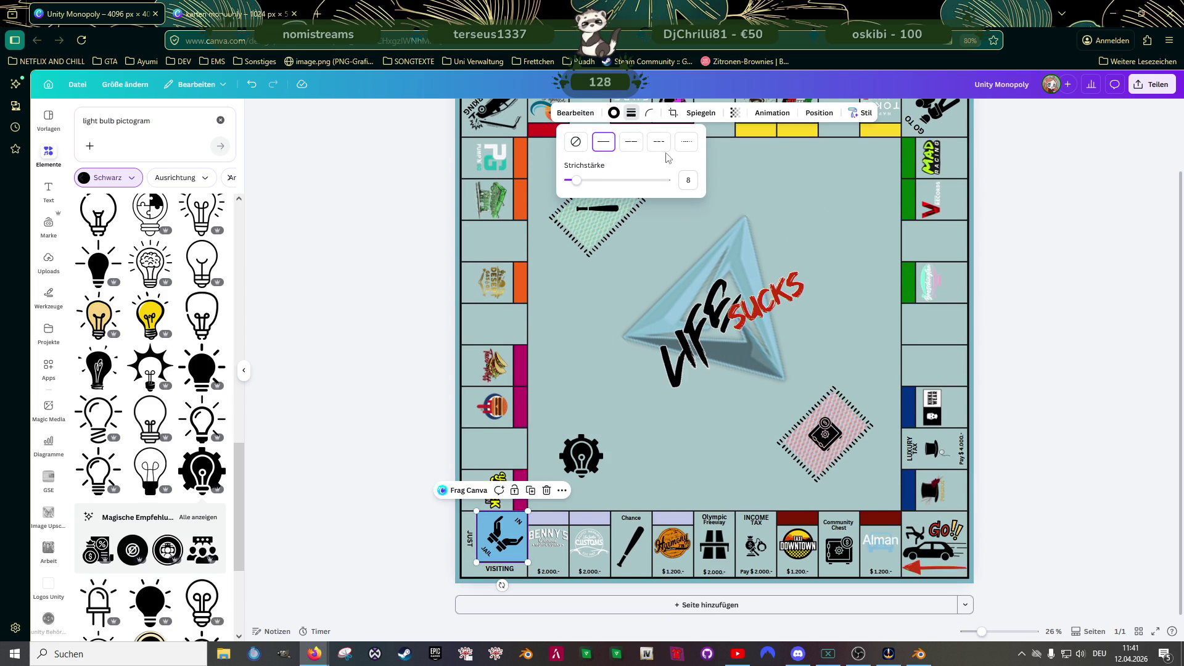
left_click(631, 141)
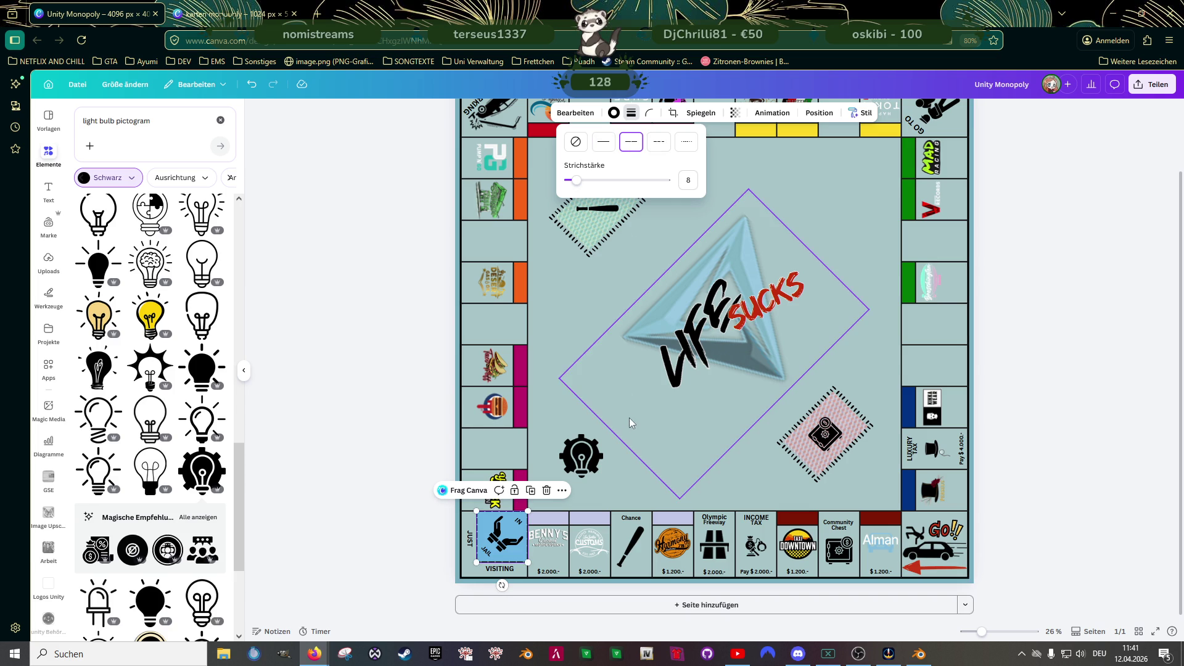
key("Escape")
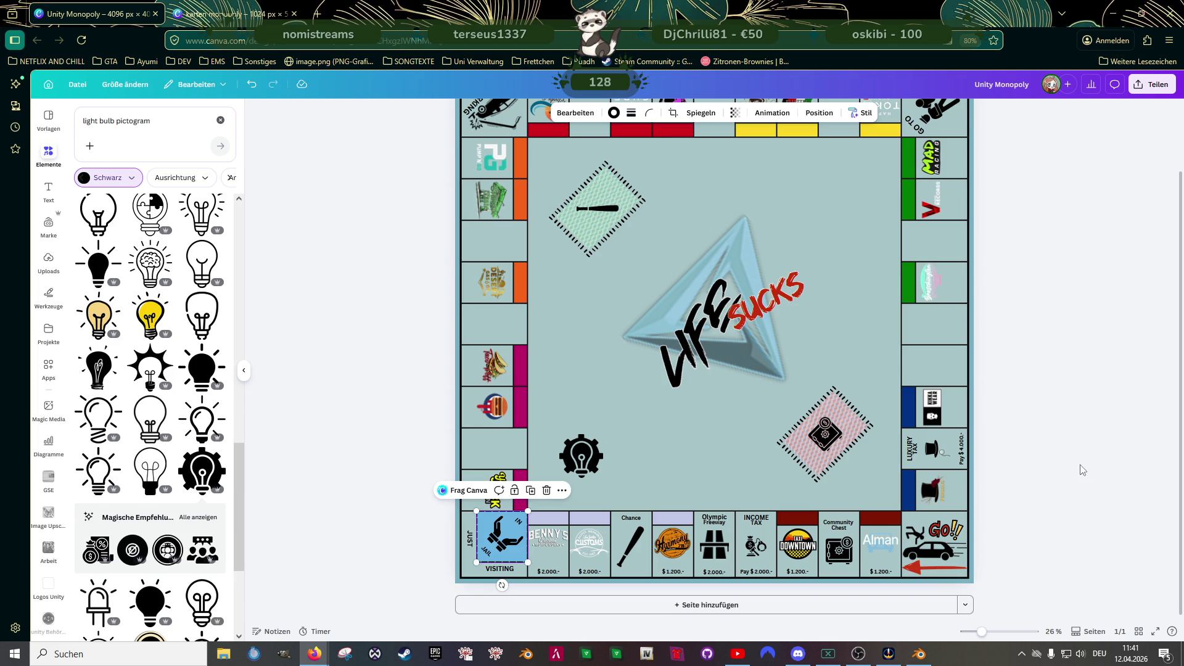
left_click(1079, 469)
left_click(501, 536)
left_click(631, 112)
left_click(661, 149)
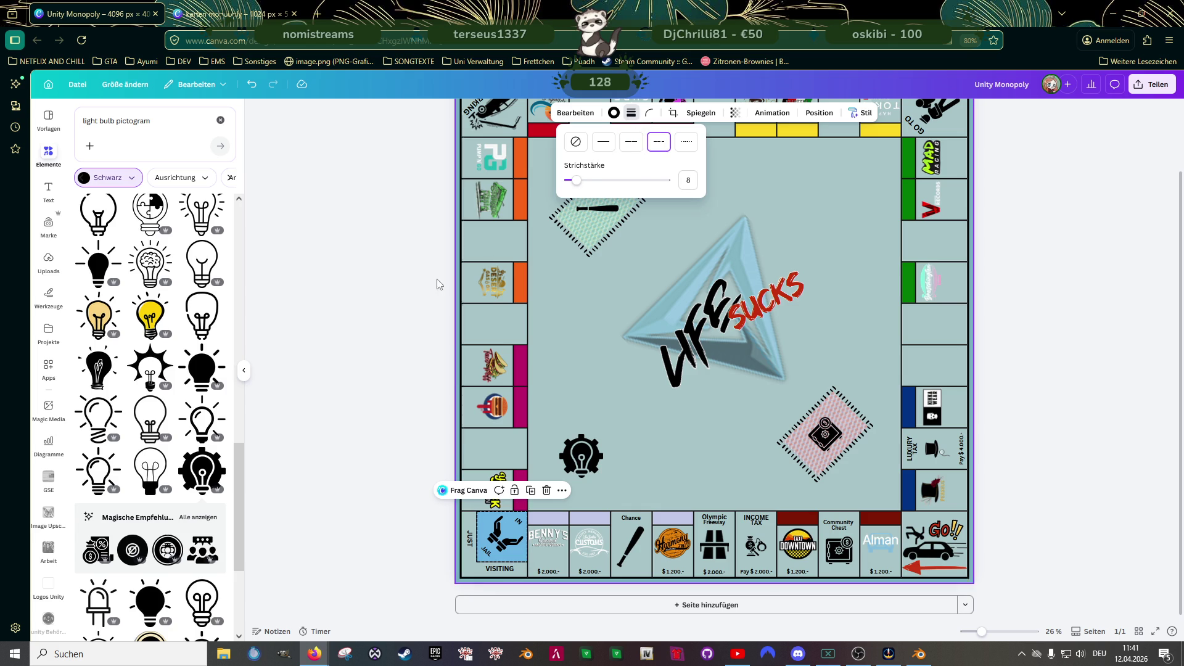
left_click(404, 298)
left_click(1066, 379)
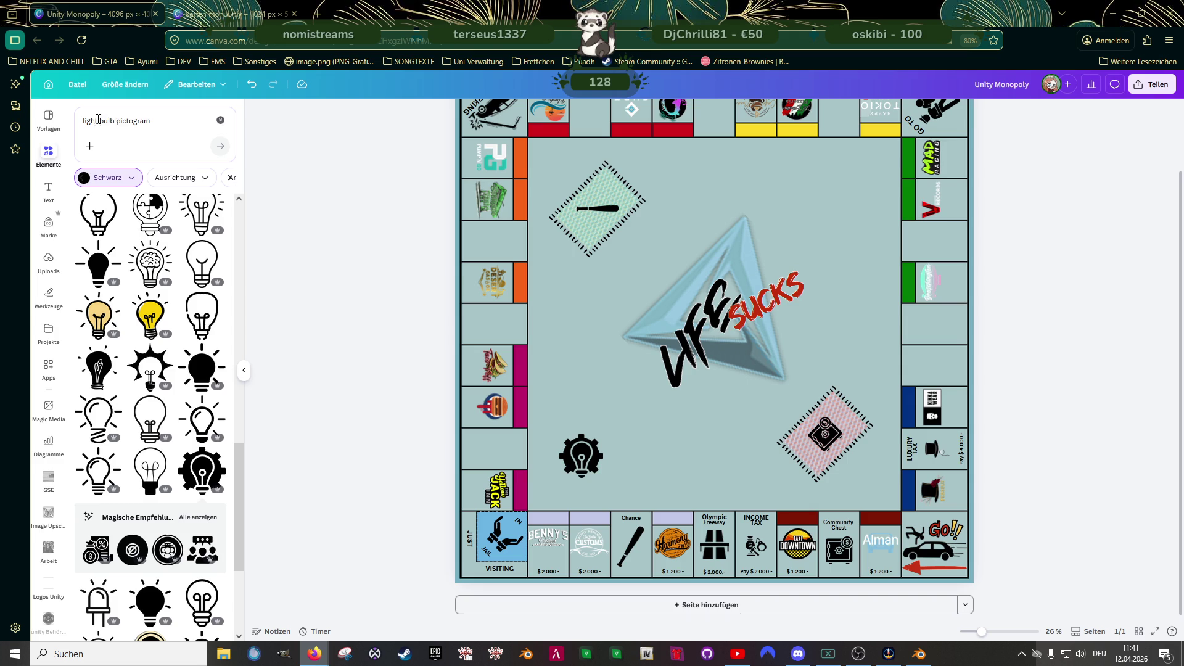
- Search Elements for 'faucet pictogram' and scroll through the faucet icon results
left_click_drag(116, 120, 83, 120)
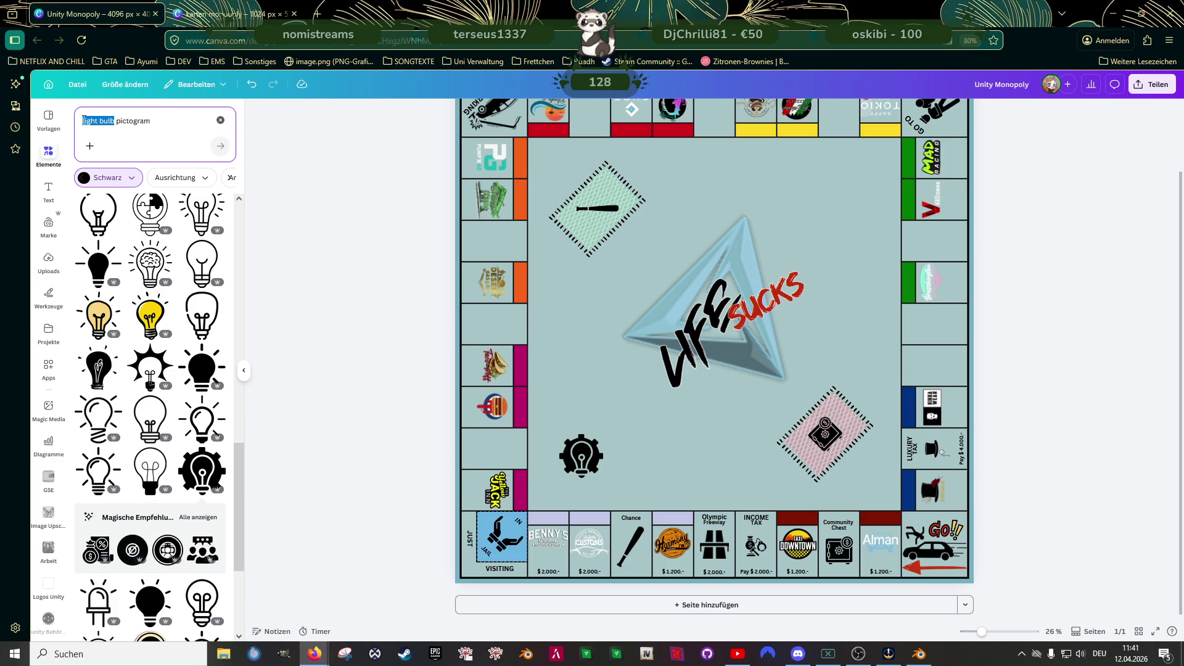
type("faucet")
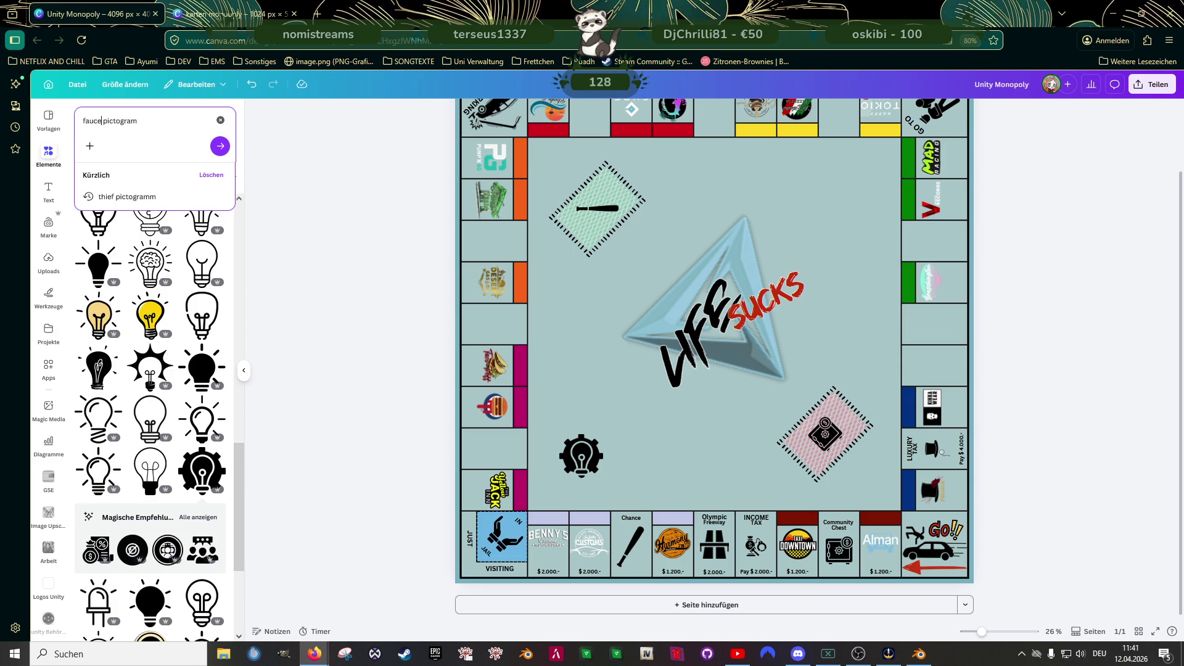
key("Return")
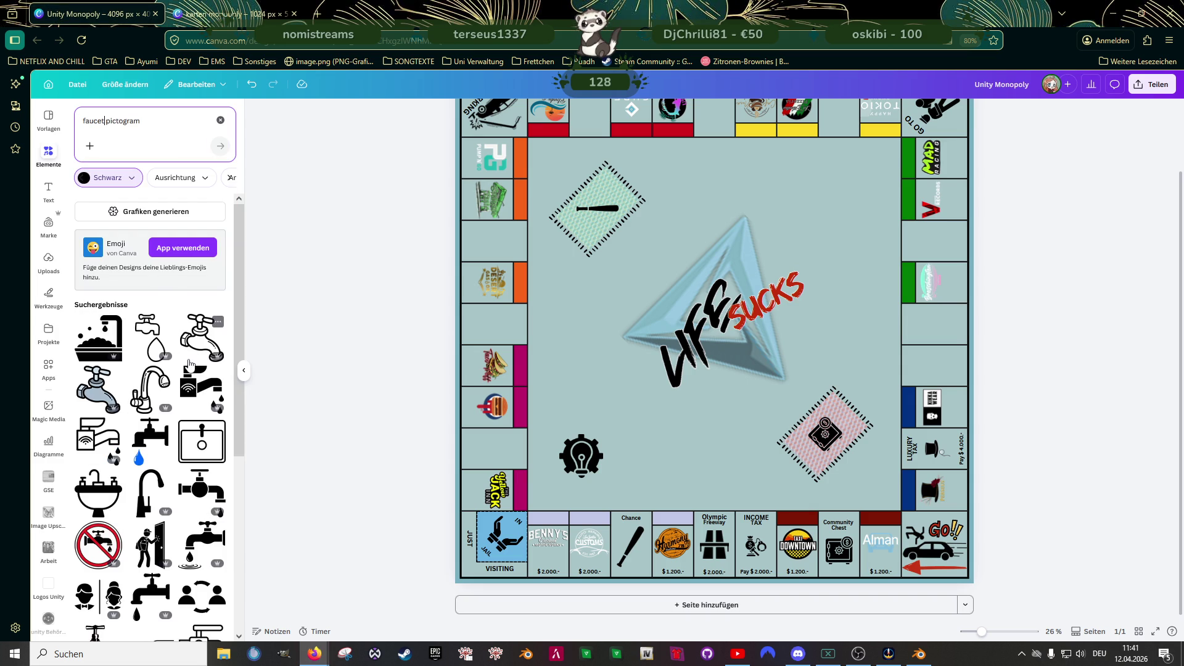
scroll(142, 387, "down", 1)
scroll(142, 387, "down", 2)
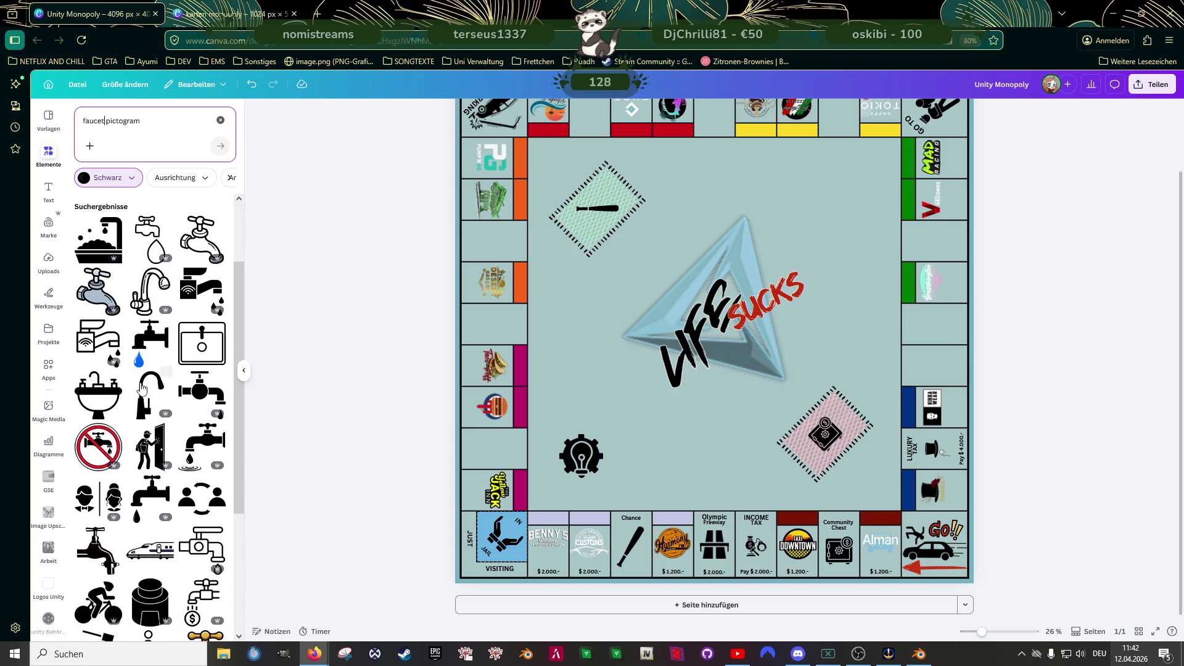
scroll(141, 388, "down", 1)
scroll(141, 387, "down", 1)
scroll(140, 387, "down", 1)
scroll(140, 387, "down", 2)
scroll(140, 387, "down", 2)
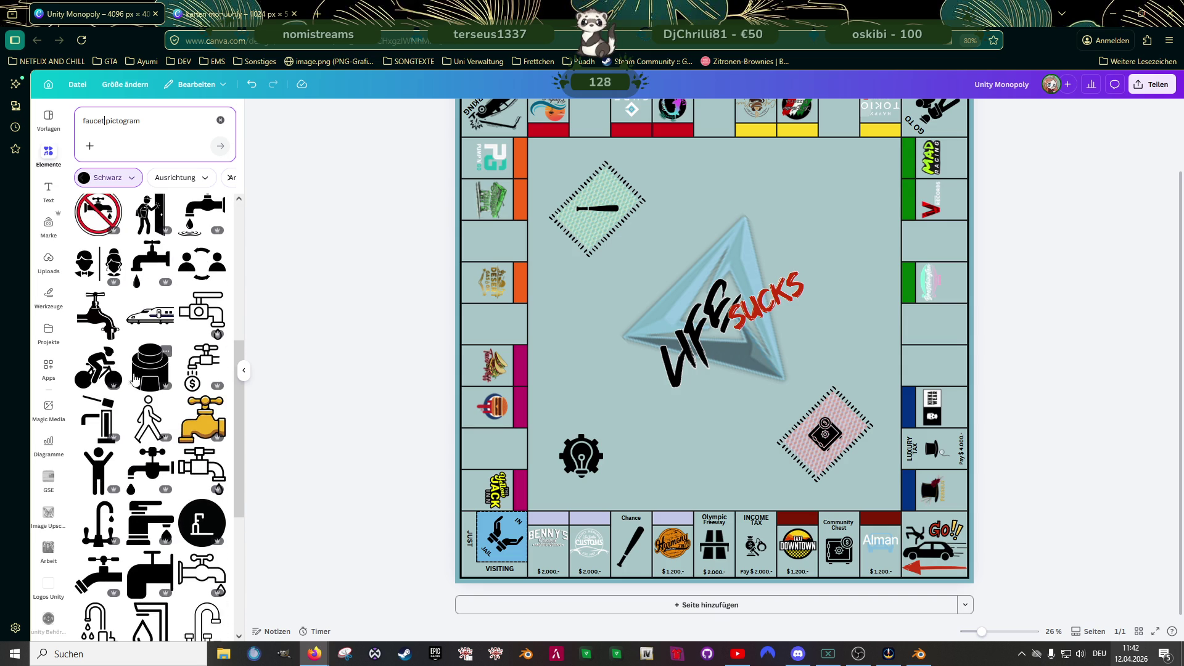
scroll(140, 387, "down", 2)
scroll(132, 388, "down", 2)
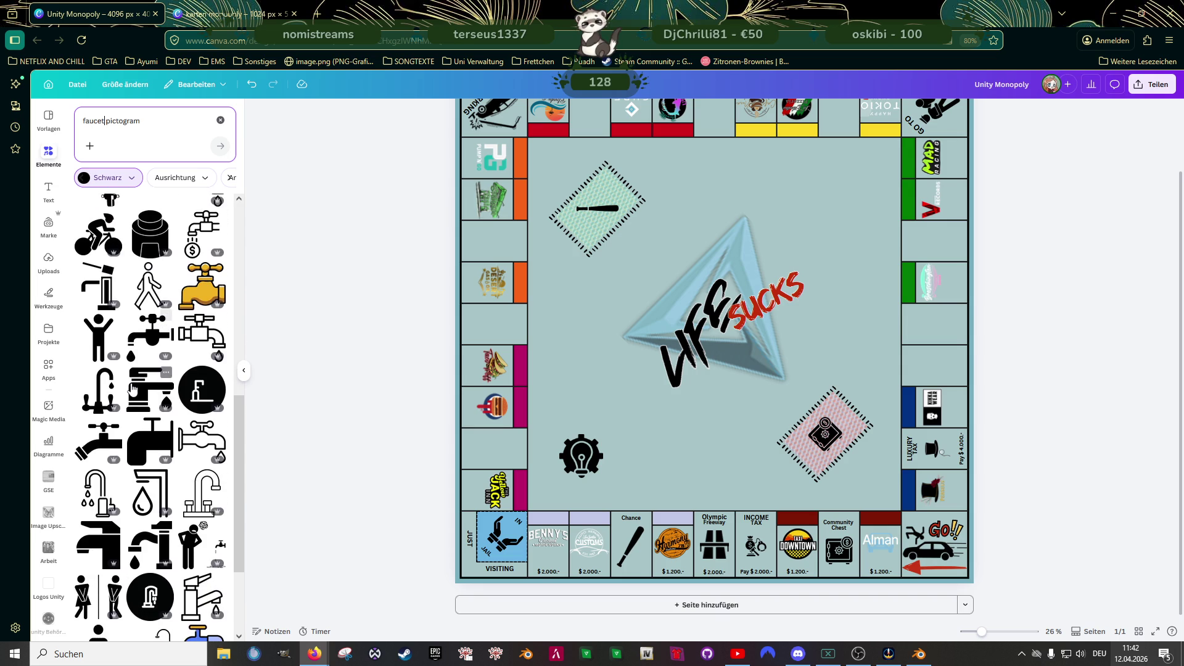
scroll(133, 389, "down", 1)
scroll(132, 387, "down", 2)
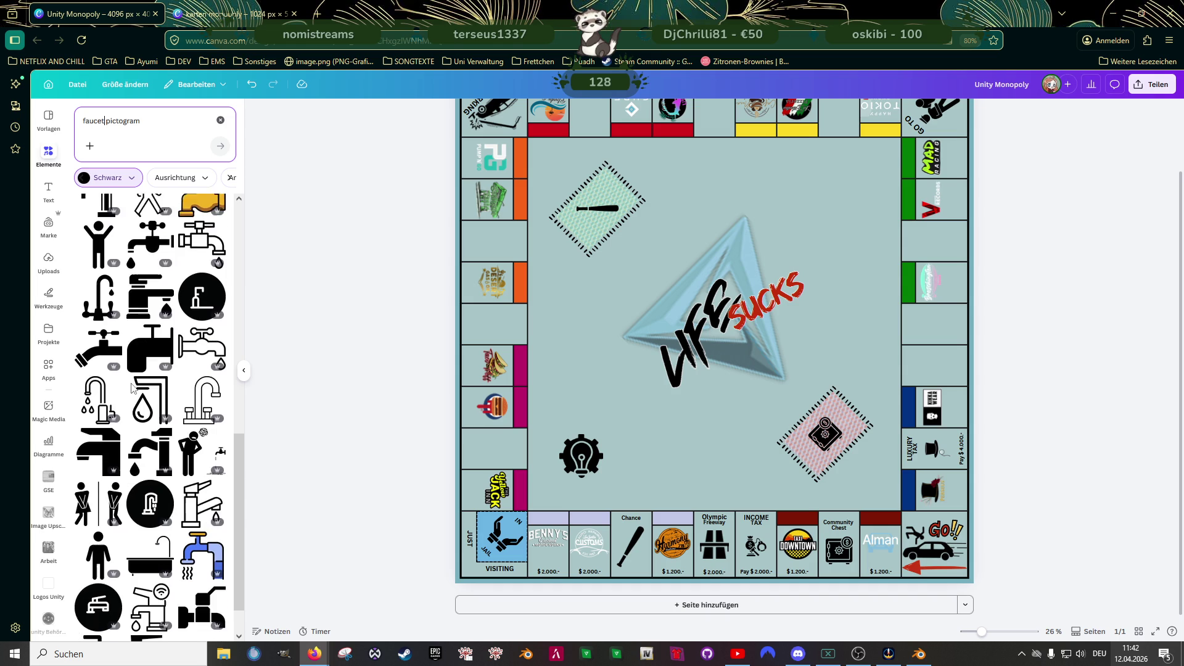
scroll(132, 389, "down", 1)
scroll(131, 387, "down", 2)
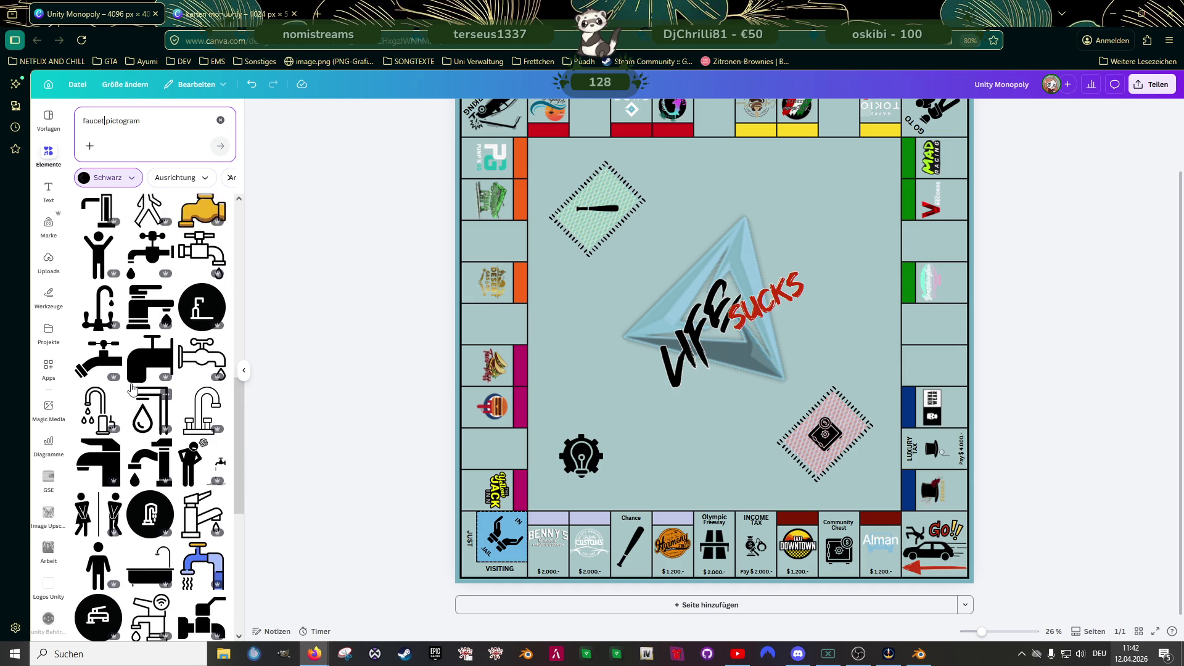
scroll(132, 388, "down", 2)
scroll(132, 387, "up", 2)
scroll(132, 387, "up", 1)
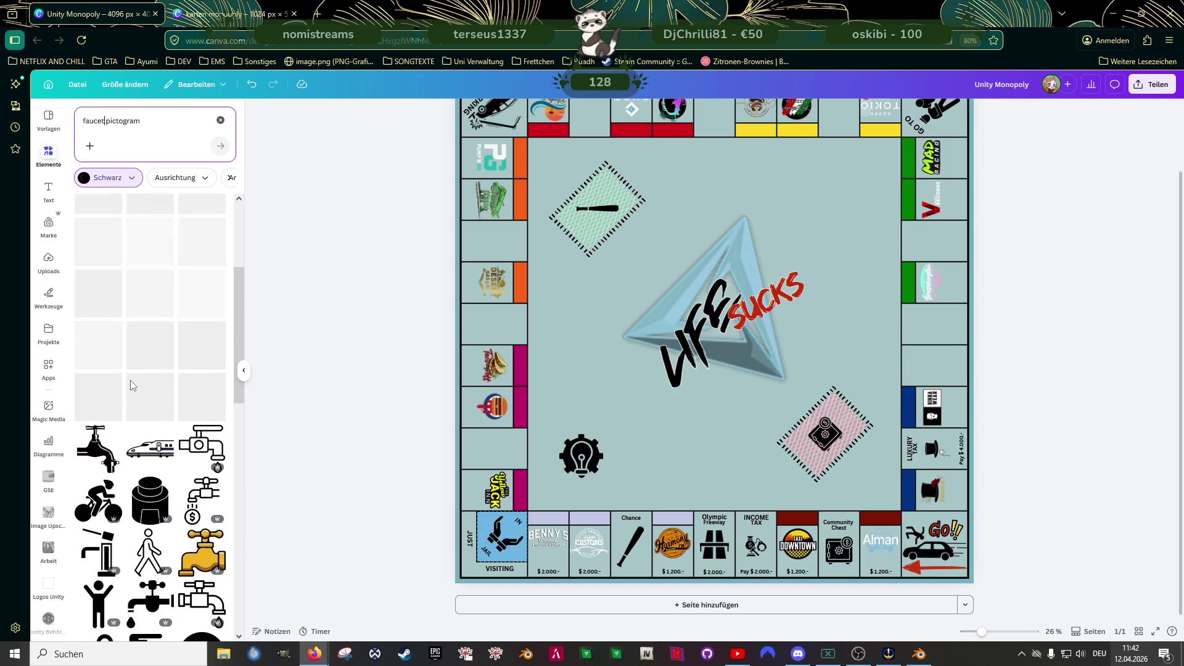
scroll(132, 387, "up", 3)
scroll(130, 388, "up", 2)
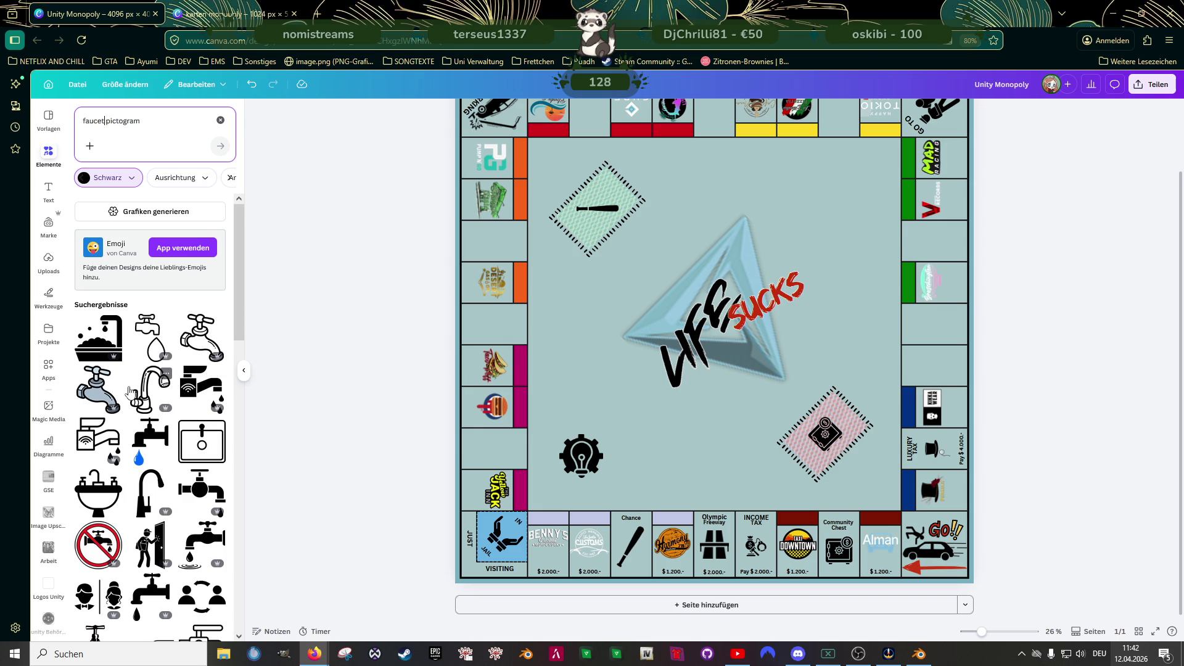
scroll(127, 390, "down", 1)
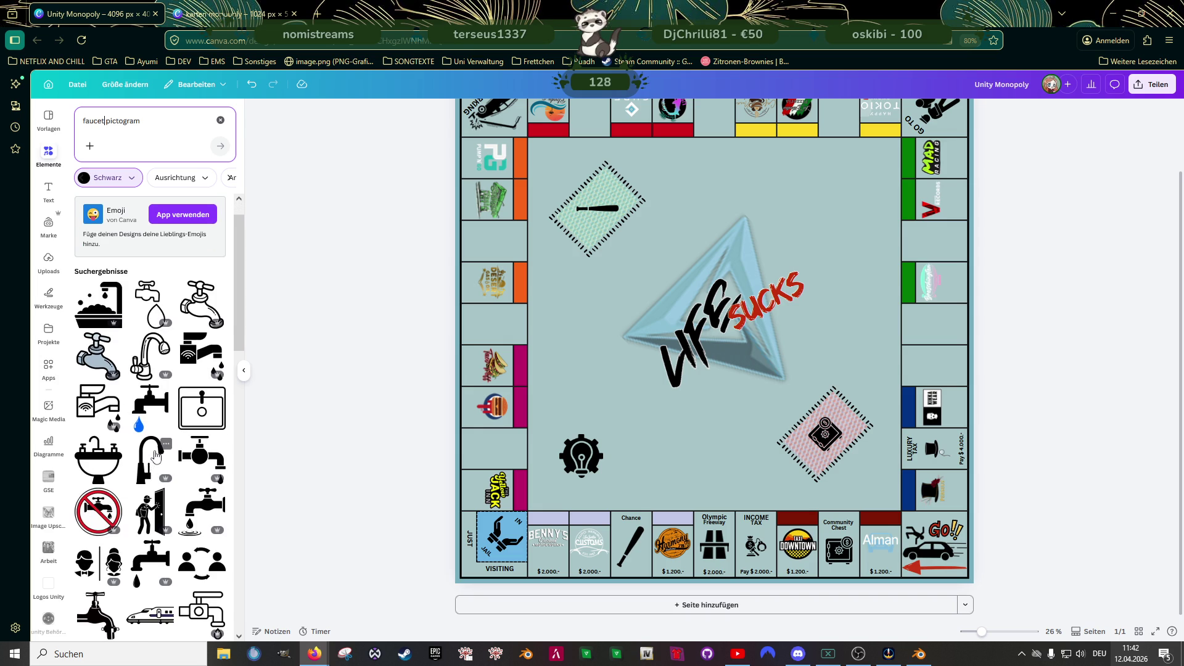
scroll(155, 457, "down", 1)
scroll(153, 449, "down", 1)
scroll(153, 447, "down", 3)
scroll(111, 380, "down", 2)
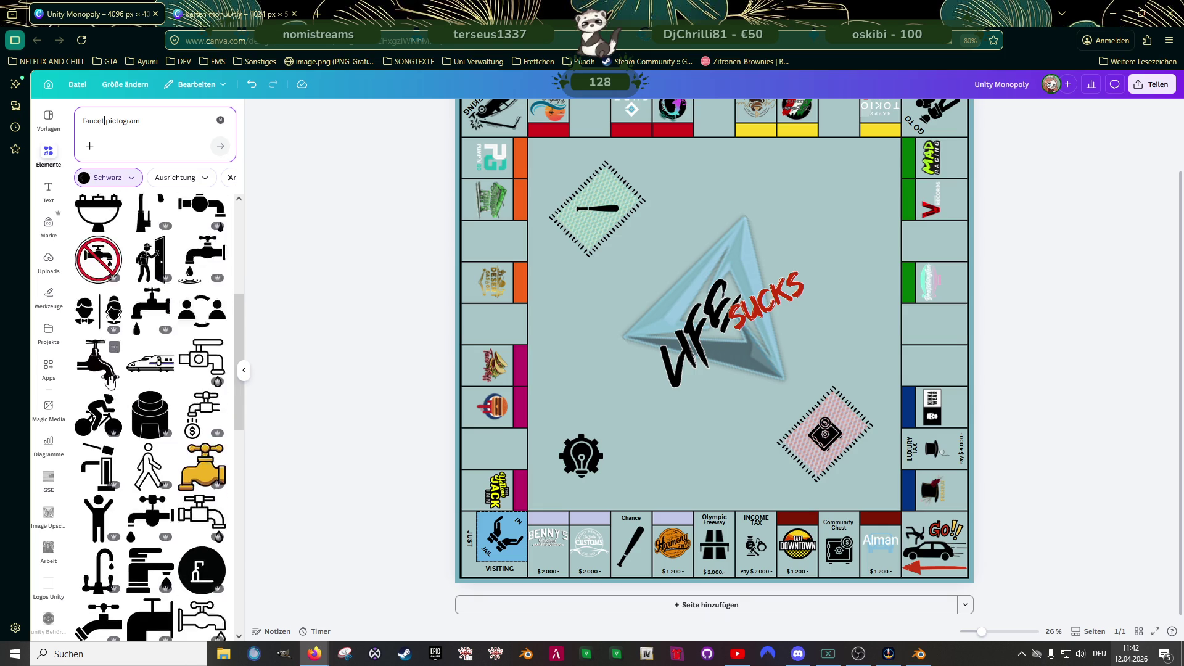
scroll(111, 381, "down", 3)
scroll(112, 380, "down", 3)
scroll(114, 379, "down", 2)
scroll(114, 379, "down", 1)
scroll(114, 380, "down", 2)
scroll(114, 380, "down", 1)
scroll(114, 380, "down", 1)
scroll(114, 381, "down", 1)
scroll(114, 382, "down", 1)
scroll(114, 384, "down", 1)
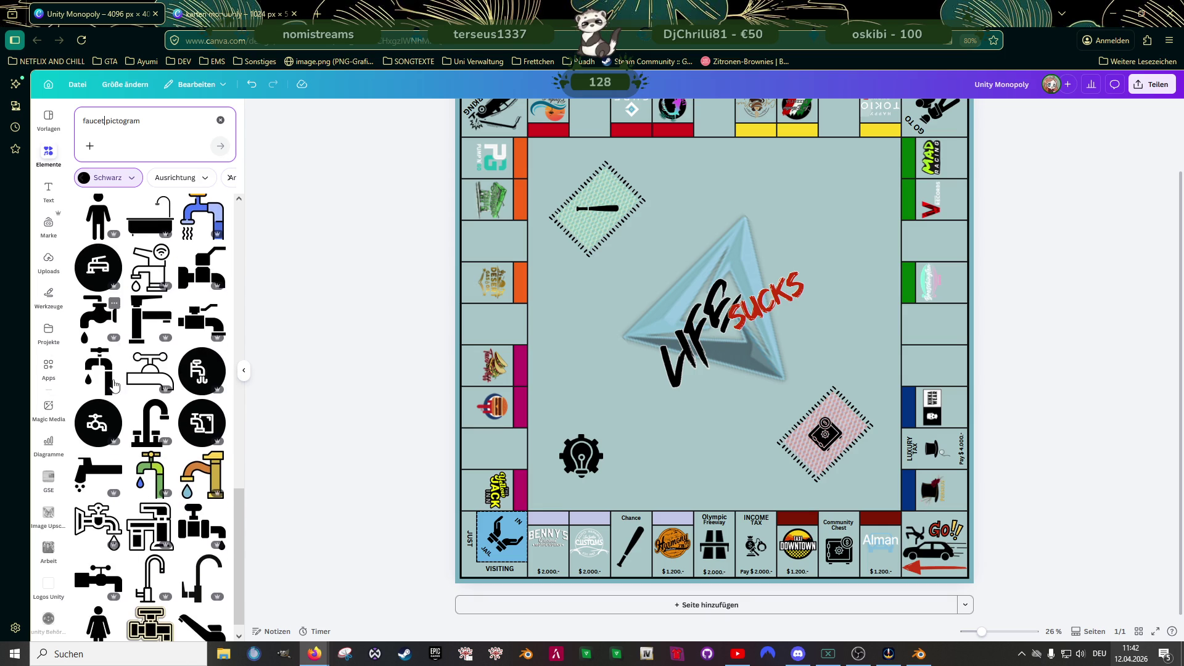
scroll(114, 384, "down", 1)
scroll(114, 385, "down", 1)
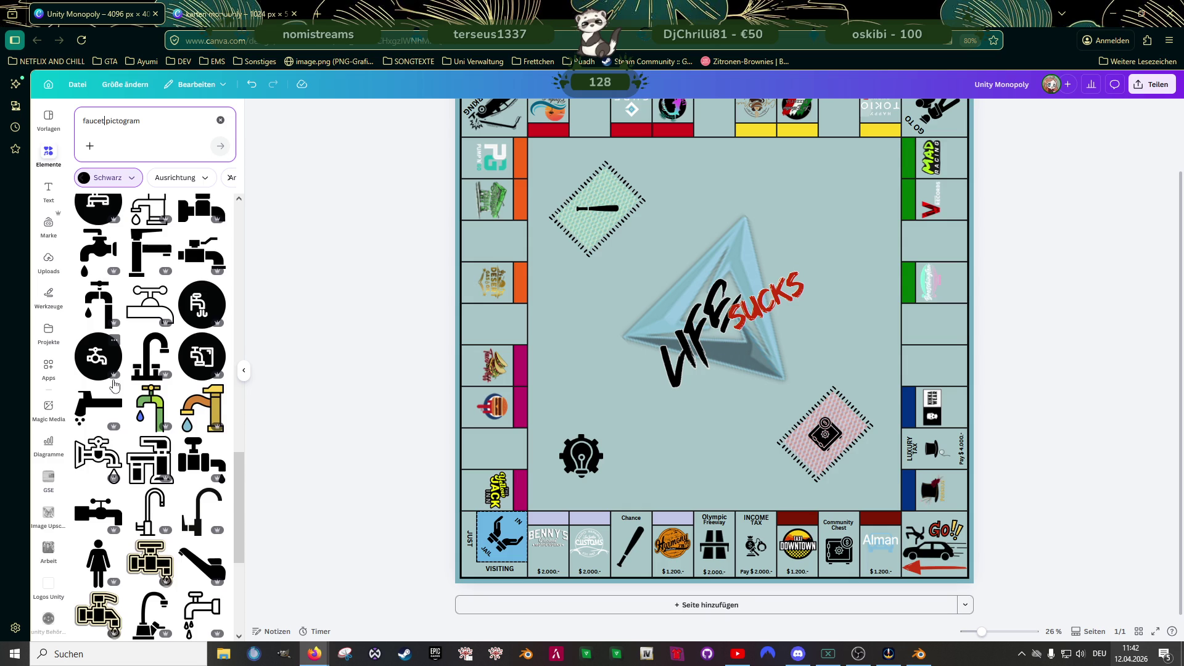
scroll(114, 386, "down", 2)
scroll(114, 387, "down", 2)
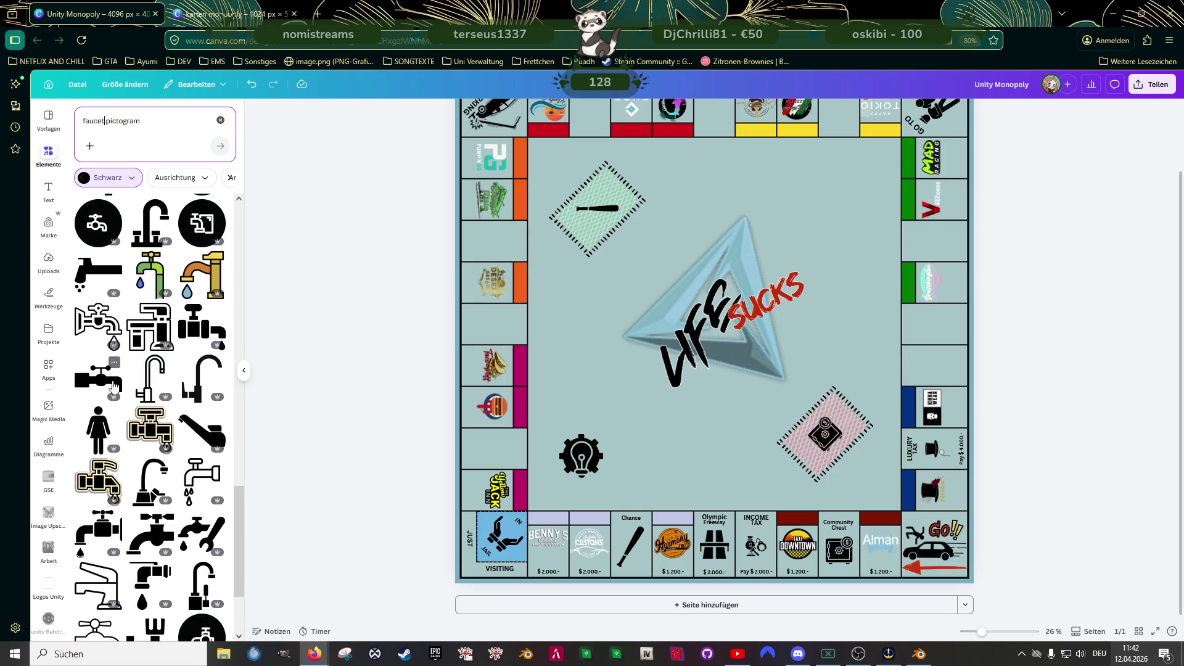
scroll(117, 386, "down", 2)
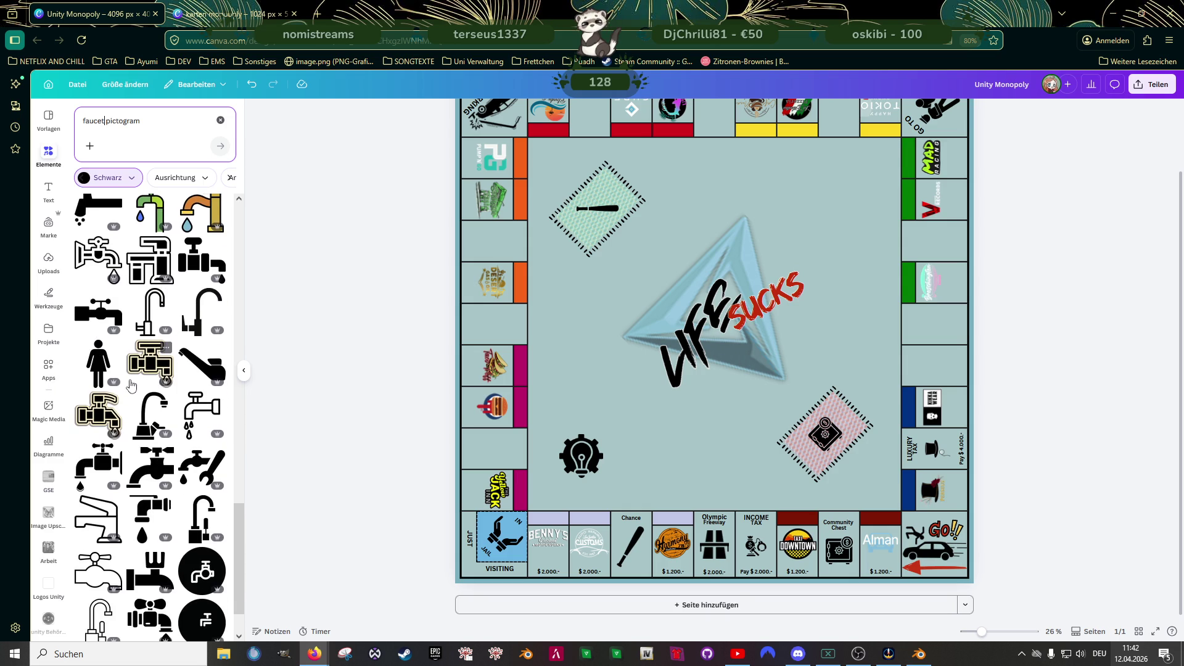
scroll(130, 386, "down", 1)
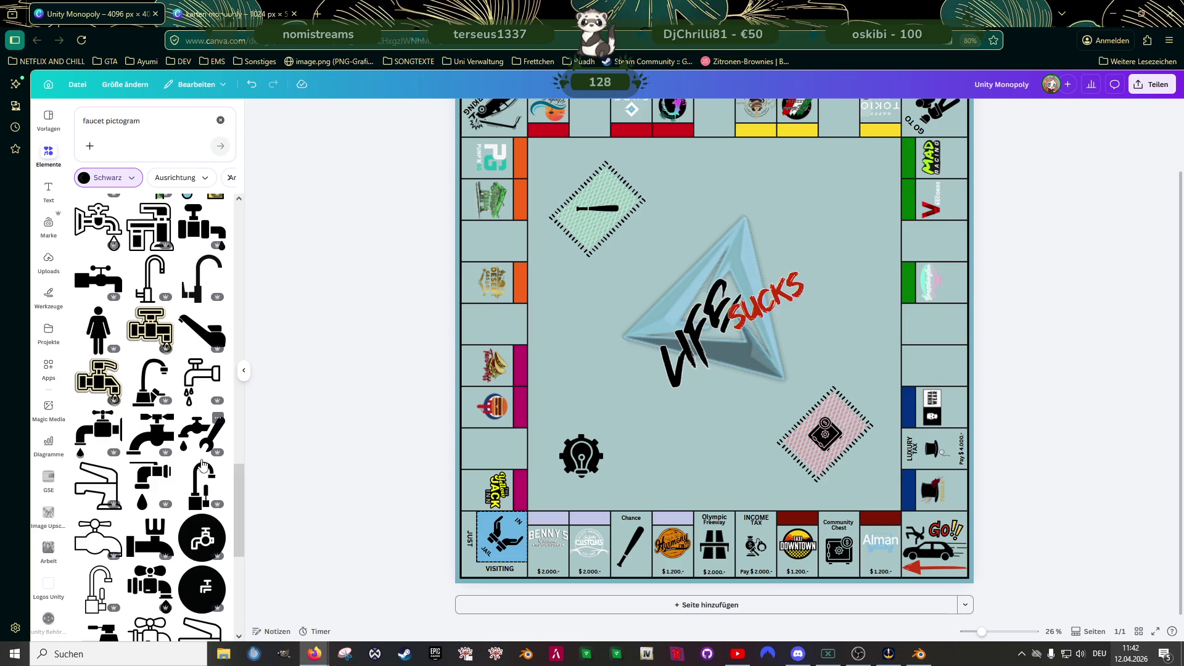
- Add a small faucet-and-wrench icon beside the gear bulb, then search 'electricity pictogram'
left_click(202, 435)
mouse_move(817, 247)
left_mouse_down()
mouse_move(642, 337)
mouse_move(633, 443)
left_mouse_up()
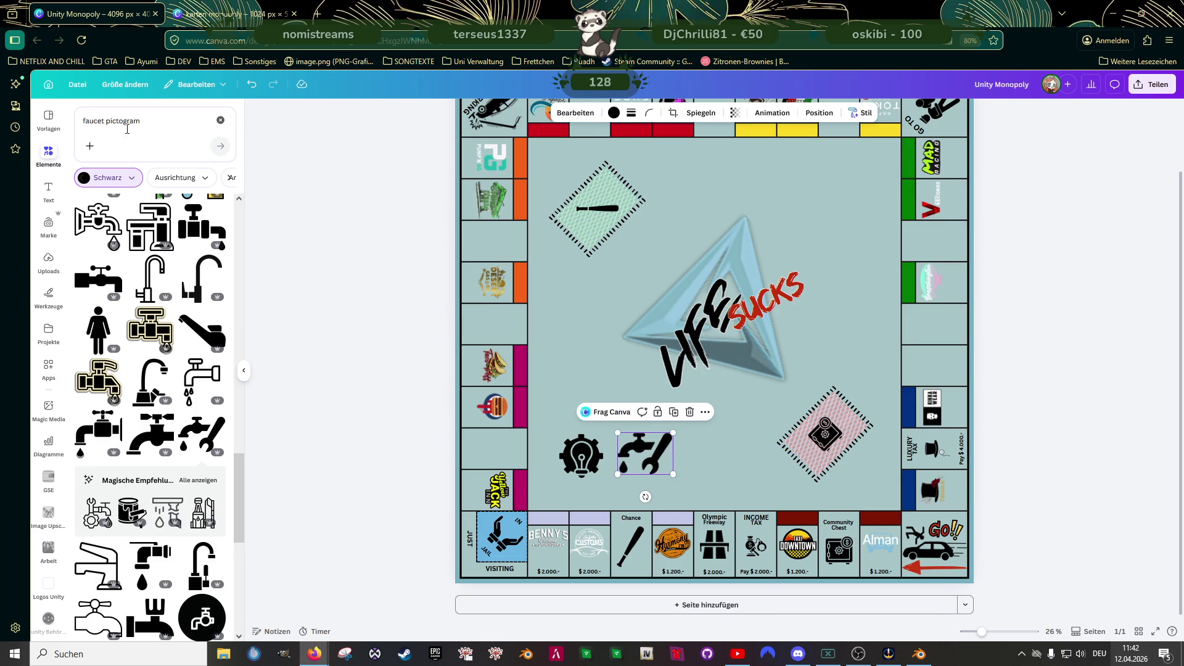
double_click(103, 121)
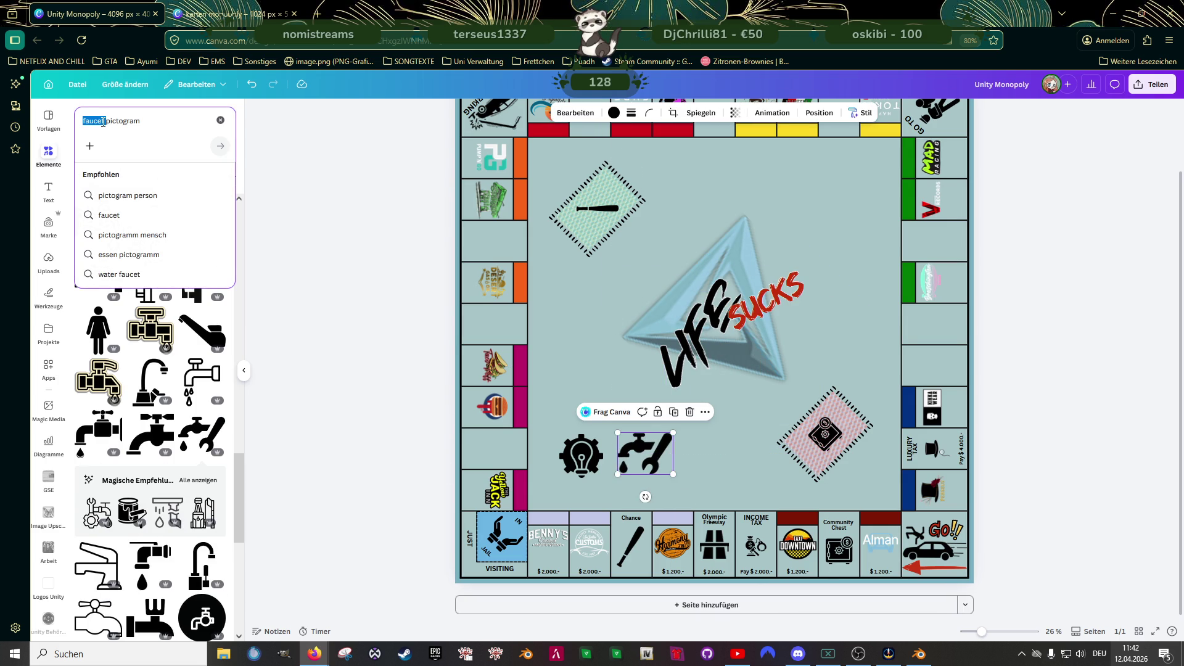
type("electri")
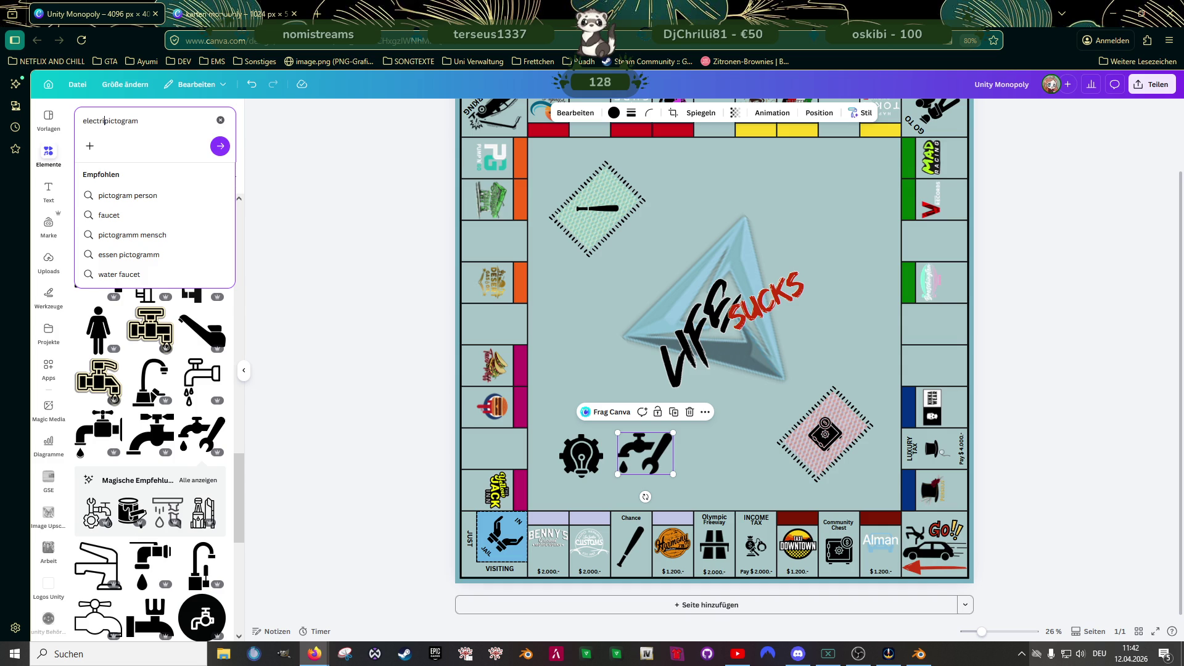
key("Return")
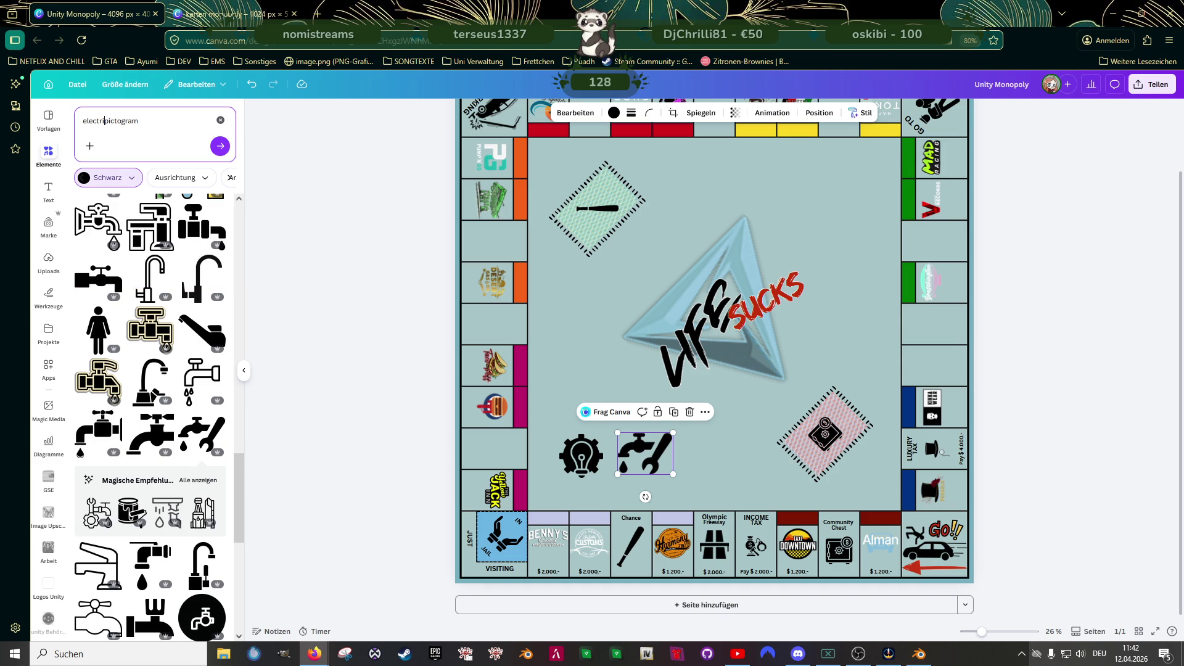
type("cit")
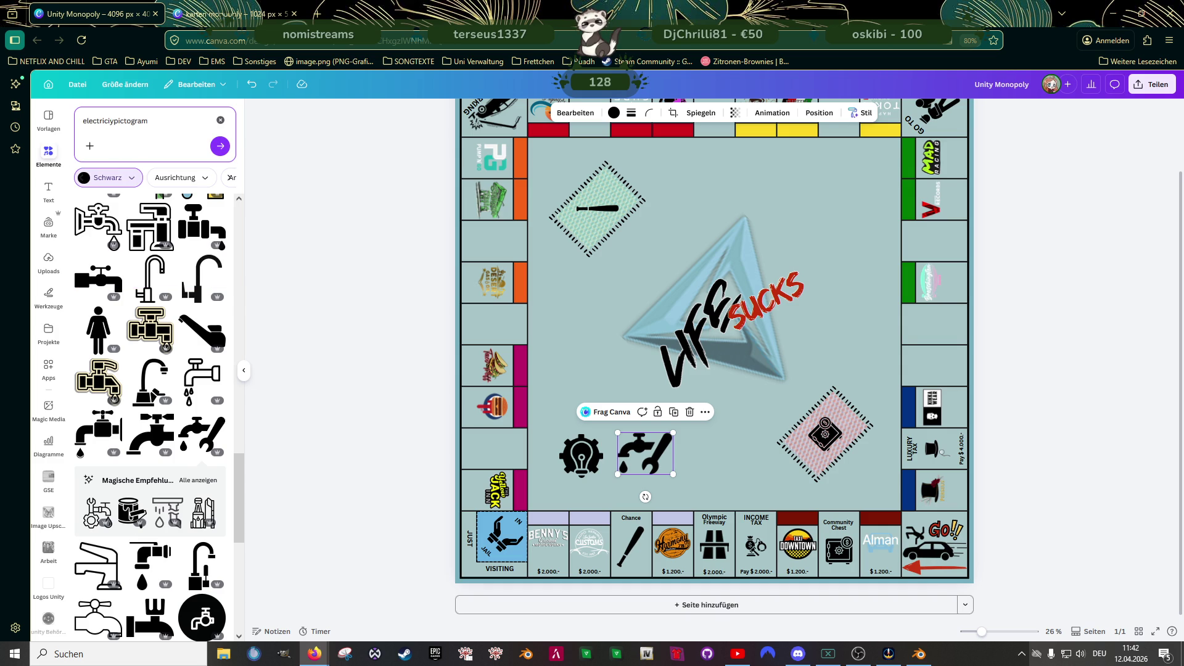
key("BackSpace")
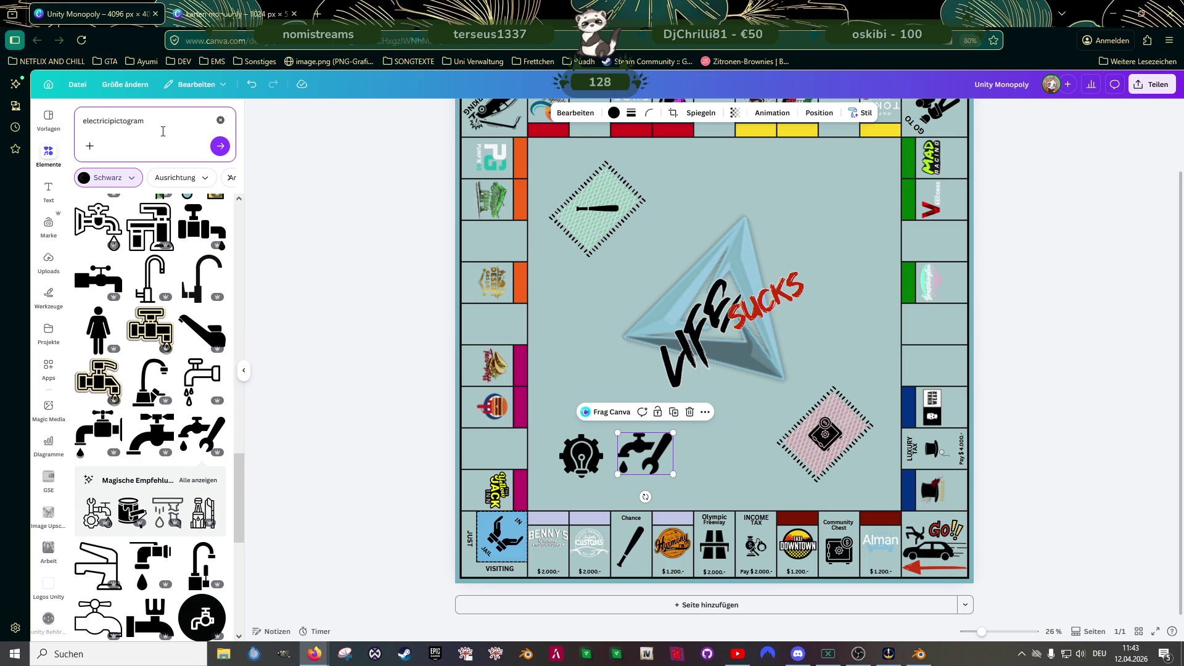
key("Right")
type("t")
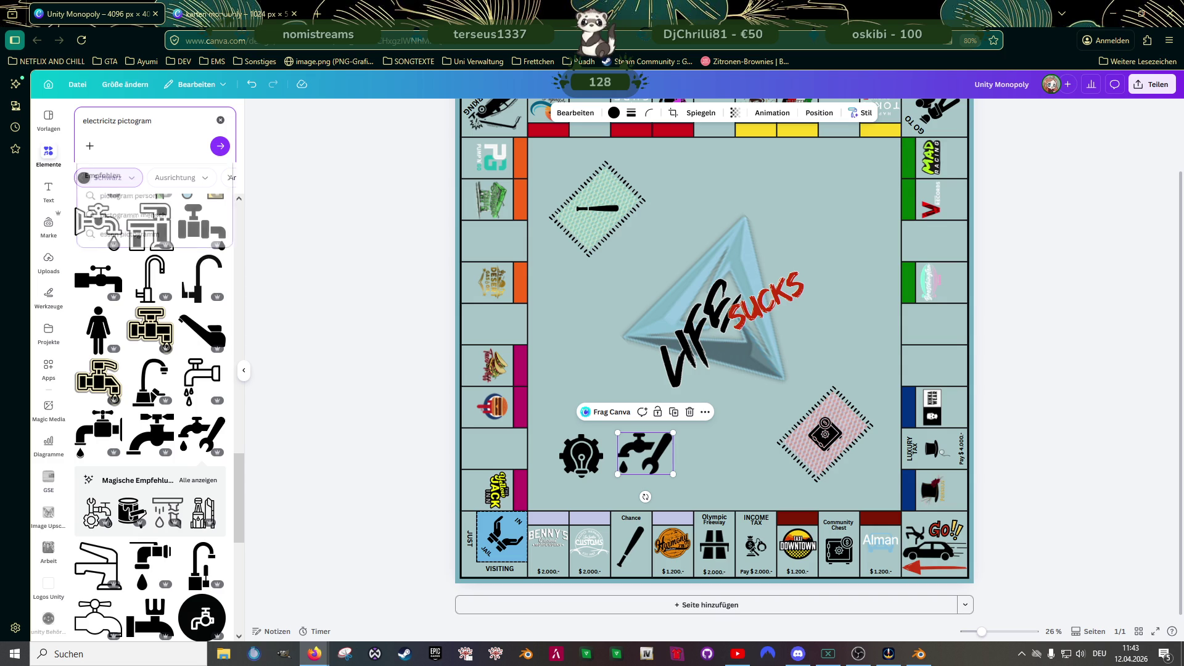
type("y")
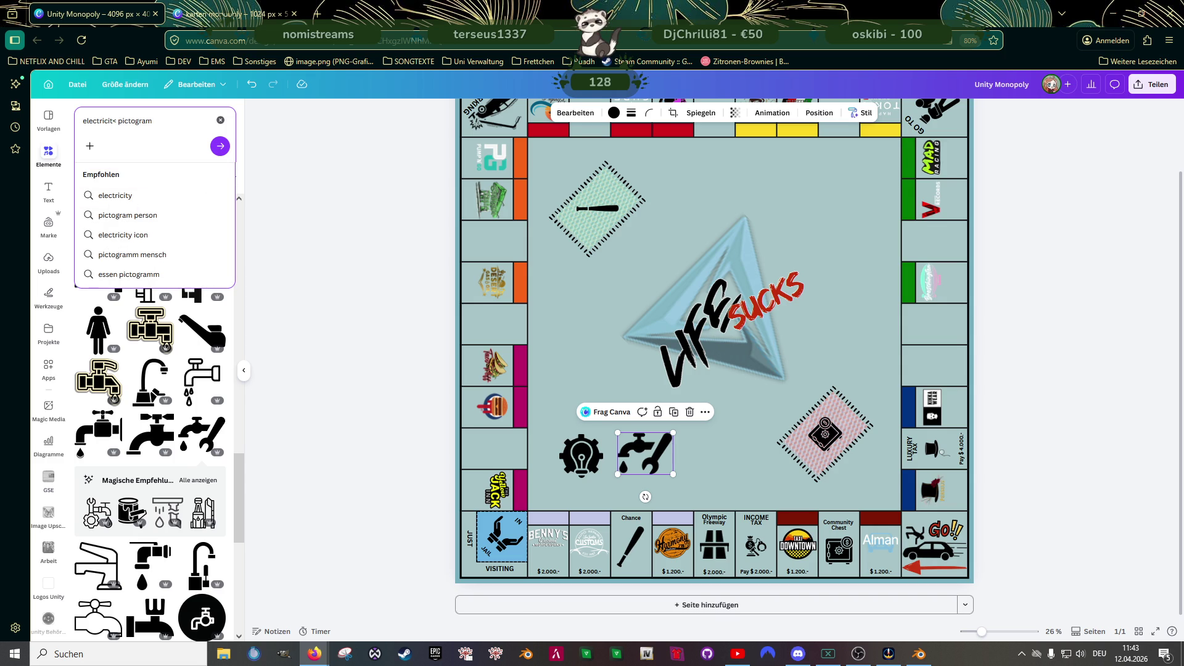
key("Return")
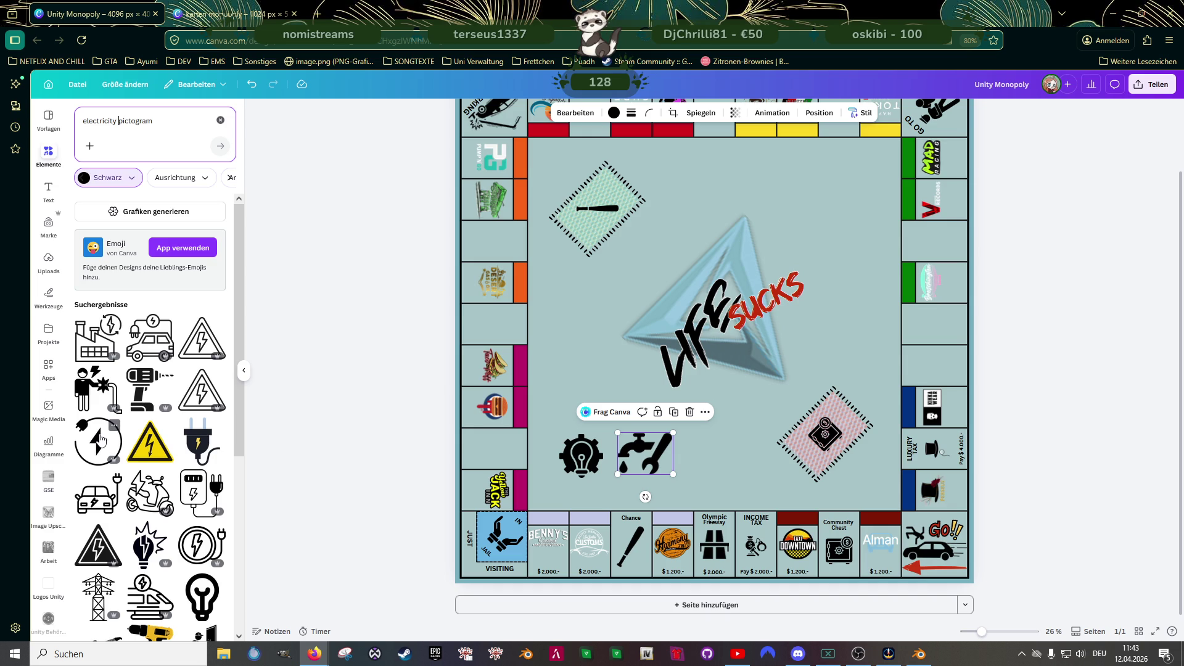
- Add the lightning lightbulb icon to the board and delete the old gear-bulb icon
left_click(146, 544)
left_click_drag(680, 356, 568, 332)
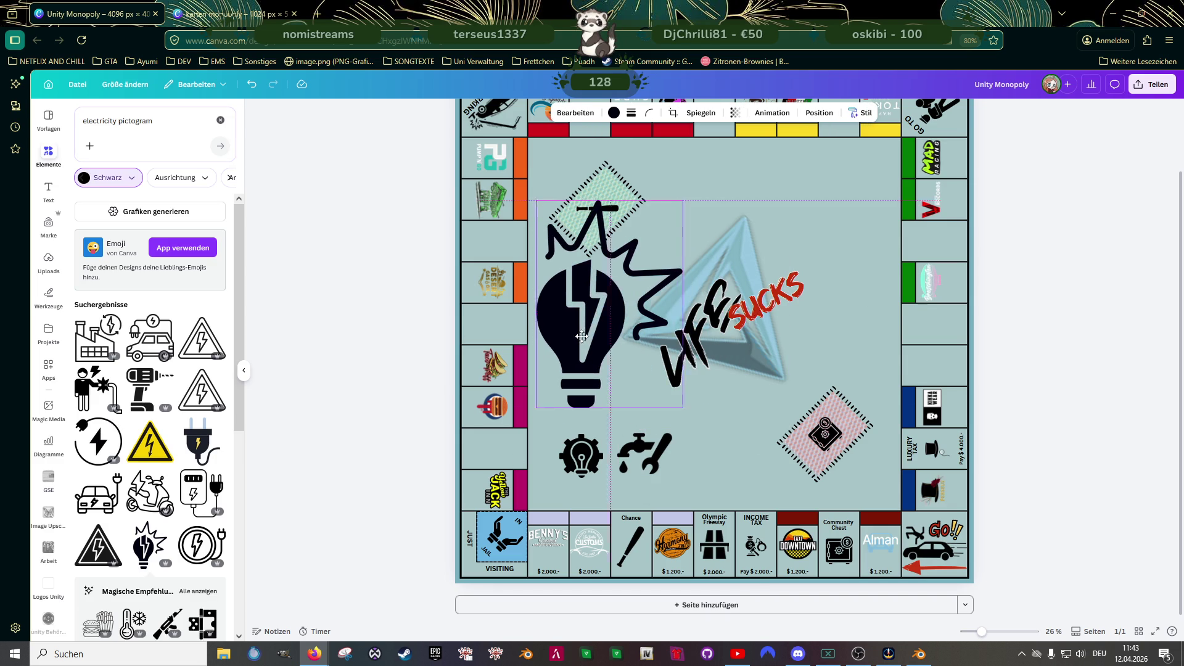
left_click(569, 462)
key("Delete")
- Shrink the lightbulb to a small icon next to the faucet-and-wrench icon
left_click(602, 378)
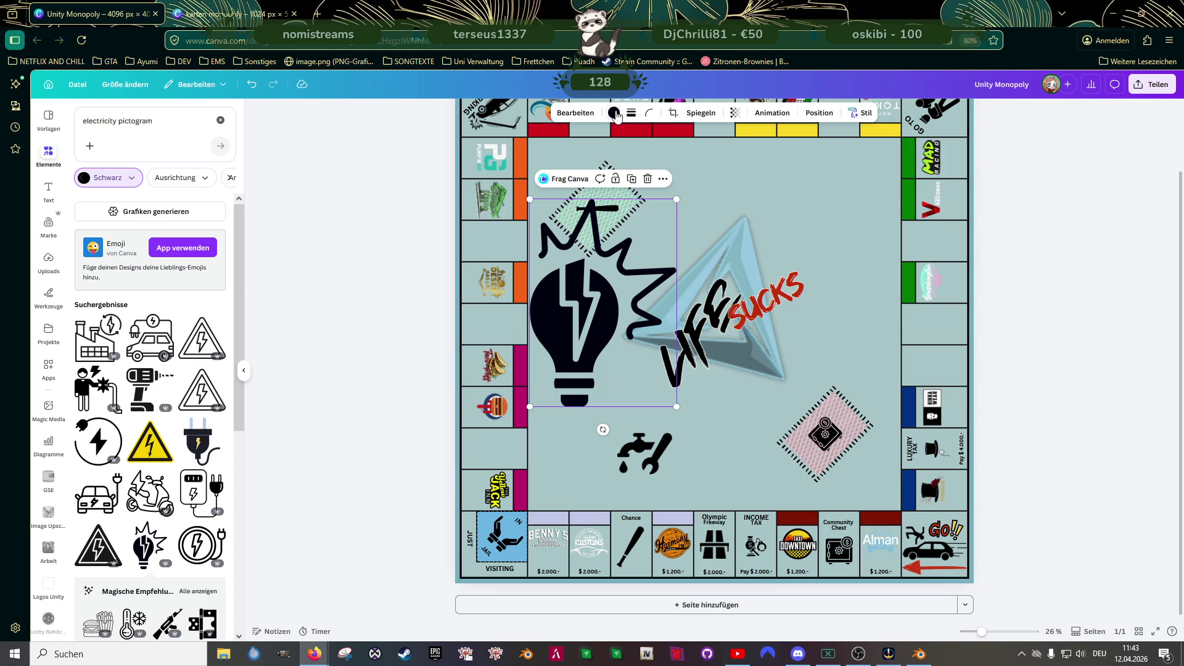
left_click(614, 114)
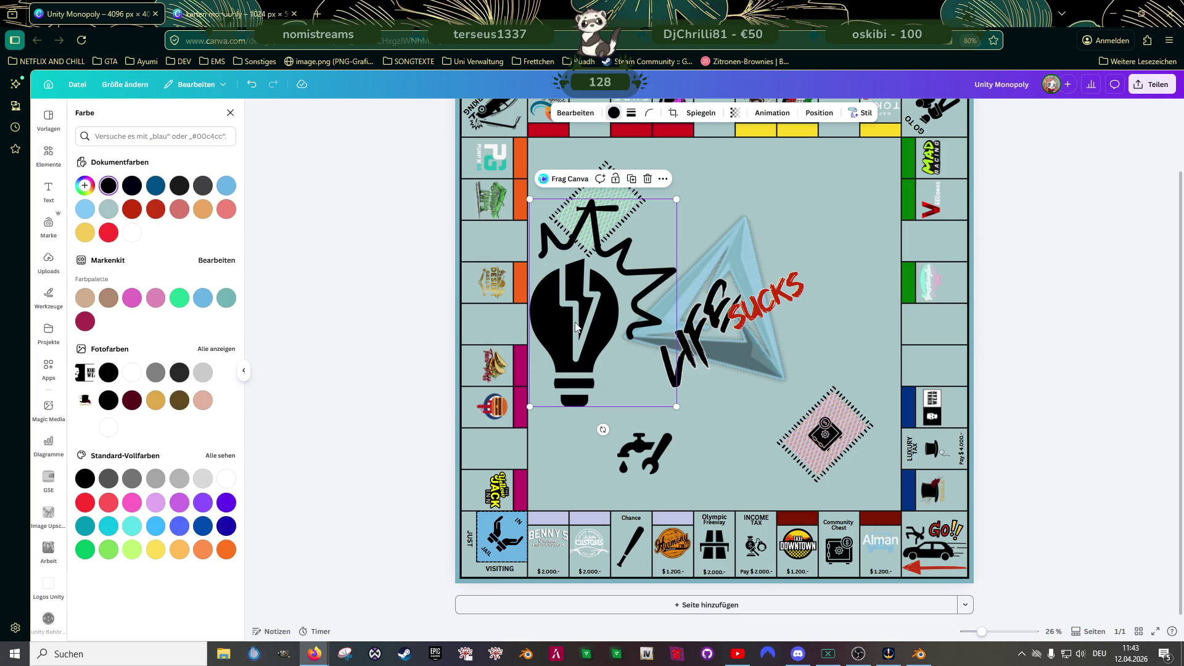
mouse_move(676, 197)
left_mouse_down()
mouse_move(575, 344)
mouse_move(569, 439)
left_mouse_up()
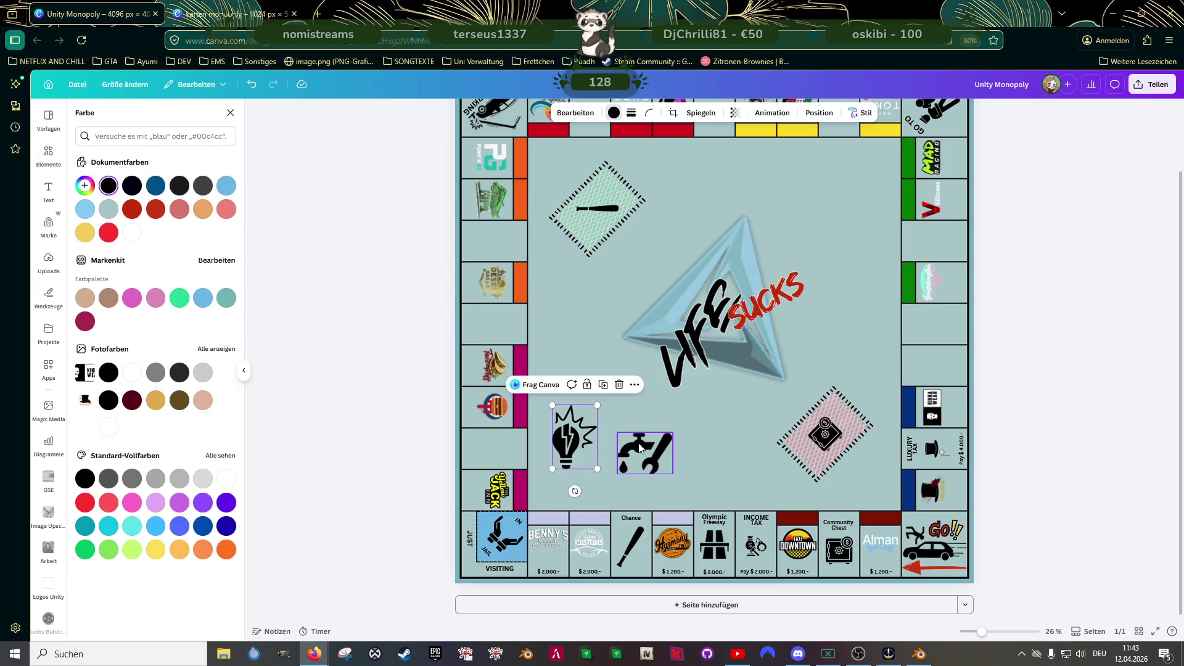
left_click(645, 453)
left_click(565, 457)
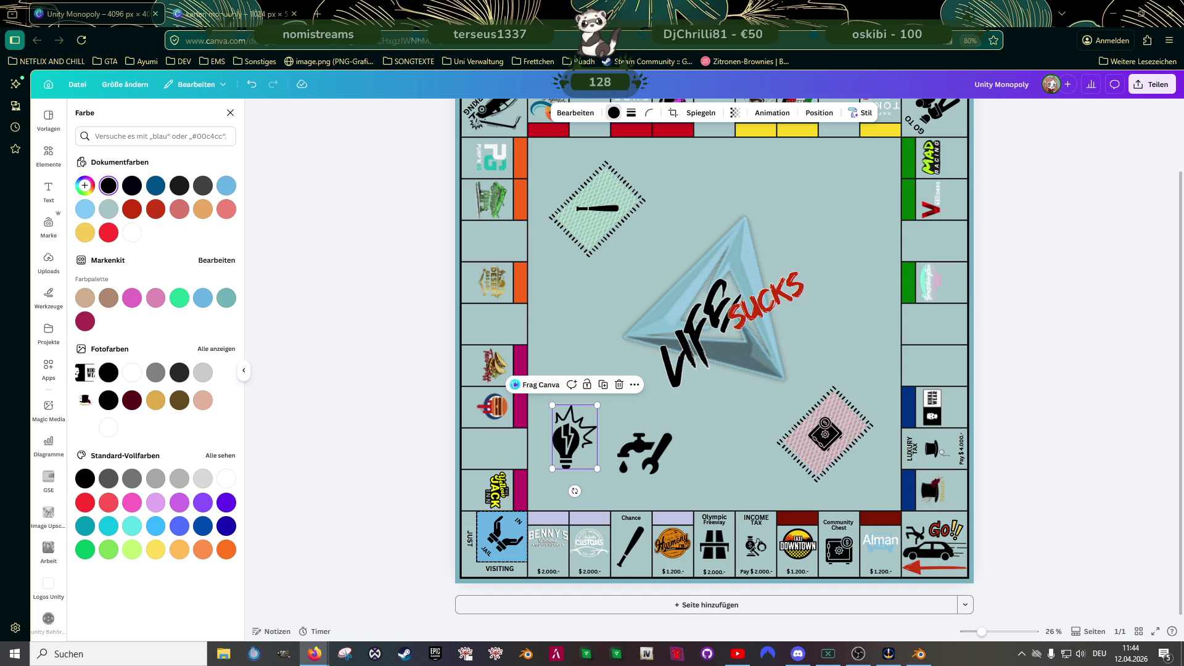
left_click(319, 15)
- Search Google for 'gta v e werk', then correct it to 'gta 5 elektrizitätswerk'
type("gta v")
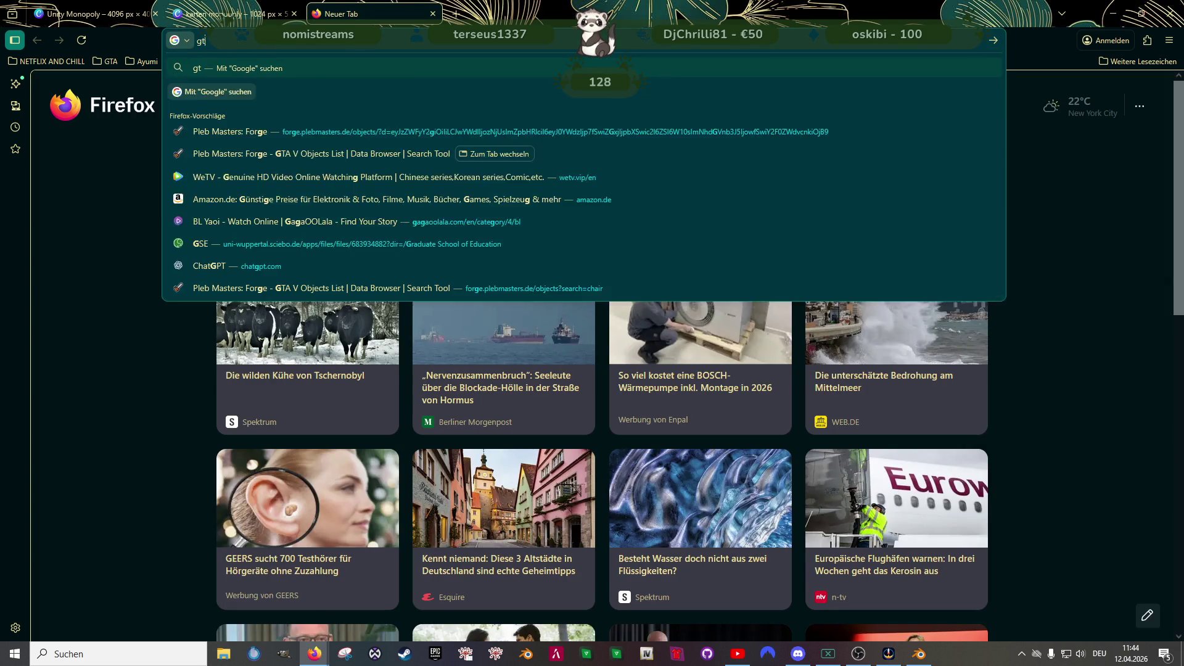
type(" e werk")
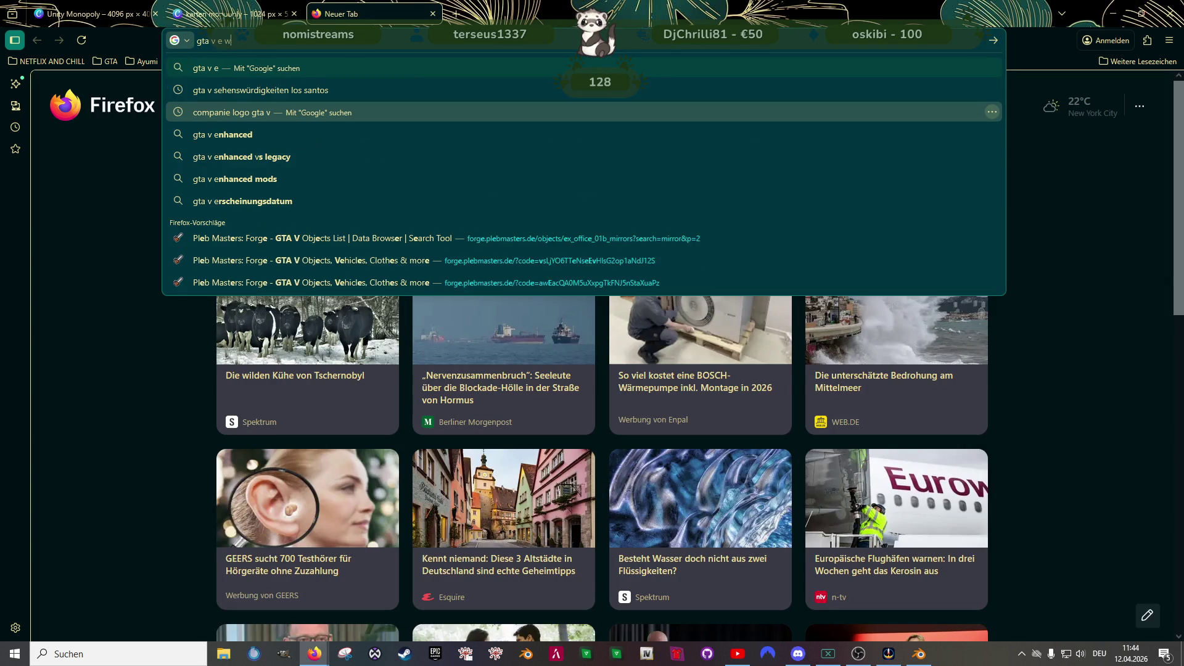
key("Return")
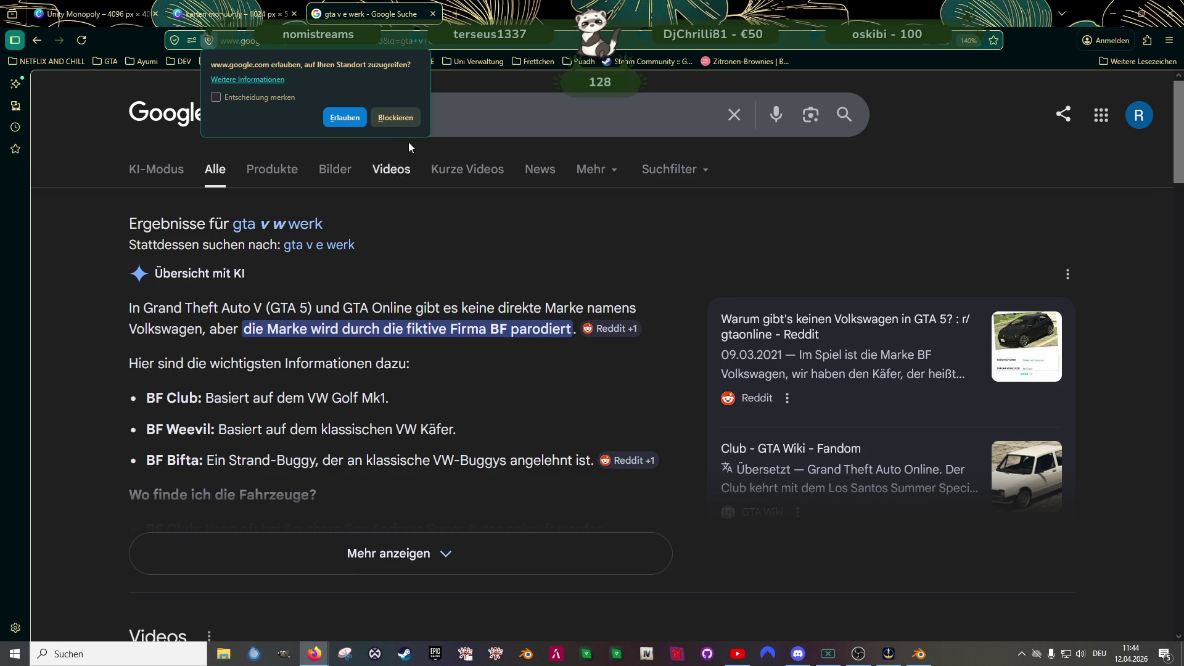
left_click(396, 117)
scroll(290, 148, "down", 5)
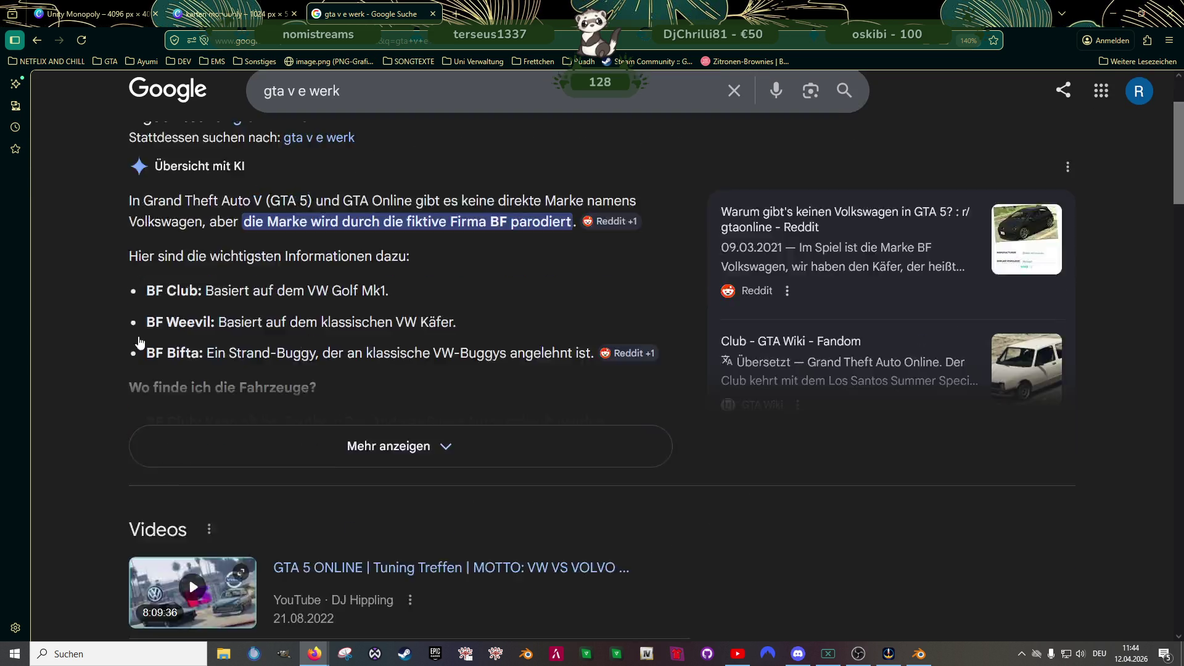
scroll(302, 118, "up", 4)
left_click(309, 101)
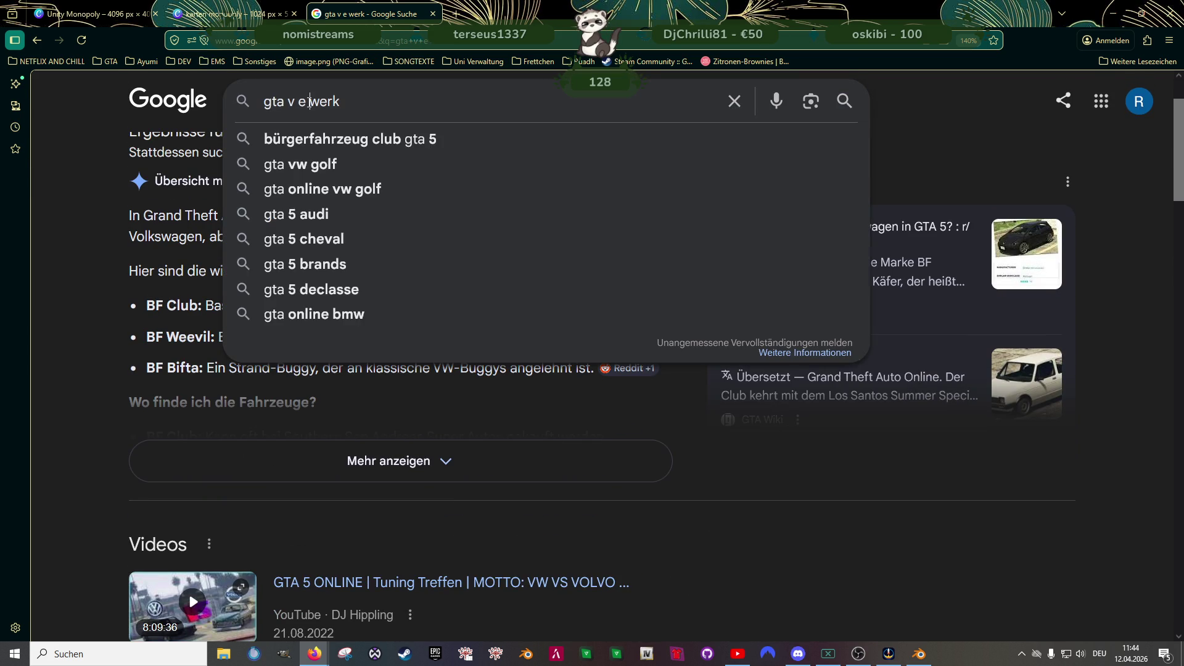
type("le")
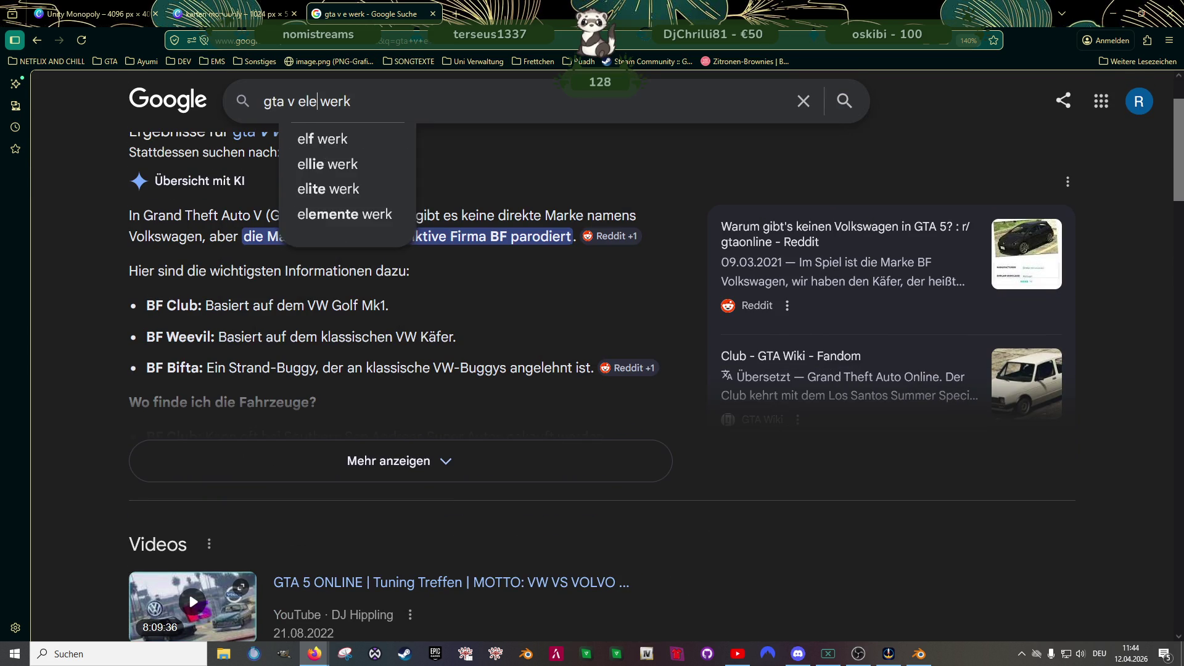
type("kritiz")
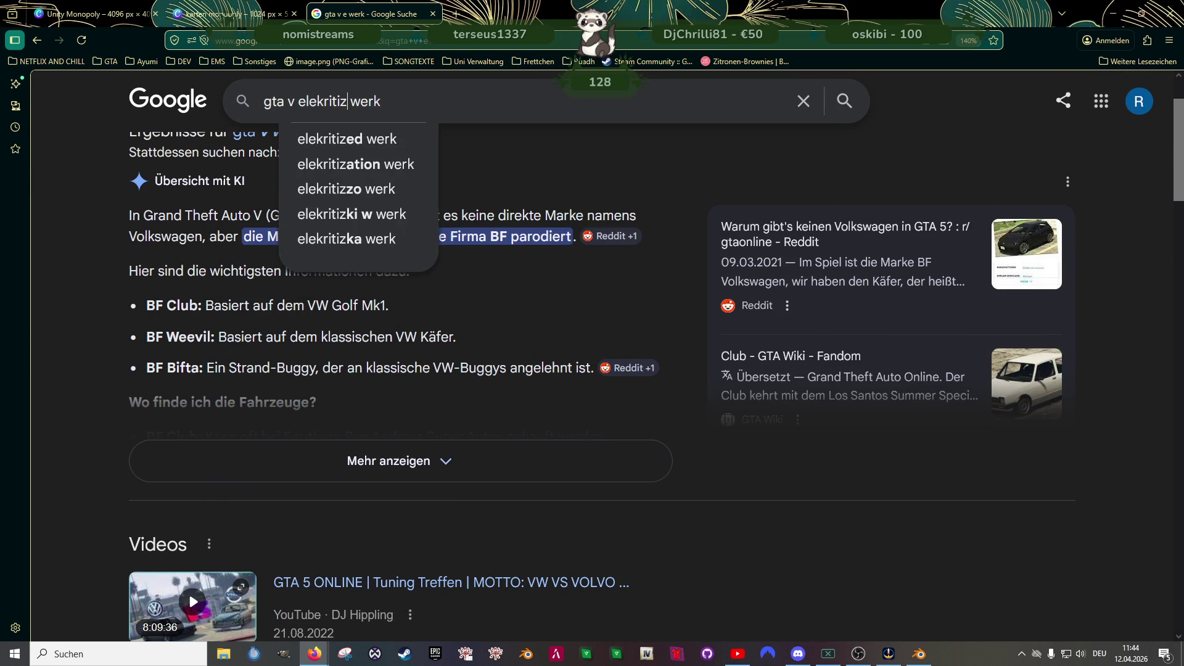
type("ätä")
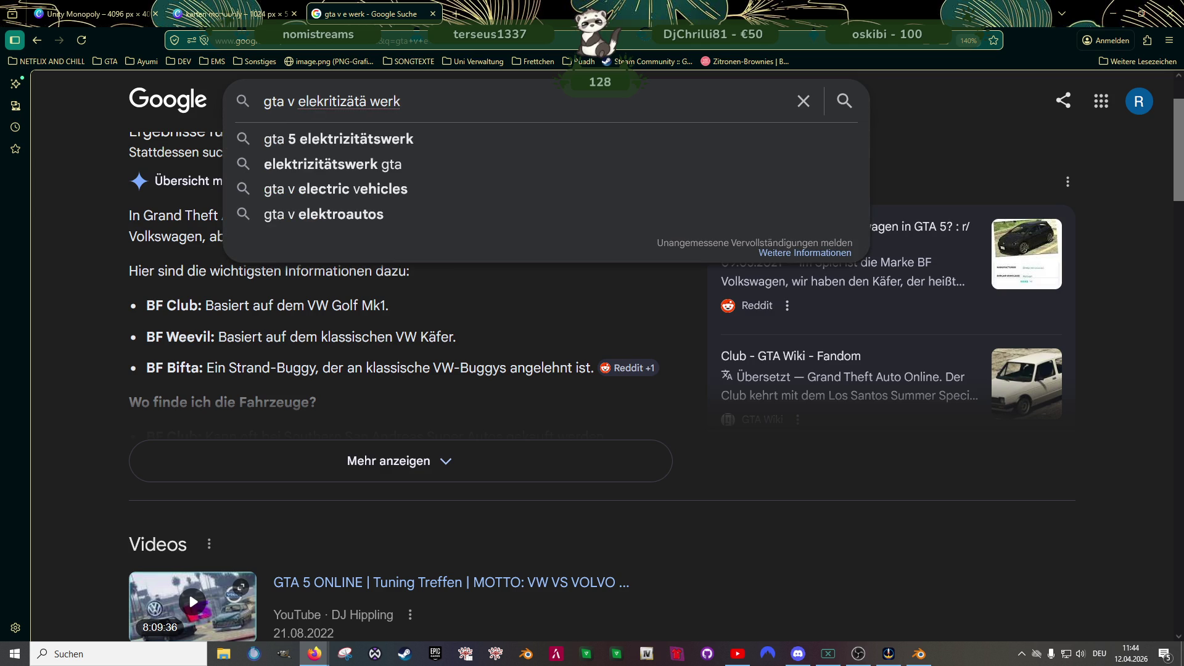
key("Down")
key("Return")
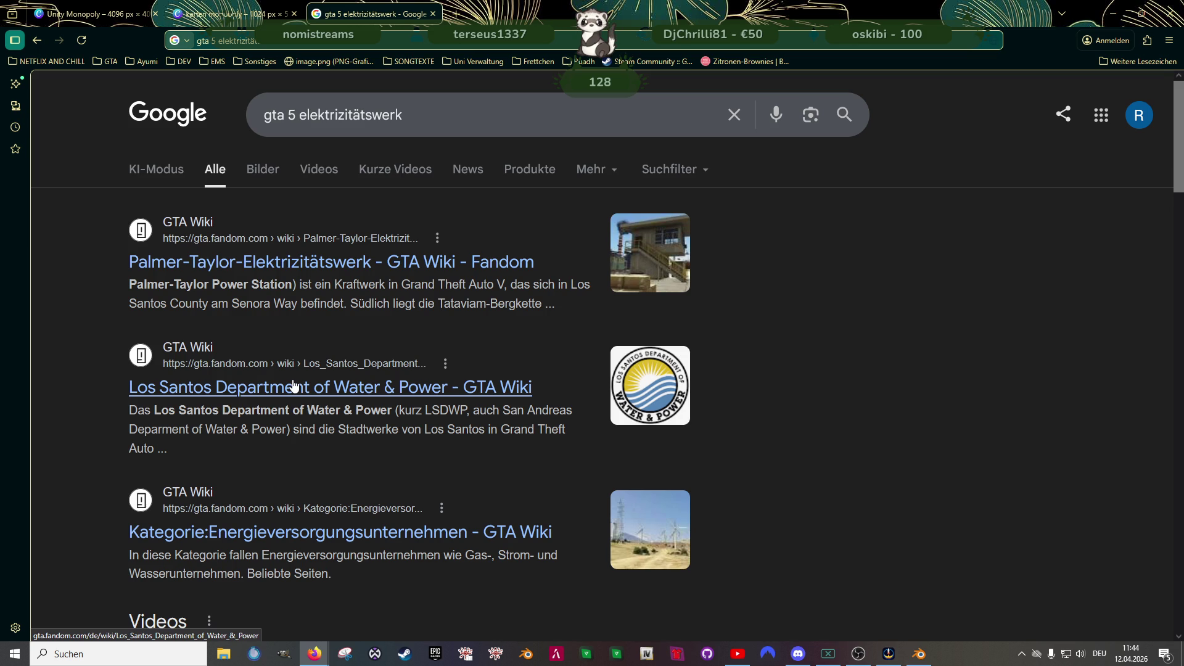
- Open the Kategorie:Energieversorgungsunternehmen page on GTA Wiki and dismiss the Google sign-in popup
left_click(302, 530)
scroll(447, 340, "down", 5)
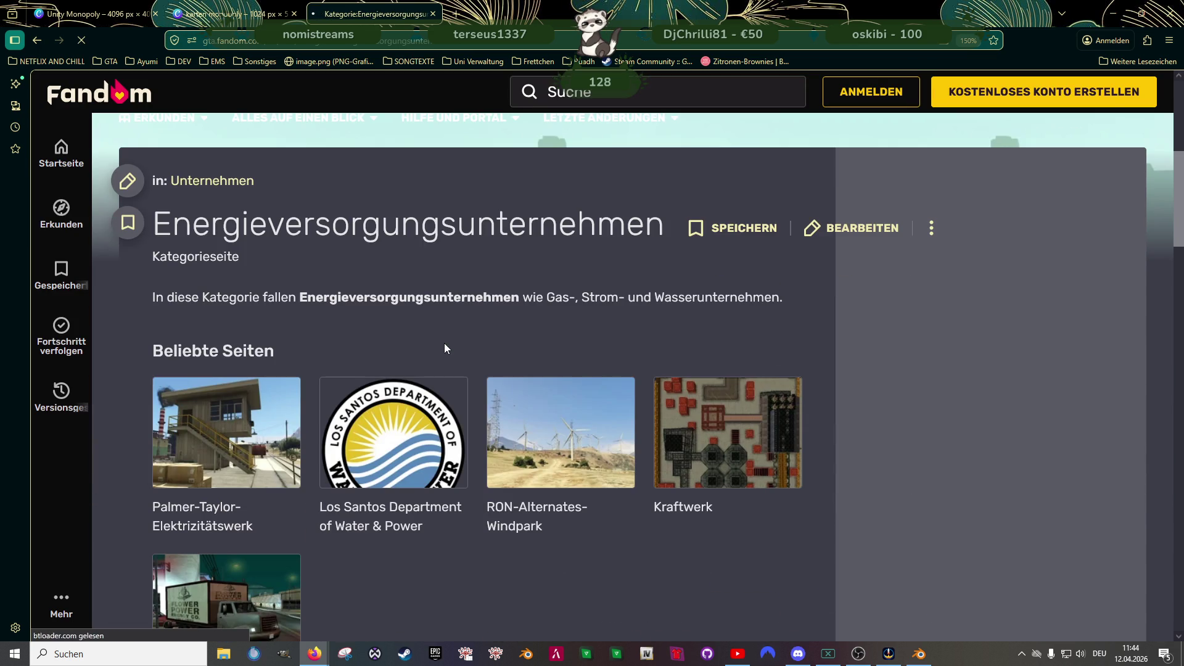
scroll(446, 321, "down", 3)
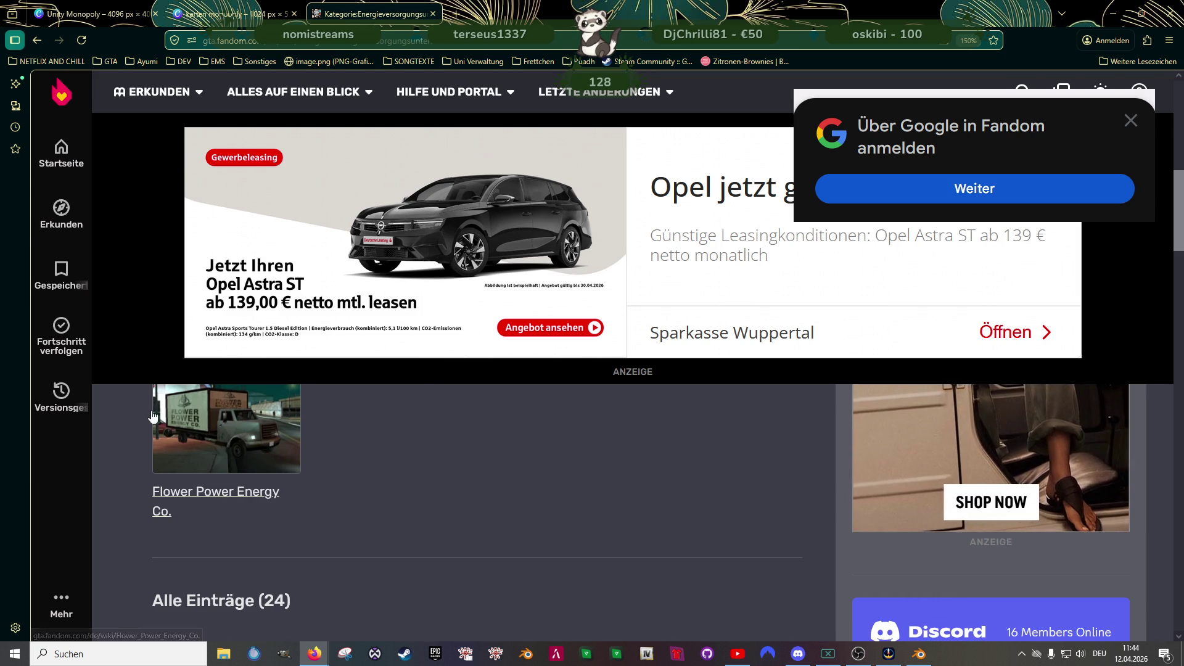
left_click(1130, 120)
- Browse the Alle Einträge list of utilities such as Kraftwerk, Sparki and San Andreas State Gas Company
scroll(415, 526, "down", 3)
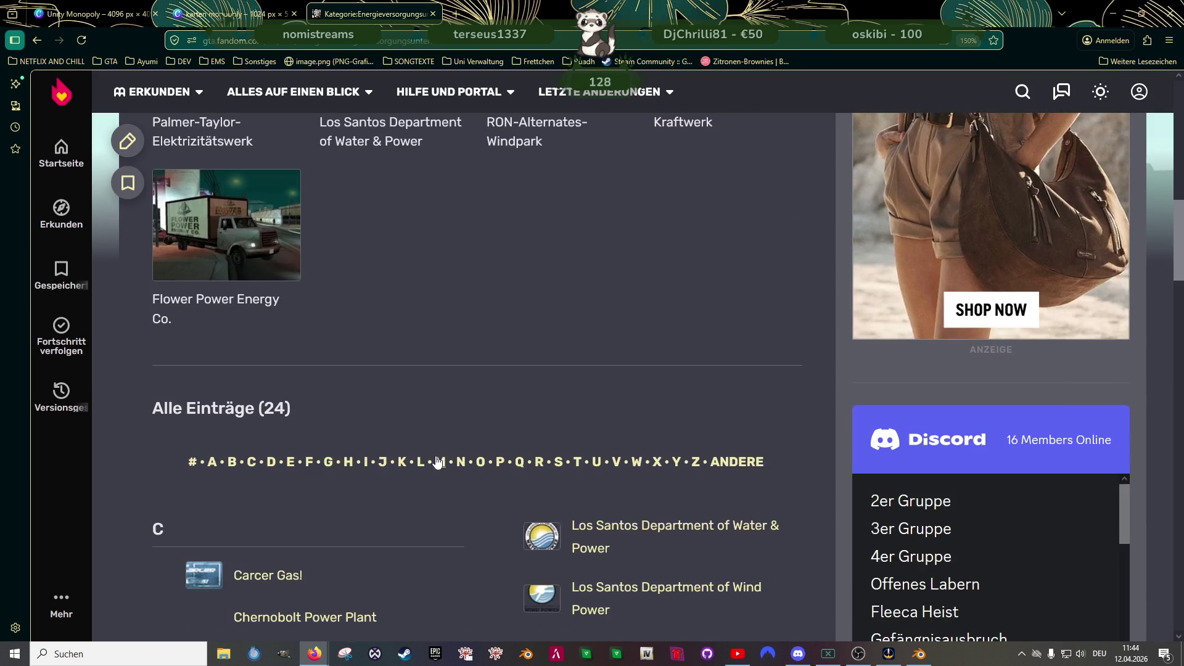
scroll(444, 416, "down", 5)
scroll(446, 407, "down", 6)
scroll(446, 401, "down", 1)
scroll(445, 399, "up", 3)
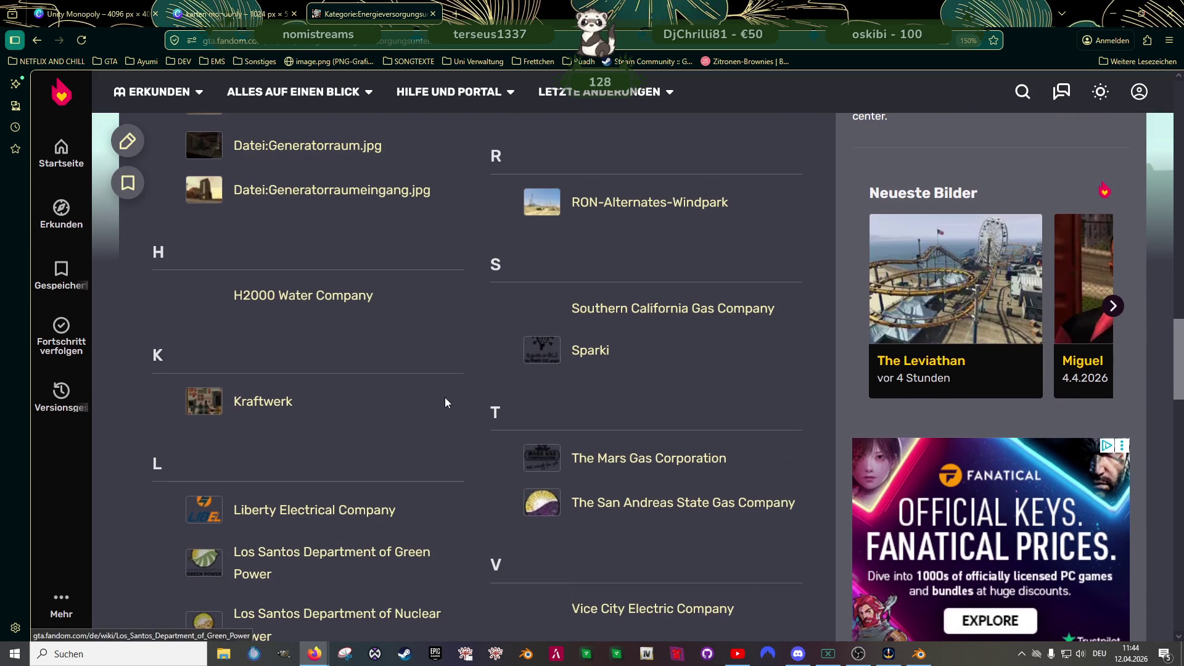
scroll(444, 401, "up", 2)
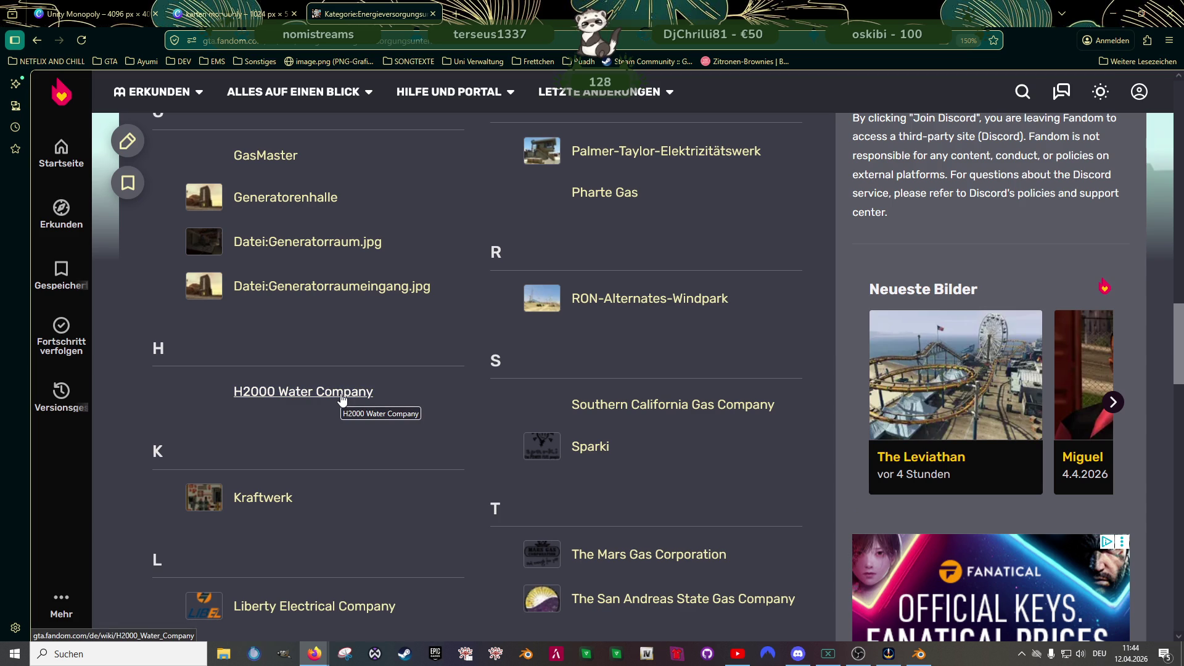
scroll(342, 399, "up", 2)
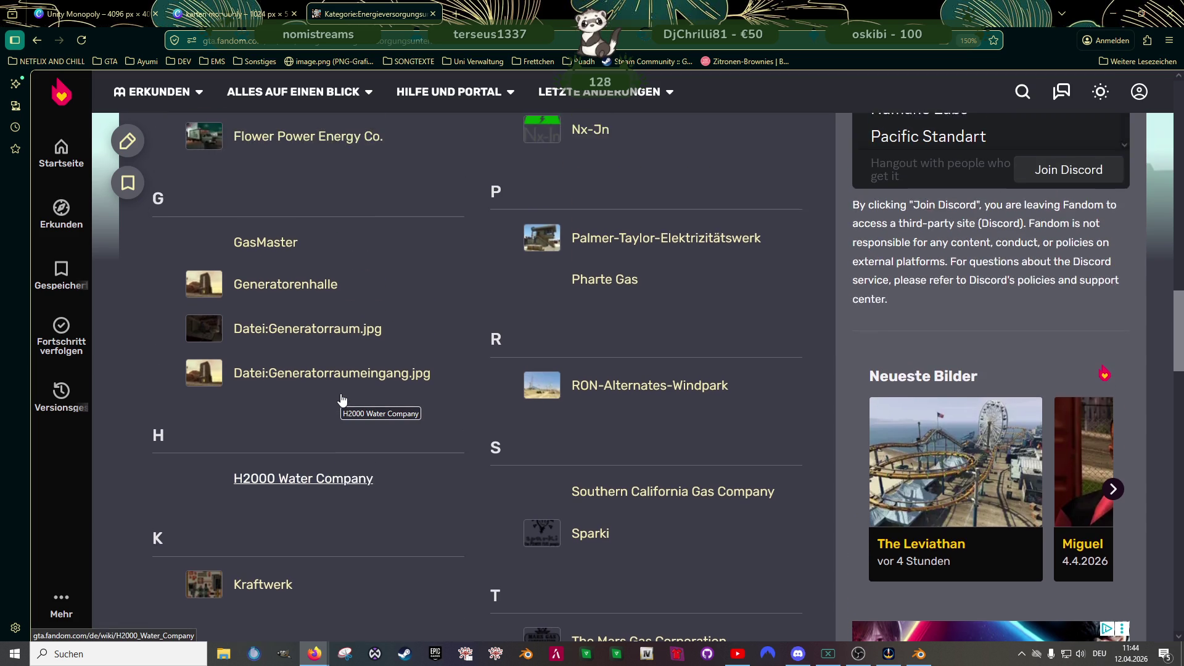
scroll(342, 397, "up", 2)
scroll(340, 393, "up", 2)
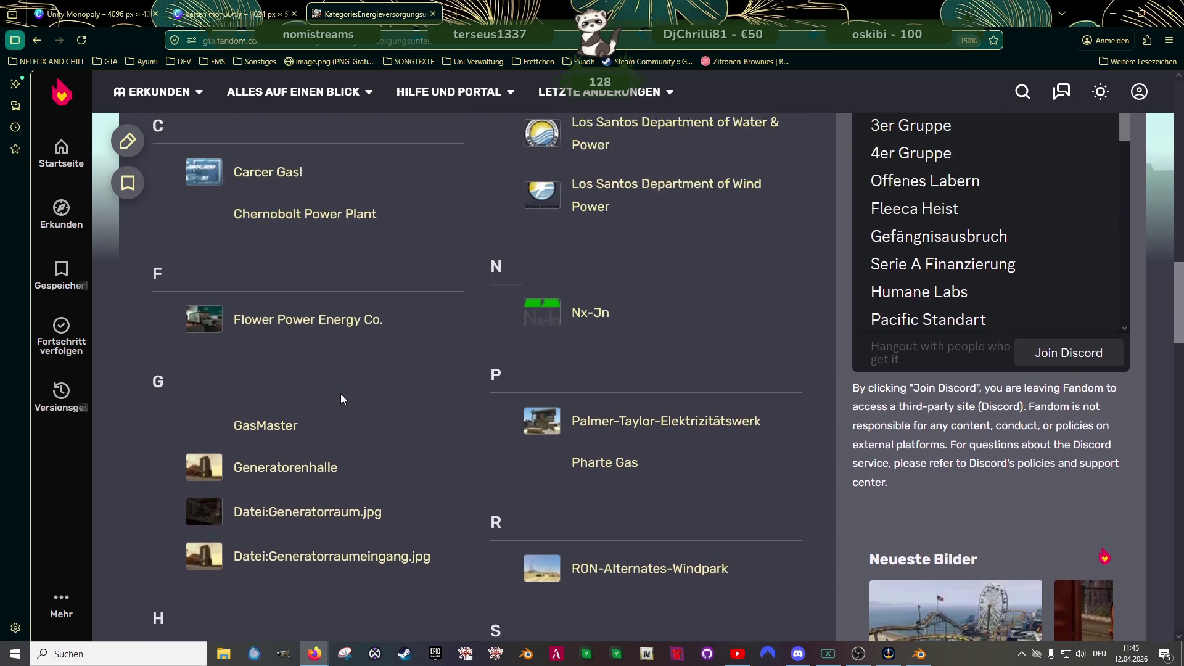
scroll(340, 393, "up", 4)
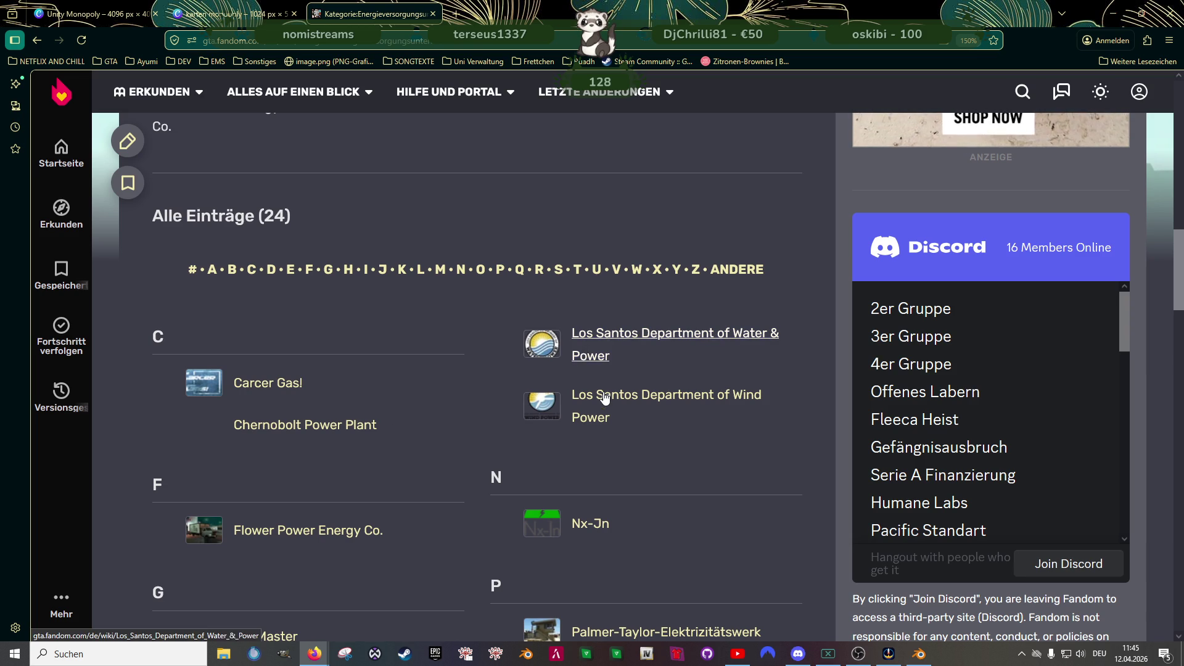
scroll(604, 397, "down", 4)
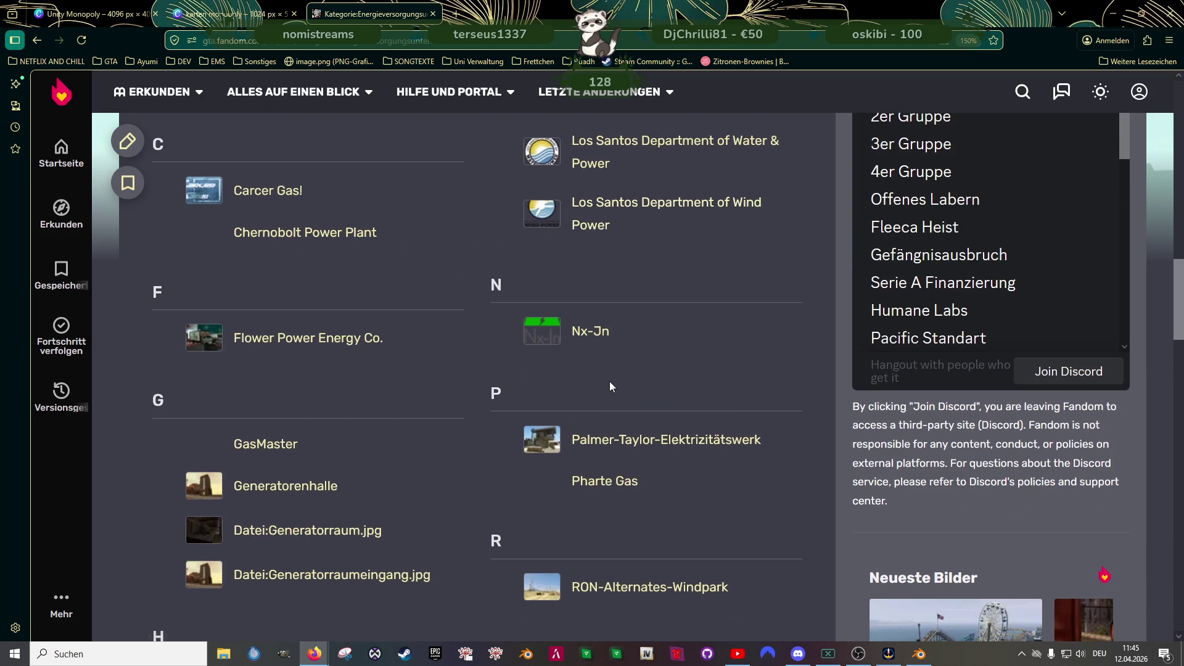
scroll(607, 394, "down", 2)
scroll(676, 395, "down", 2)
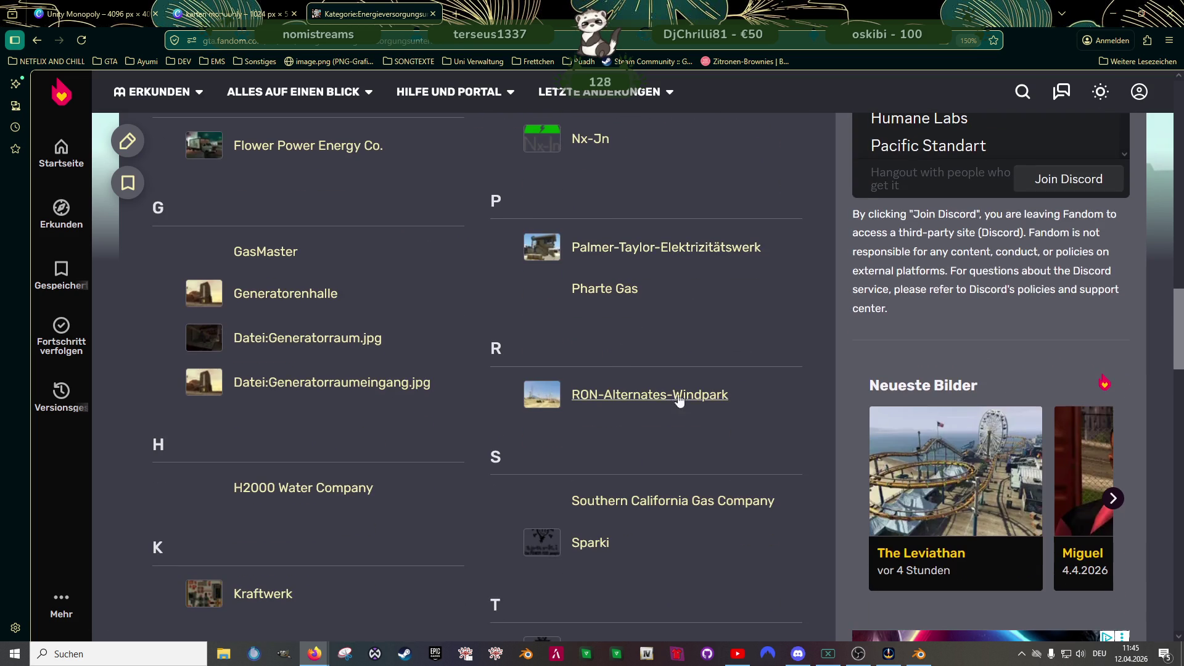
scroll(676, 395, "down", 2)
scroll(689, 427, "down", 2)
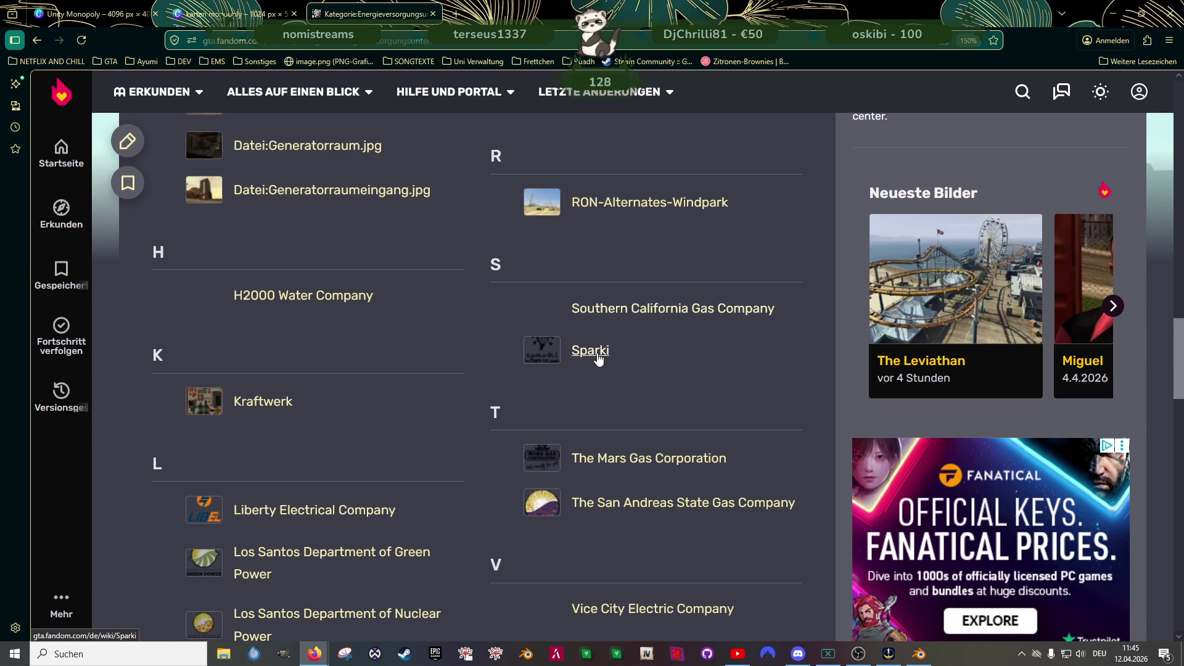
scroll(740, 404, "down", 2)
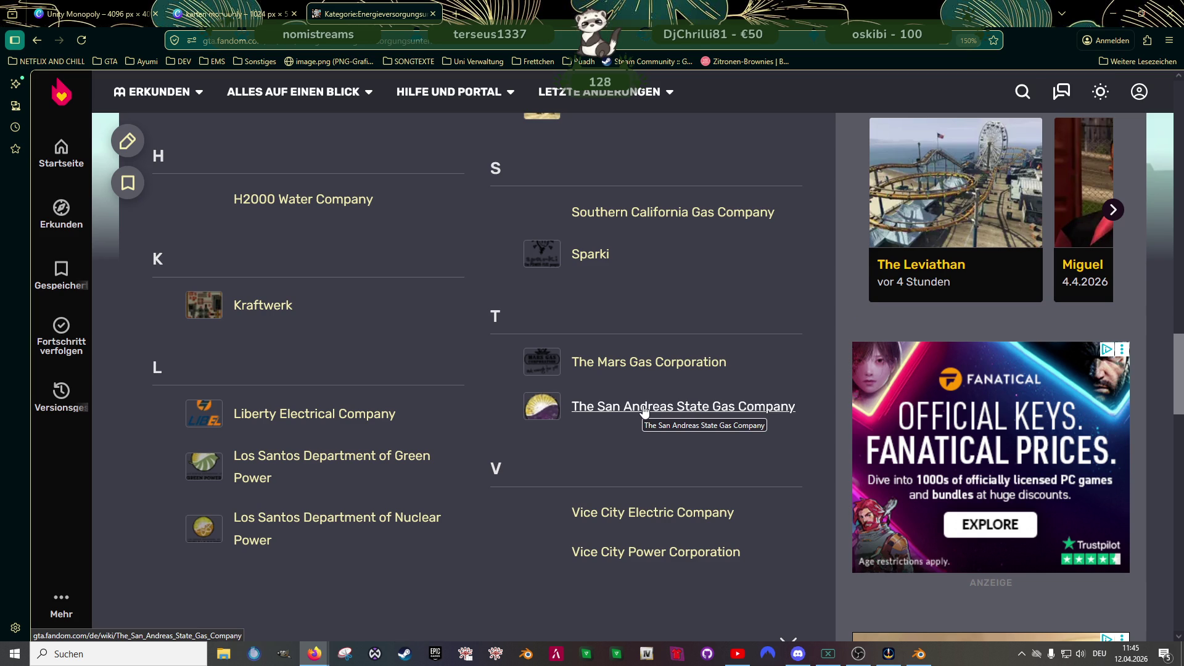
scroll(643, 408, "down", 2)
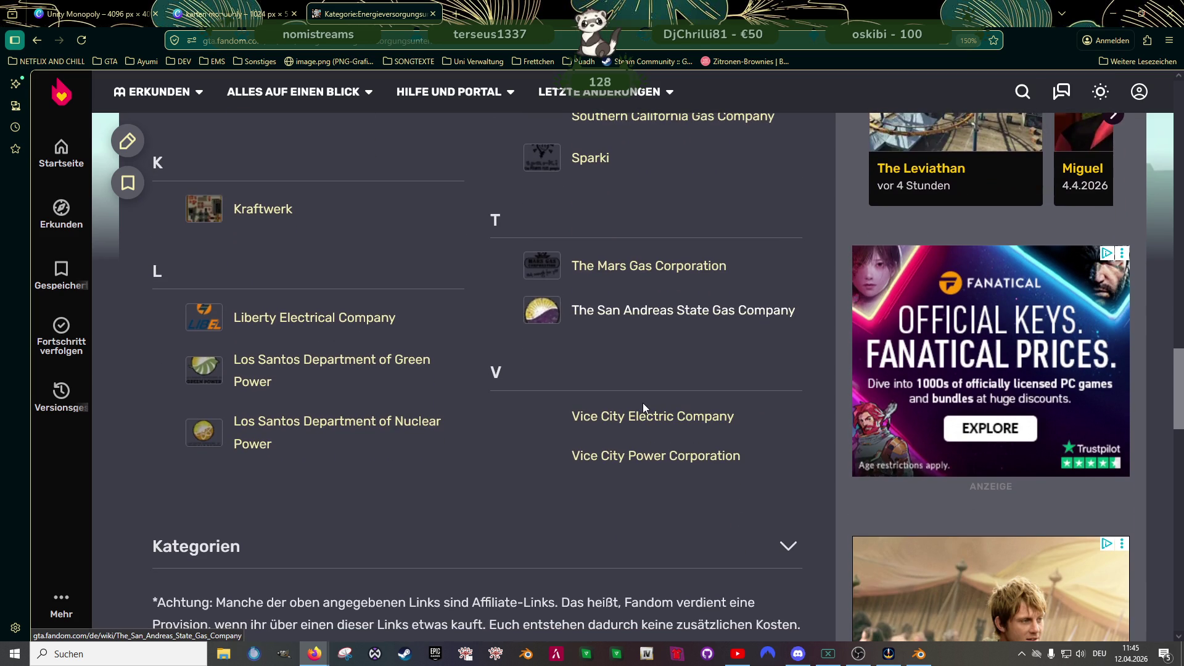
scroll(643, 408, "up", 2)
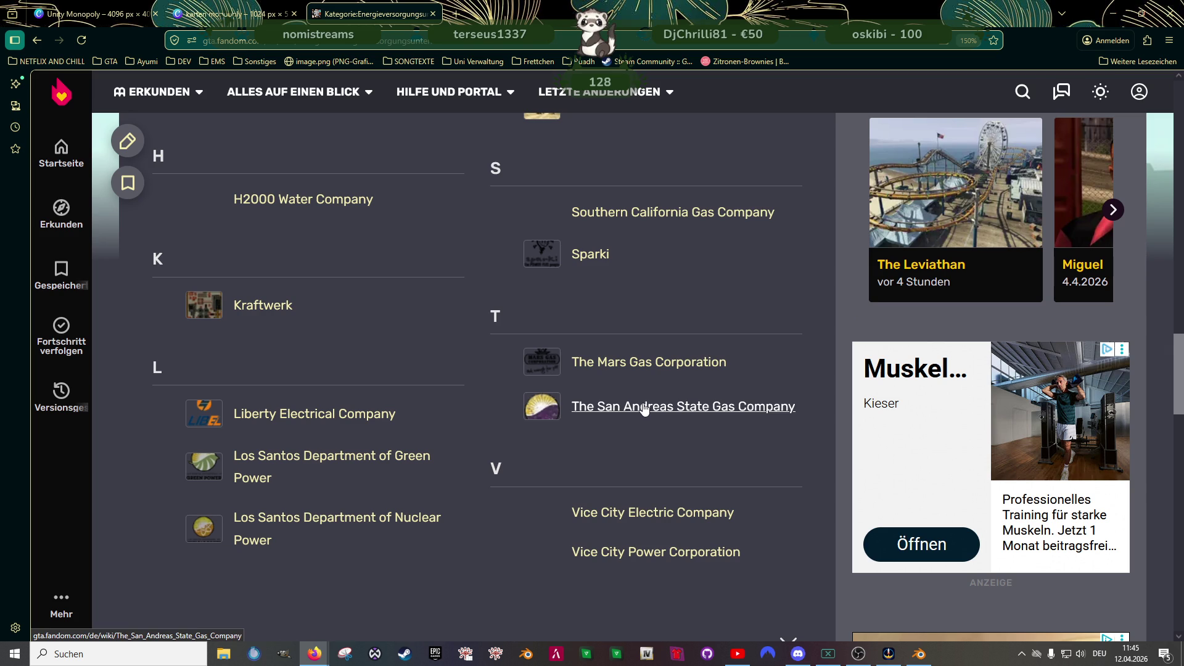
- Look through the Kraftwerk article, then return to the energy-supply companies category list
left_click(254, 308)
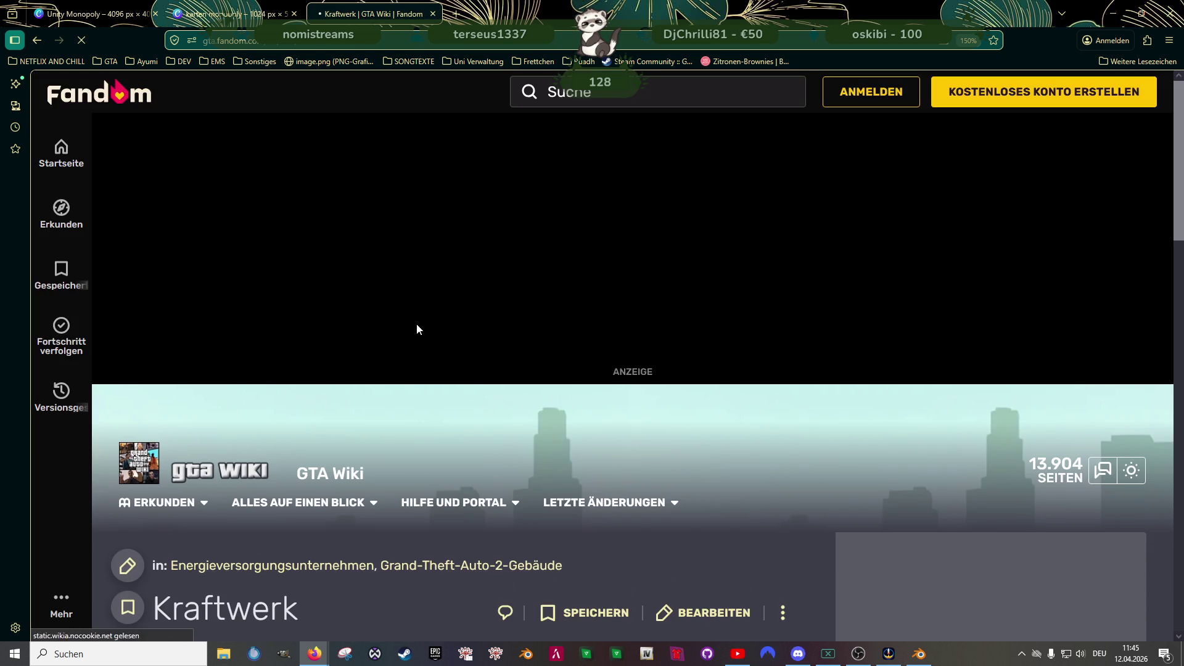
scroll(420, 321, "down", 4)
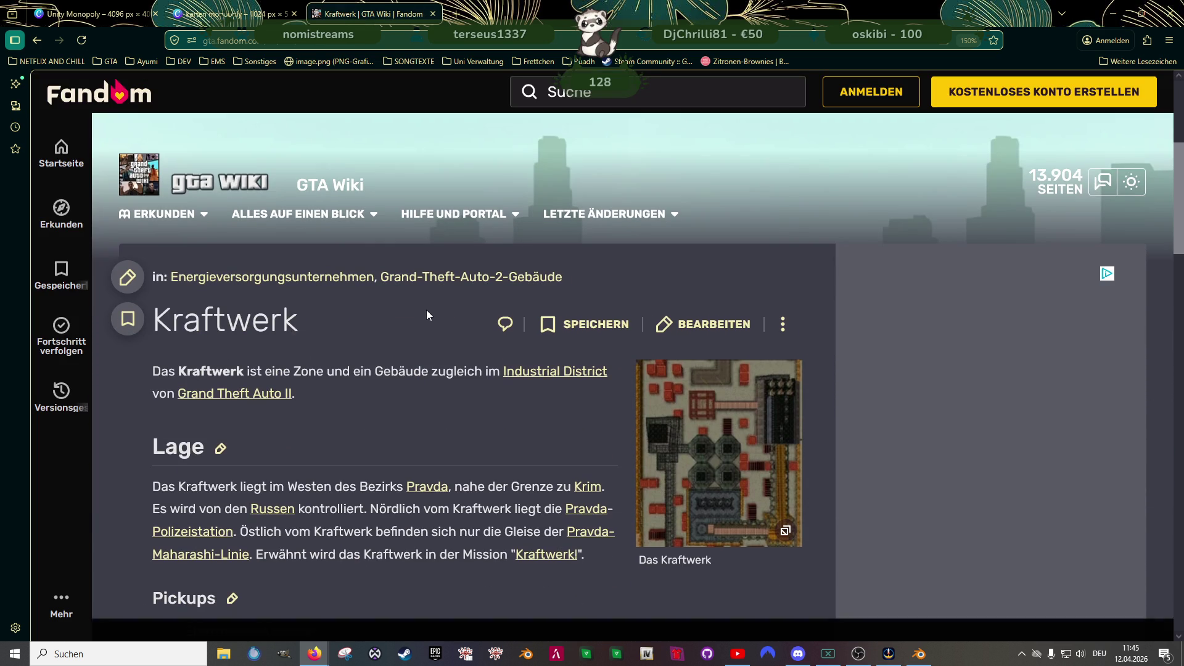
scroll(431, 383, "down", 3)
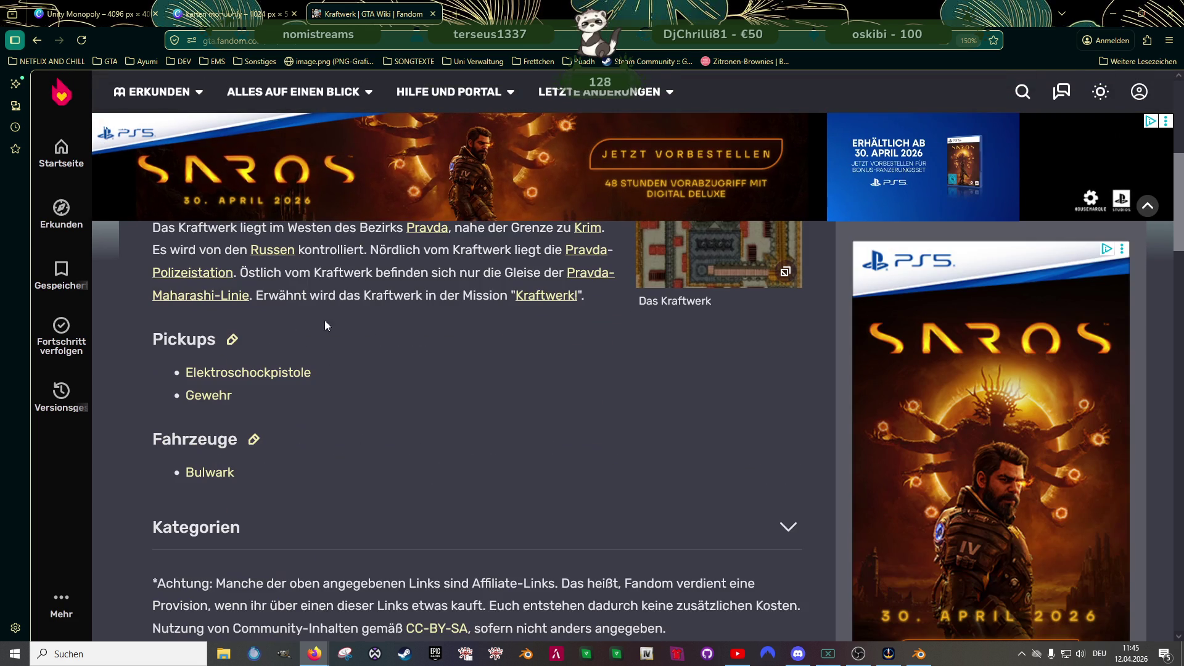
left_click(37, 40)
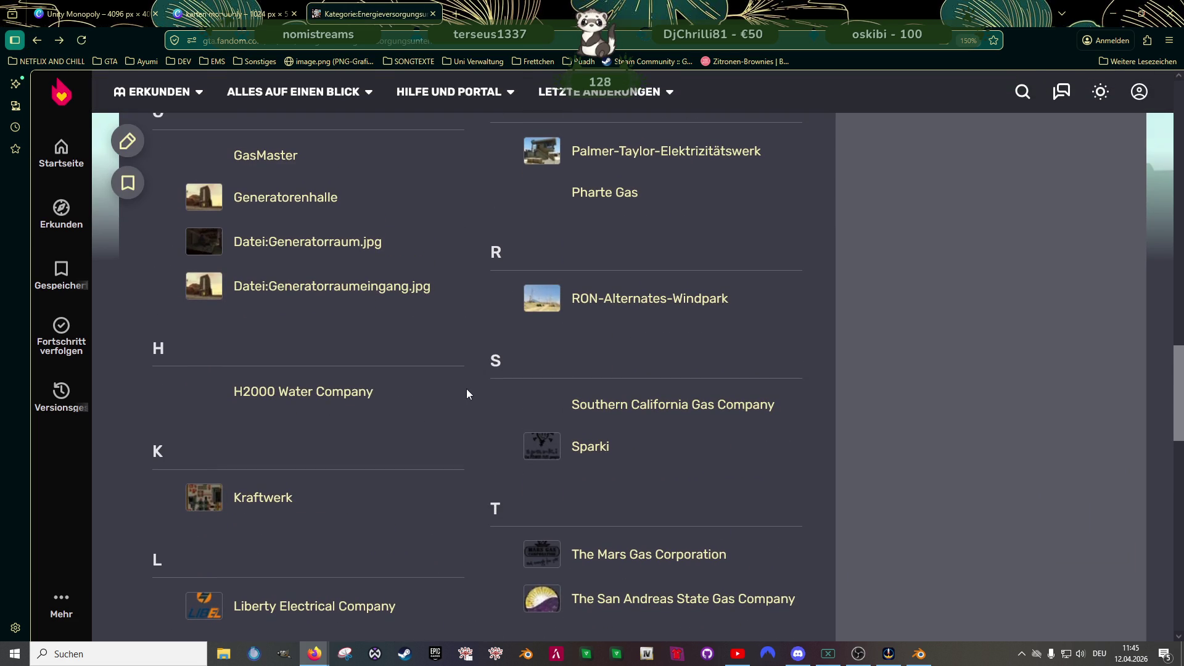
- Snip the category entries from H2000 Water Company through Liberty Electrical Company
scroll(289, 444, "down", 2)
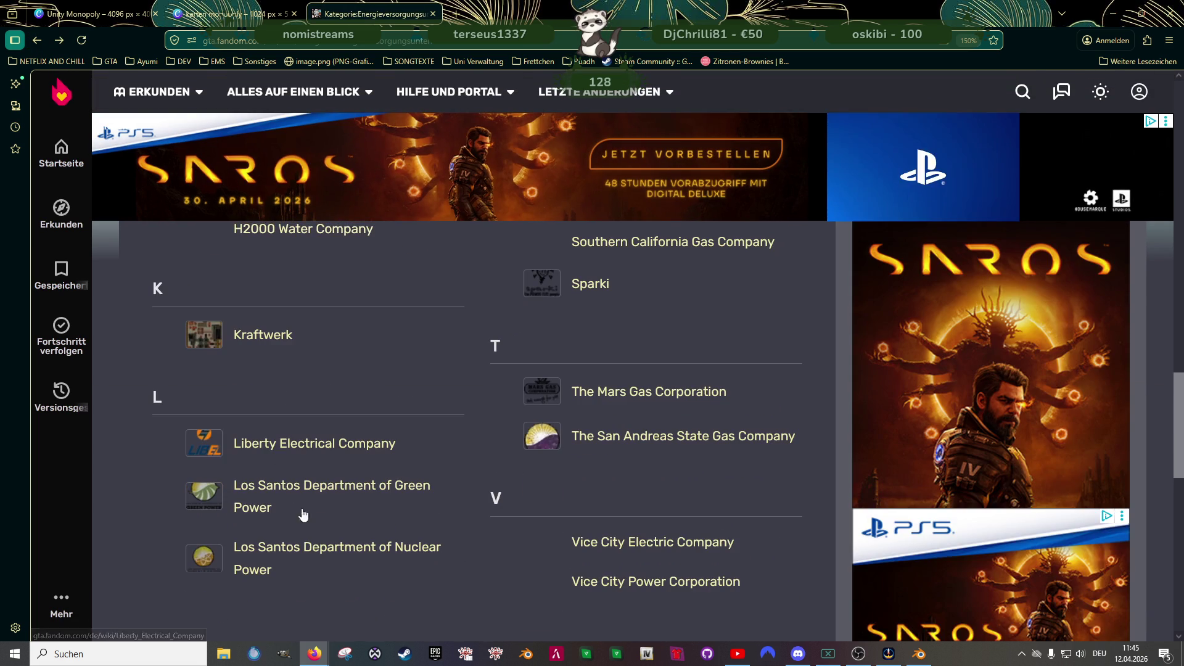
scroll(296, 388, "down", 5)
scroll(310, 405, "up", 3)
scroll(317, 401, "up", 3)
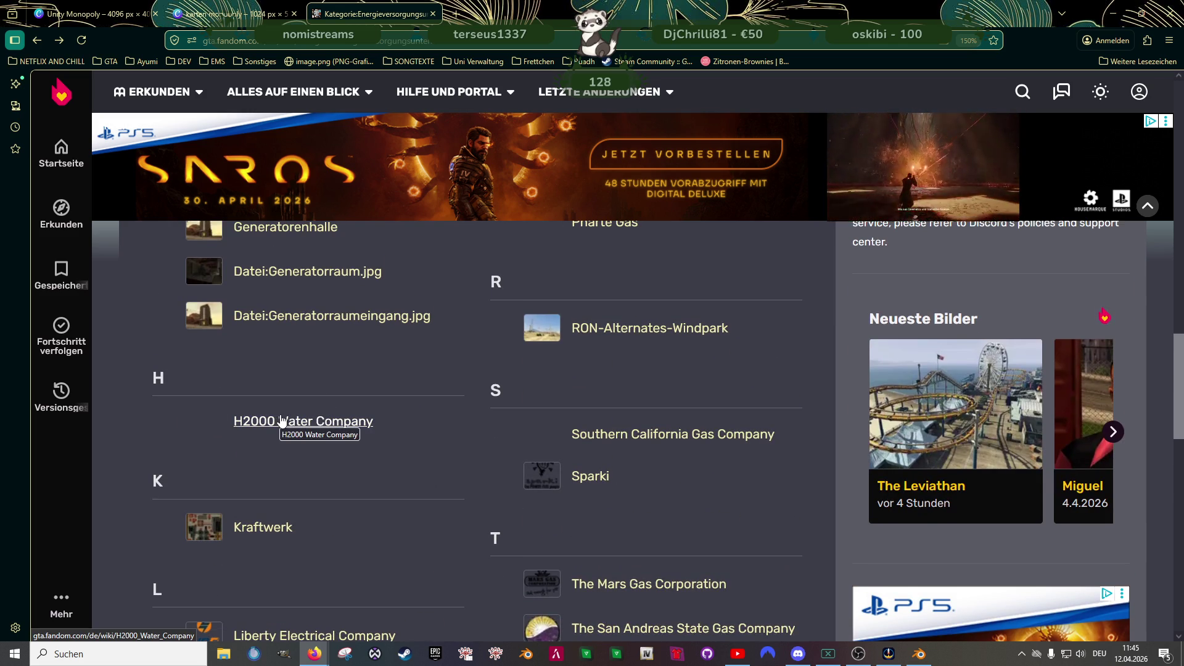
scroll(412, 430, "down", 1)
scroll(412, 430, "down", 3)
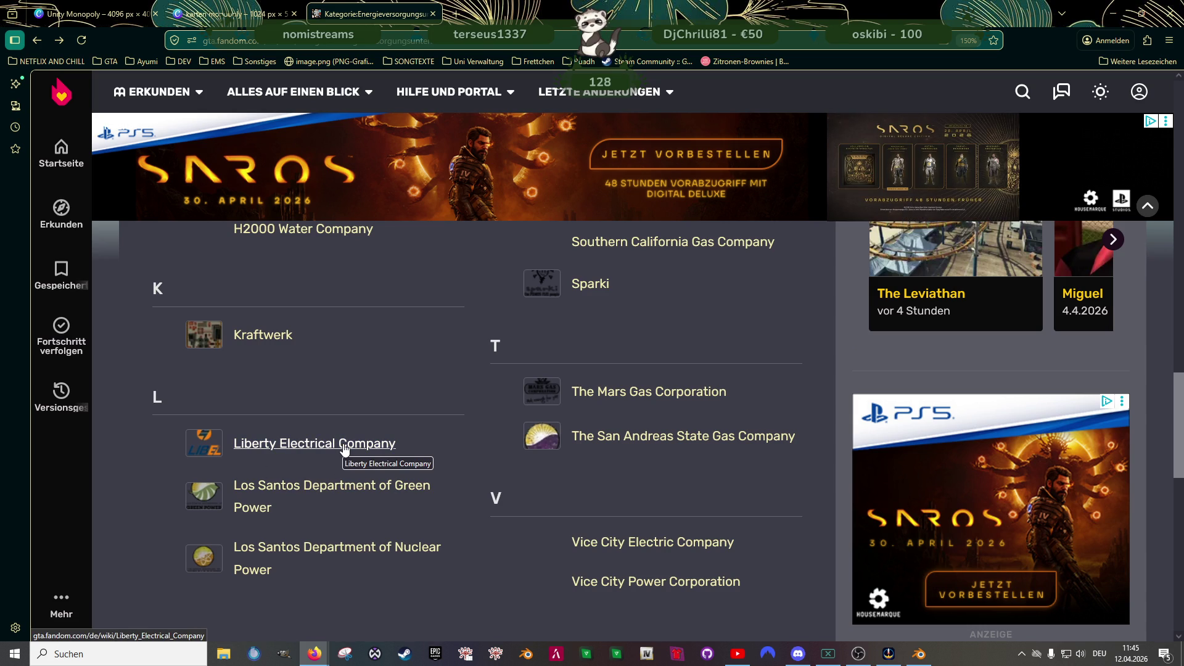
scroll(344, 448, "up", 3)
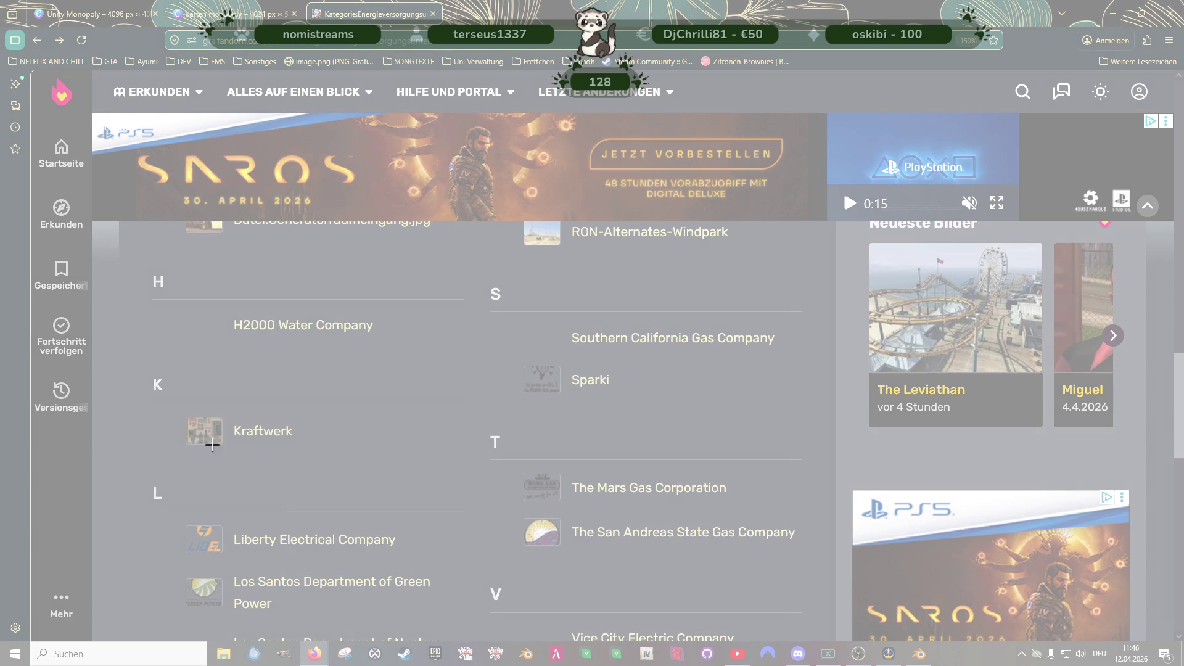
left_click_drag(148, 275, 462, 565)
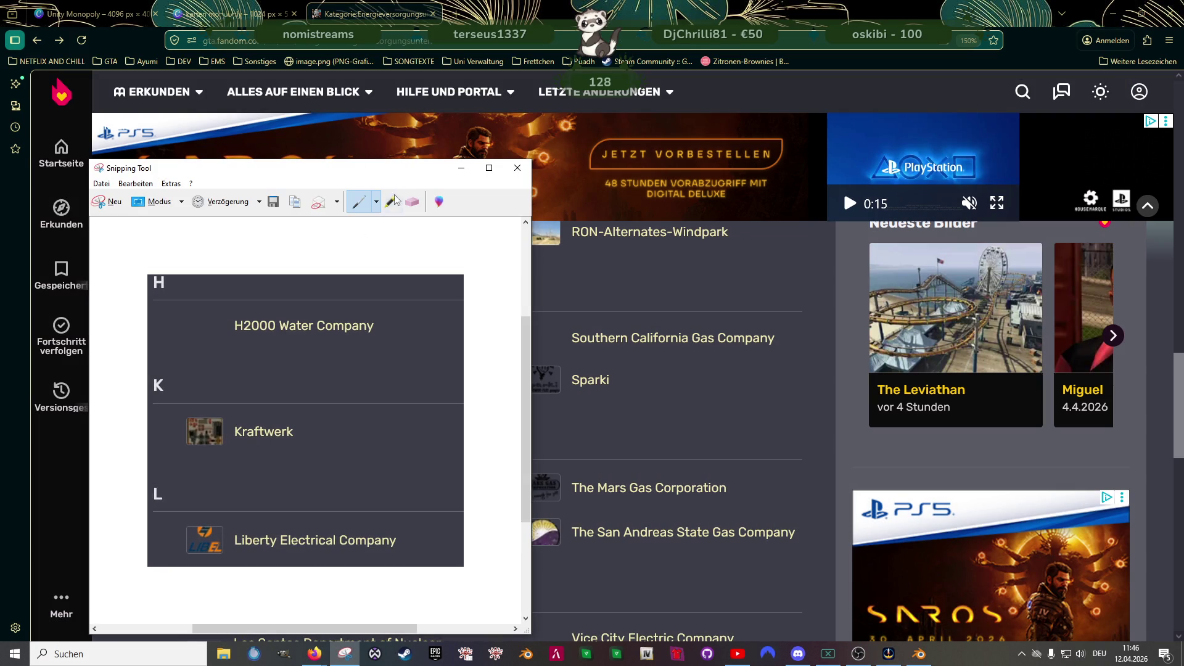
- Go back to the Unity Monopoly board and rotate the lightbulb pictogram sideways, about 83°
left_click(460, 169)
left_click(253, 17)
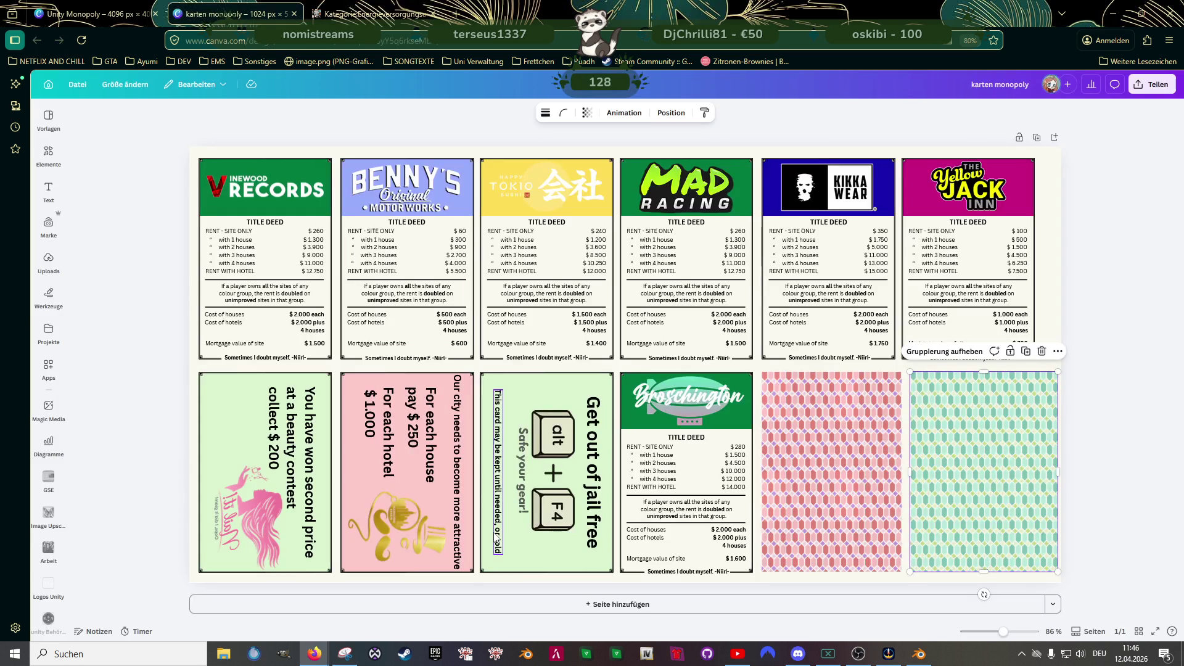
left_click(93, 13)
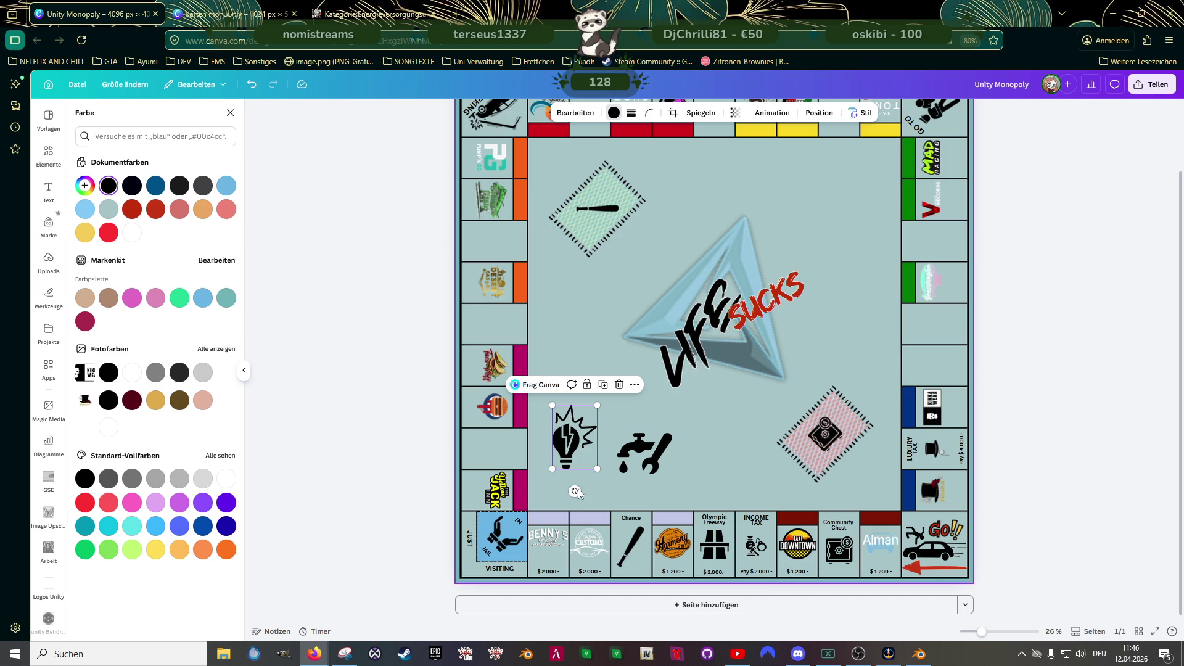
mouse_move(575, 490)
left_mouse_down()
mouse_move(511, 435)
mouse_move(563, 428)
left_mouse_up()
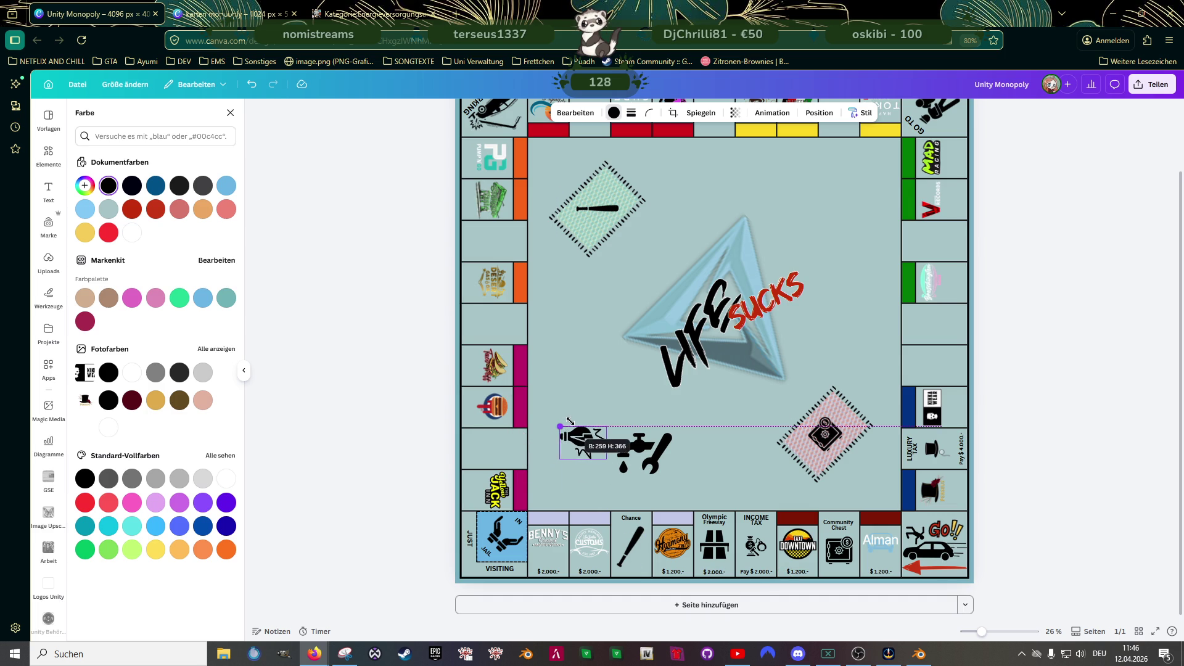
- Shrink the faucet-and-wrench pictogram and move it into the empty top-row space
left_click(647, 460)
left_click_drag(617, 473, 653, 397)
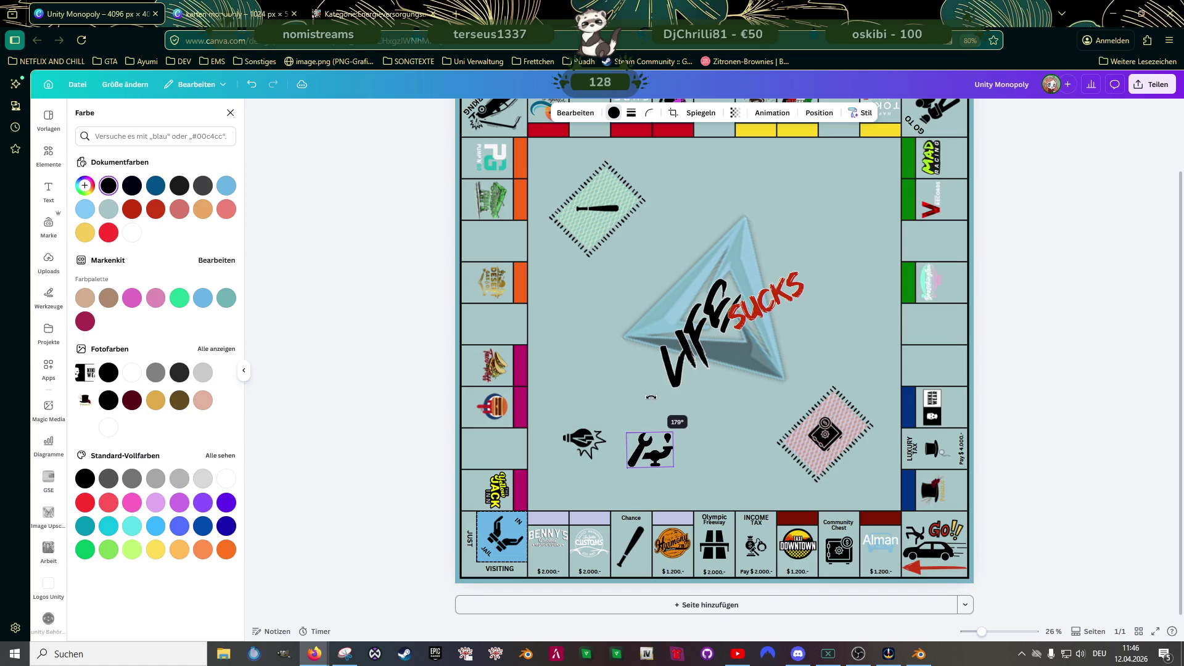
scroll(650, 406, "up", 2)
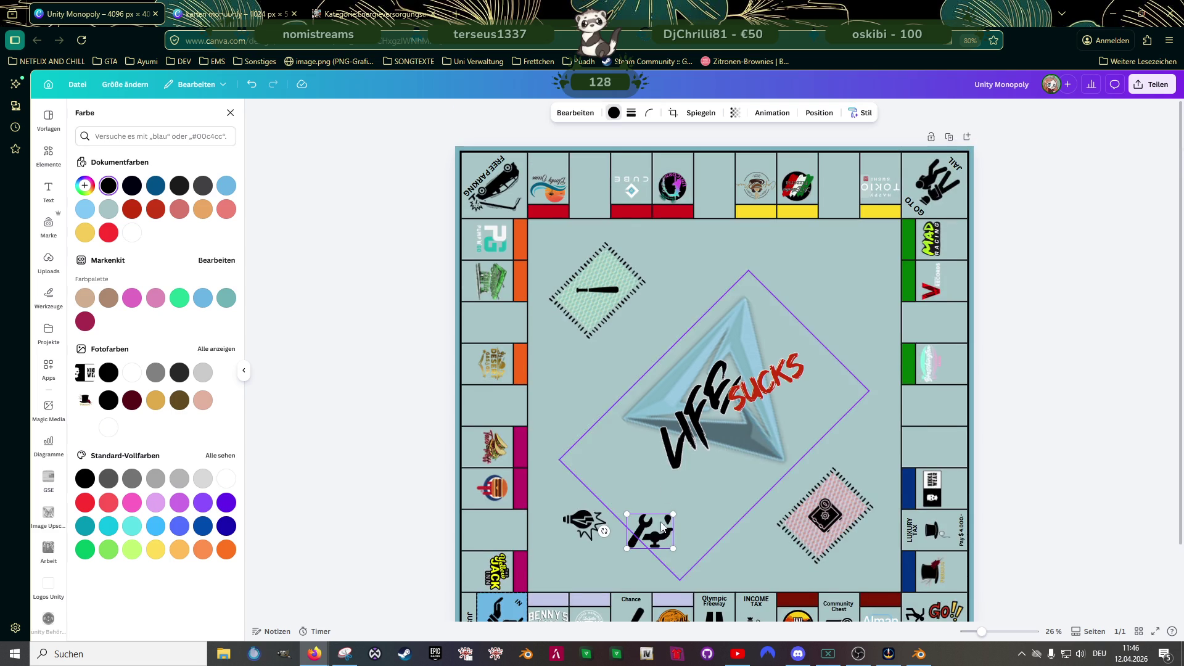
mouse_move(649, 529)
left_mouse_down()
mouse_move(808, 252)
mouse_move(832, 146)
left_mouse_up()
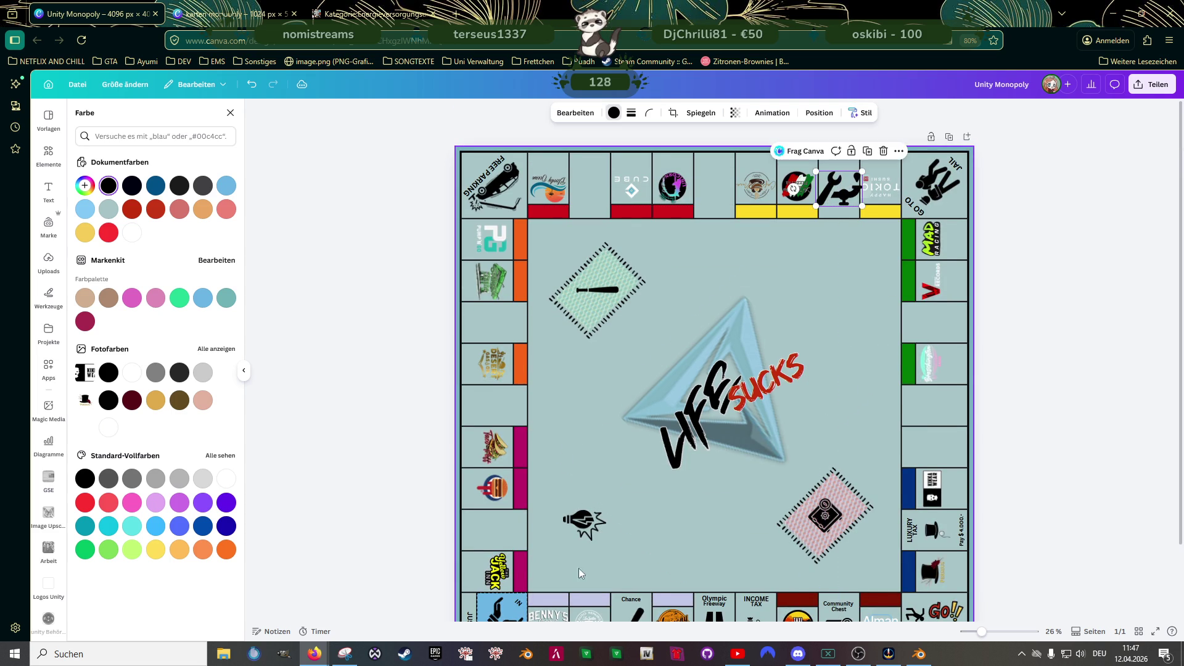
- Place the sideways lightbulb in the left-column space above Yellow Jack, scaled and centred
left_click_drag(570, 524, 515, 532)
left_click_drag(500, 529, 500, 530)
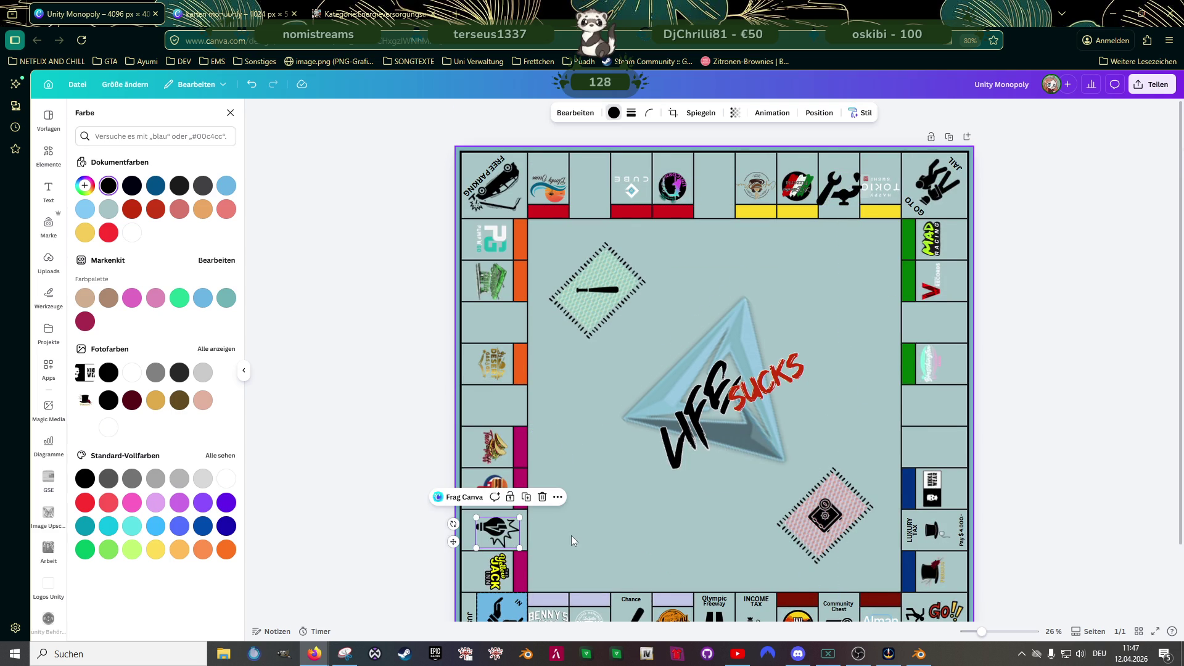
scroll(574, 549, "up", 5)
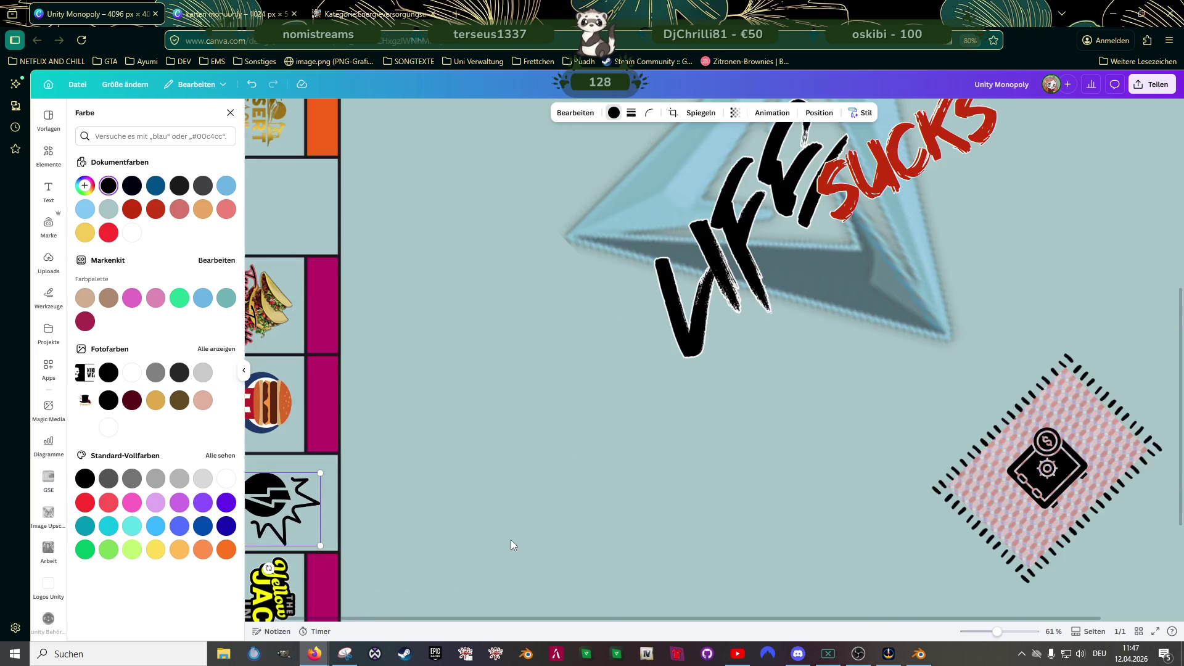
scroll(467, 516, "up", 2)
left_click(387, 482)
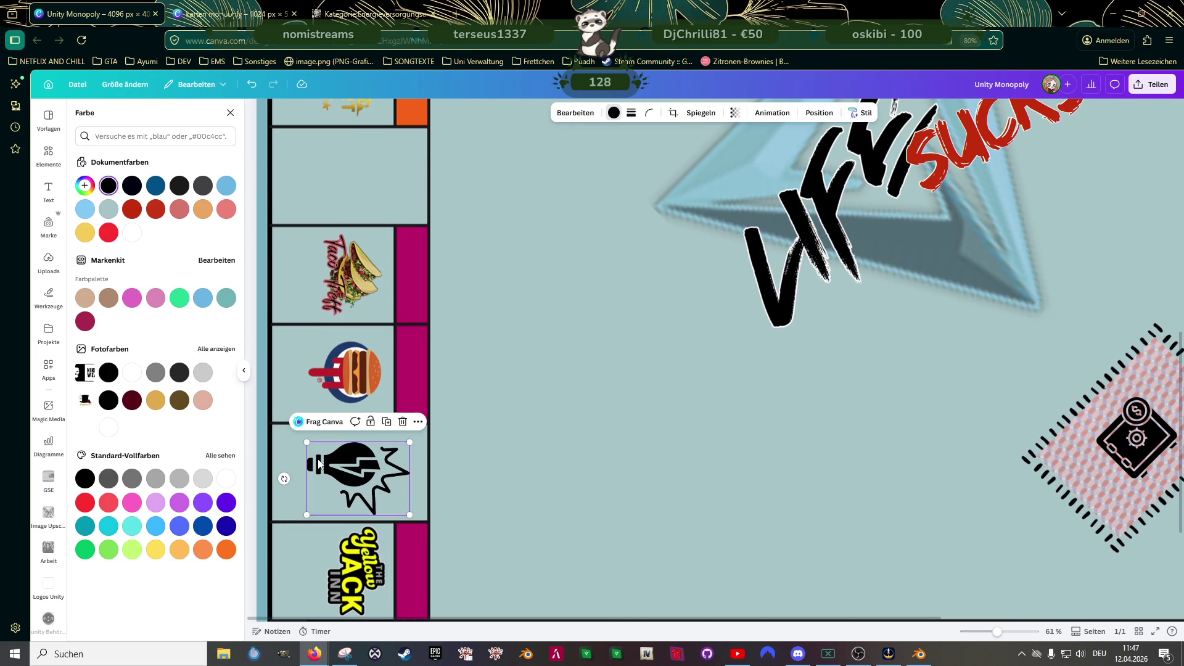
mouse_move(307, 444)
left_mouse_down()
mouse_move(315, 470)
mouse_move(310, 450)
left_mouse_up()
left_click_drag(350, 484, 348, 475)
left_click(537, 483)
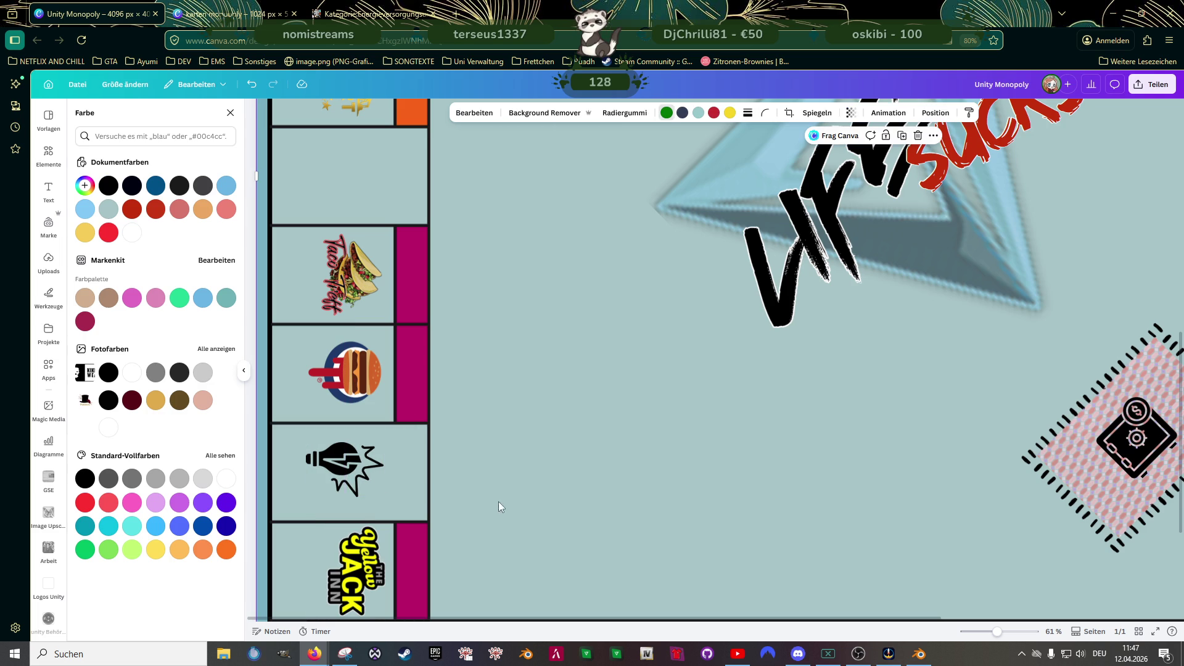
left_click(354, 469)
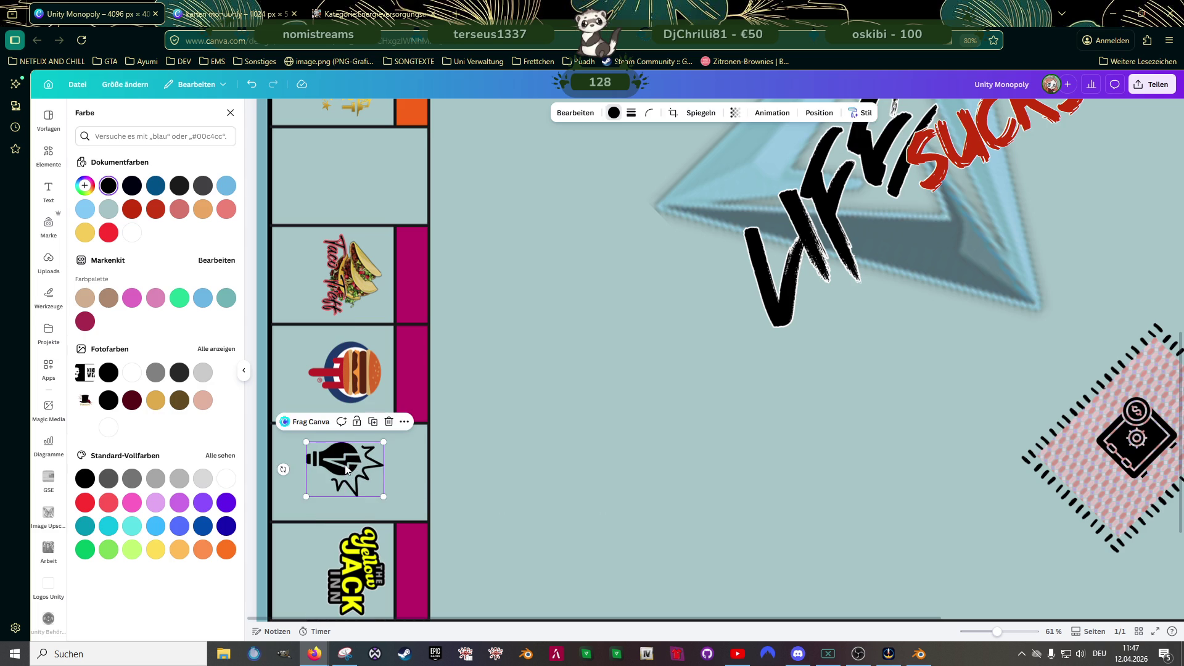
left_click_drag(347, 472, 346, 468)
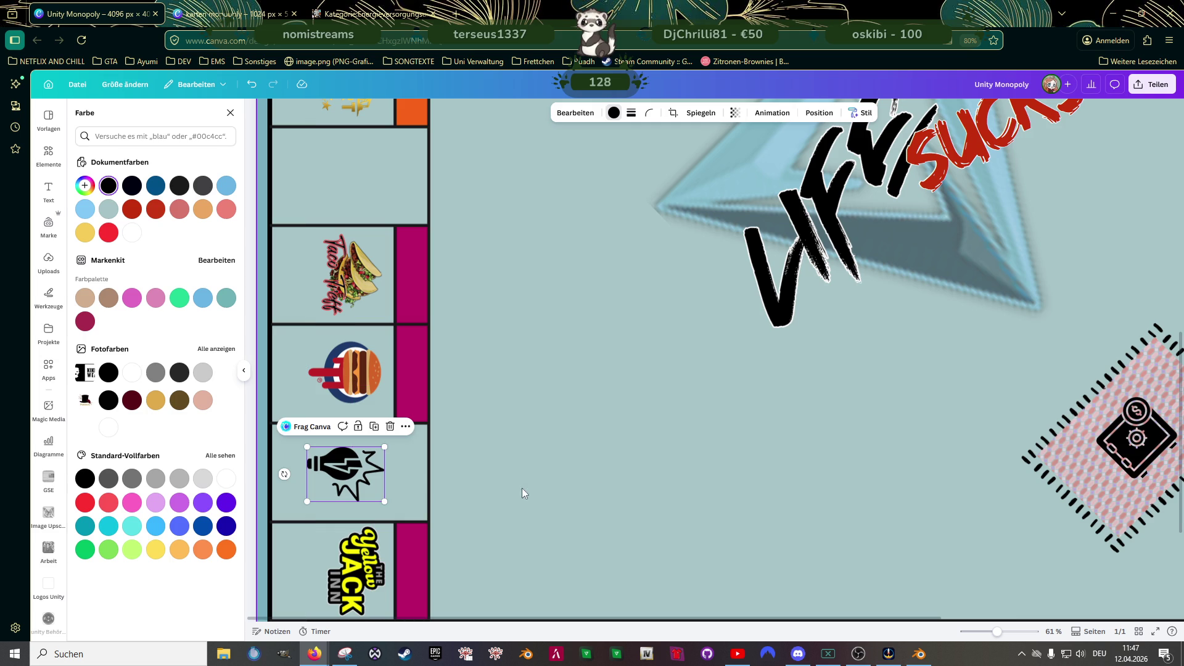
scroll(652, 442, "down", 3)
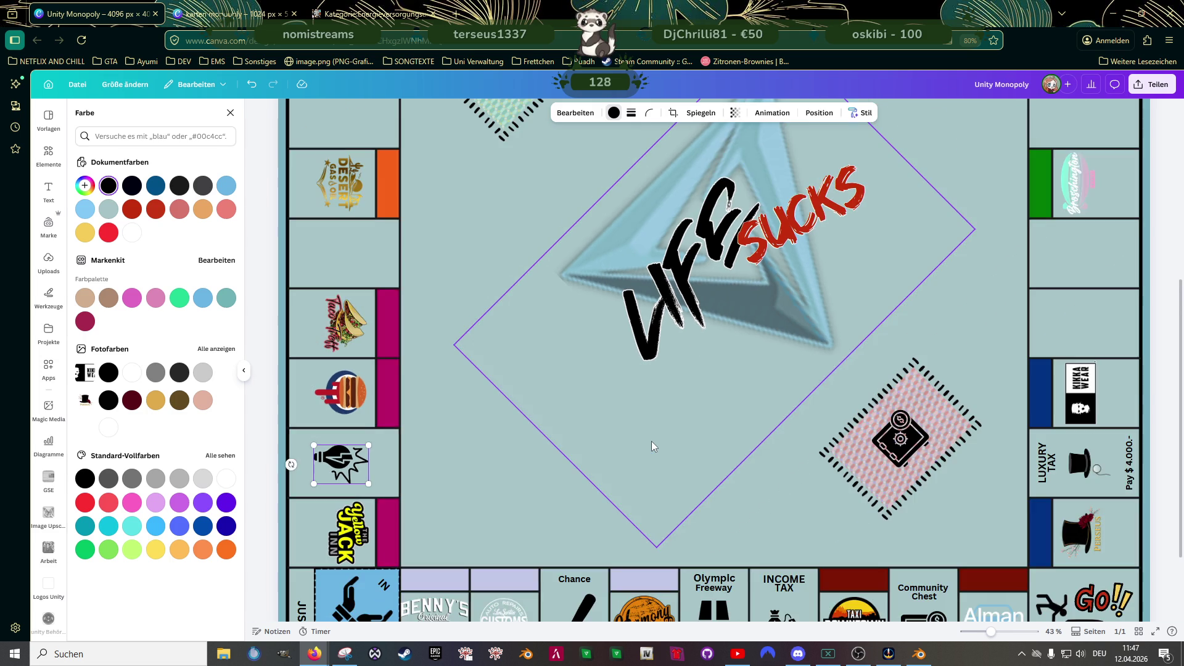
- Shrink the top-row faucet pictogram to about 272 × 204 so it fits its space
scroll(715, 434, "up", 4)
left_click(918, 216)
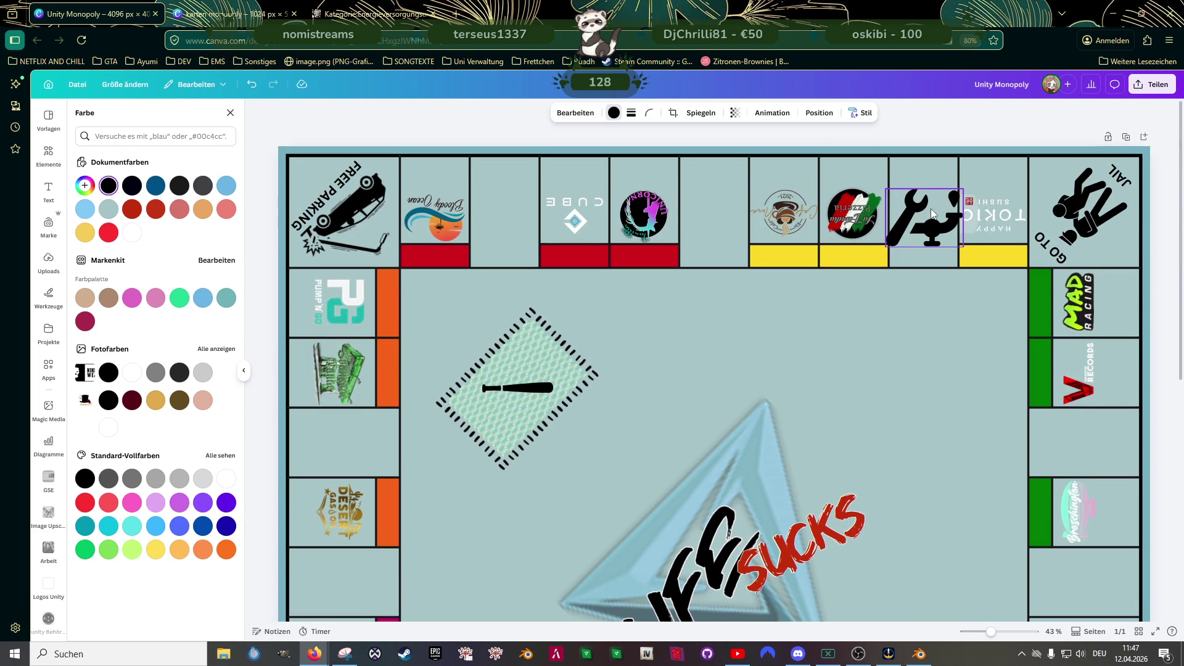
left_click_drag(959, 187, 929, 207)
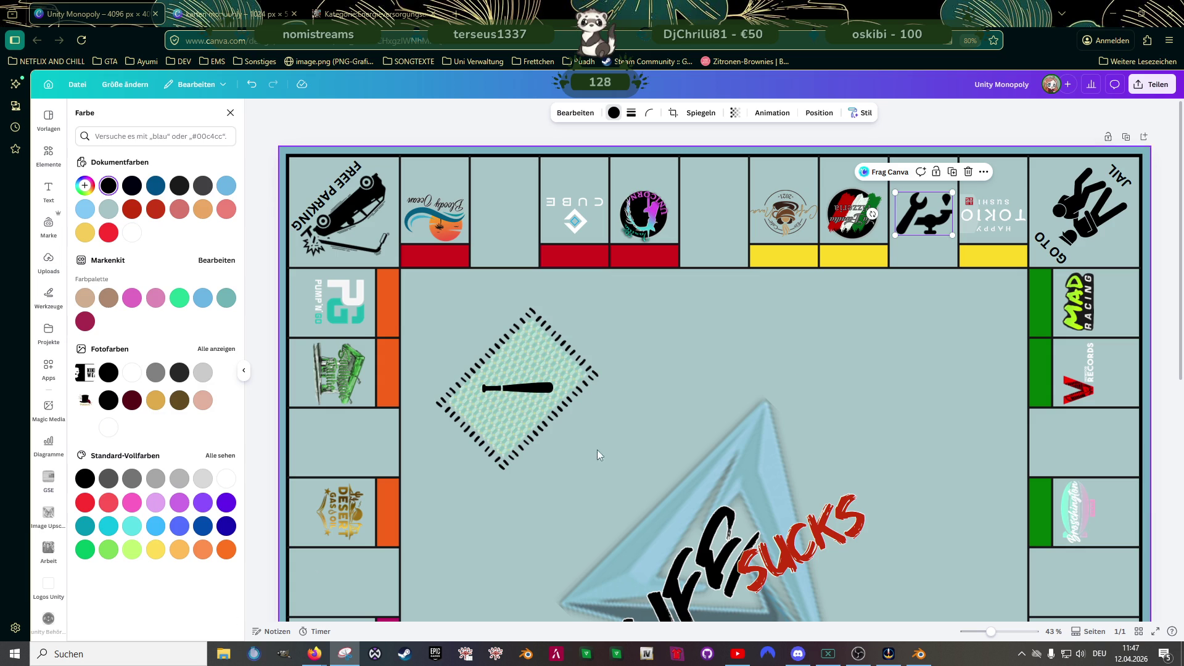
scroll(867, 378, "down", 1)
scroll(867, 378, "down", 5)
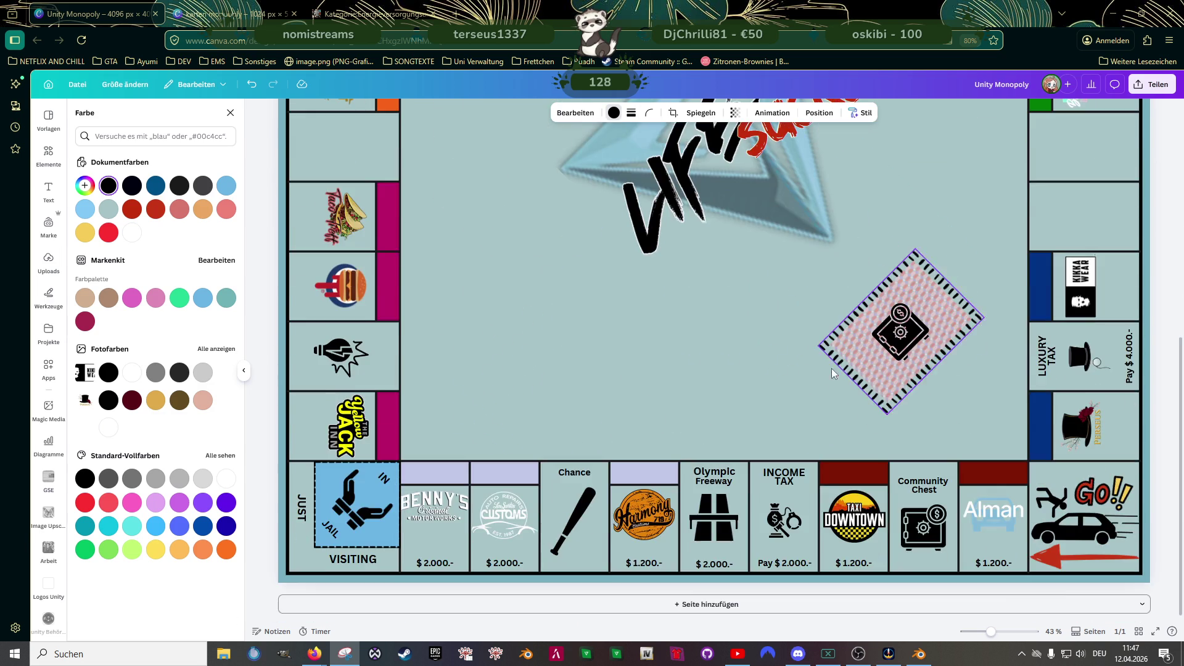
scroll(641, 335, "down", 3)
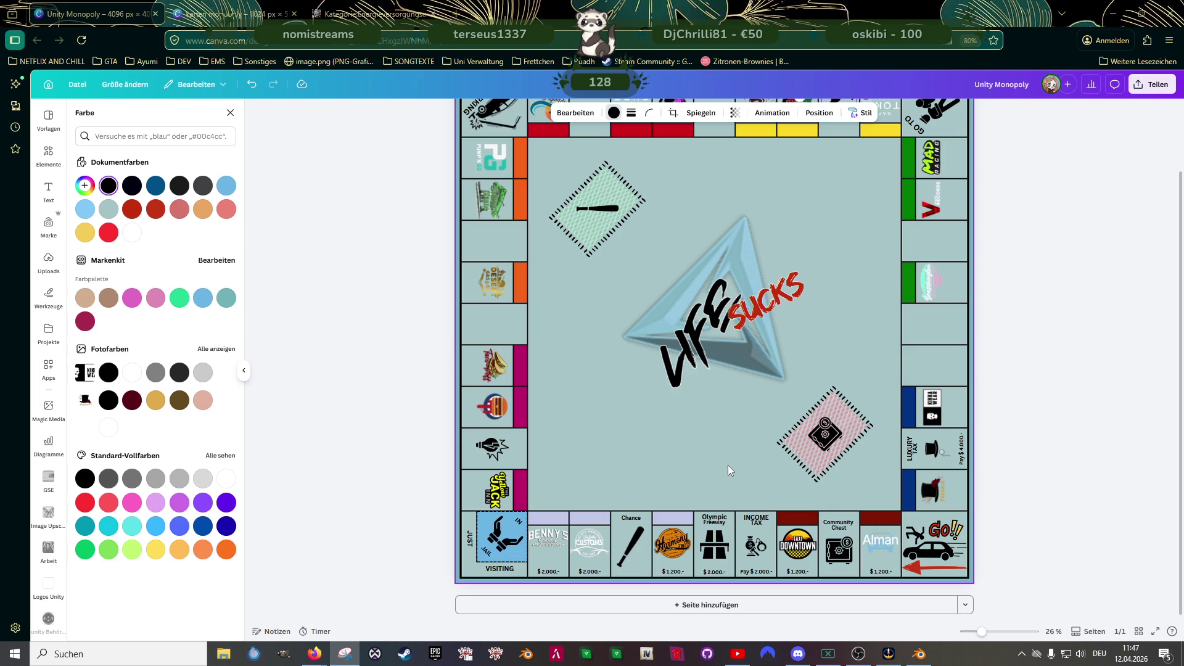
left_click(717, 519)
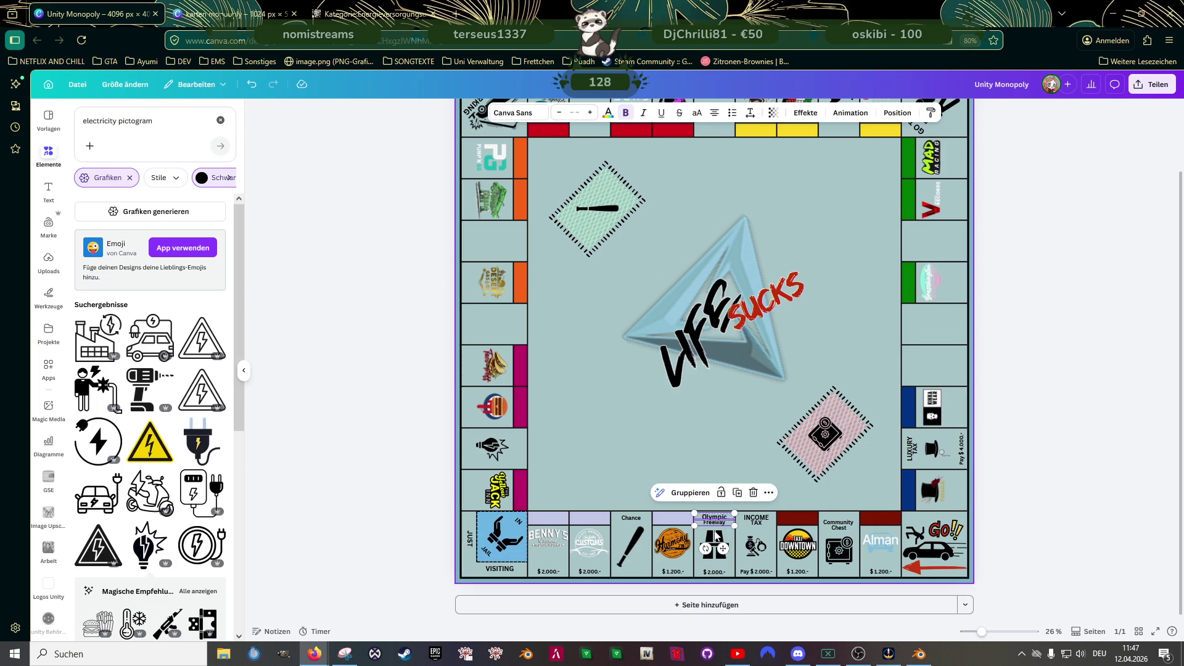
- Group the Olympic Freeway name, road icon and price into one element
left_click(717, 537, "shift")
left_click(720, 573, "shift")
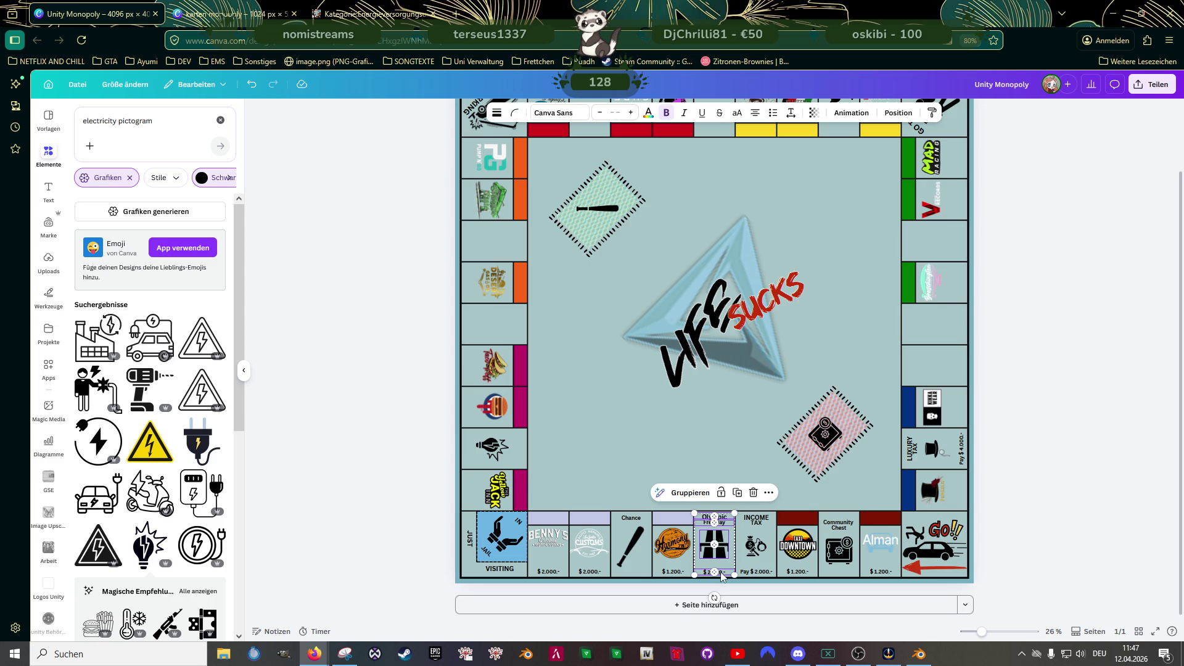
left_click(683, 494)
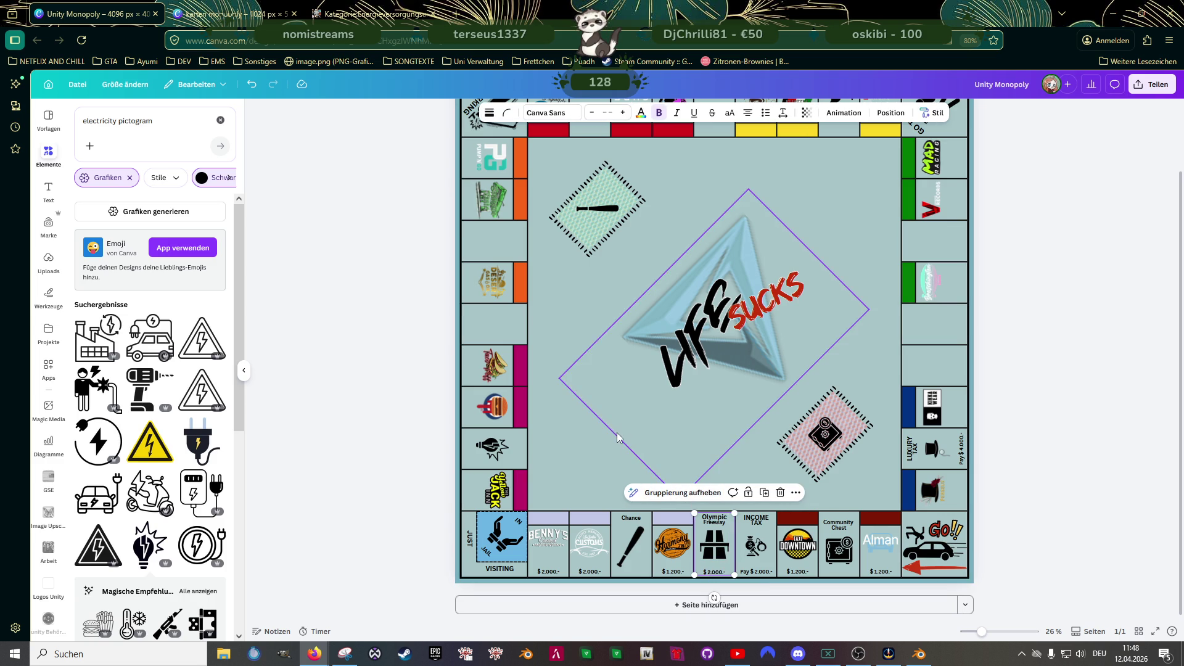
left_click(586, 453)
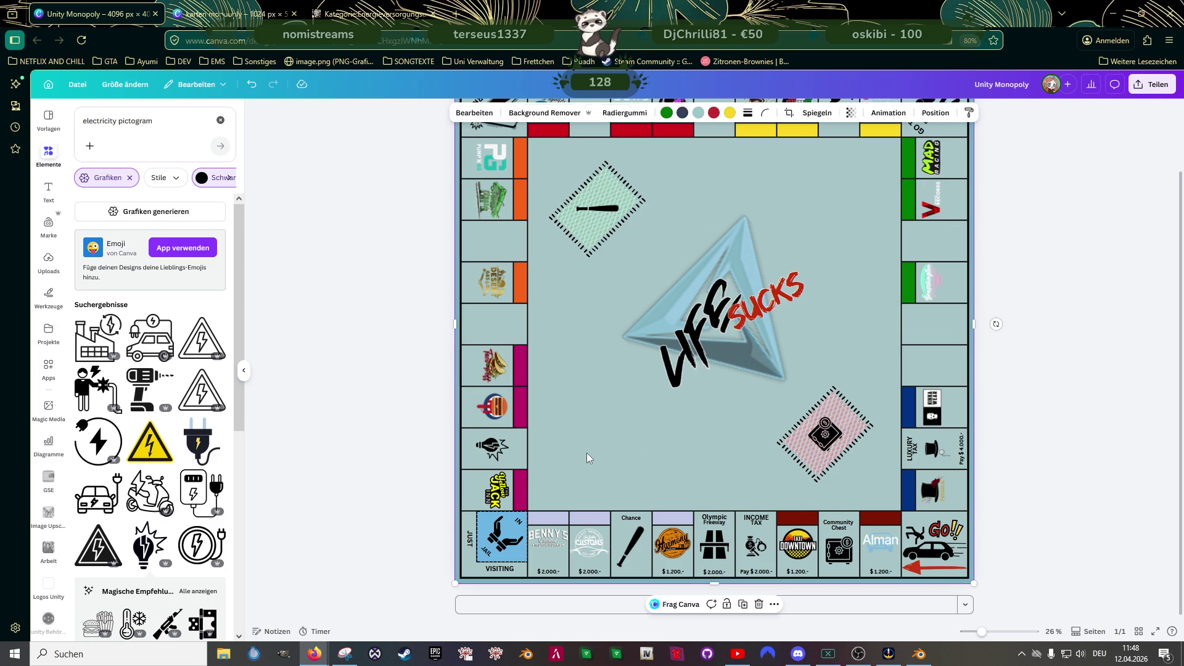
left_click(714, 544)
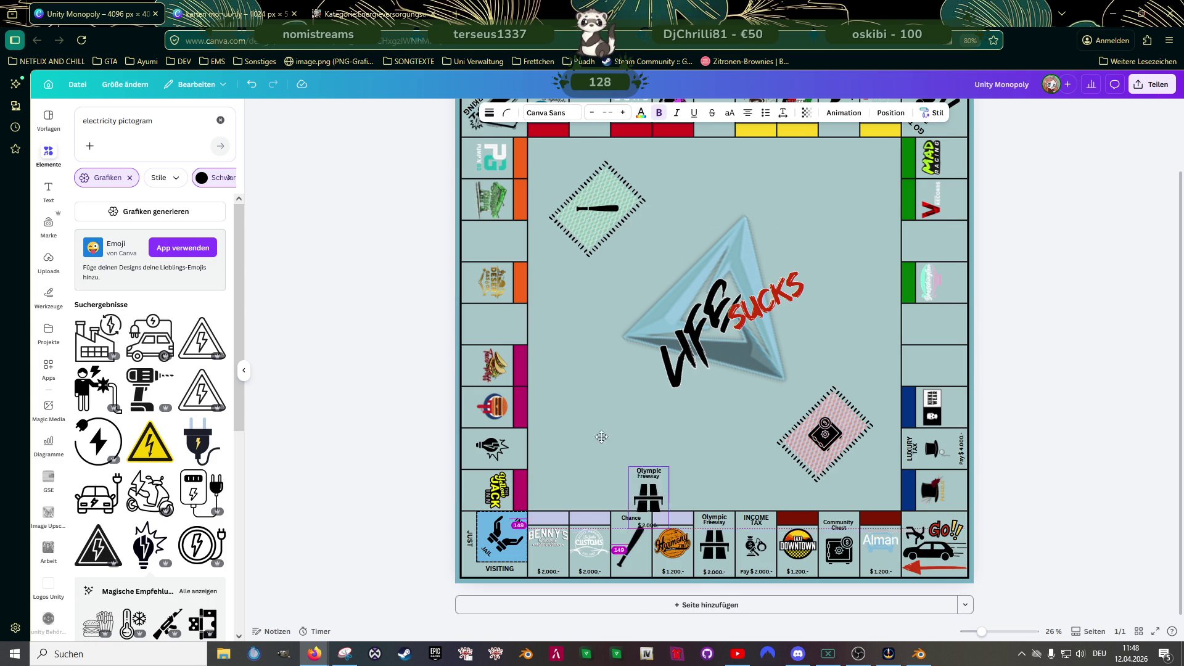
- Move the freeway group below Desert Gas & Oil in the left column, rotated 90° and aligned
left_click_drag(715, 548, 555, 331)
scroll(555, 345, "up", 3, "ctrl")
mouse_move(445, 373)
left_mouse_down()
mouse_move(386, 296)
mouse_move(352, 298)
left_mouse_up()
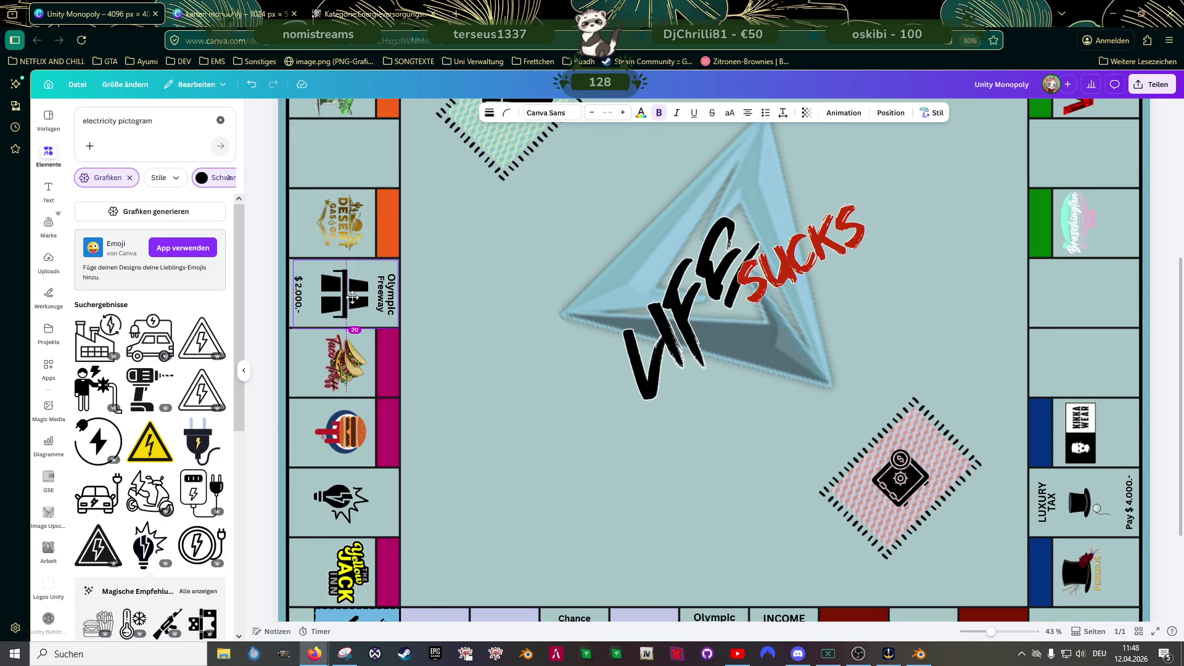
left_click_drag(350, 297, 350, 297)
scroll(348, 299, "up", 3)
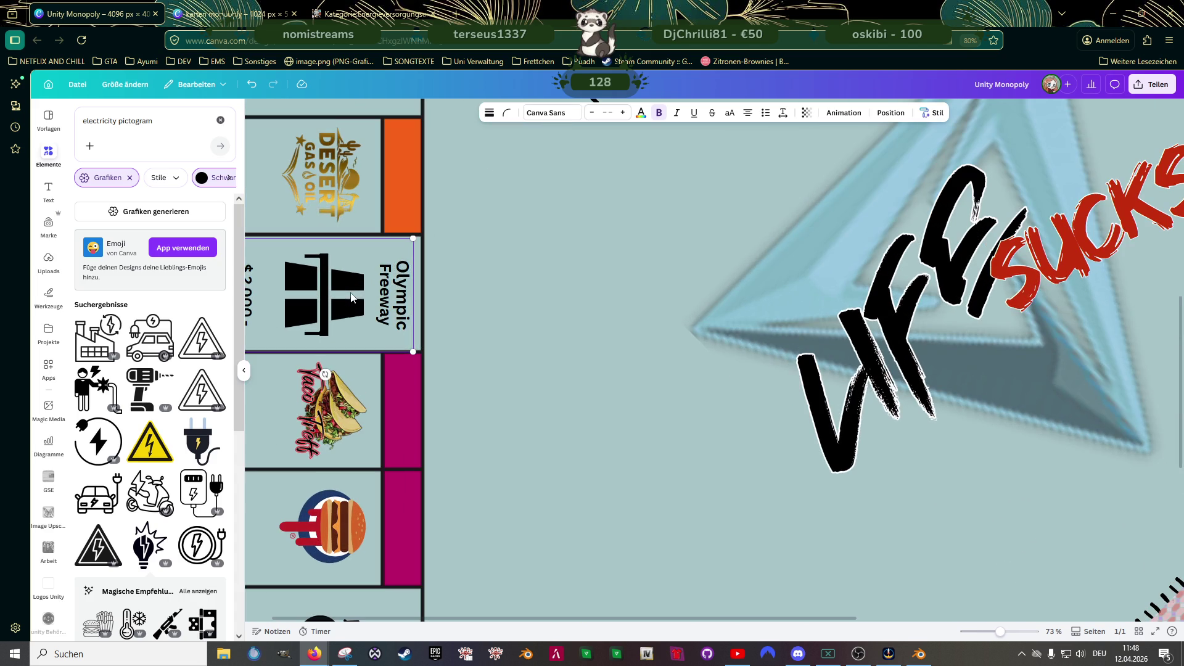
left_click_drag(347, 299, 347, 297)
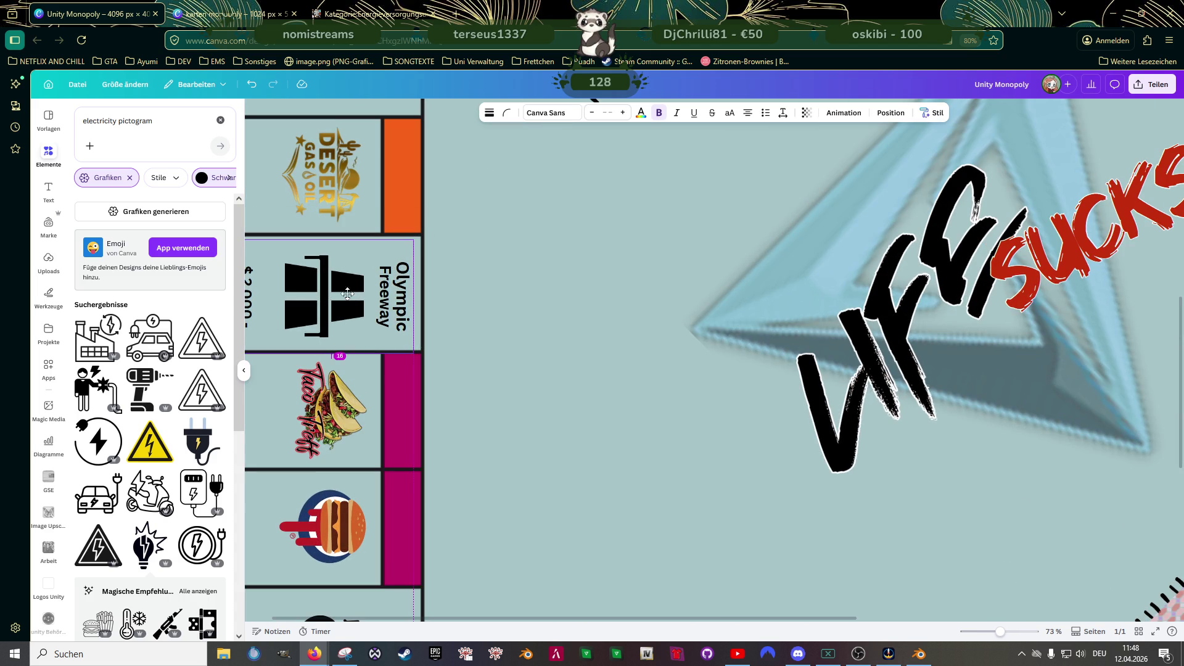
left_click(473, 335)
scroll(473, 335, "up", 2)
left_click(375, 326)
left_click_drag(374, 327, 376, 321)
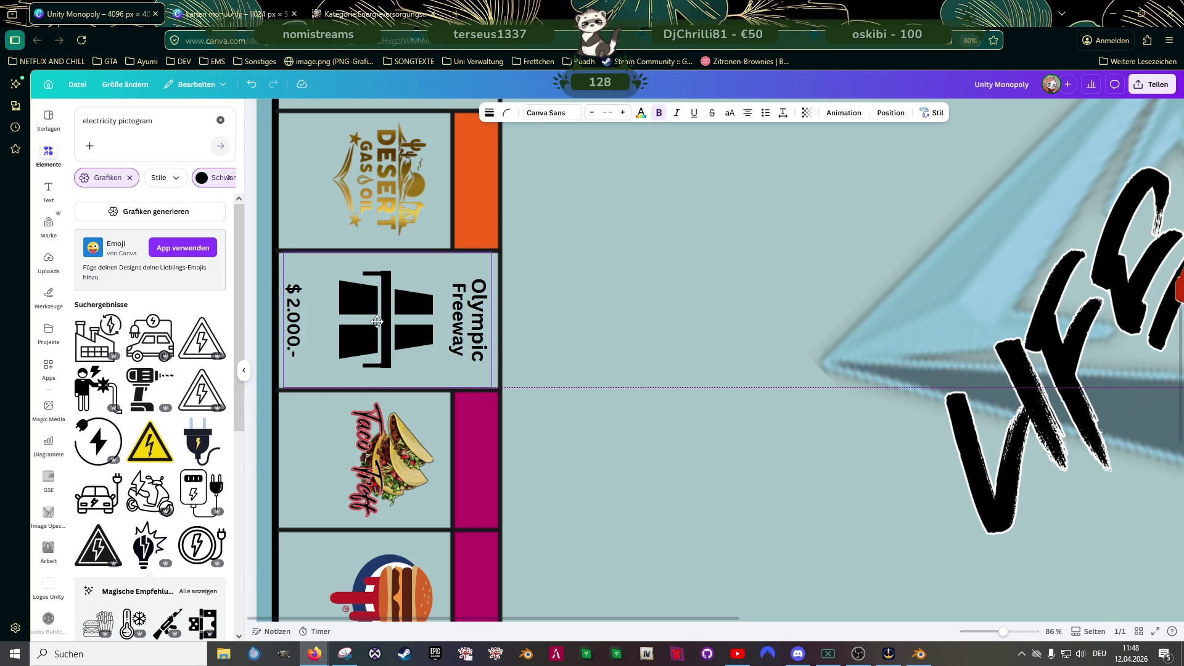
left_click_drag(376, 322, 376, 321)
double_click(484, 312)
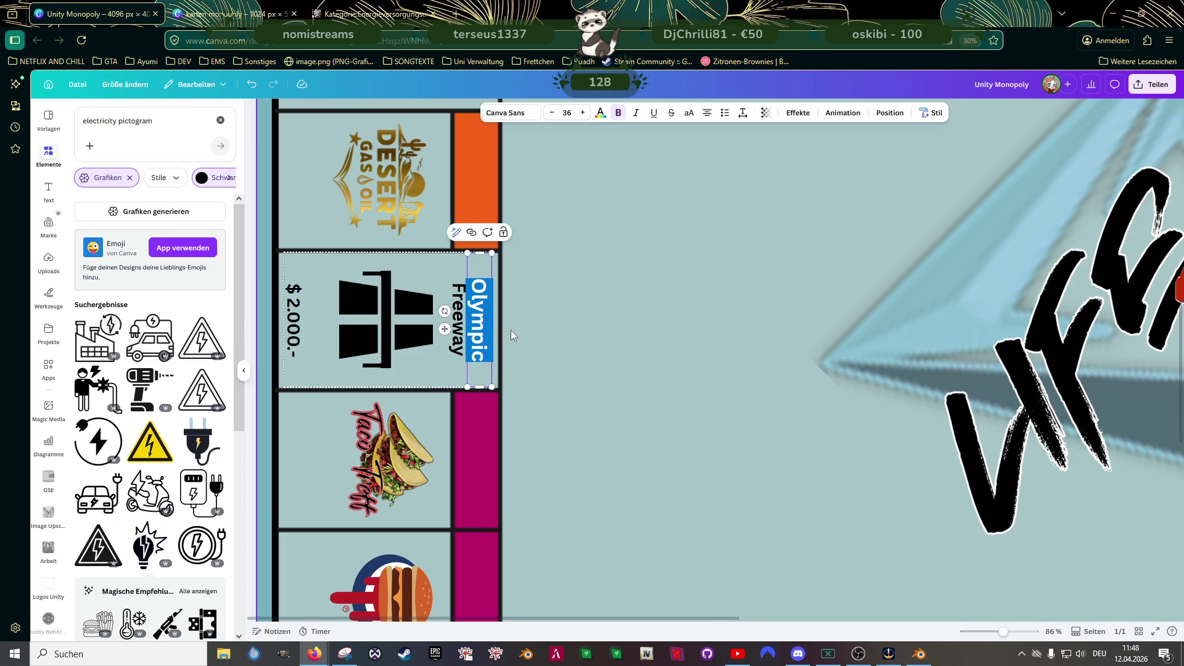
- Rename the left-column freeway copy to DEL PERRO Freeway
type("De")
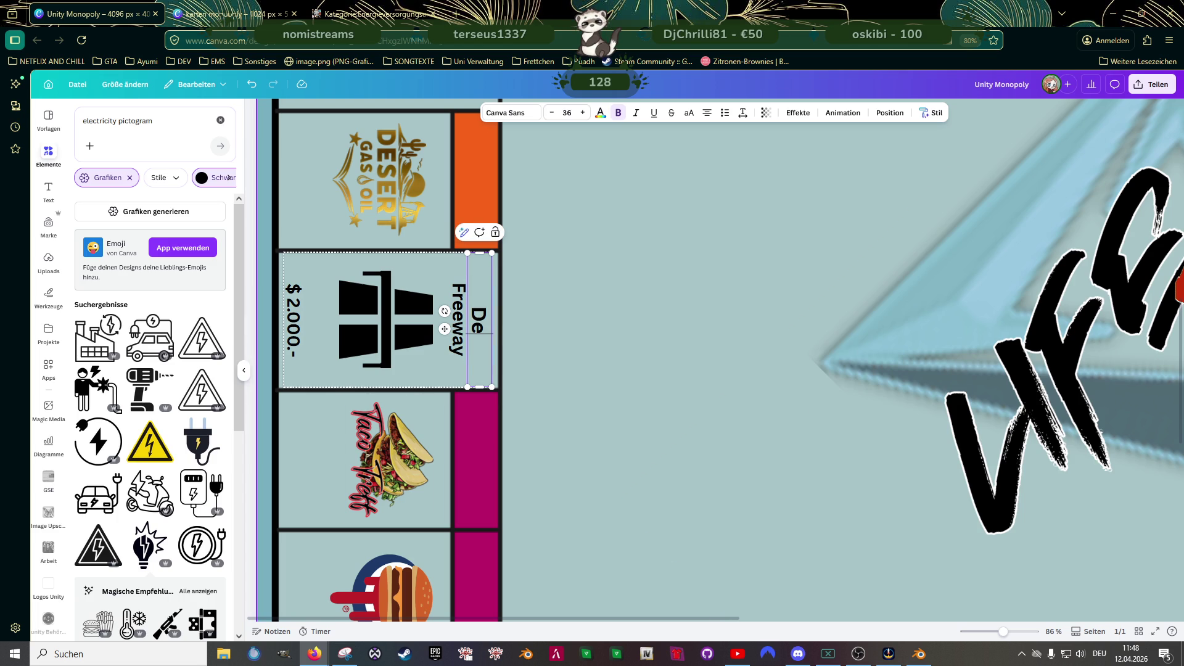
key("BackSpace")
type("EL PERRO")
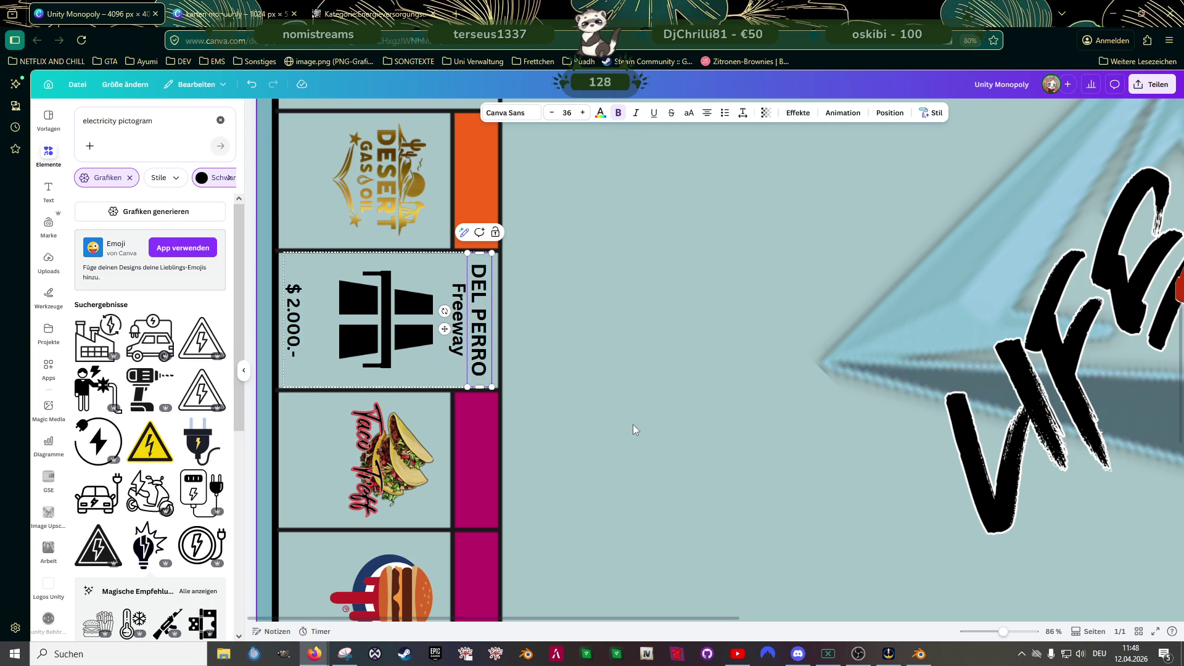
left_click(629, 441)
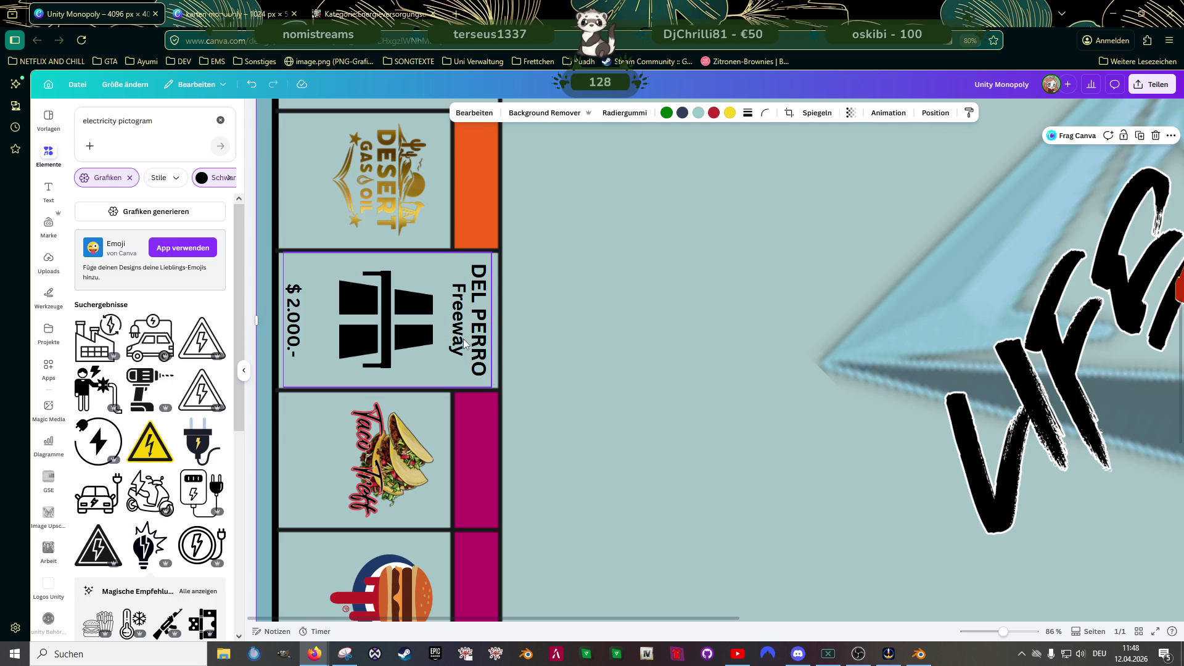
- Retype the bottom-row freeway title in capitals as OLYMPIC
scroll(861, 467, "down", 3)
scroll(876, 461, "down", 5)
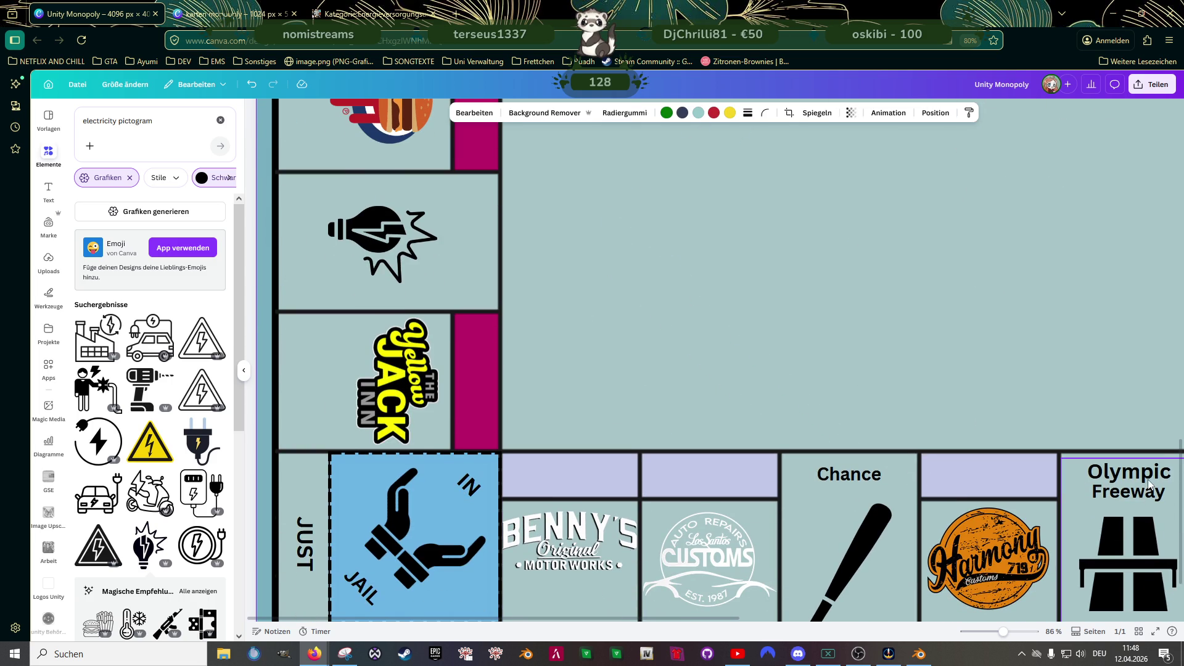
left_click(1147, 475)
left_click(1148, 475)
type("OLYMPIC")
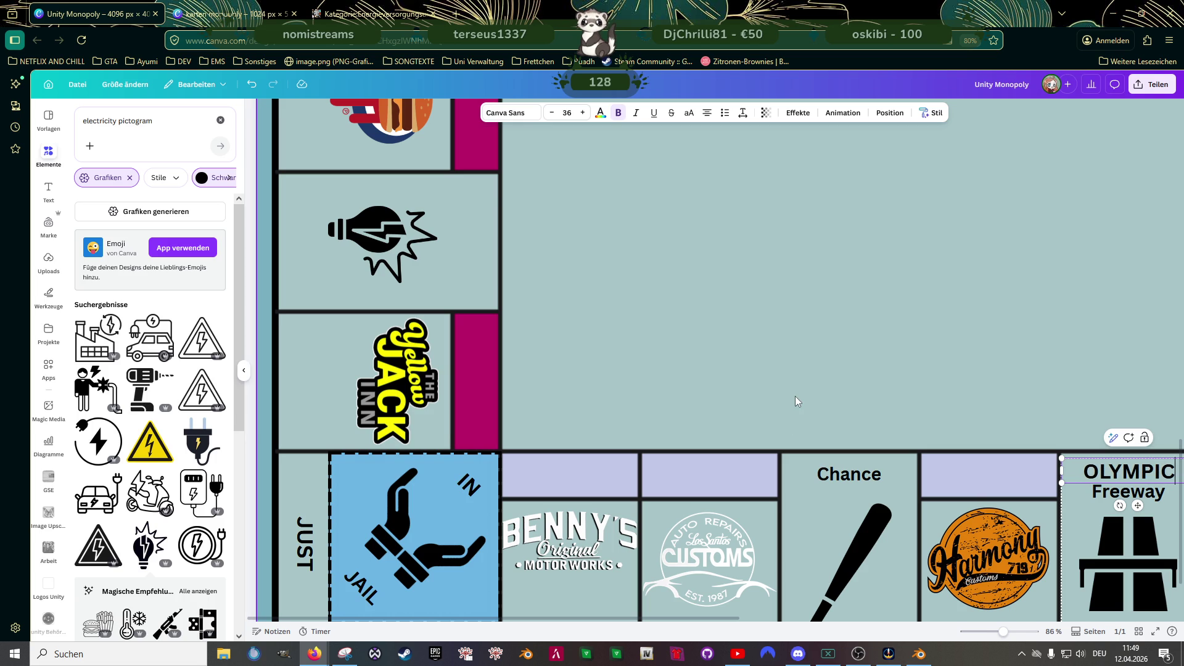
scroll(794, 397, "down", 5)
- Duplicate the Olympic Freeway tile into the top row, rotated upside down 180°
left_click(694, 406)
left_click(764, 487)
left_click_drag(764, 487, 714, 307)
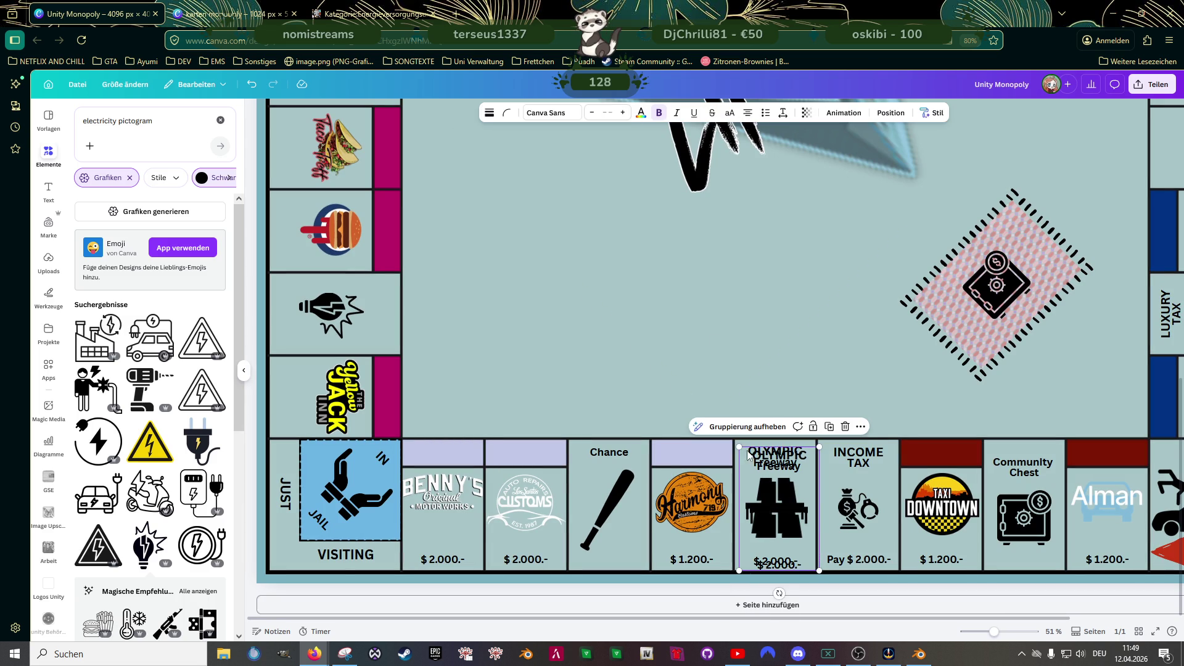
scroll(675, 342, "up", 5)
scroll(693, 571, "down", 2)
left_click_drag(695, 527, 742, 227)
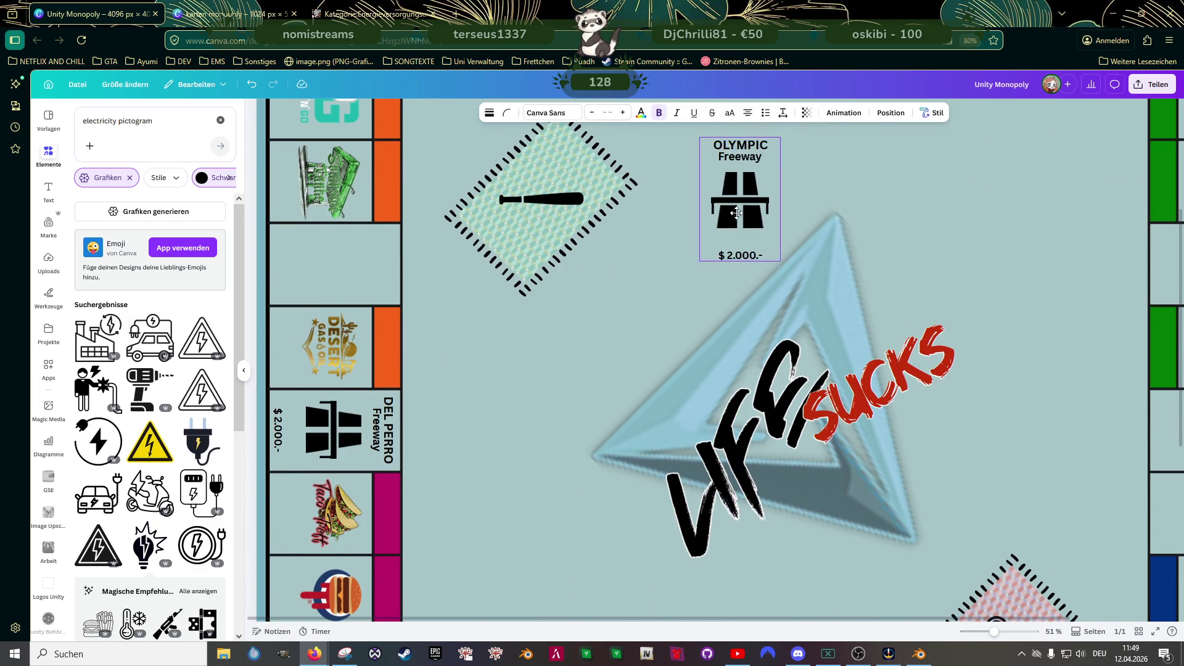
scroll(740, 277, "up", 4)
left_click_drag(752, 384, 779, 231)
left_click_drag(774, 333, 775, 161)
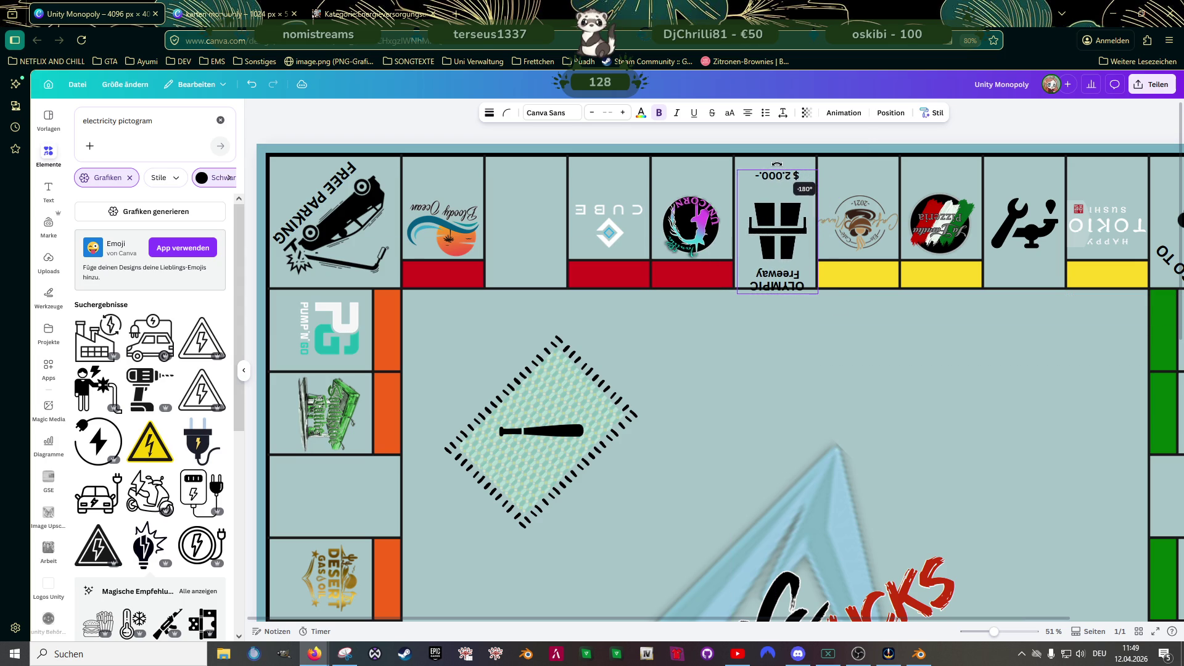
left_click_drag(776, 213, 776, 208)
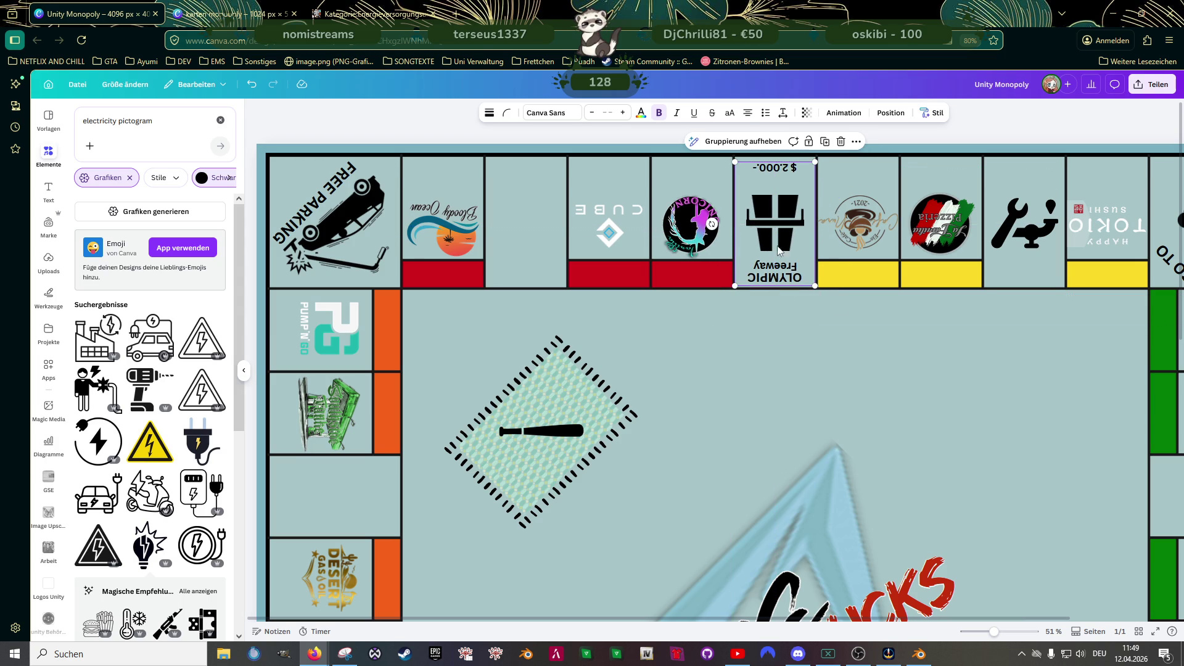
- Rename the copied top-row tile's title to LA PUERTA
double_click(779, 281)
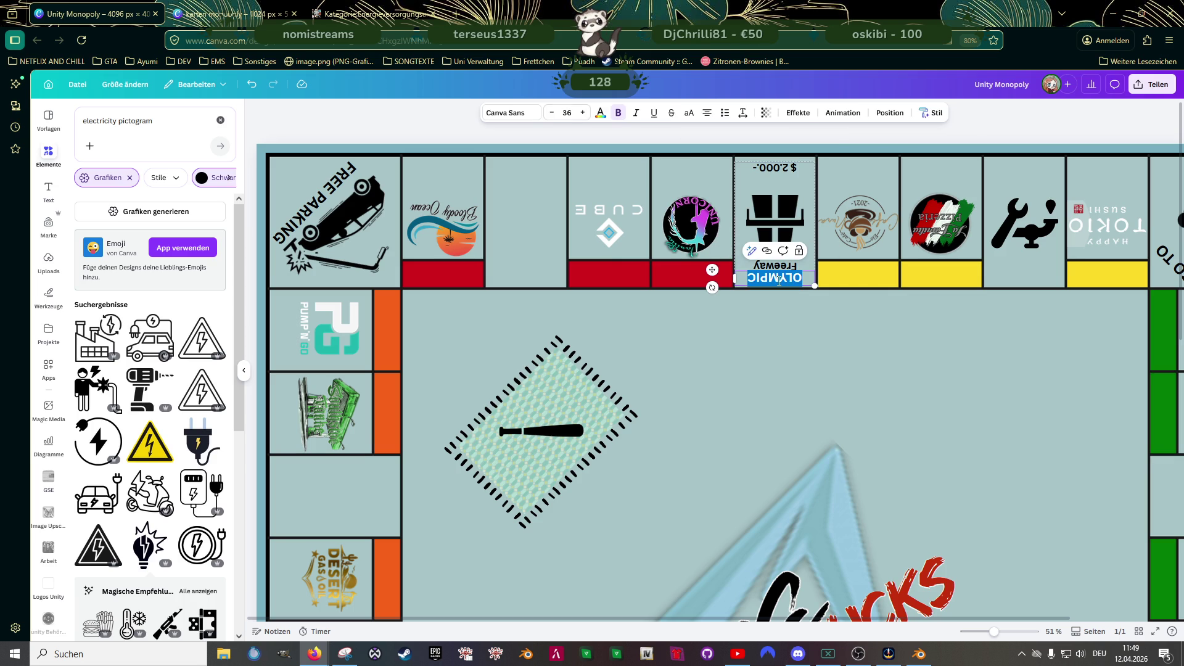
type("LA P")
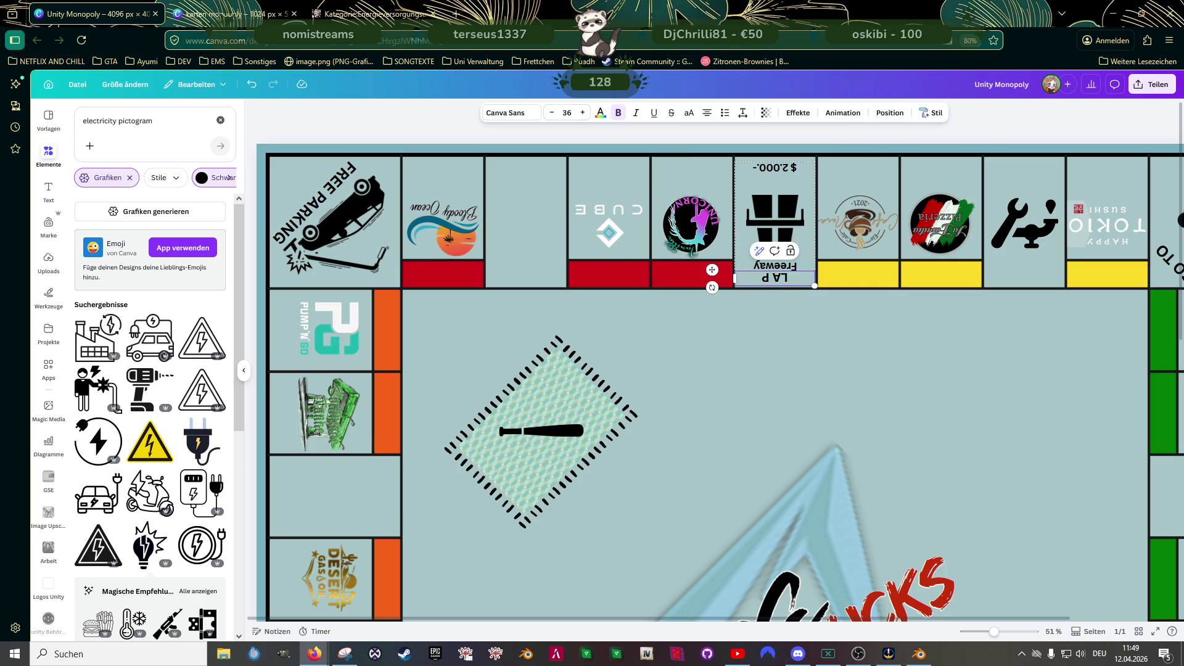
type("UERTA")
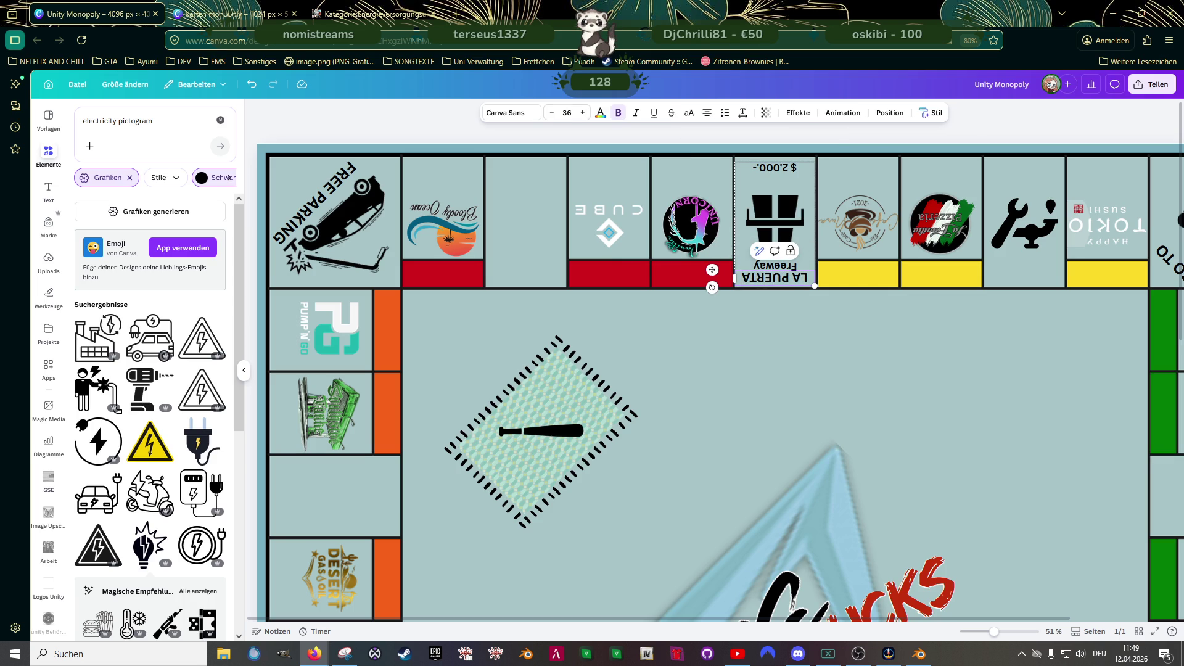
left_click(768, 353)
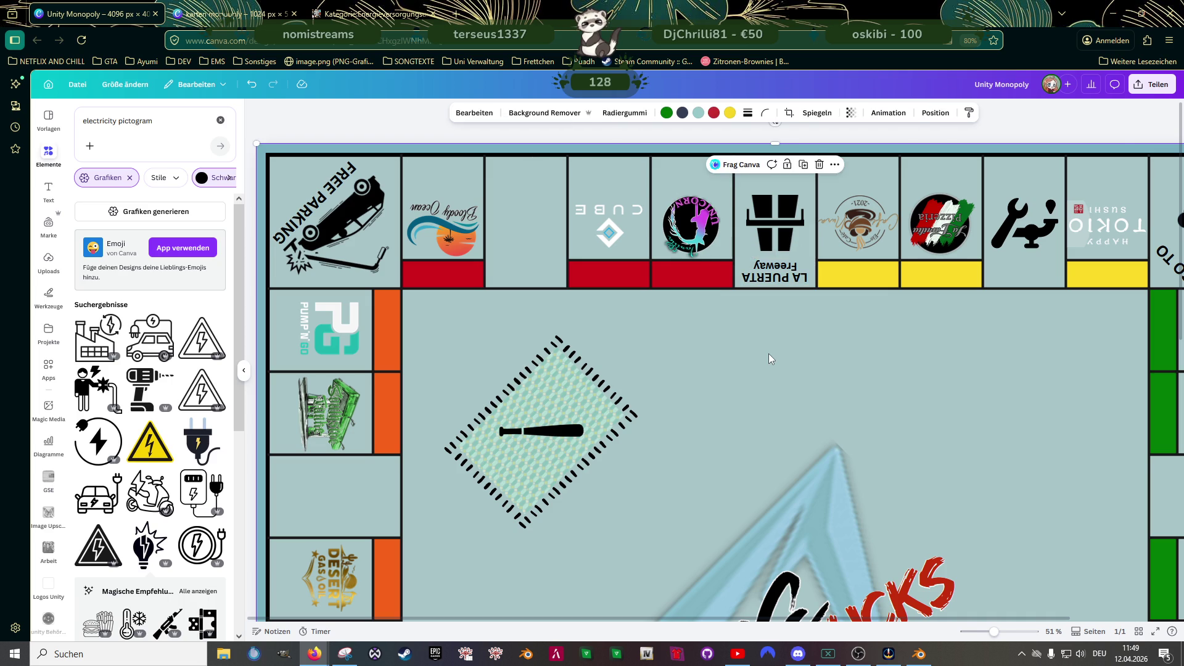
- Duplicate the Olympic Freeway tile into the right column, rotated -90° and lined up
scroll(768, 354, "down", 3)
scroll(690, 314, "down", 1)
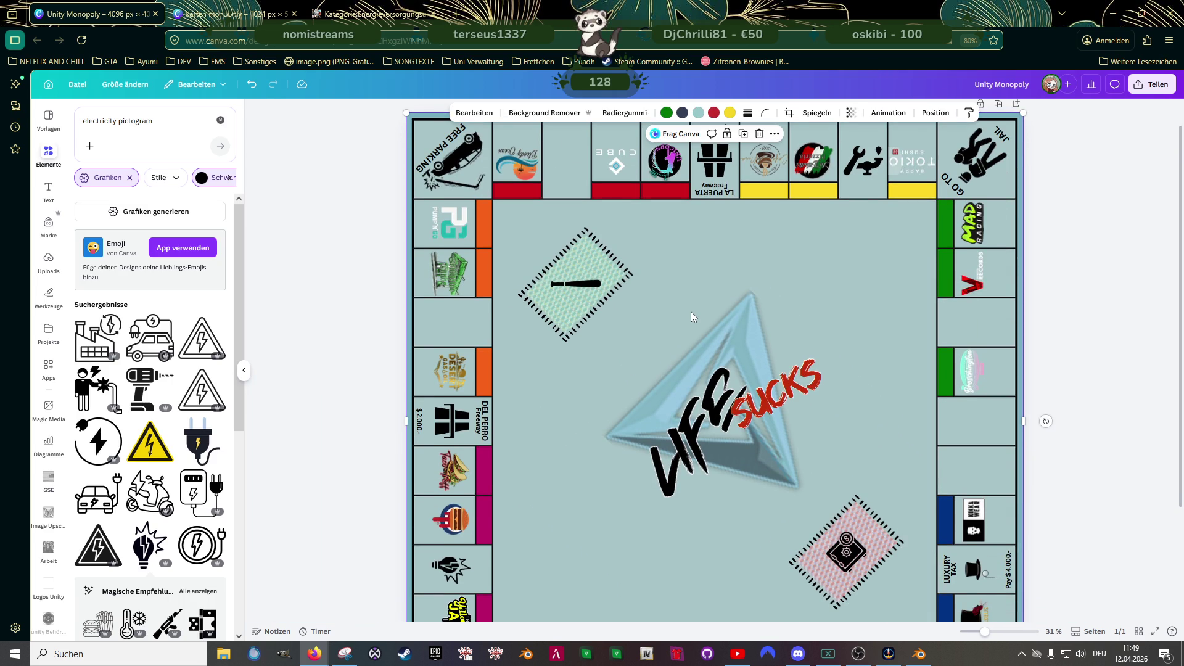
scroll(693, 312, "down", 4)
left_click(706, 511)
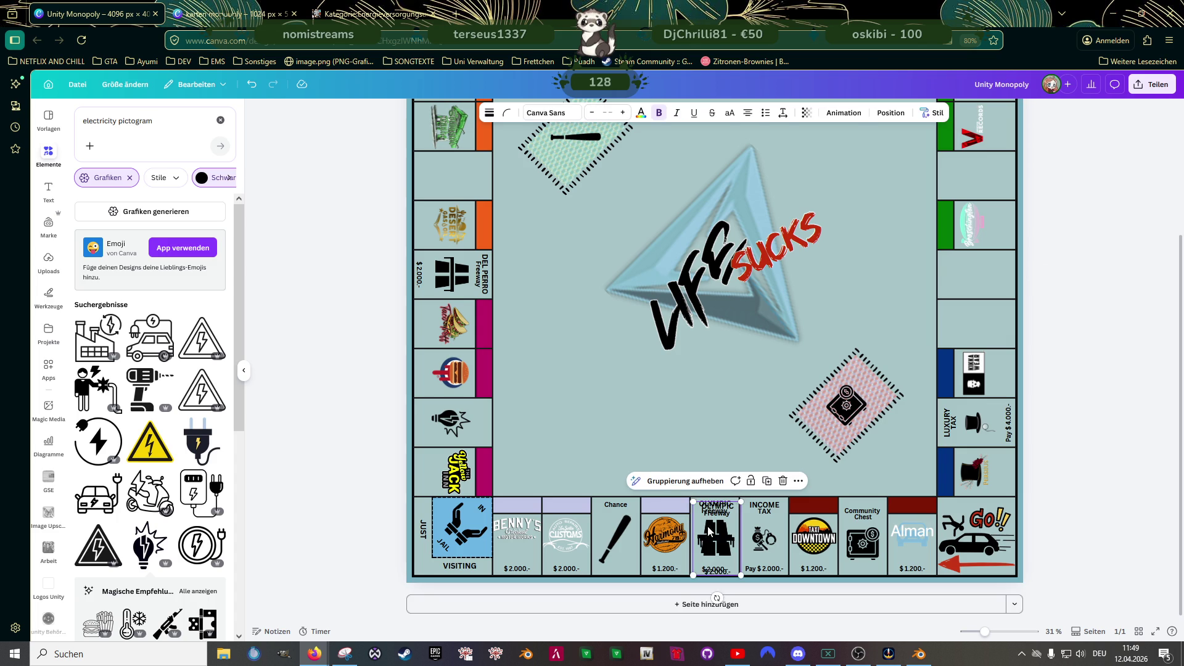
left_click_drag(706, 511, 902, 259, "alt")
left_click_drag(910, 344, 979, 274)
scroll(982, 310, "up", 3)
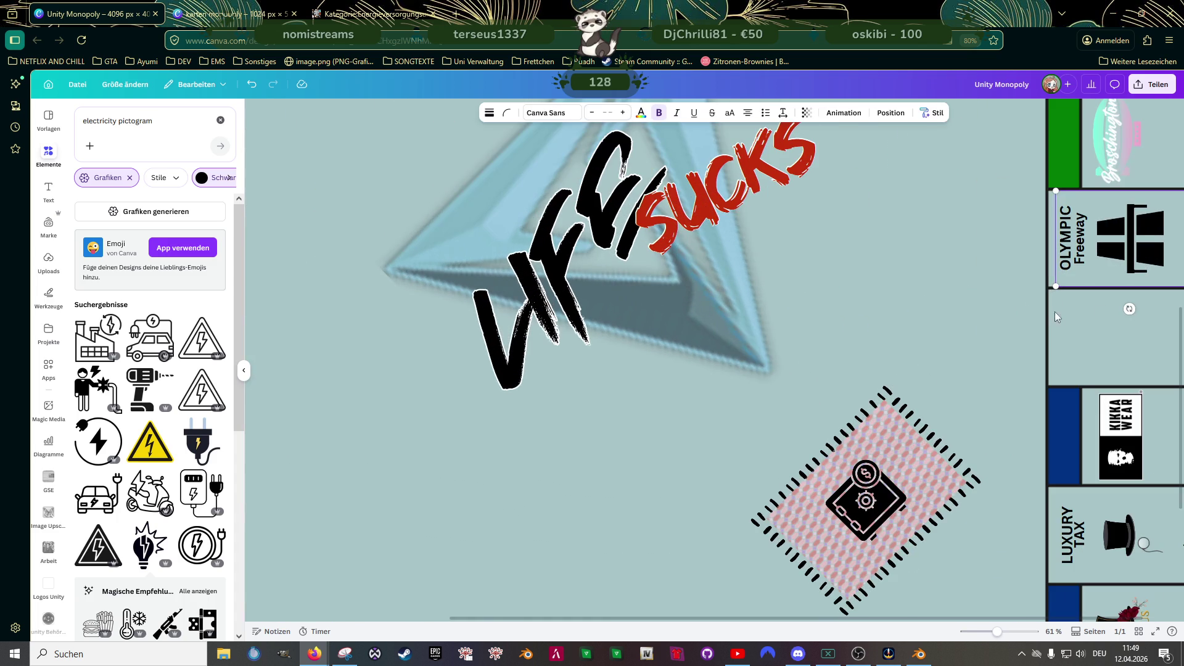
scroll(989, 324, "right", 2)
left_click_drag(1100, 271, 1095, 266)
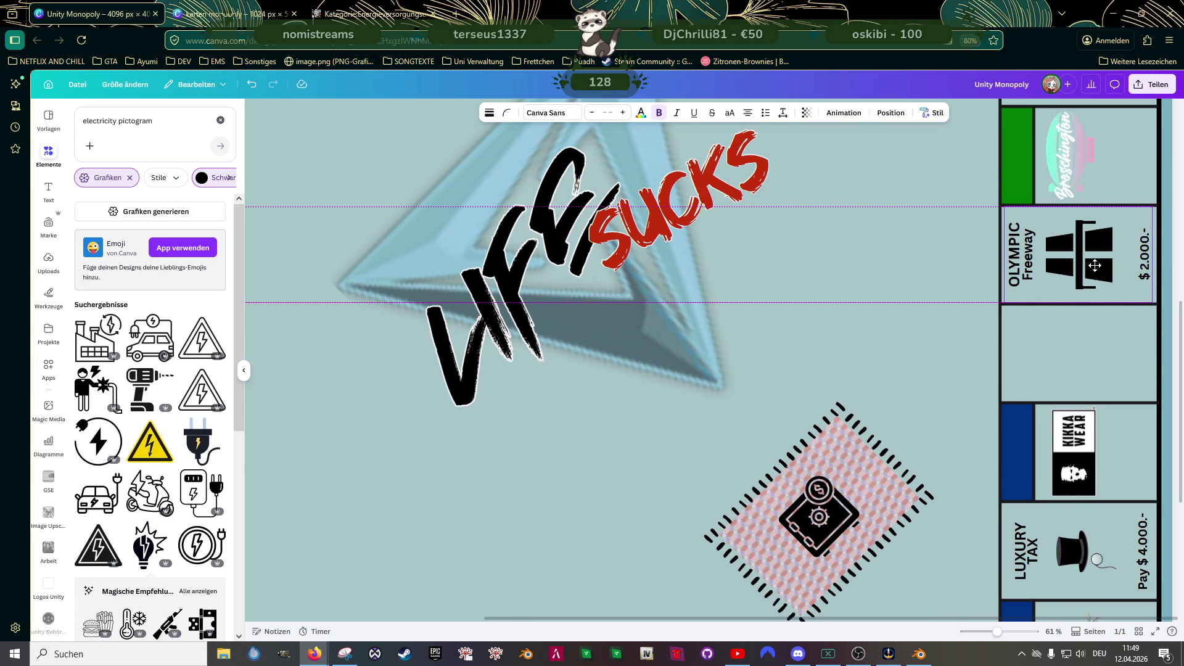
- Rename the right-column tile's title to LOS SANTOS and make it bold
double_click(1016, 269)
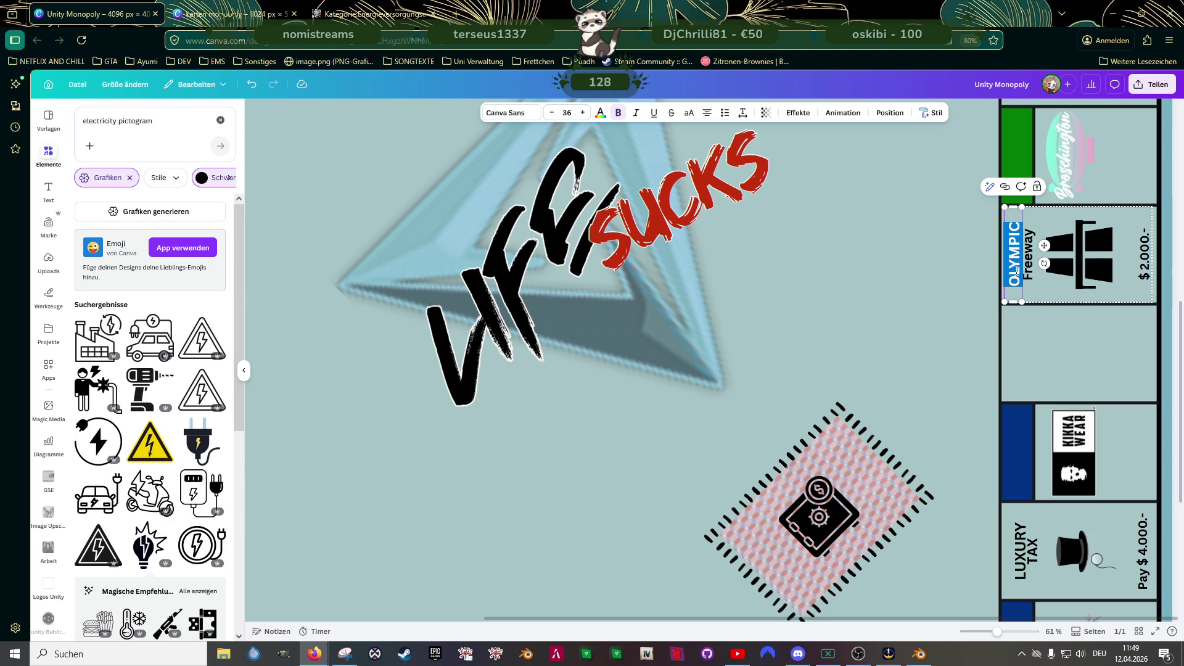
type("LOS S")
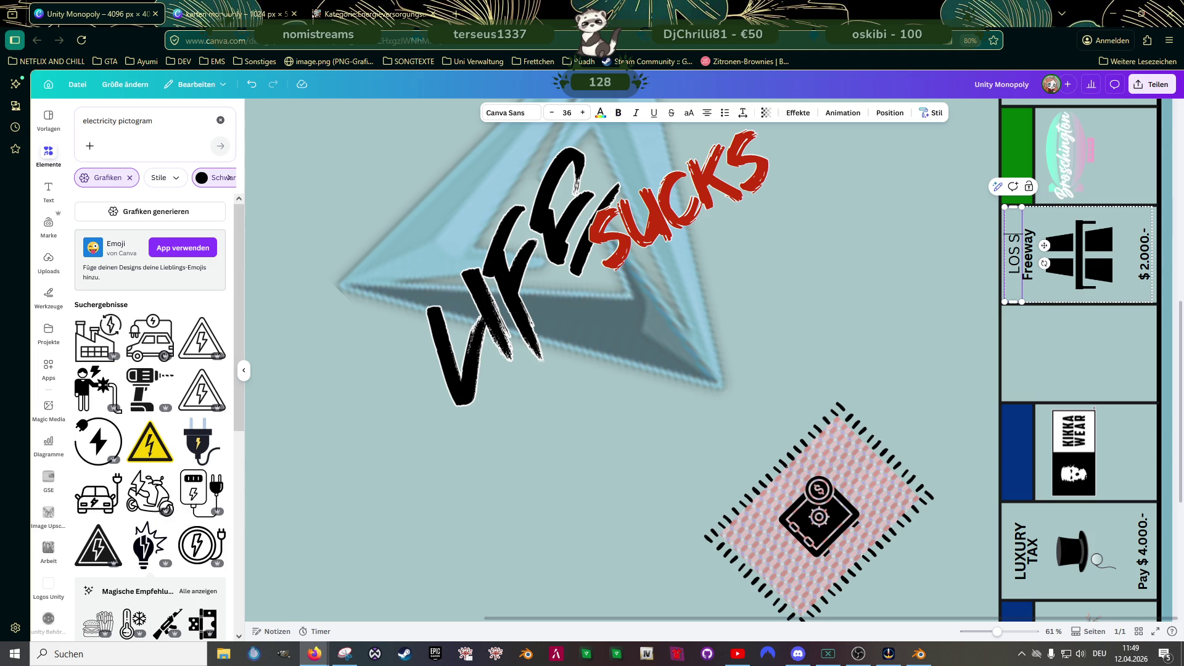
type("ANTOS")
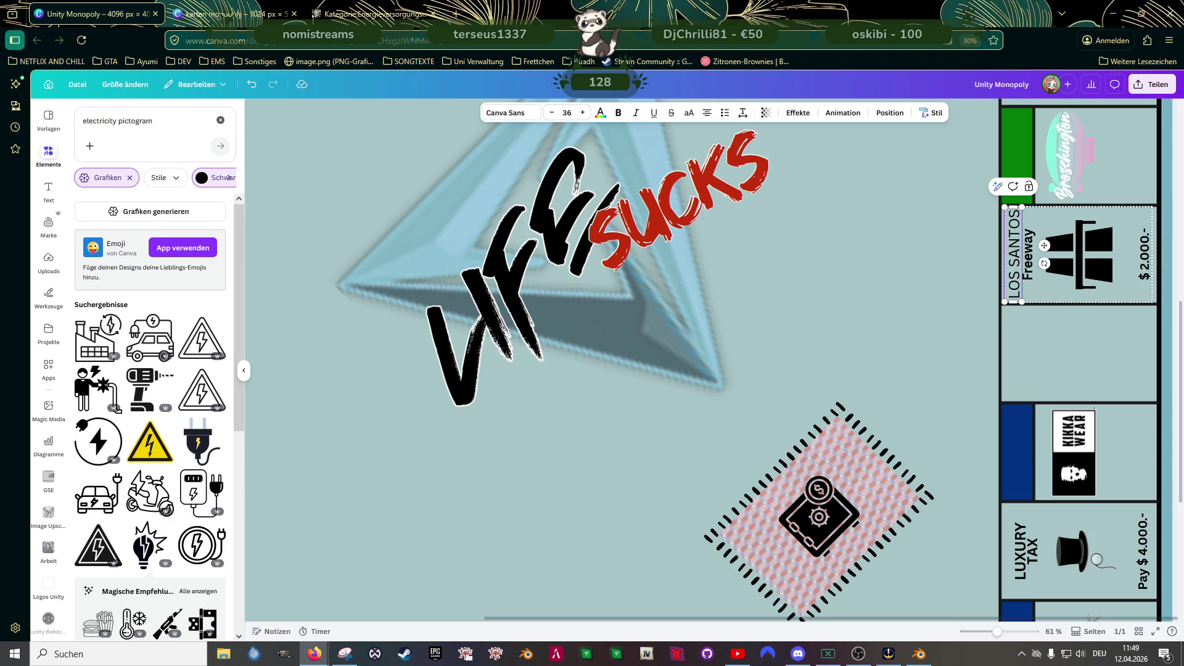
triple_click(1014, 266)
left_click(619, 116)
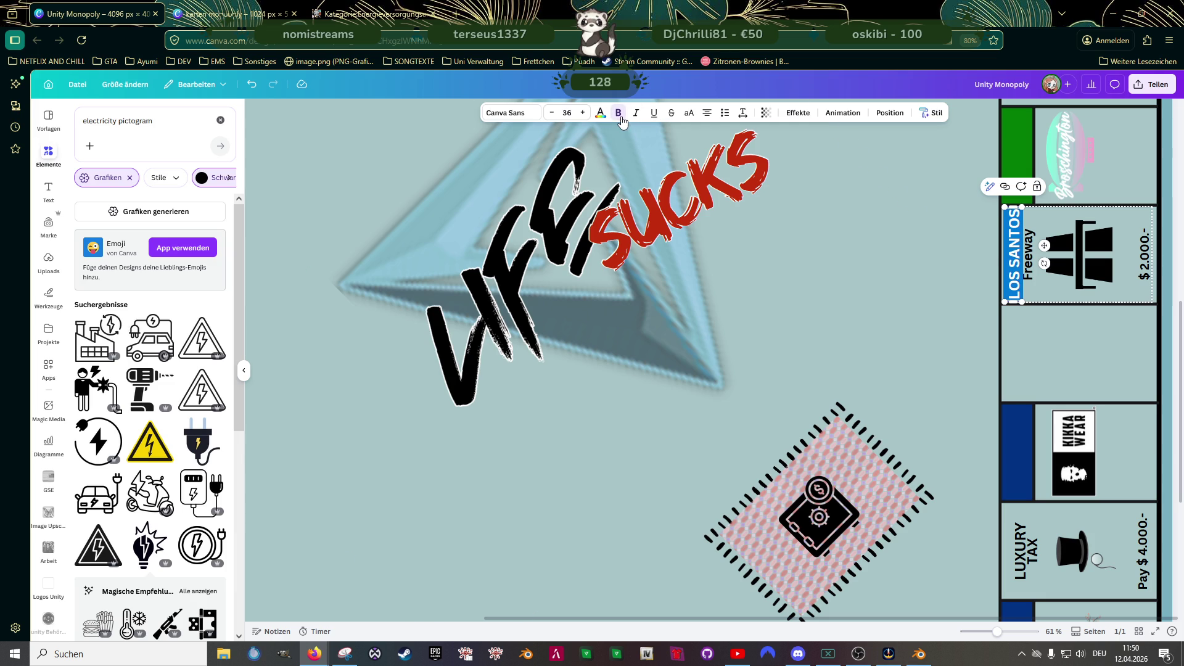
left_click(895, 356)
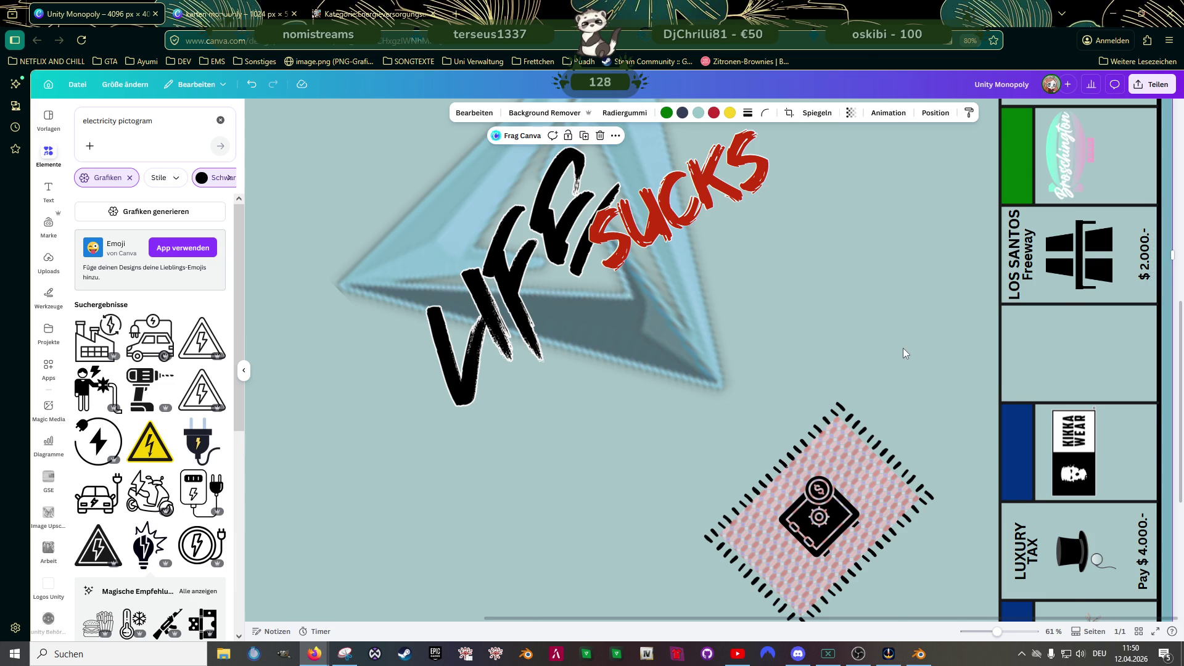
scroll(902, 349, "down", 2)
scroll(897, 351, "down", 2)
scroll(809, 372, "down", 1)
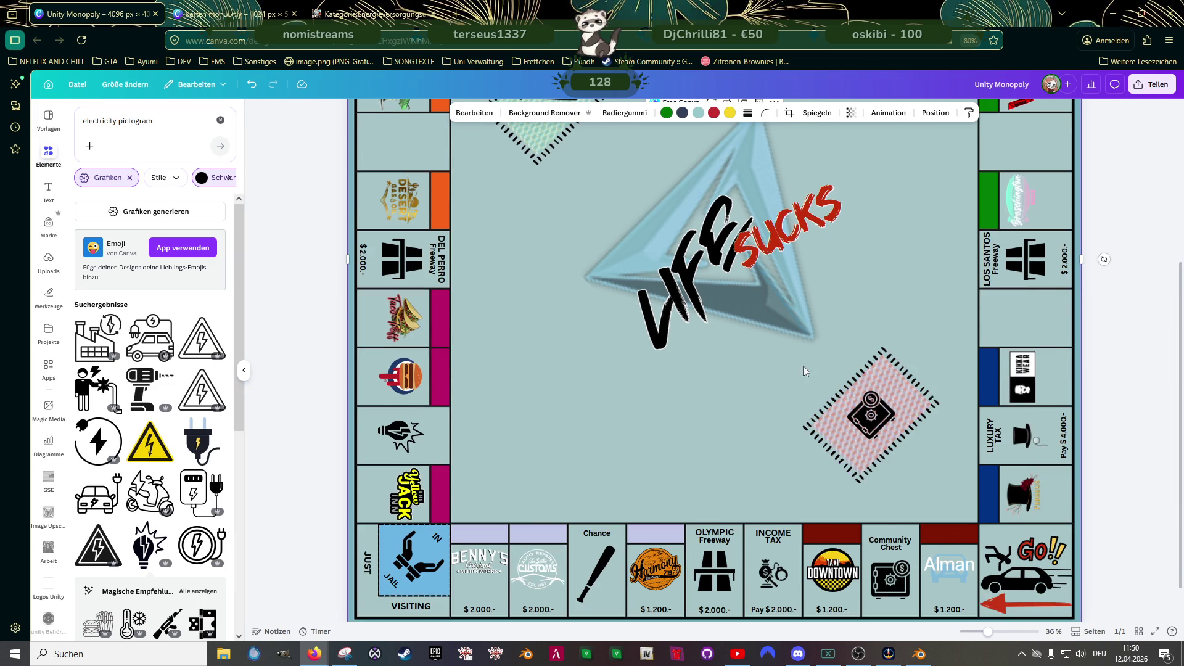
scroll(795, 358, "down", 1)
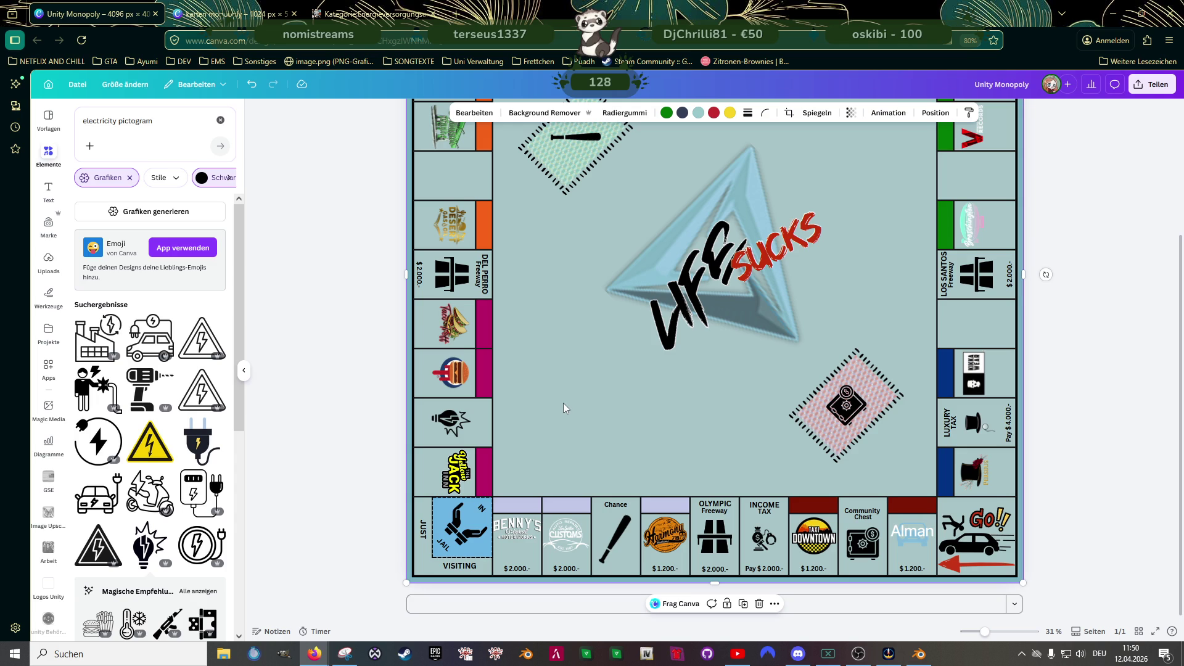
- Zoom out over the full Monopoly board, then bring up the 'karten monopoly' card sheet
scroll(594, 390, "down", 1)
scroll(594, 389, "up", 2)
scroll(594, 389, "up", 1)
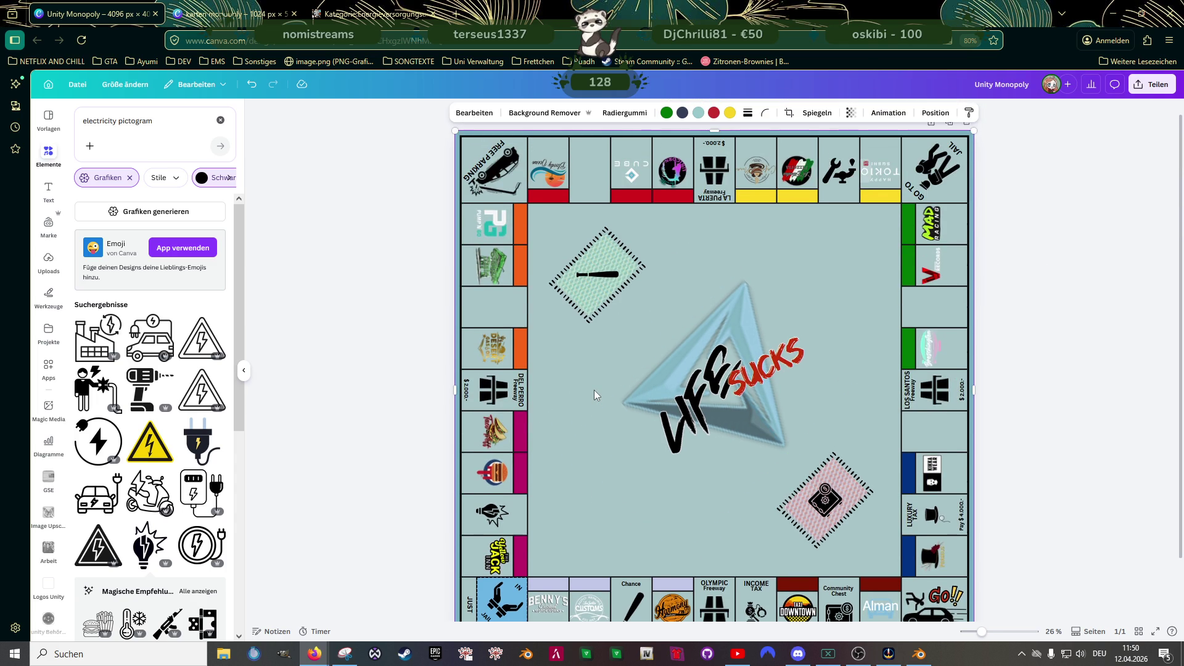
scroll(594, 390, "down", 1)
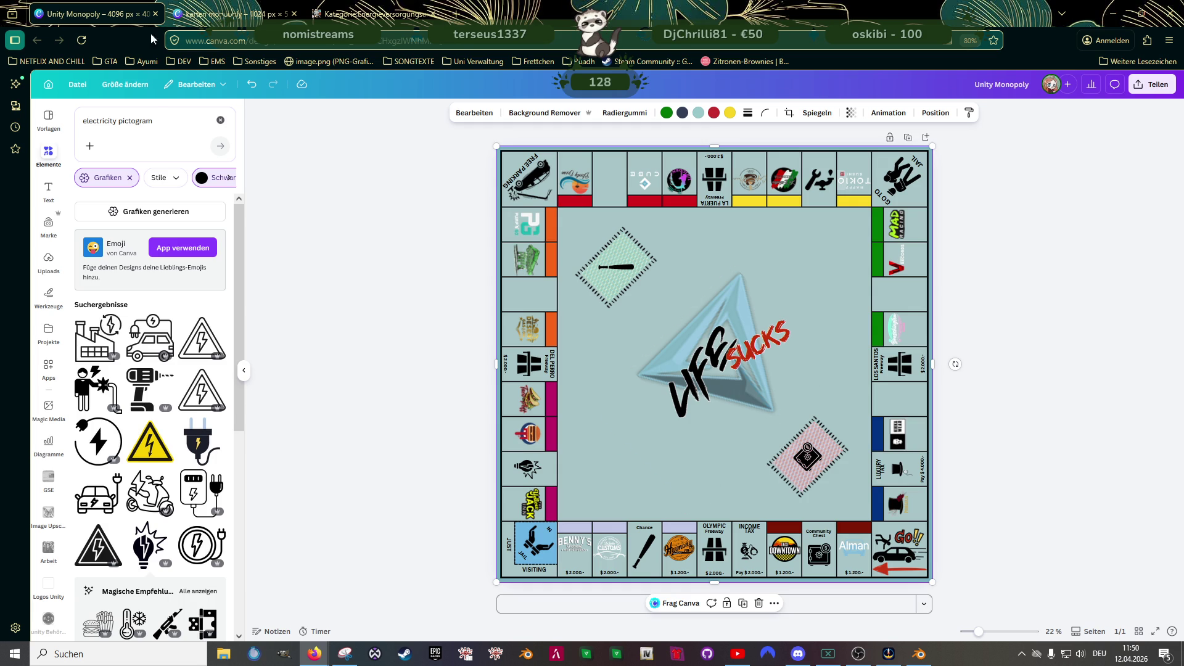
left_click(230, 23)
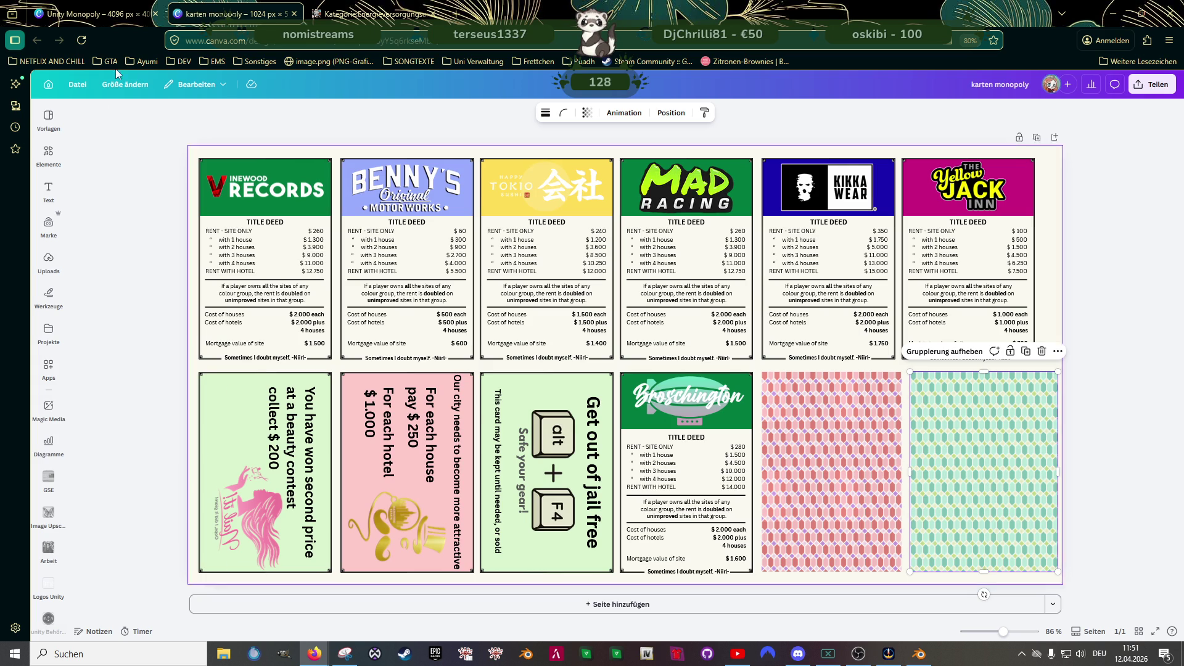
left_click(126, 22)
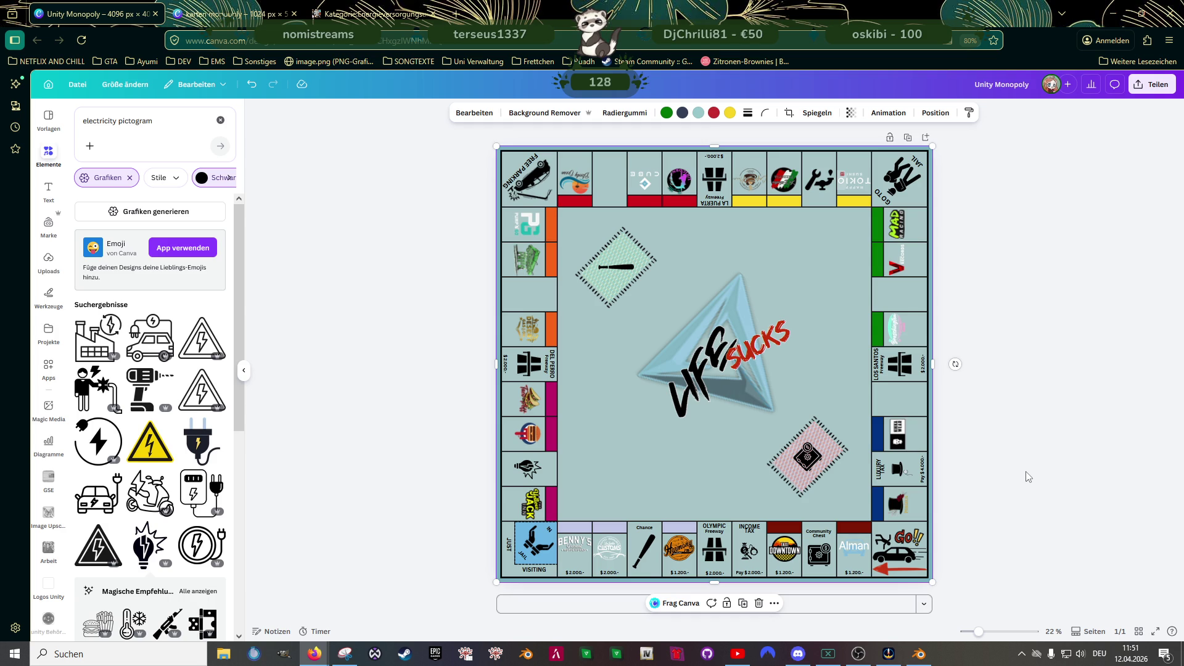
left_click(234, 14)
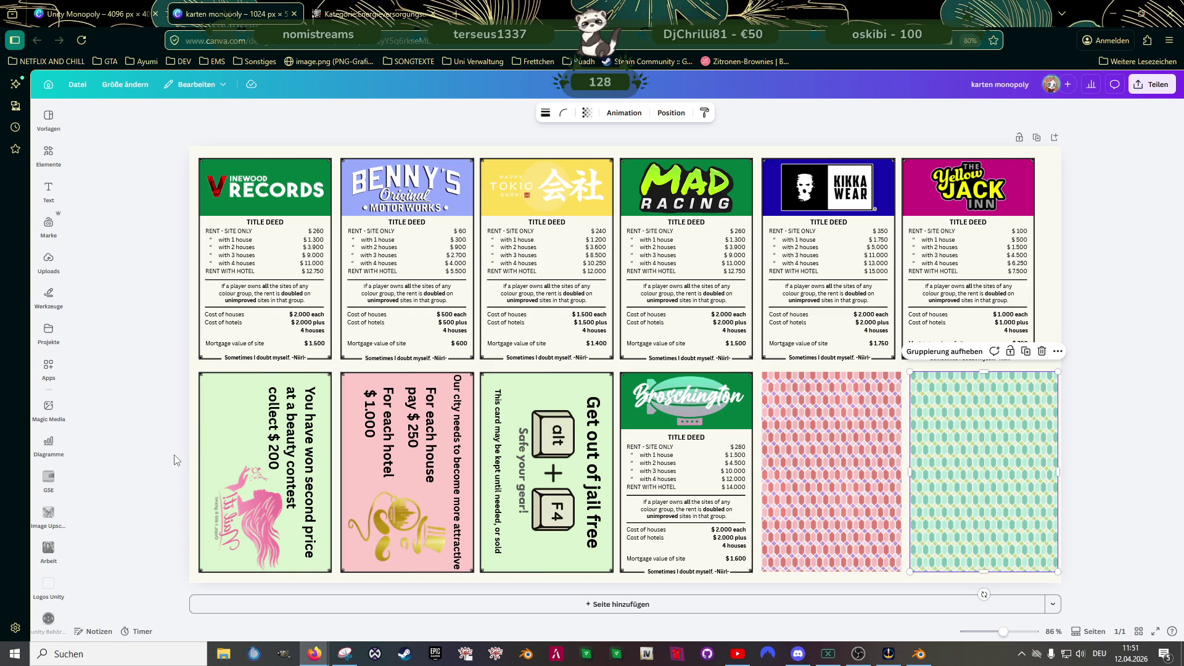
left_click(224, 512)
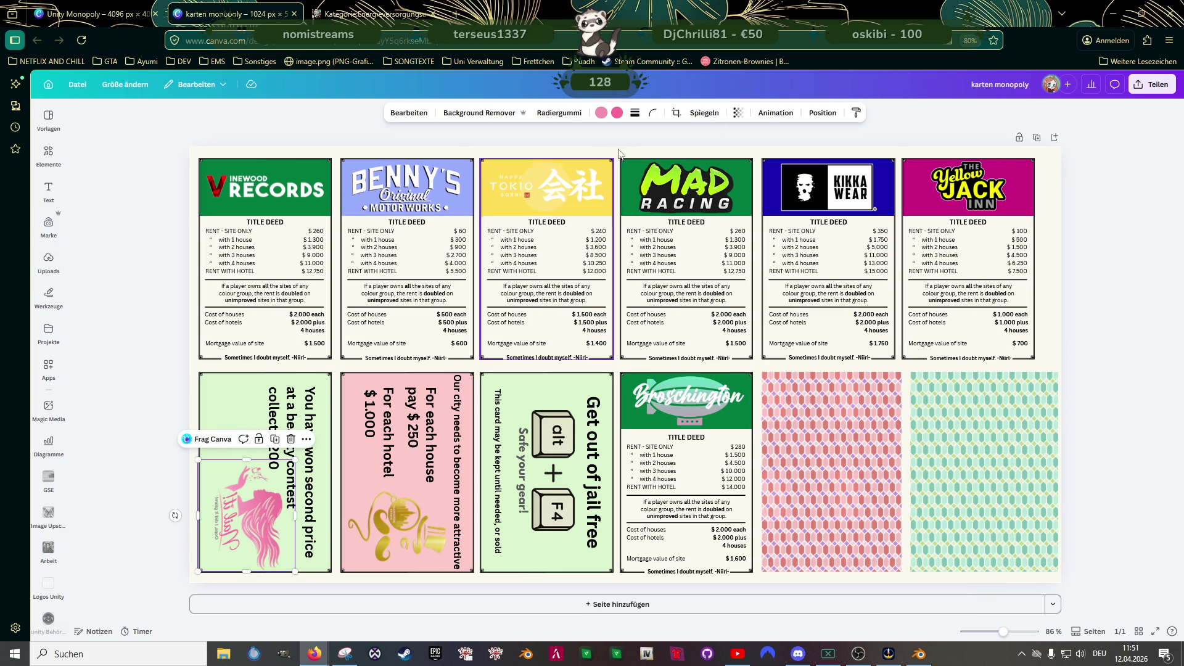
- Flip the pink figure on the green card so it faces the right way
left_click(703, 114)
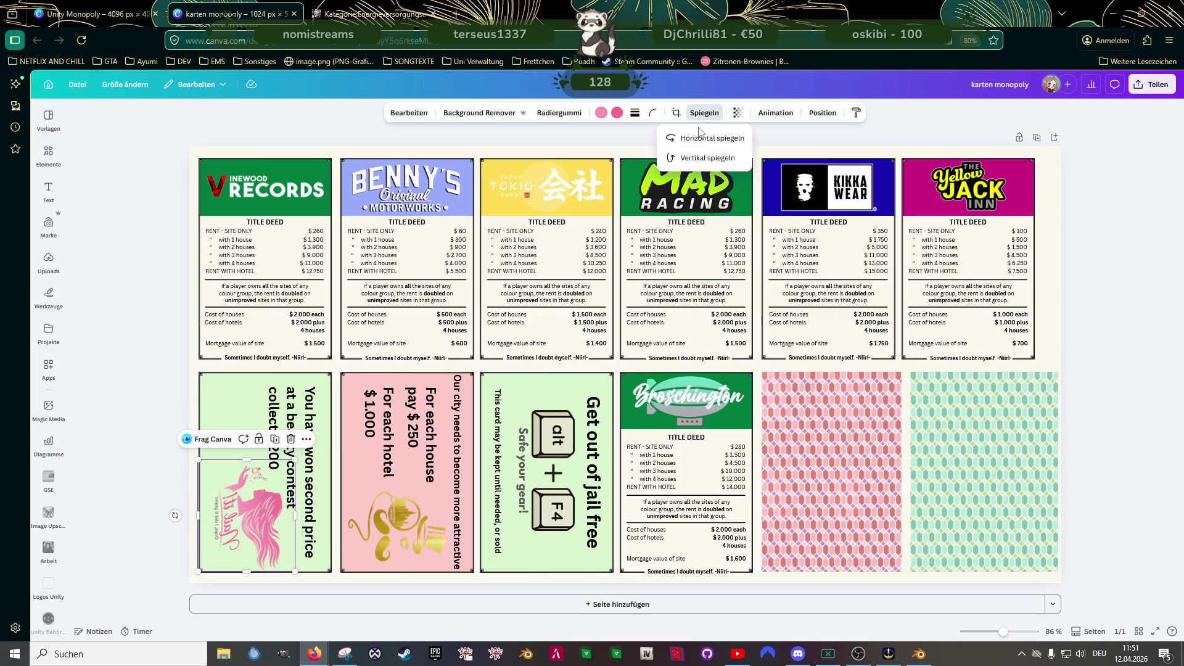
left_click(697, 158)
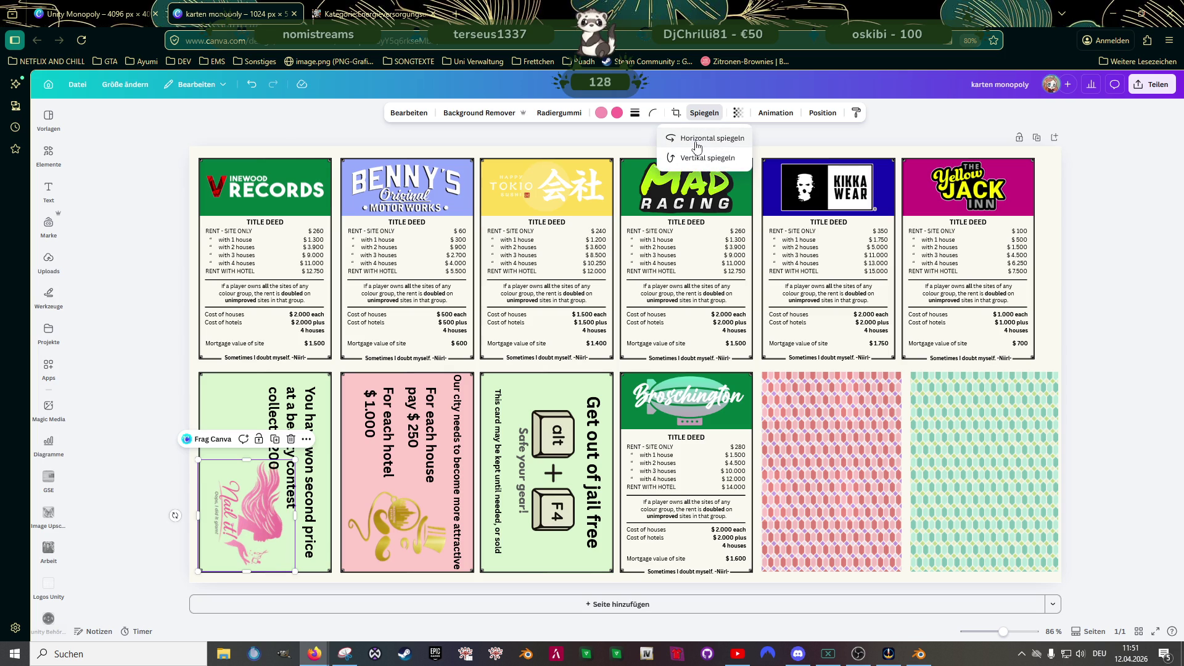
left_click(150, 404)
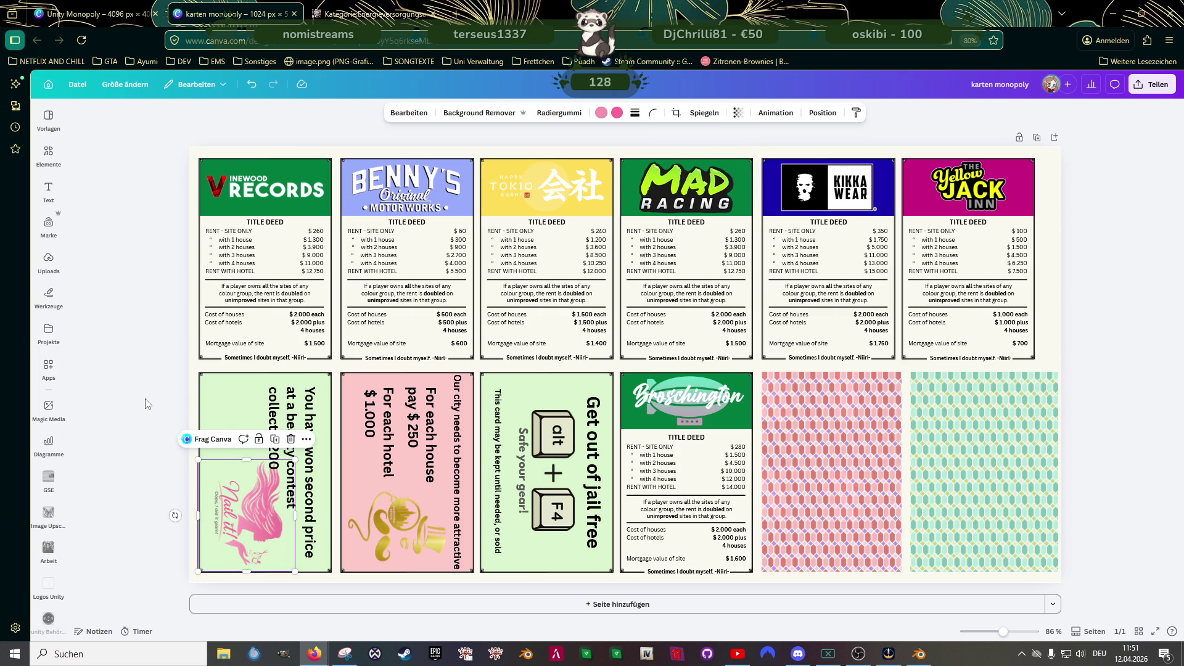
- Right-align the prize text, nudge it up, and drag the Nail it! image toward the top-left corner
left_click(288, 397)
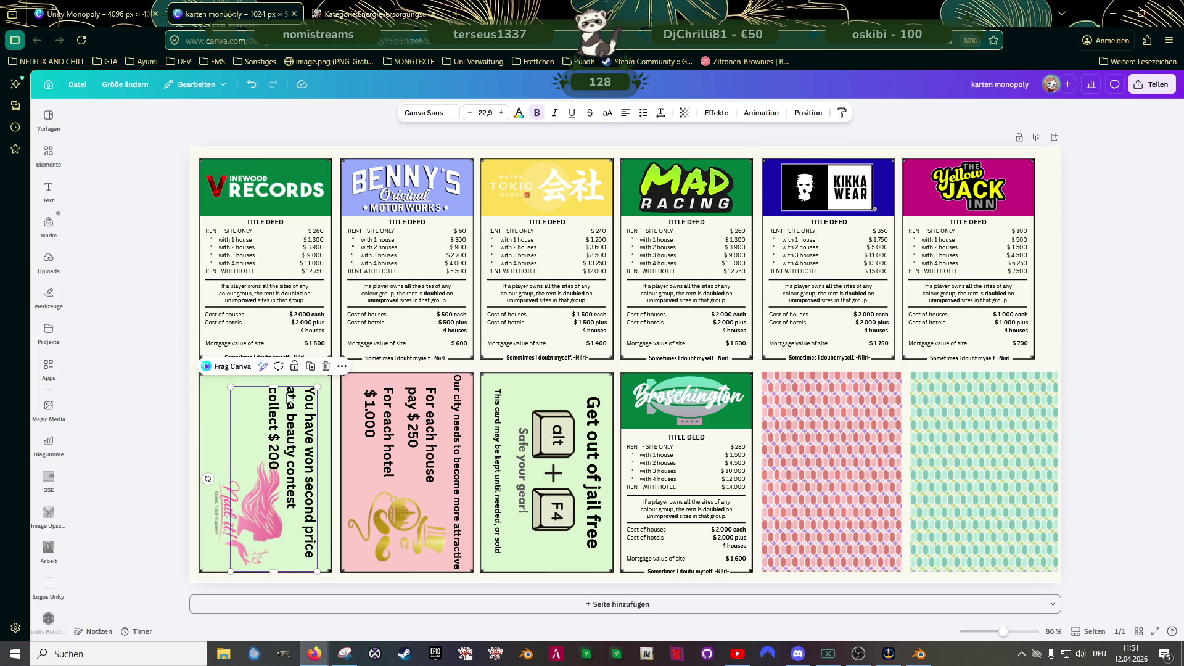
left_click(625, 116)
left_click(625, 116)
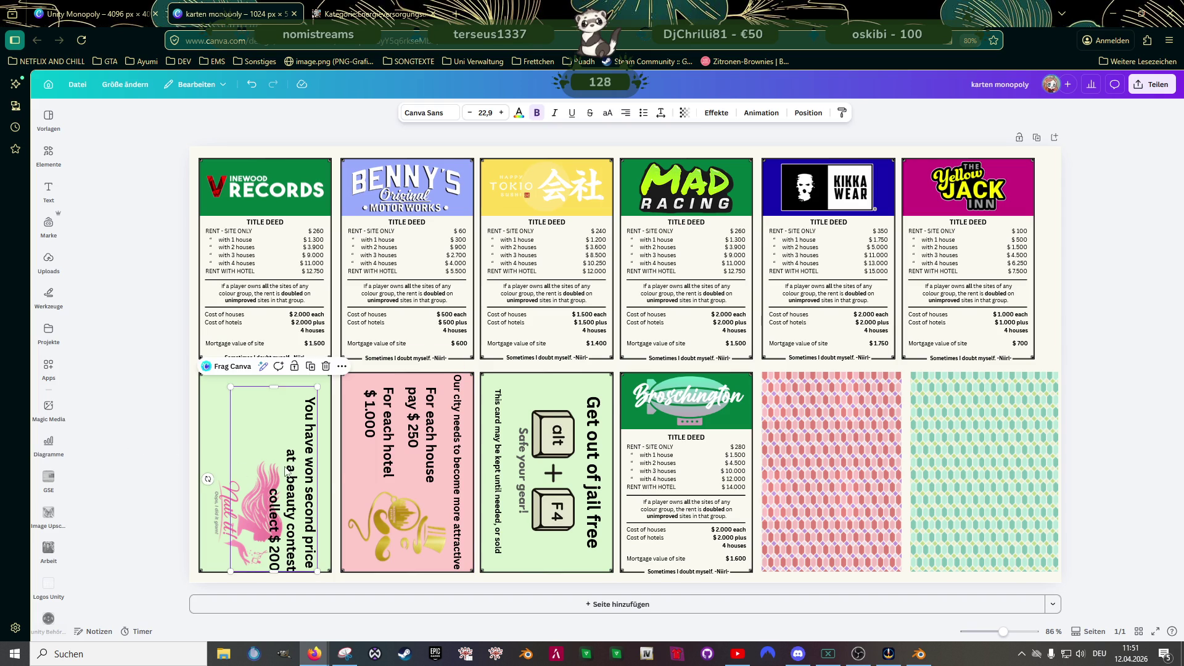
left_click_drag(285, 474, 284, 459)
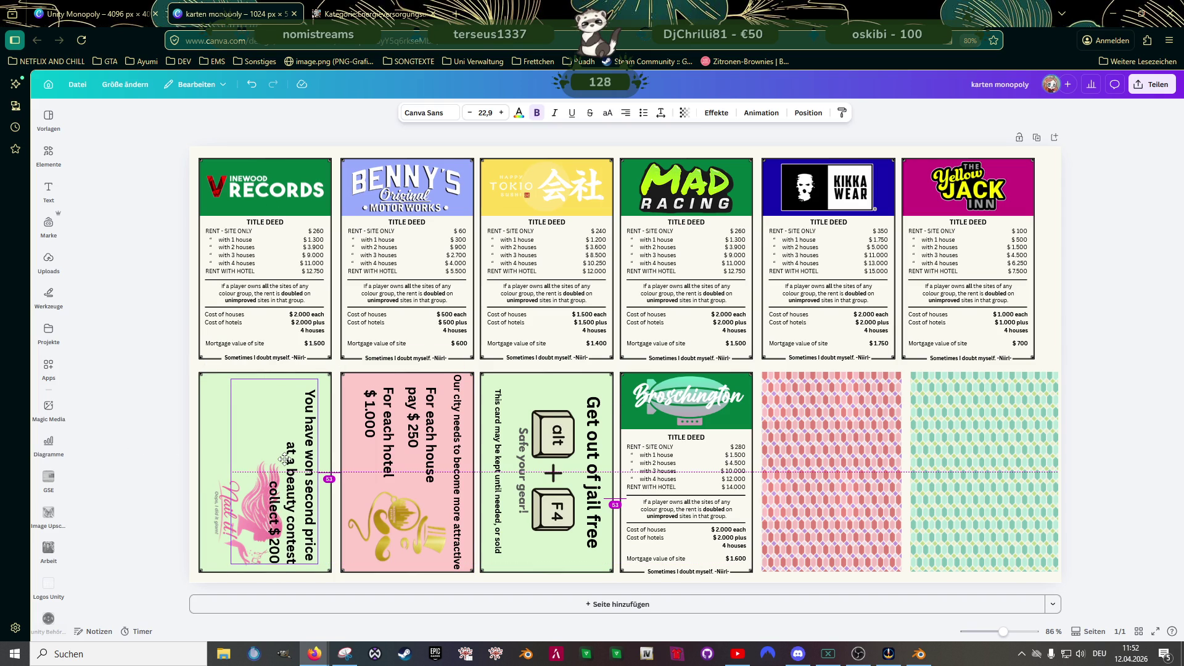
left_click(224, 519)
left_click_drag(228, 492, 236, 448)
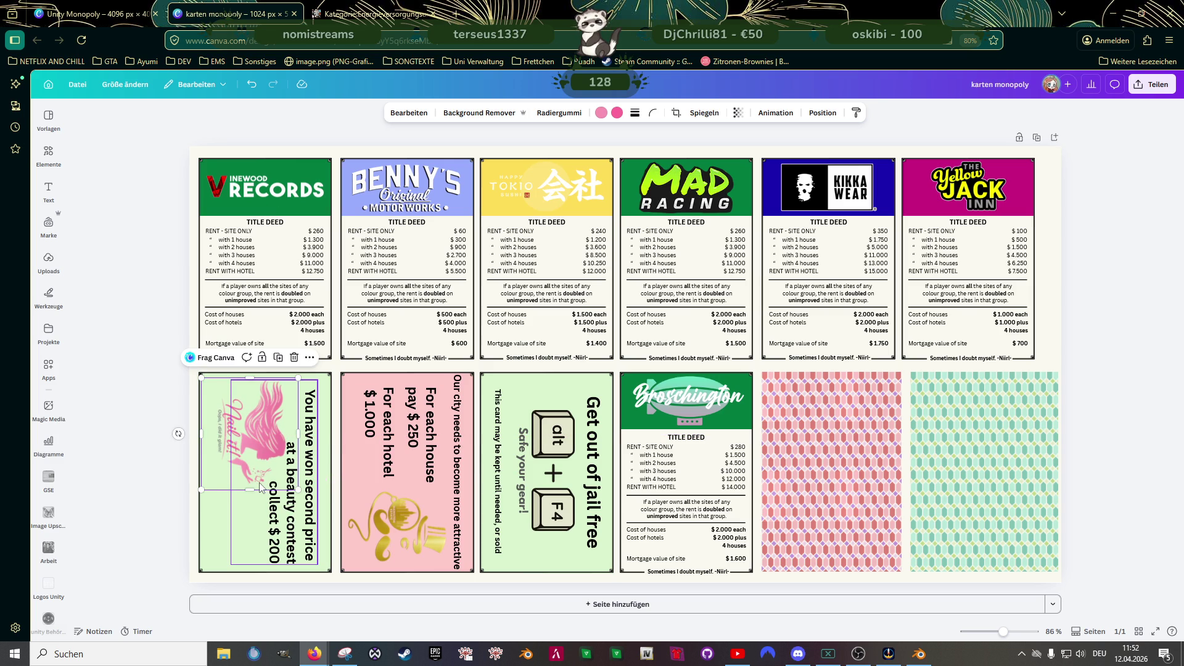
scroll(260, 493, "up", 3, "ctrl")
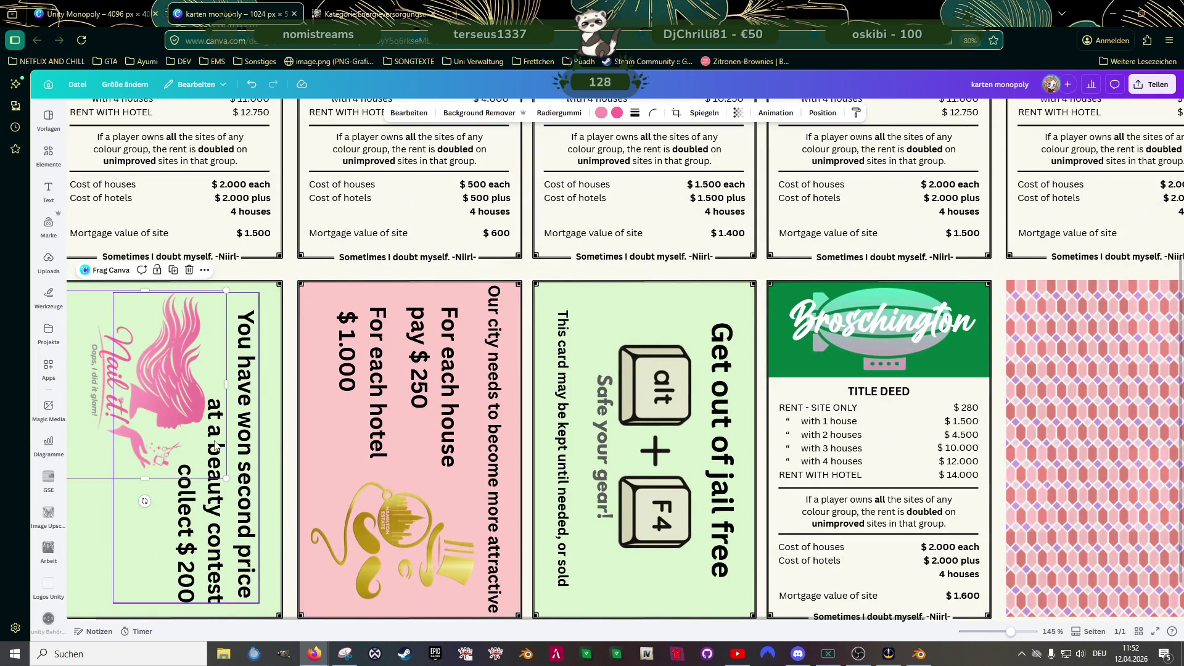
left_click(213, 445)
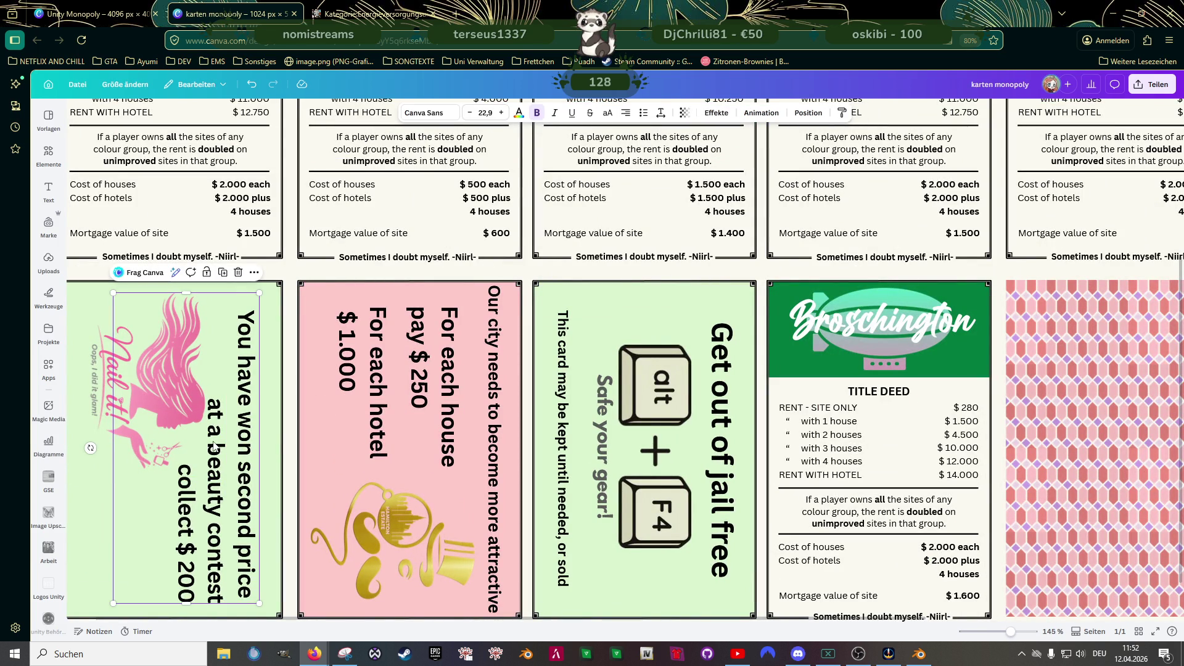
left_click(212, 445)
double_click(214, 447)
left_click(214, 438)
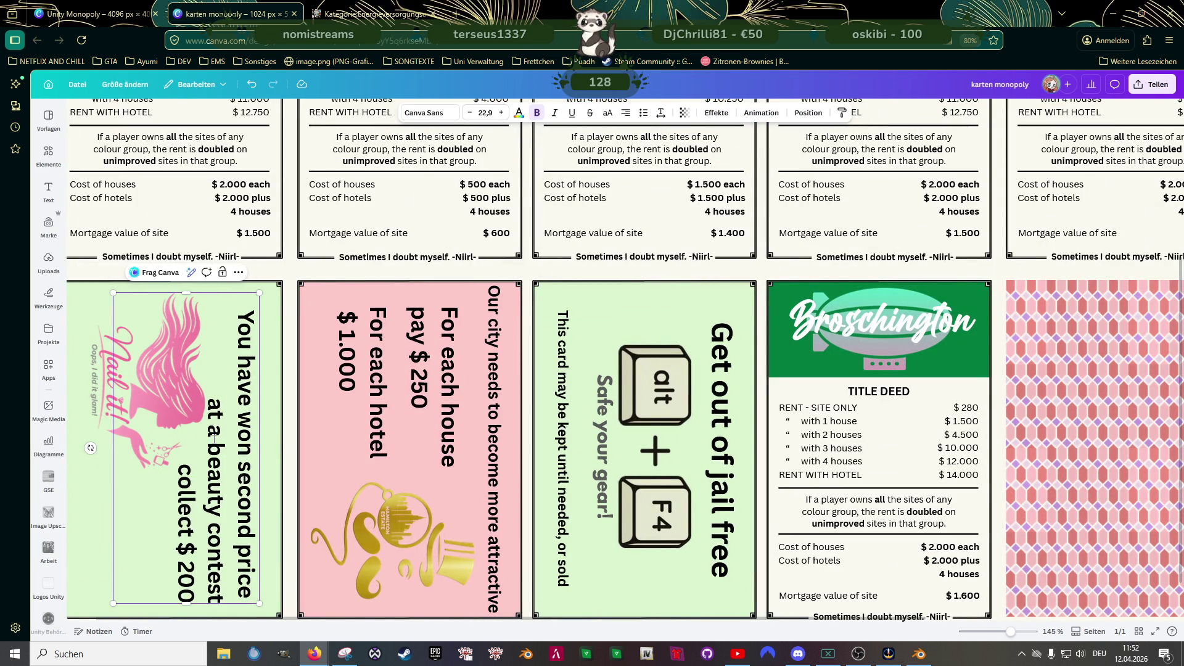
key("Right")
key("Return")
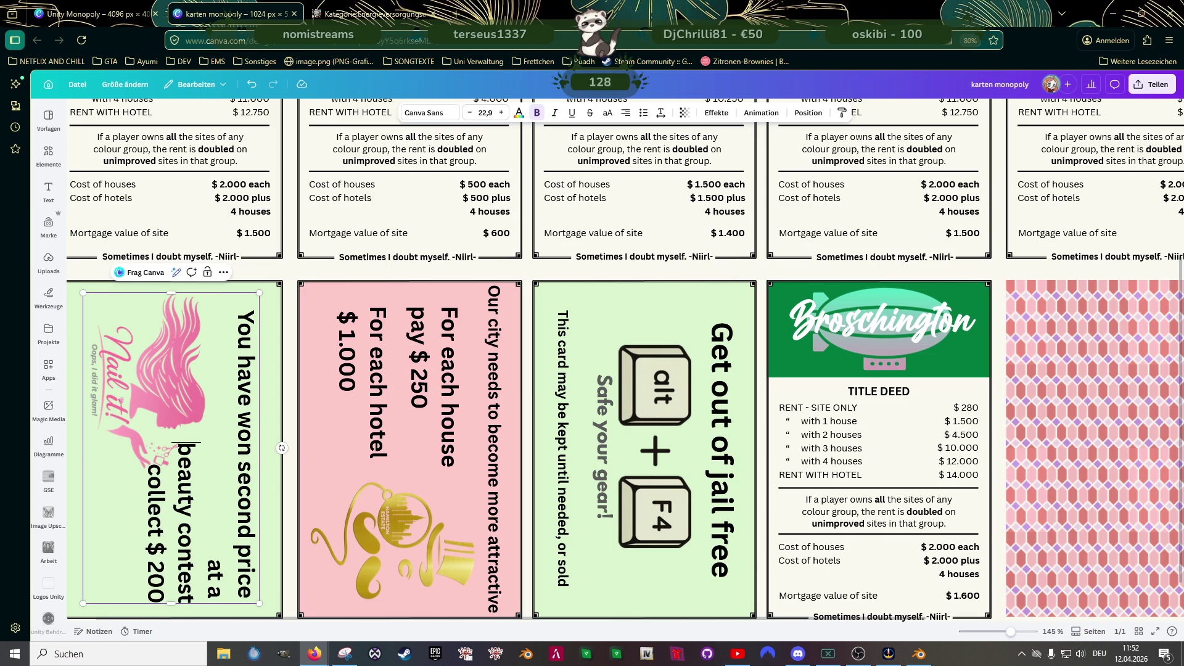
key("BackSpace")
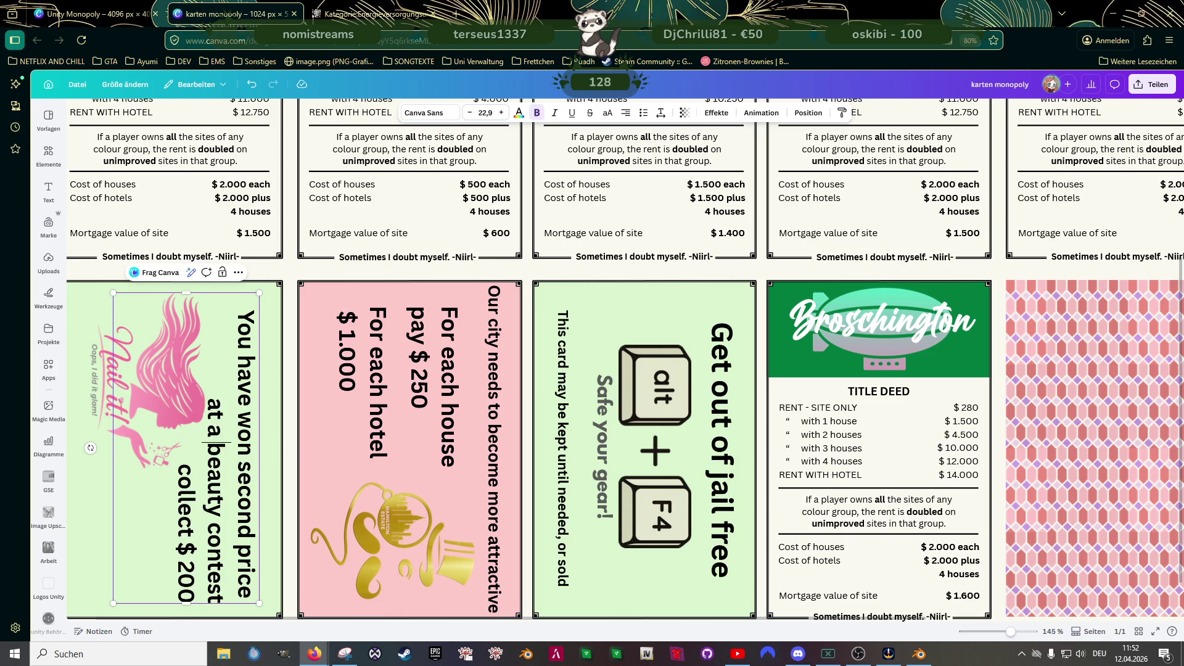
key("ctrl+Right")
key("ctrl+Right")
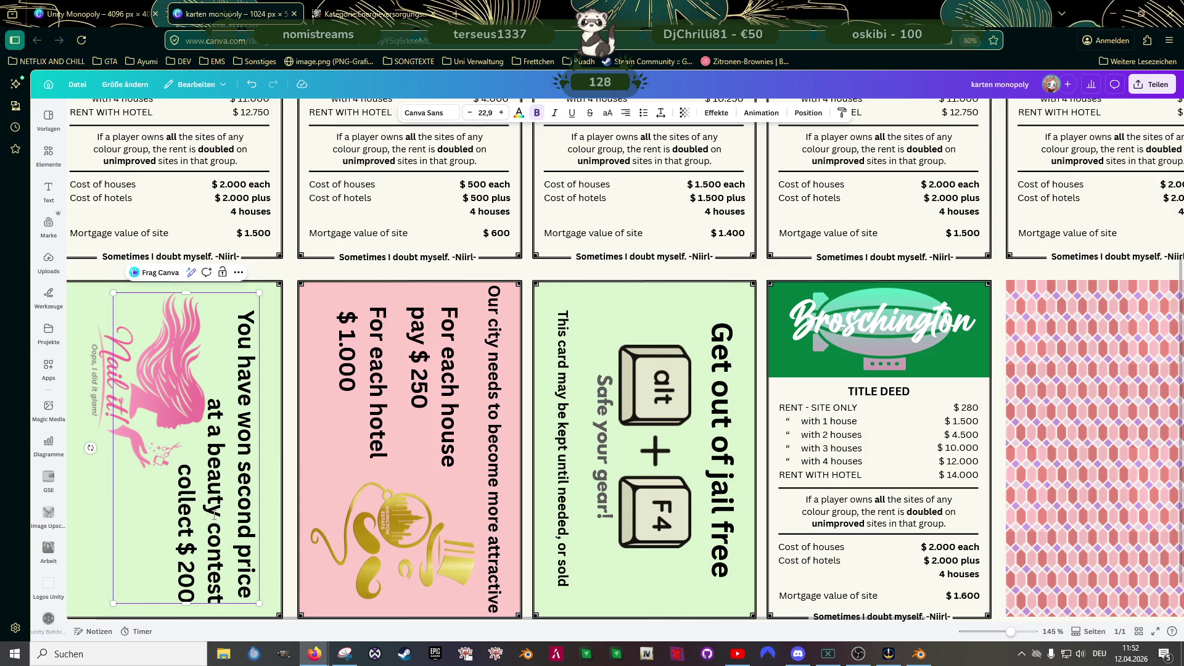
key("Return")
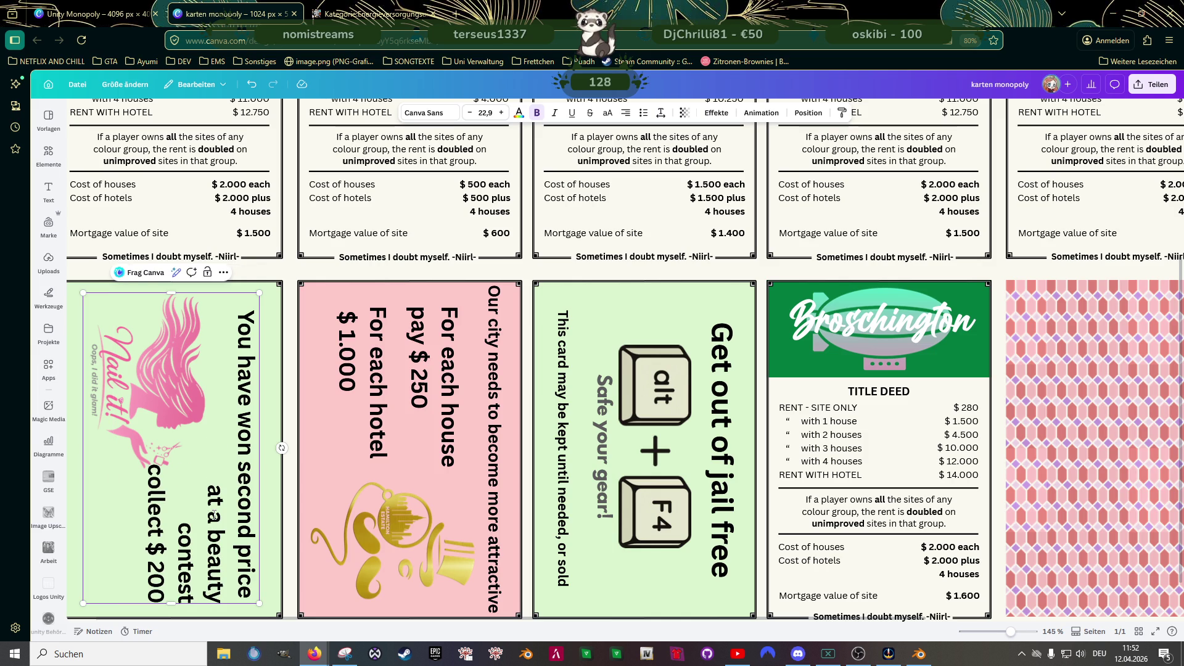
key("BackSpace")
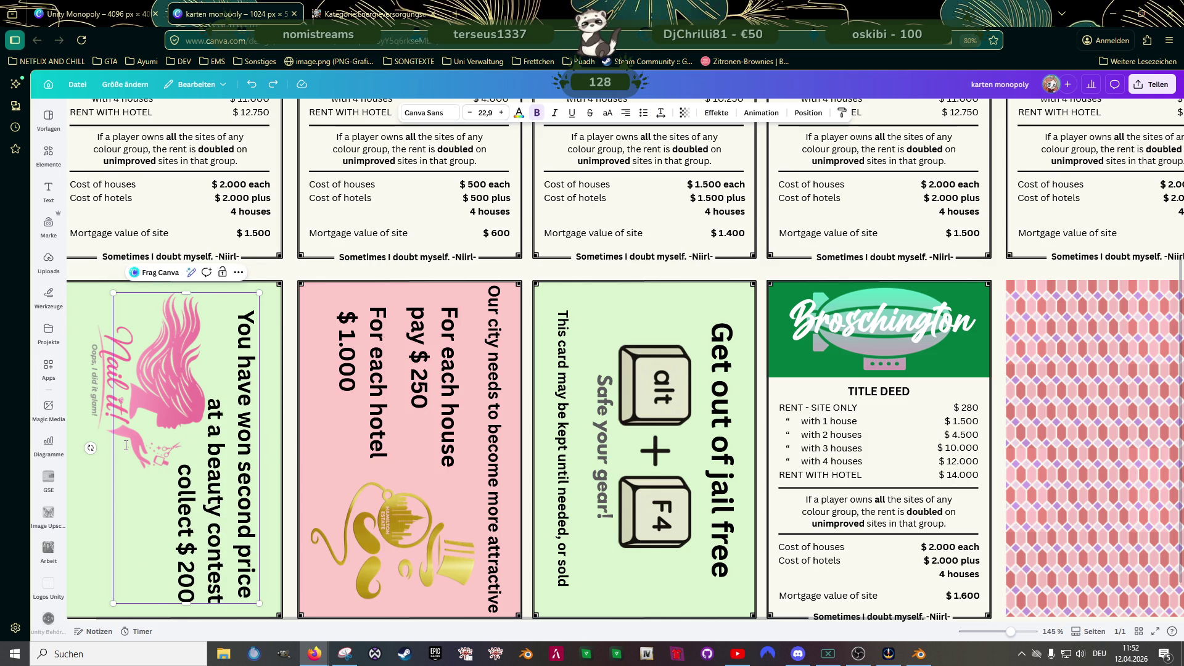
scroll(197, 487, "down", 3, "ctrl")
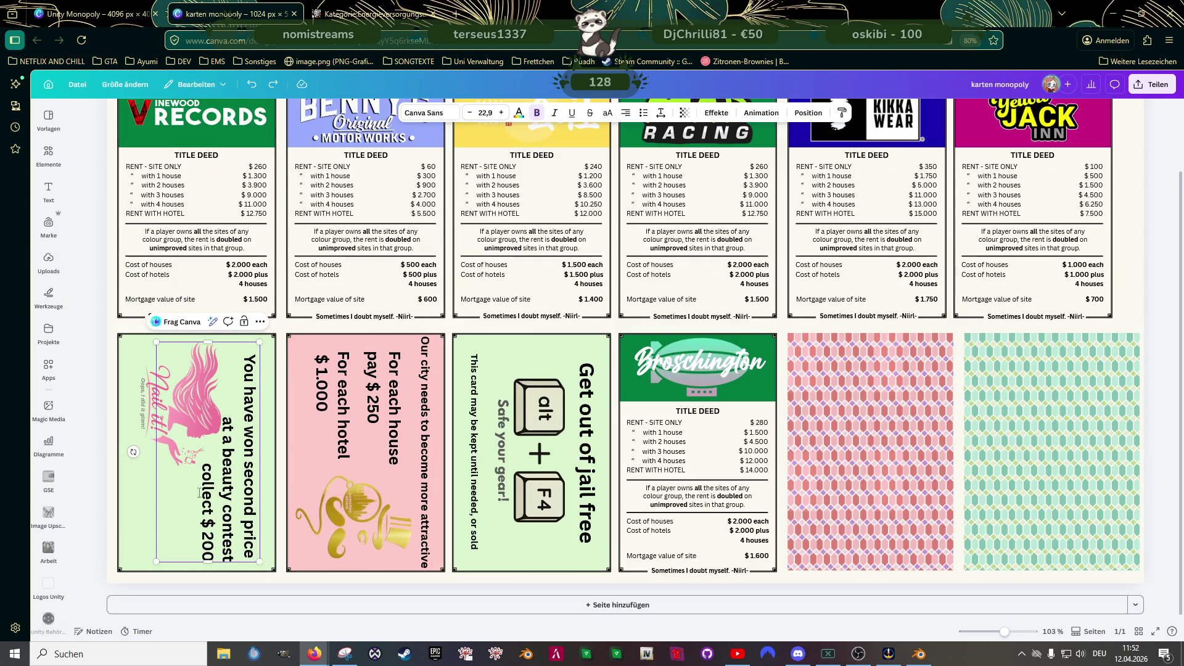
left_click(113, 459)
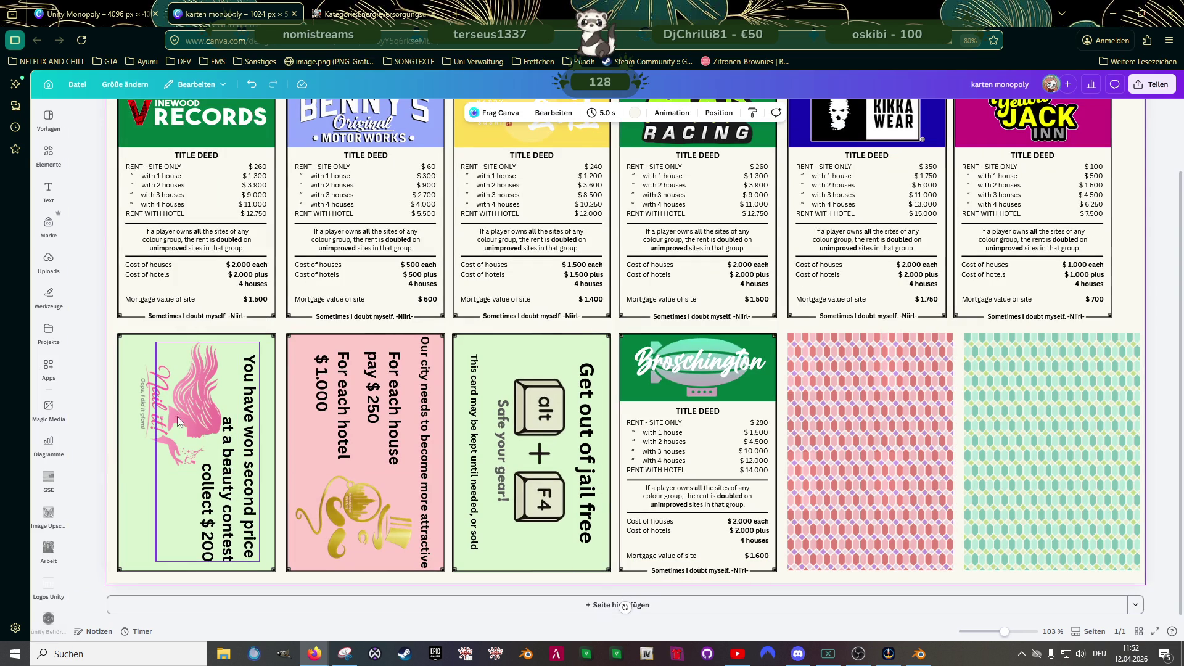
left_click(151, 407)
- Raise the Nail it! image a few pixels on the green card, then scroll down the sheet
left_click_drag(150, 407, 150, 400)
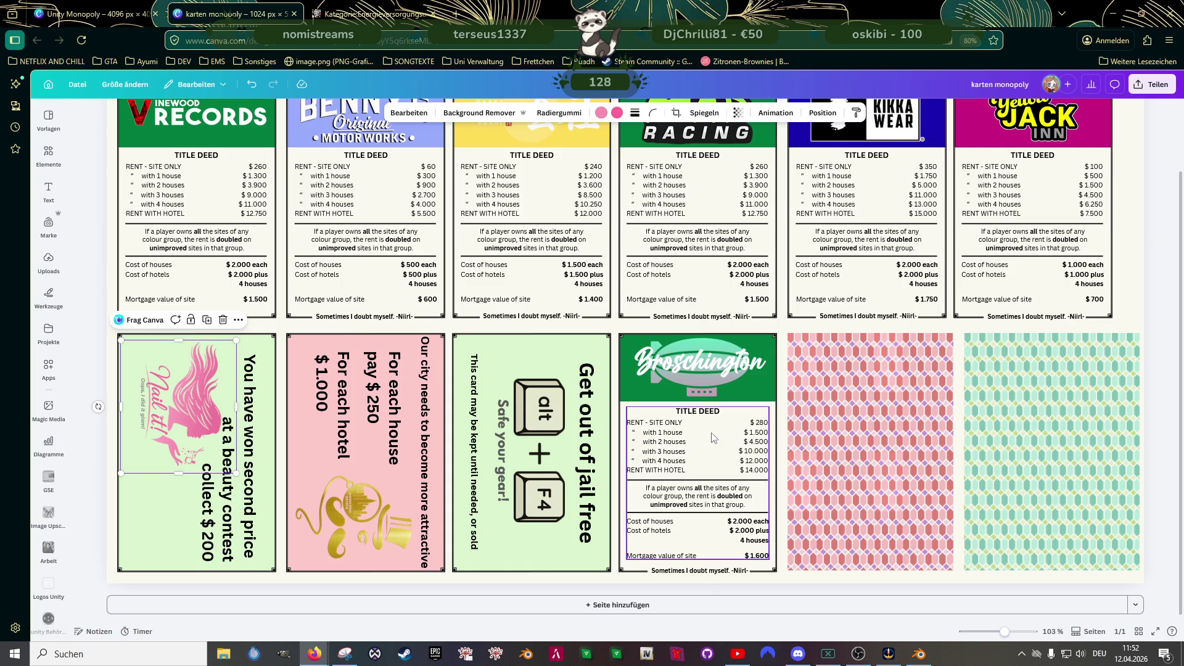
scroll(560, 367, "down", 2)
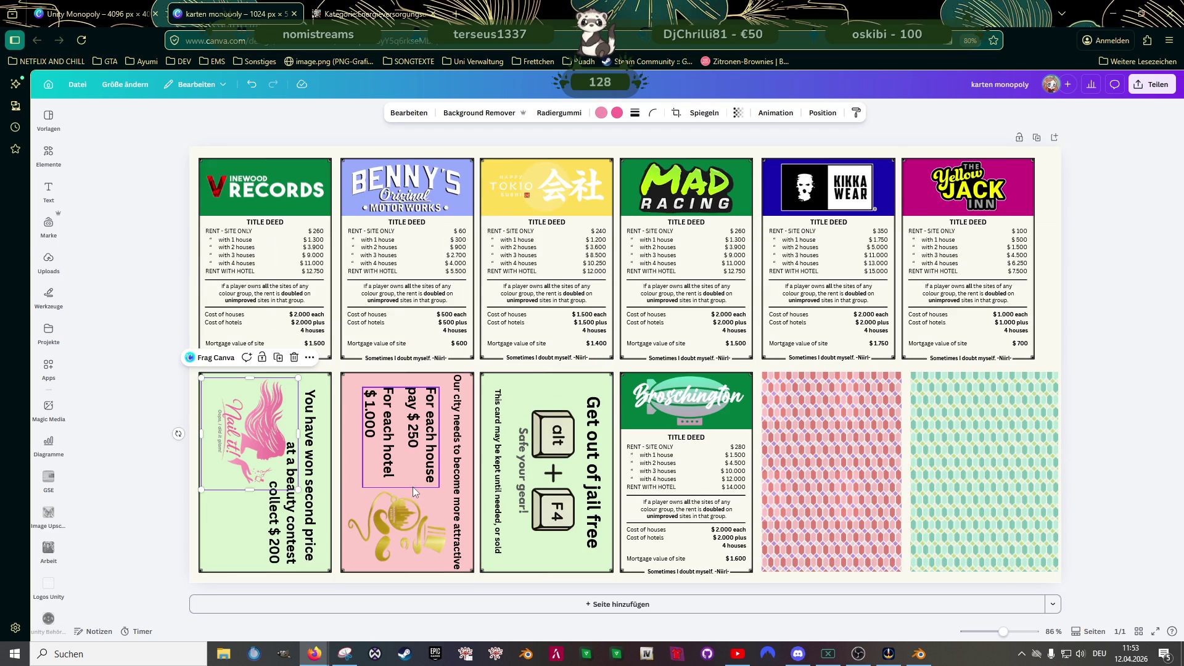
- Append '.-' to the amounts: $ 250.- and $ 1.000.- on the pink card, $ 200.- on the green
left_click(404, 449)
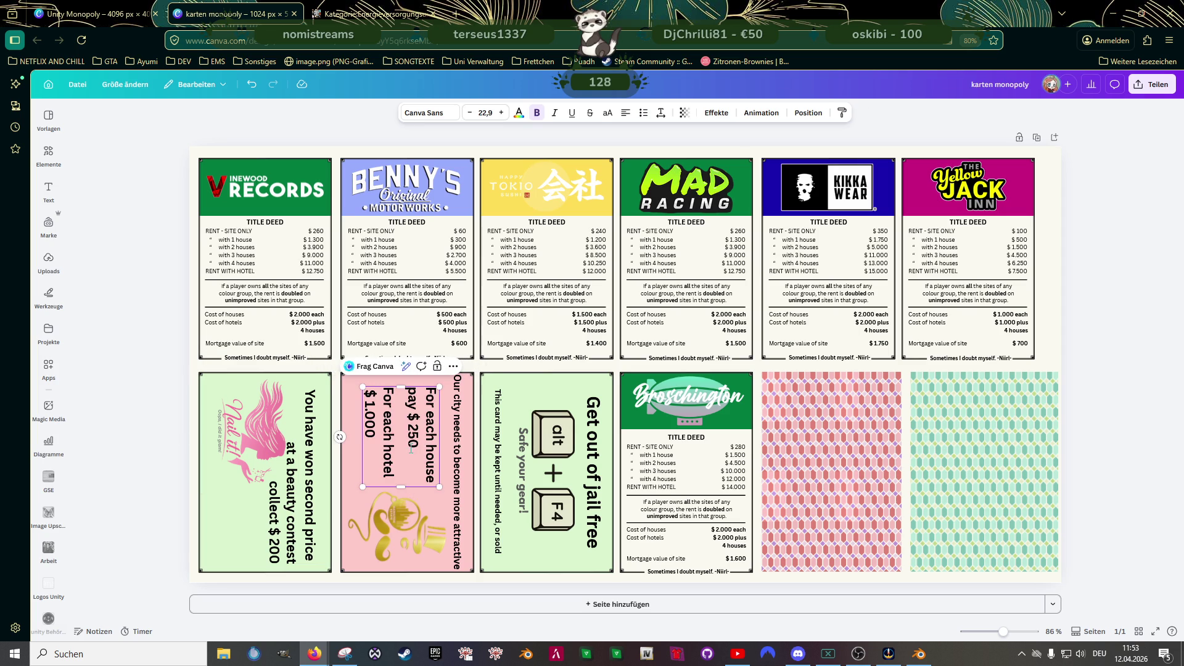
type(".-")
type(".-")
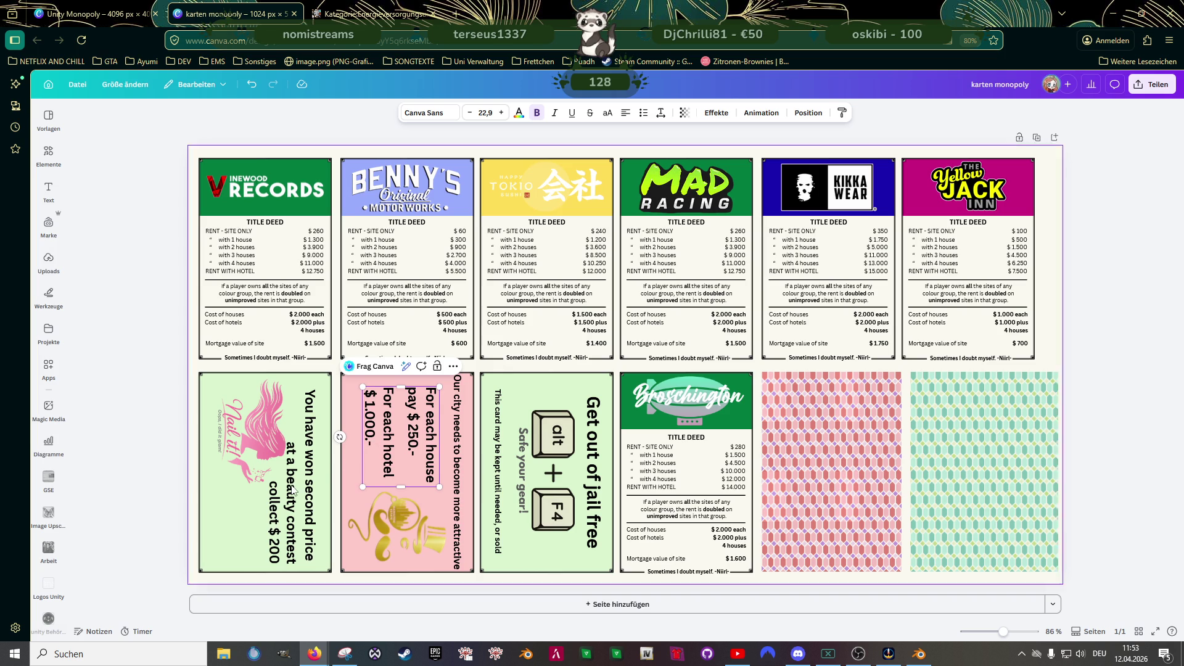
left_click(267, 561)
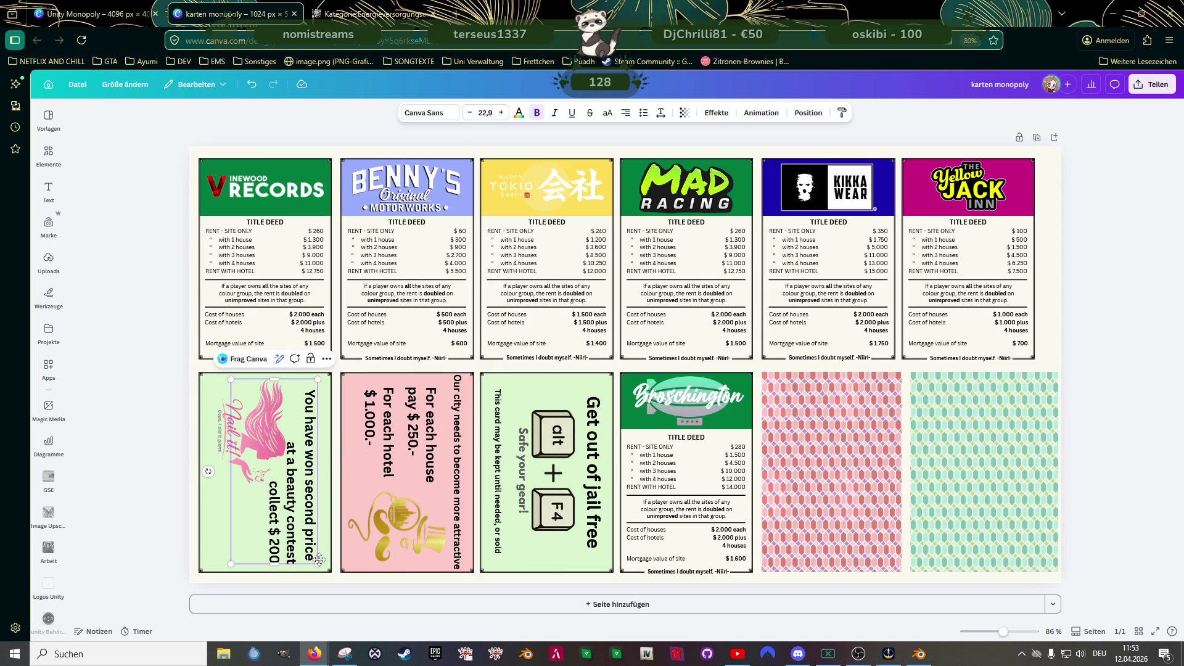
type(".-")
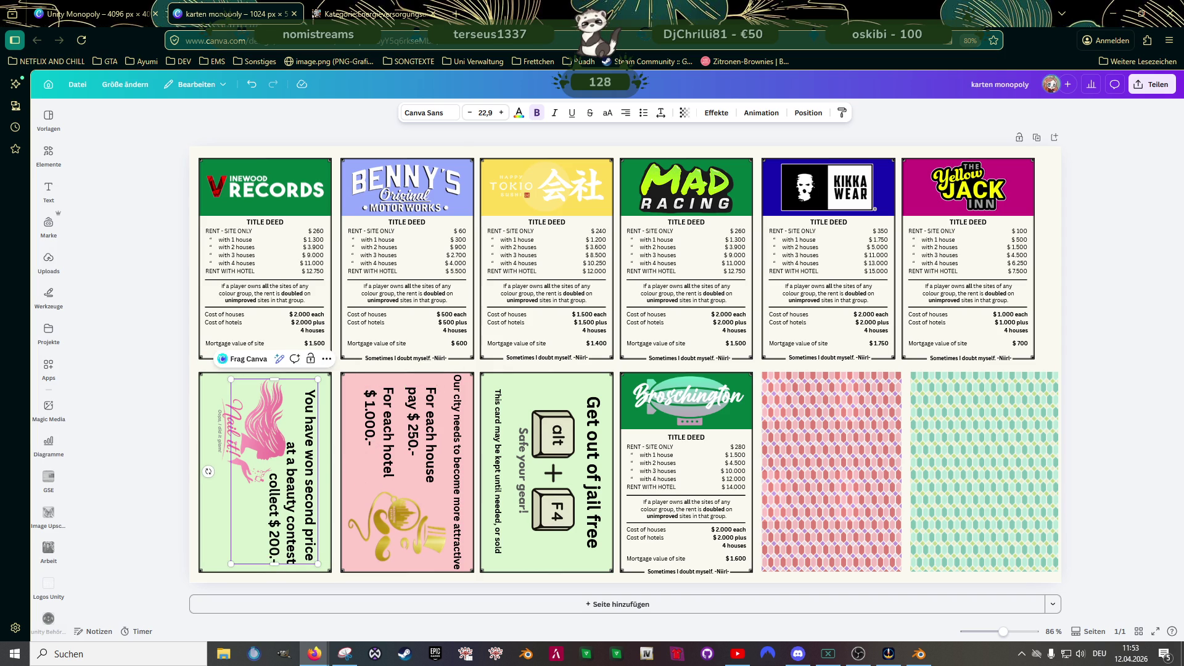
left_click(154, 429)
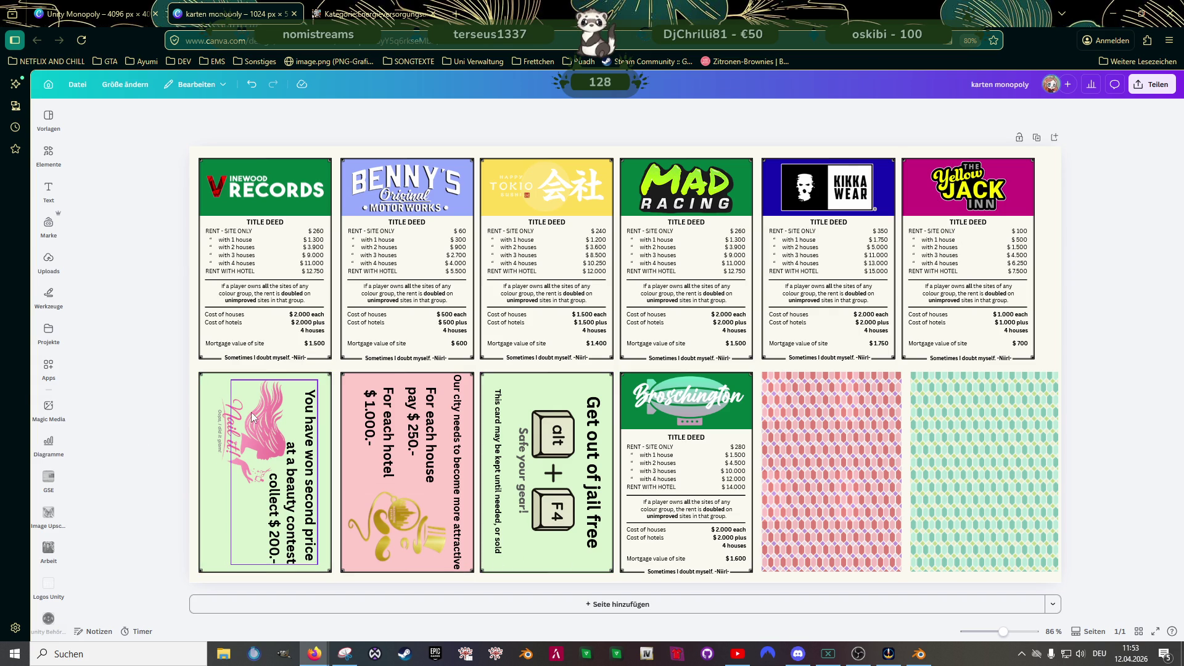
left_click(206, 381)
- Shrink the Nail it! image slightly and tuck it into the green card's top-left corner
left_click_drag(206, 381, 209, 386)
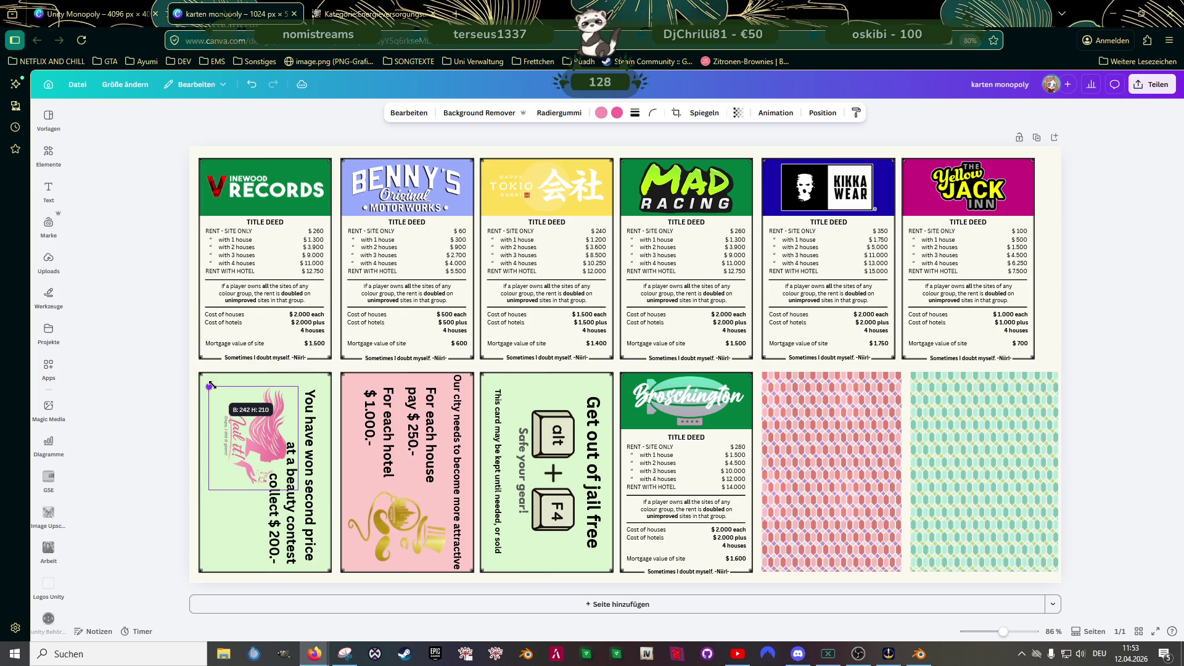
left_click_drag(225, 438, 234, 423)
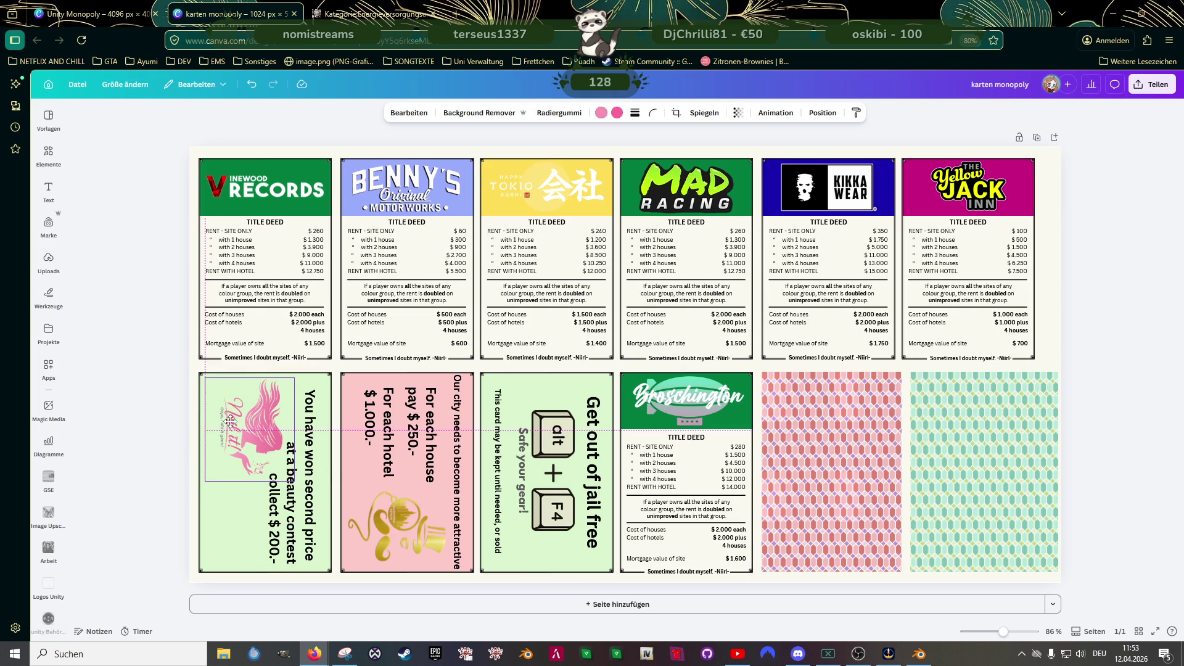
left_click(159, 414)
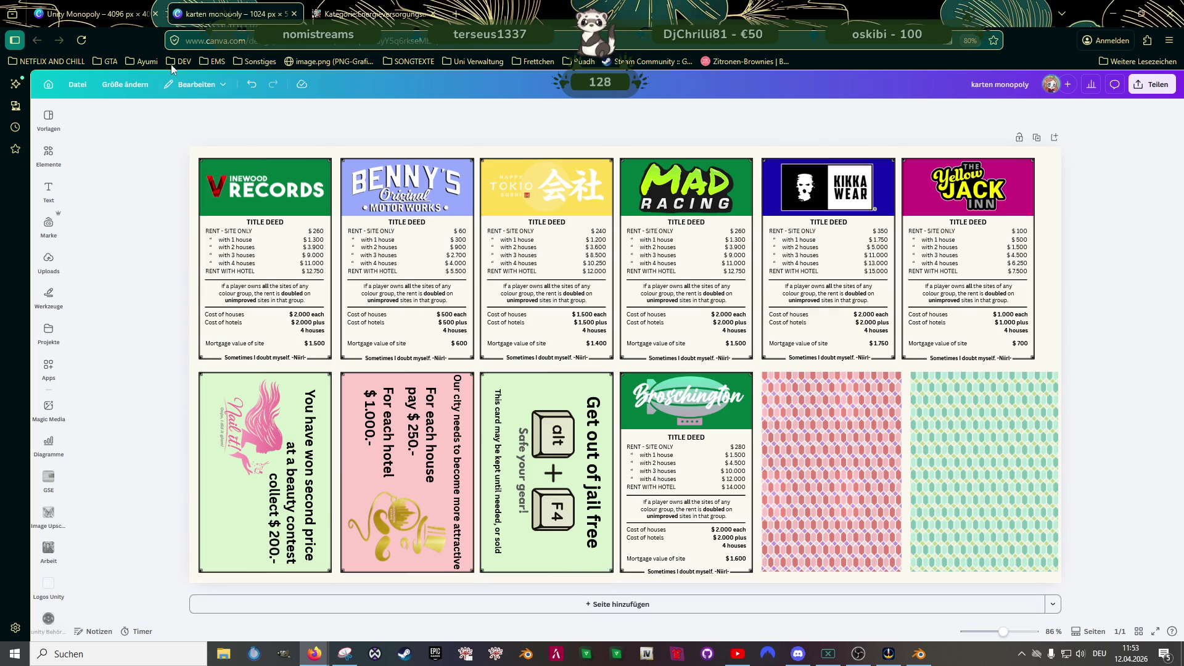
- Switch to the Unity Monopoly board design in its browser tab
left_click(348, 15)
left_click(206, 18)
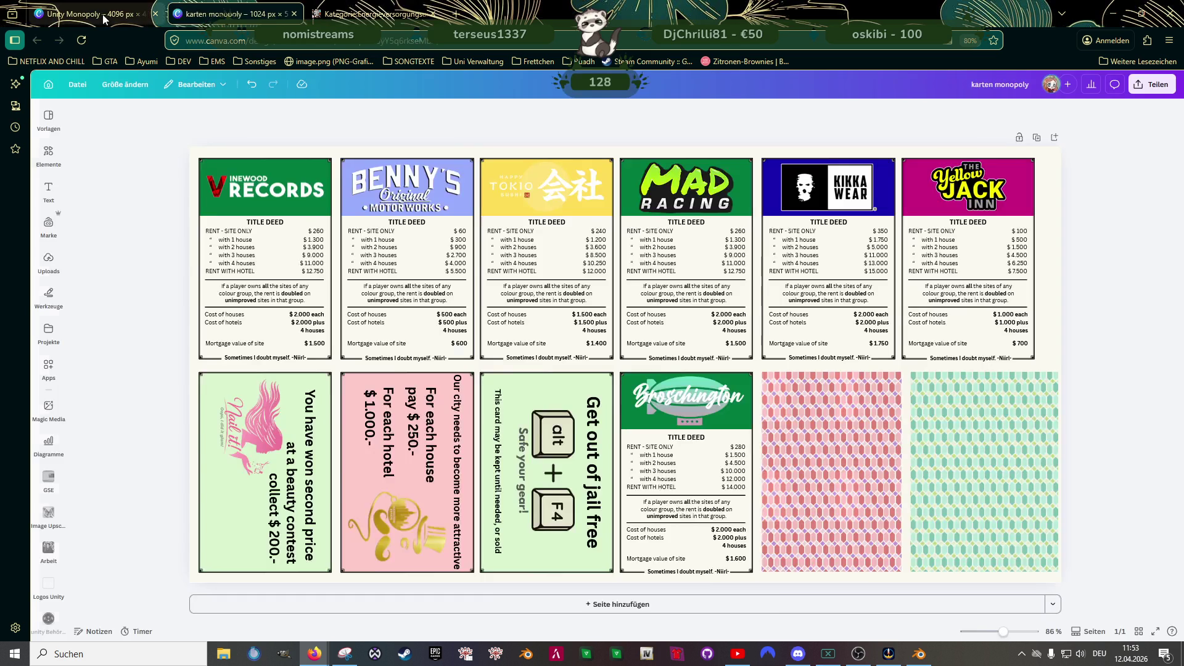
left_click(92, 13)
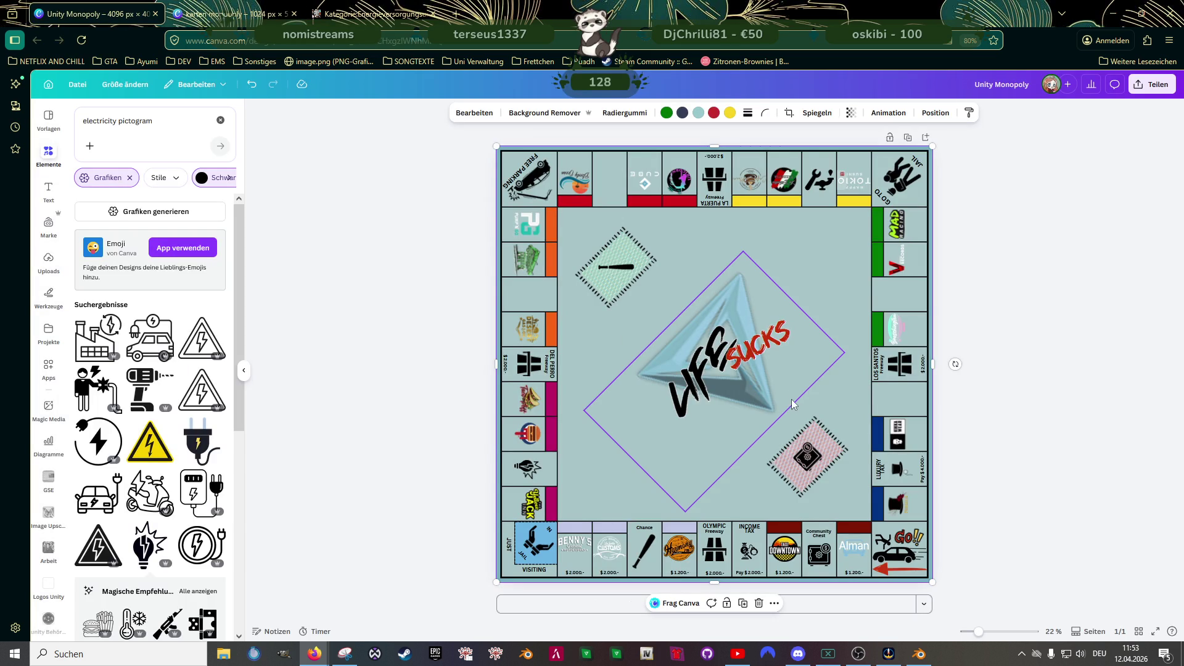